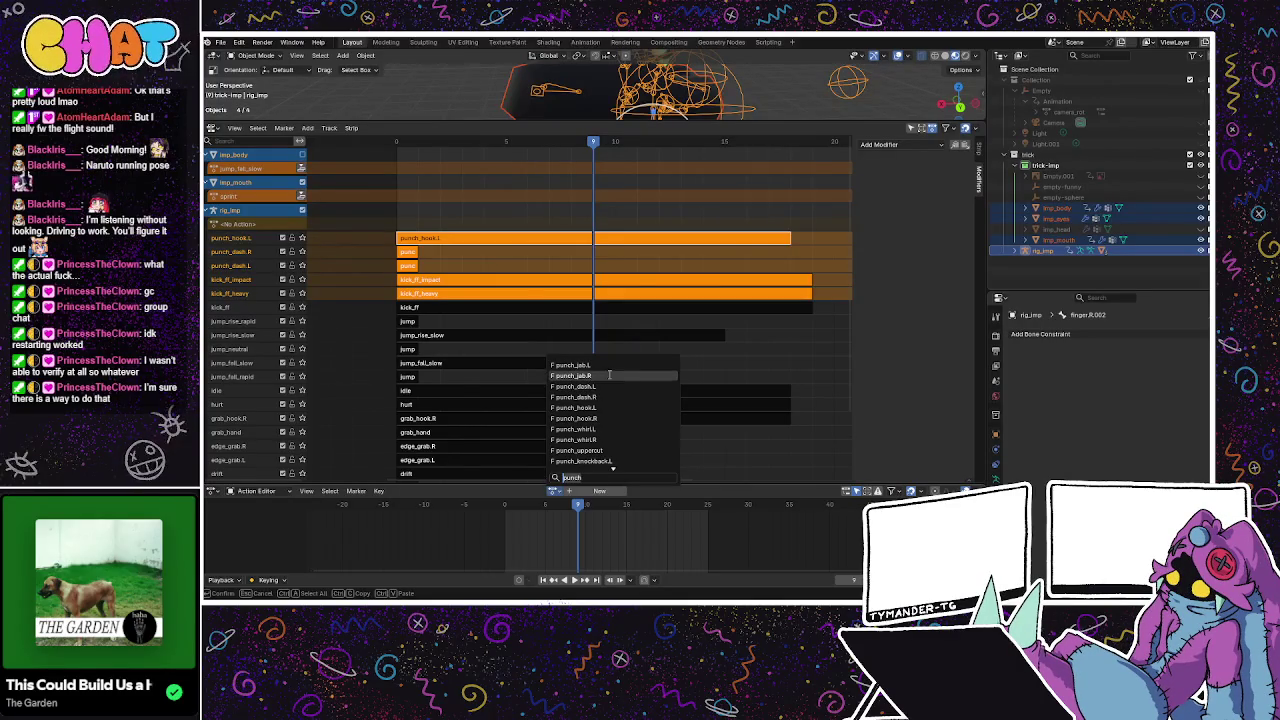
Assign punch_hook.R, punch_whirl.L and punch_whirl.R in turn, pushing each down into its own NLA strip.
left_click(599, 419)
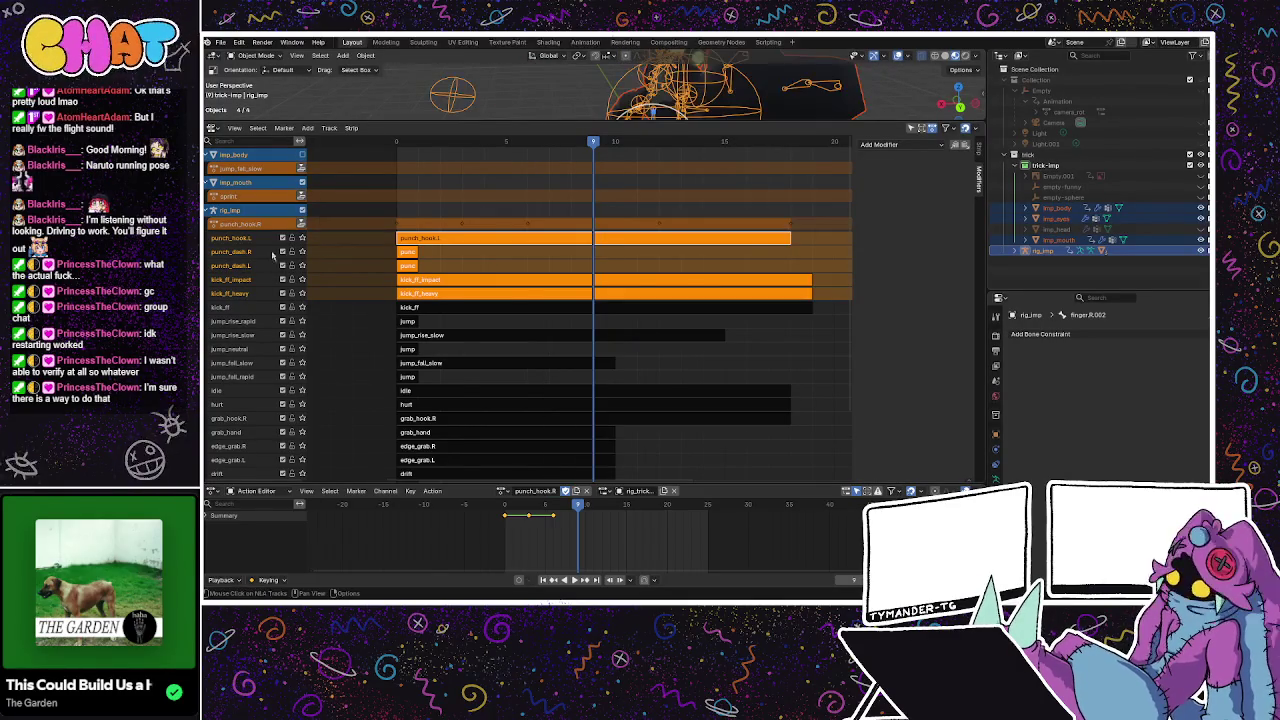
left_click(302, 223)
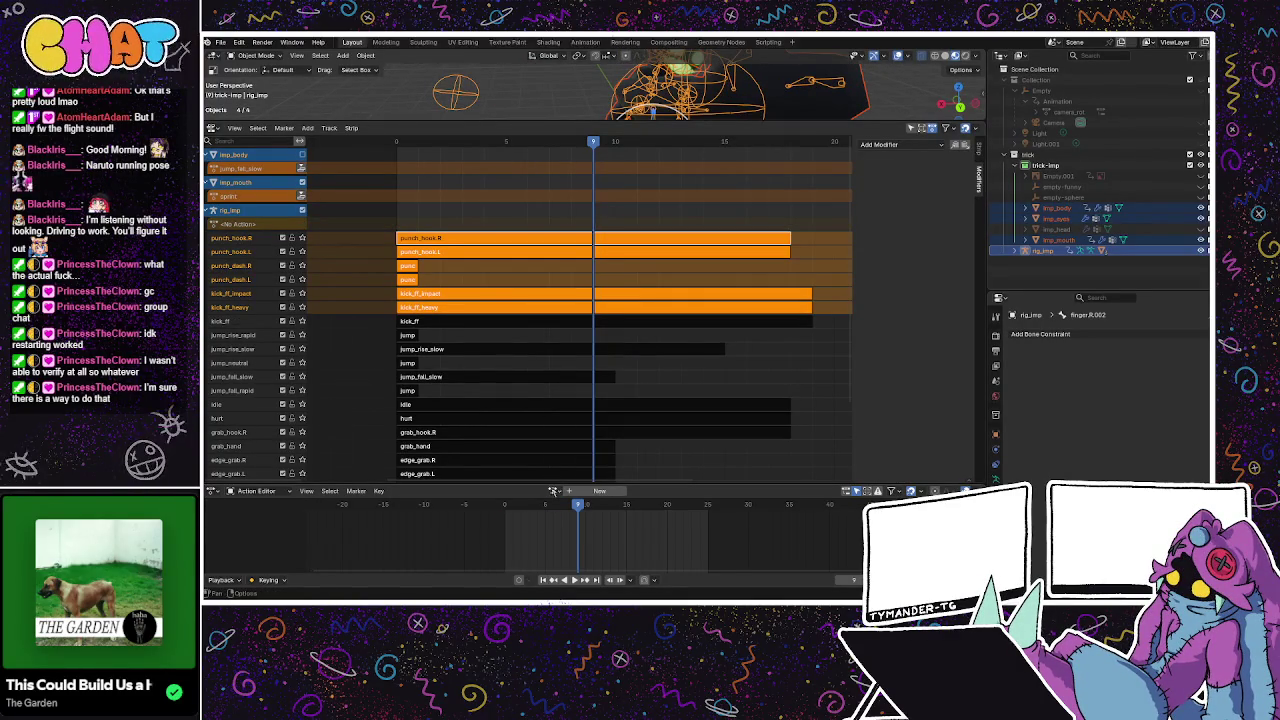
left_click(553, 491)
type("punch")
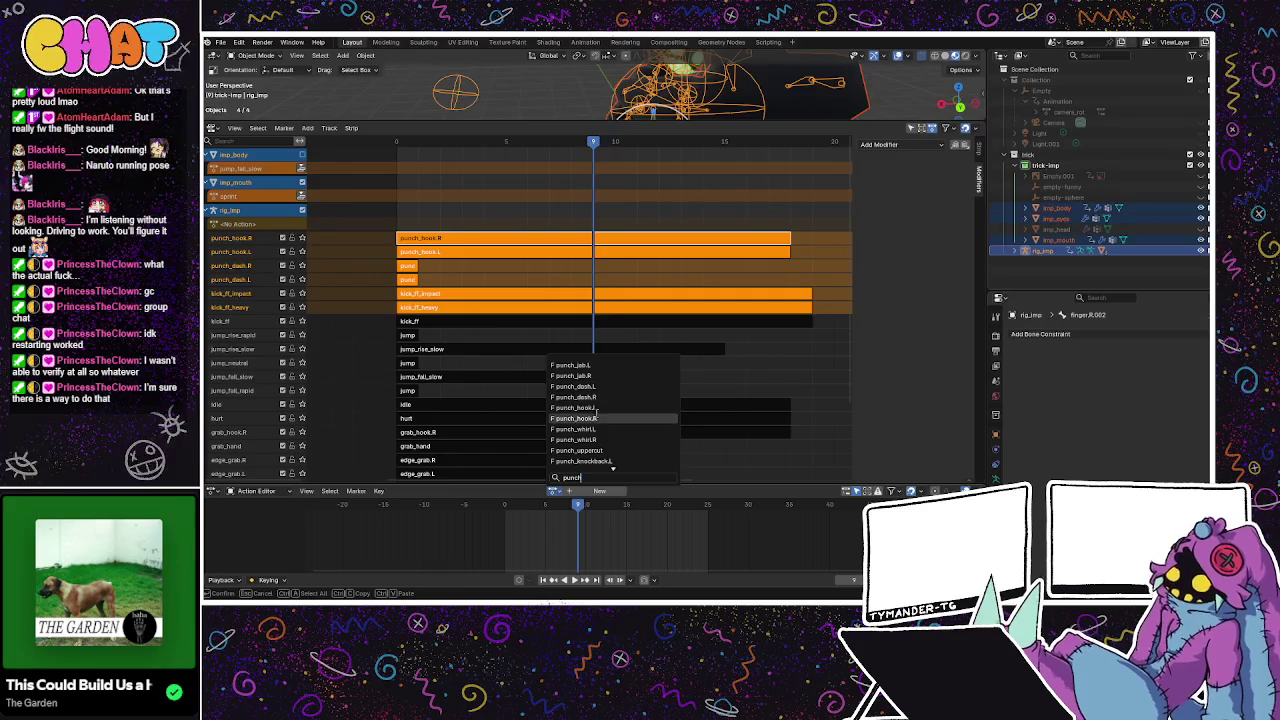
left_click(578, 429)
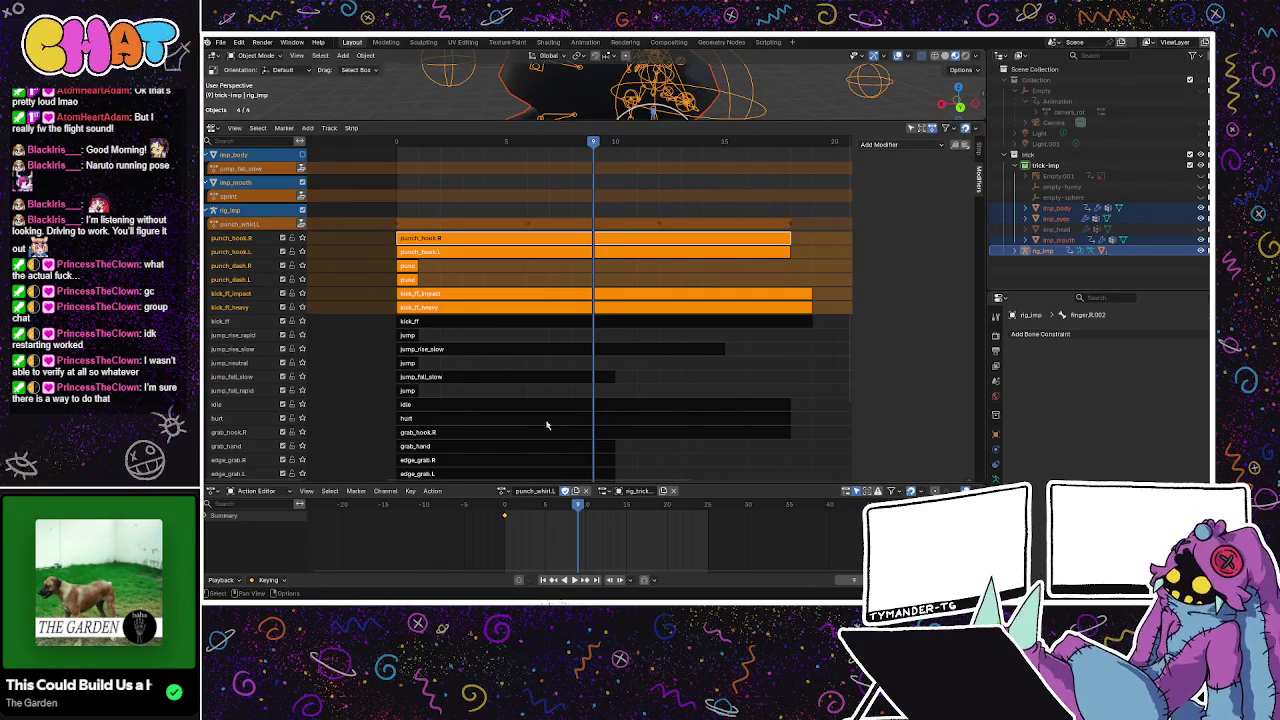
left_click(302, 224)
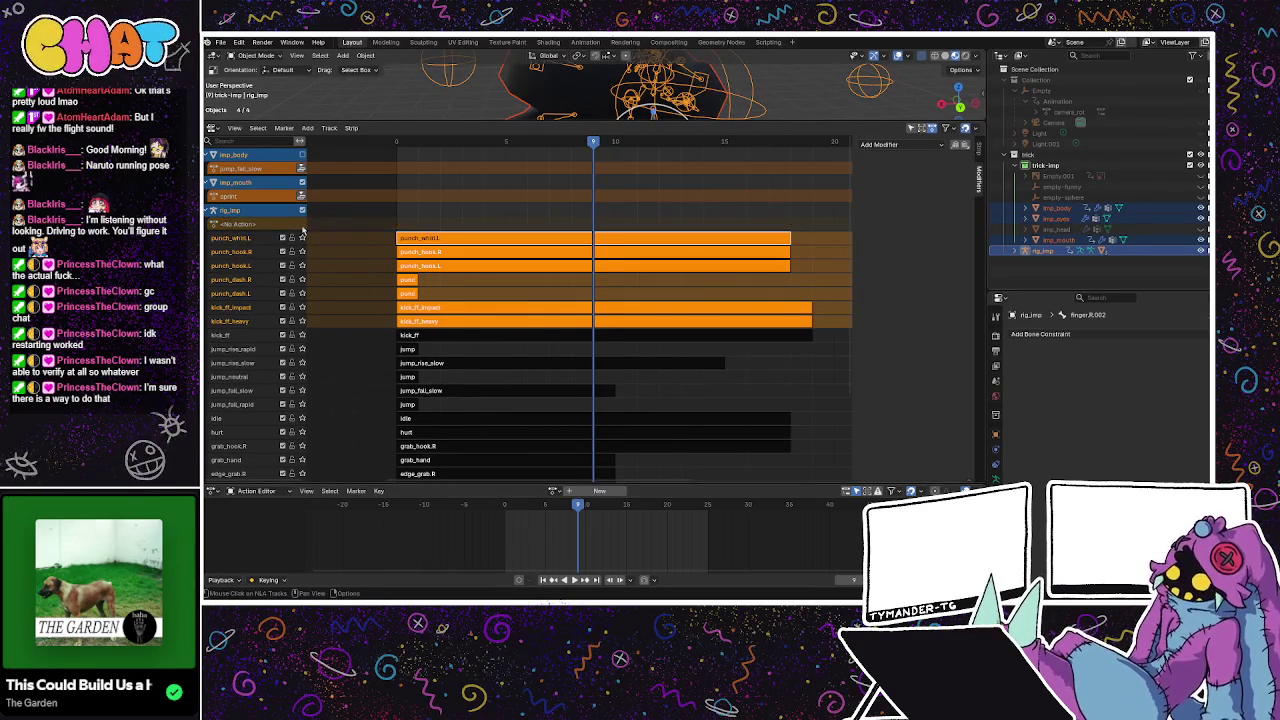
left_click(553, 491)
type("punch")
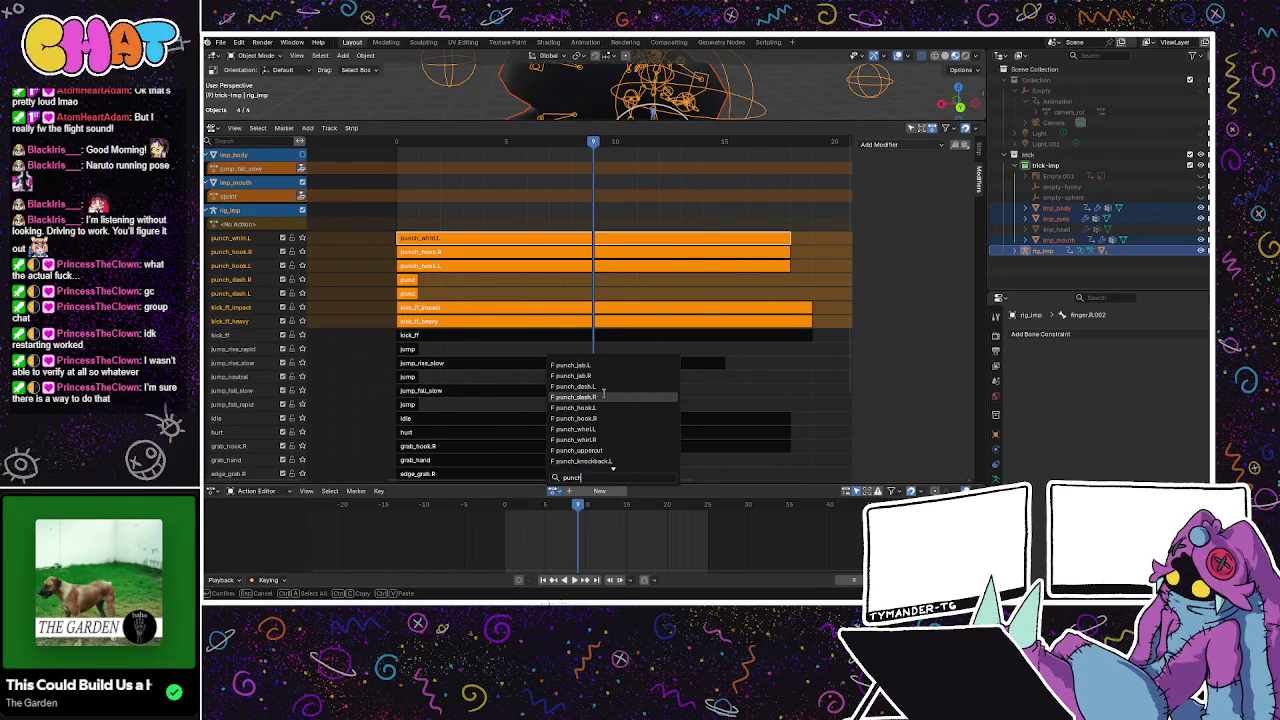
left_click(600, 439)
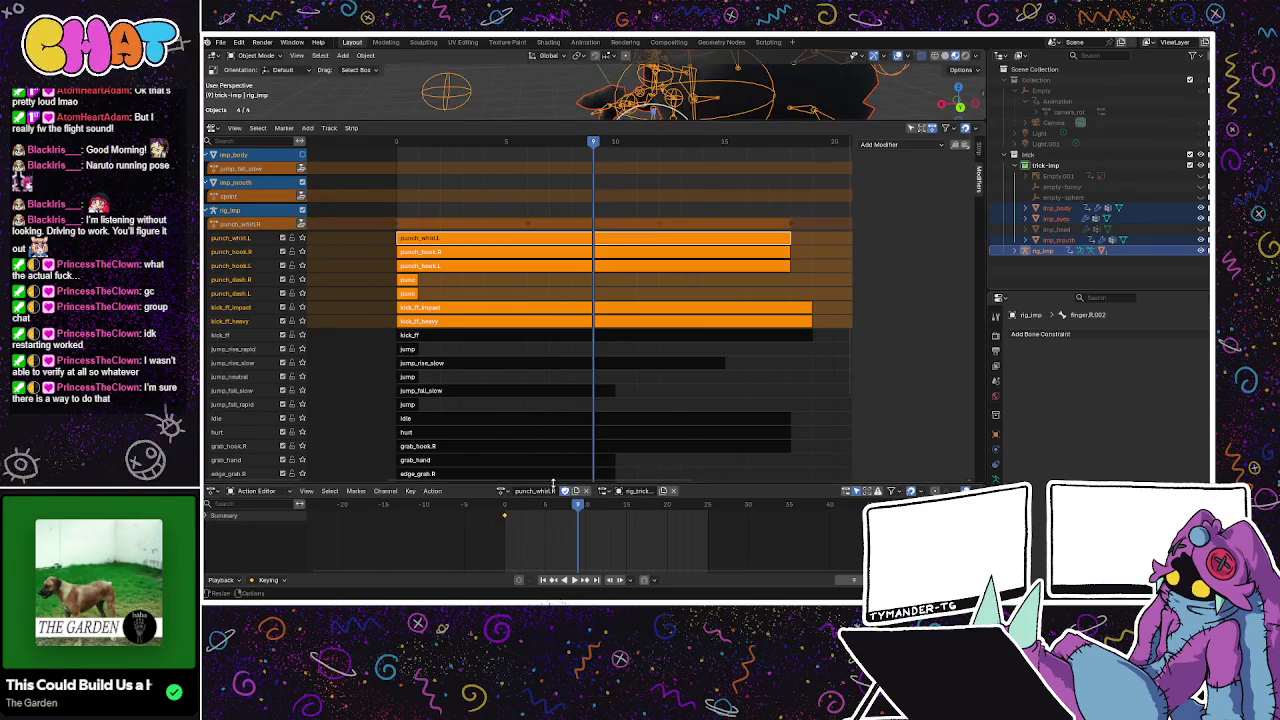
left_click(301, 224)
Assign punch_uppercut, then punch_uppercut_heavy, pushing each down into its own NLA strip.
left_click(553, 491)
type("punch")
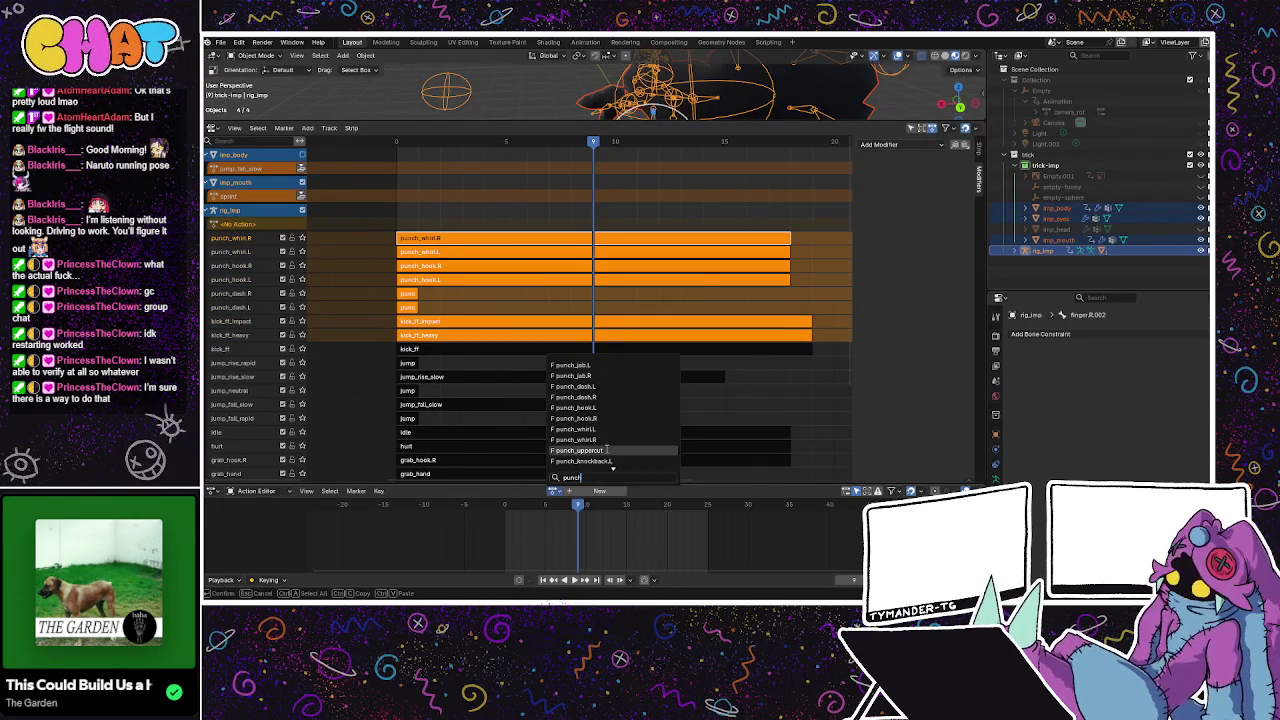
left_click(604, 451)
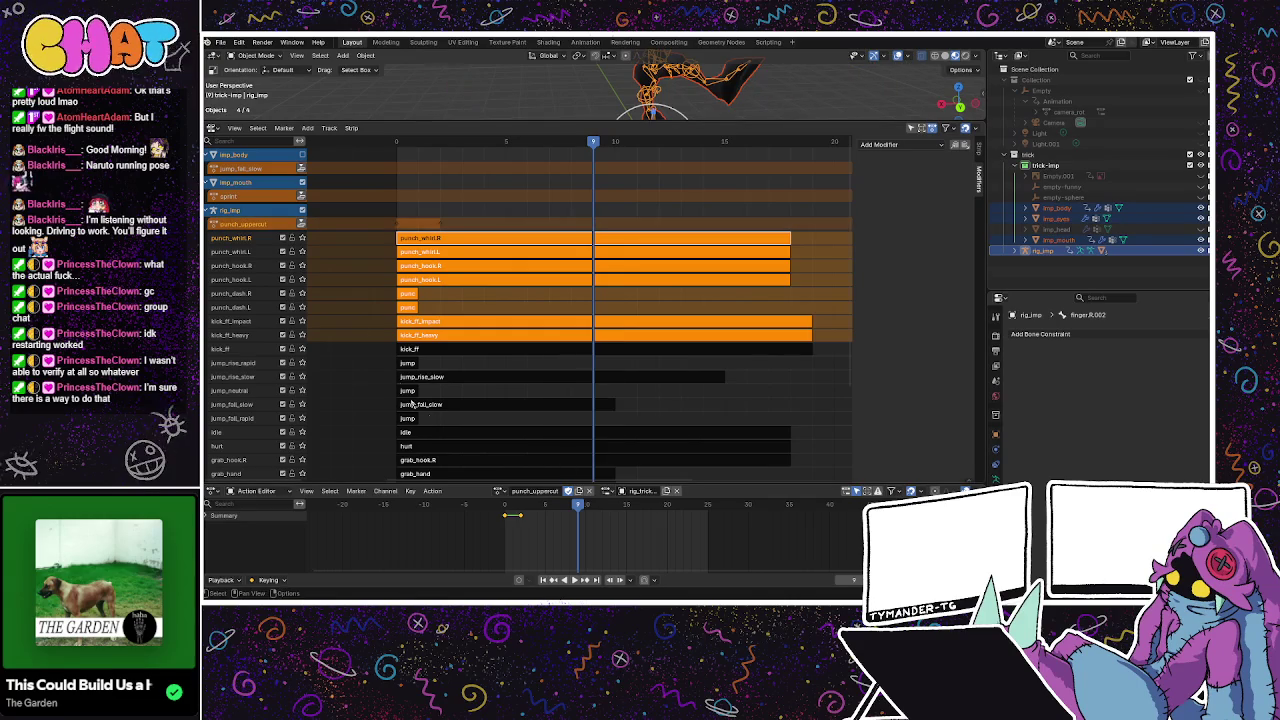
left_click(301, 224)
left_click(556, 491)
type("punch")
scroll(608, 464, "down", 4)
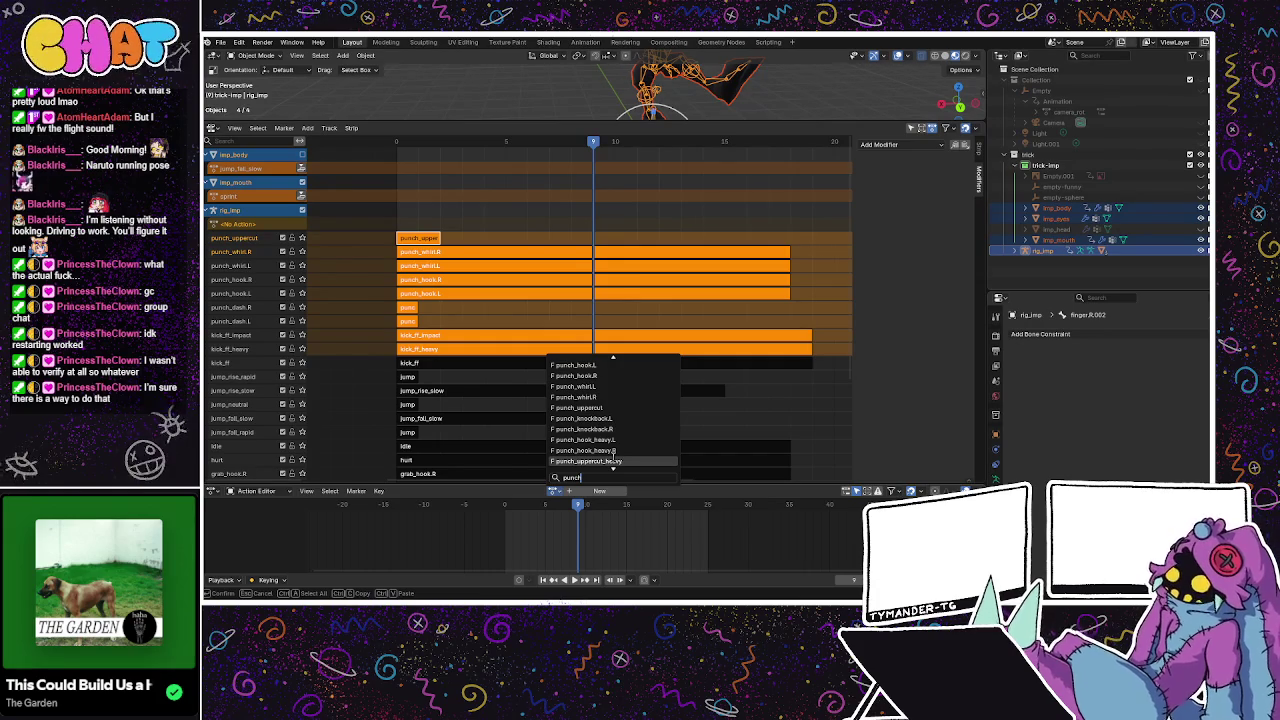
left_click(613, 458)
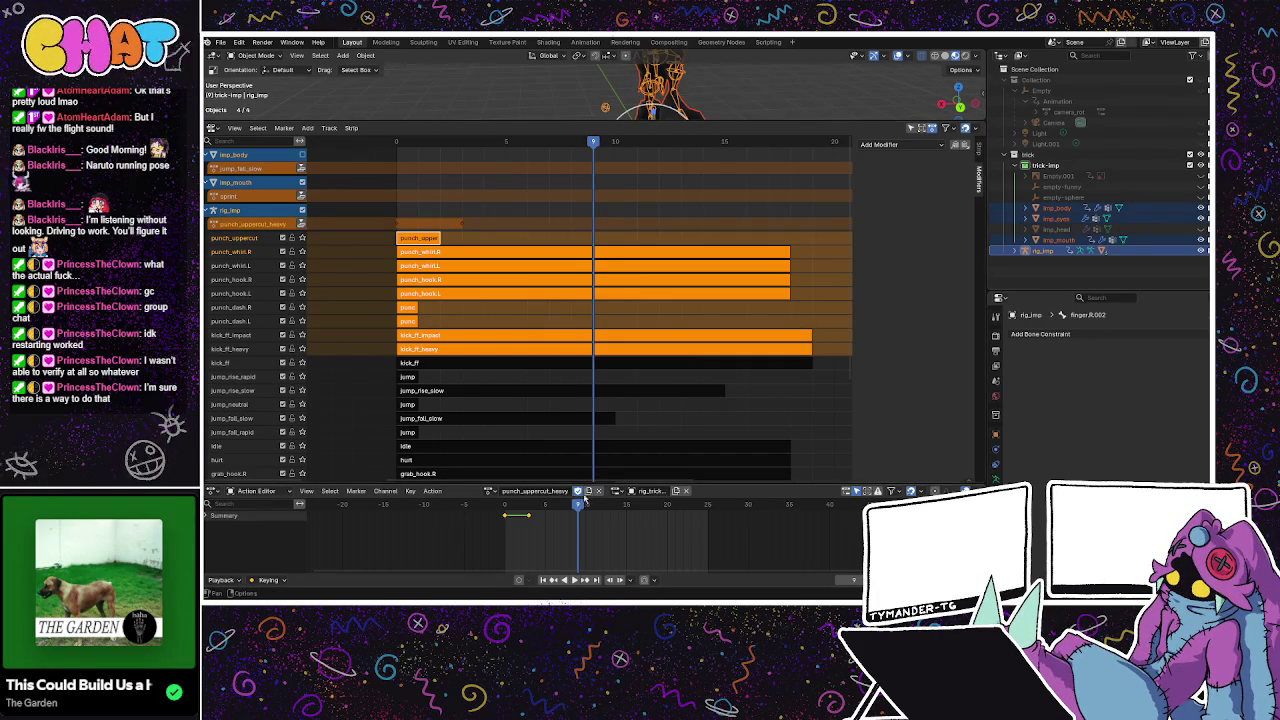
left_click(301, 224)
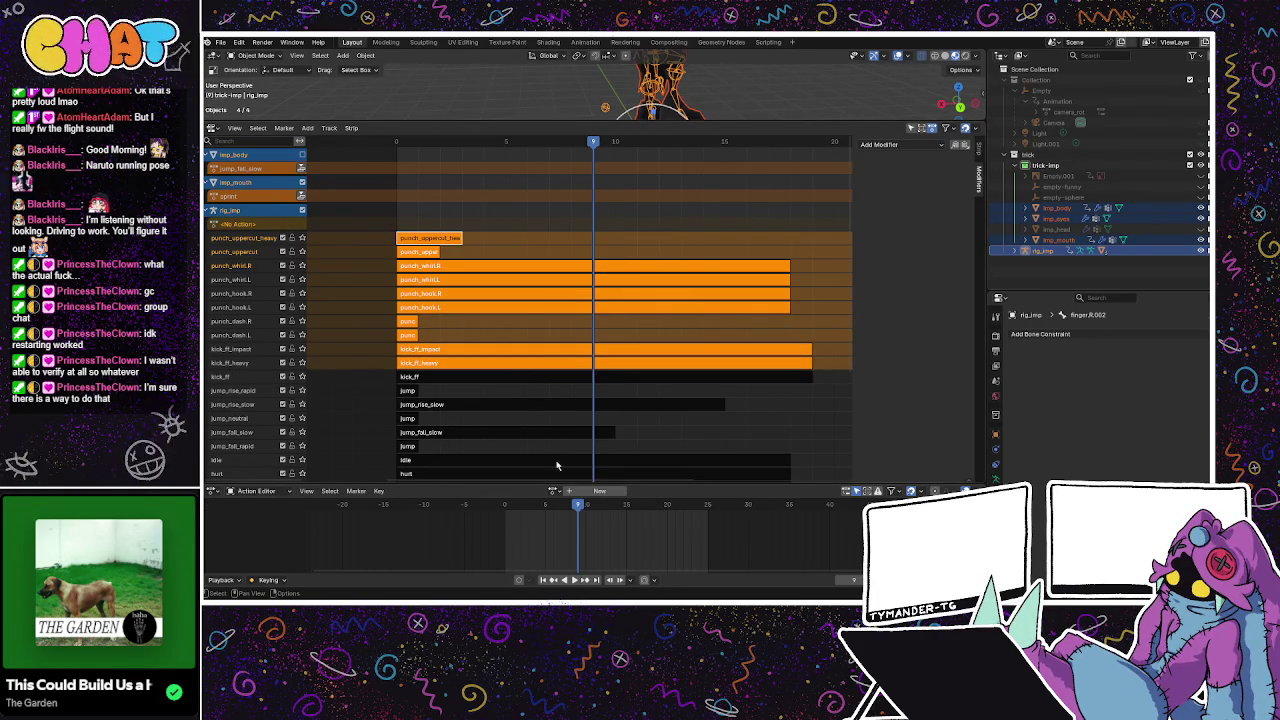
Find punch_knockback.L and punch_knockback.R via a 'punch' search and push each down as a strip.
left_click(553, 490)
type("punch")
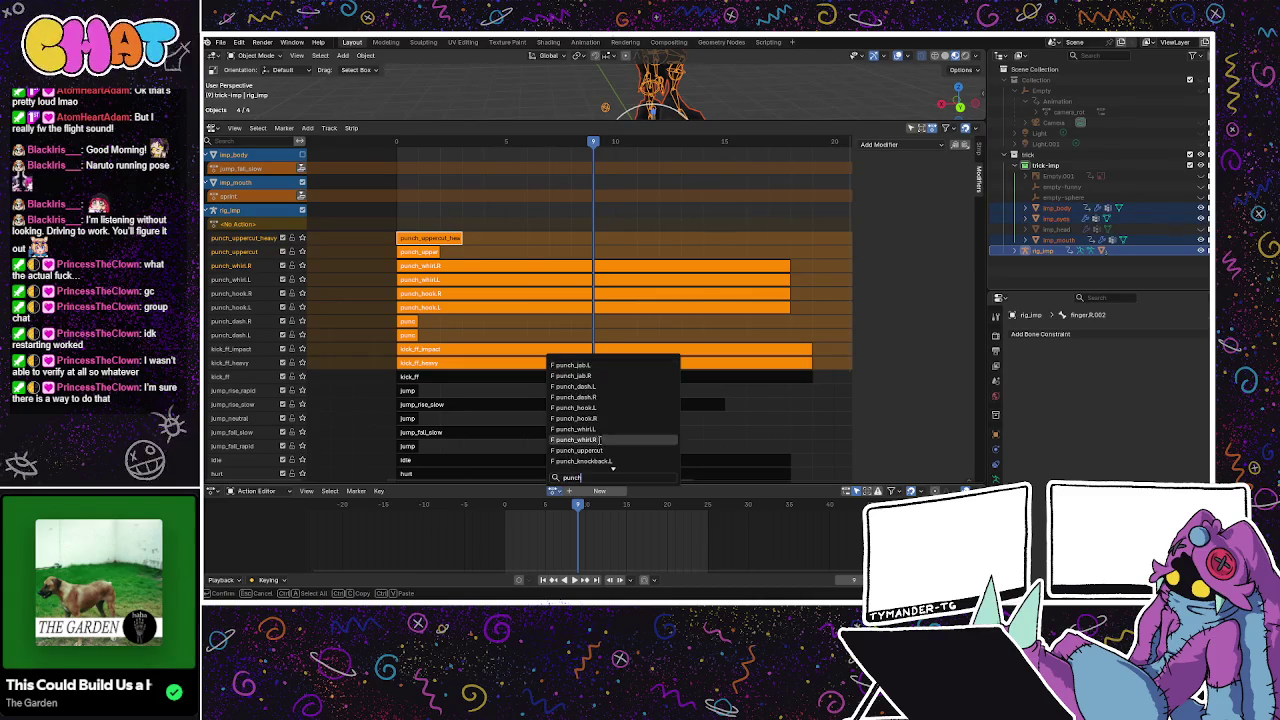
scroll(600, 435, "down", 4)
left_click(585, 418)
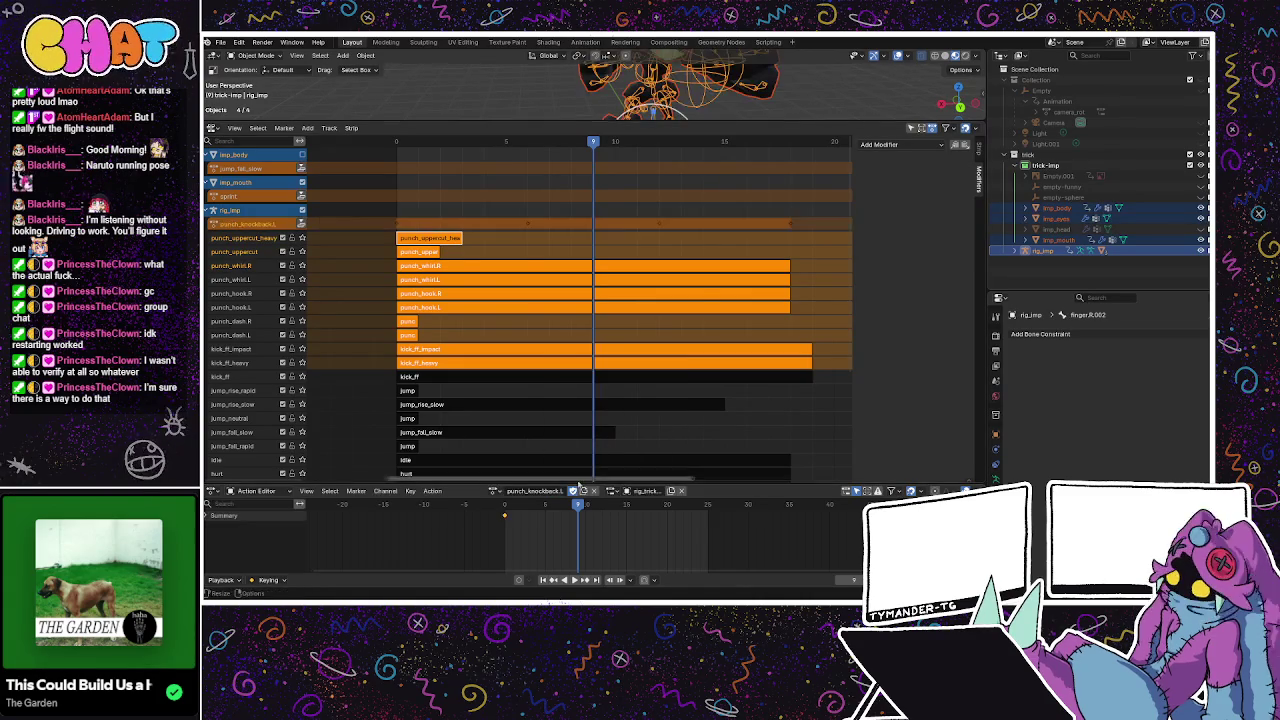
left_click(300, 224)
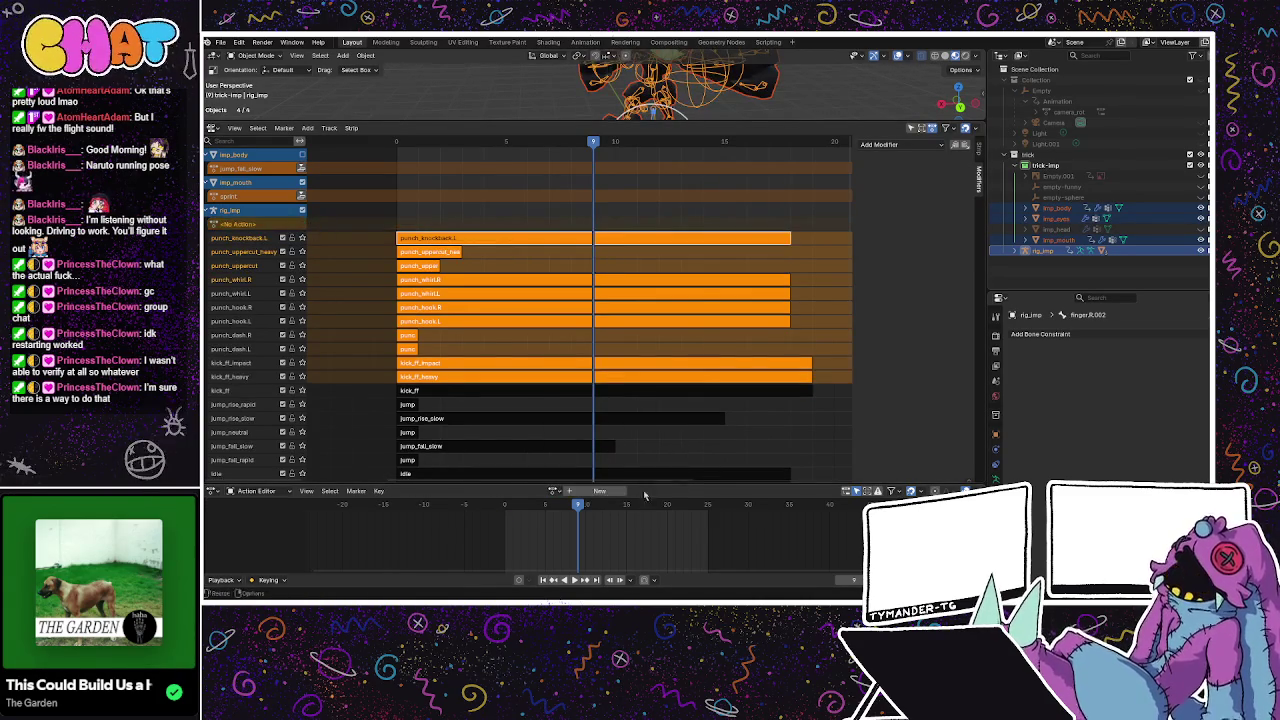
left_click(553, 491)
type("punch")
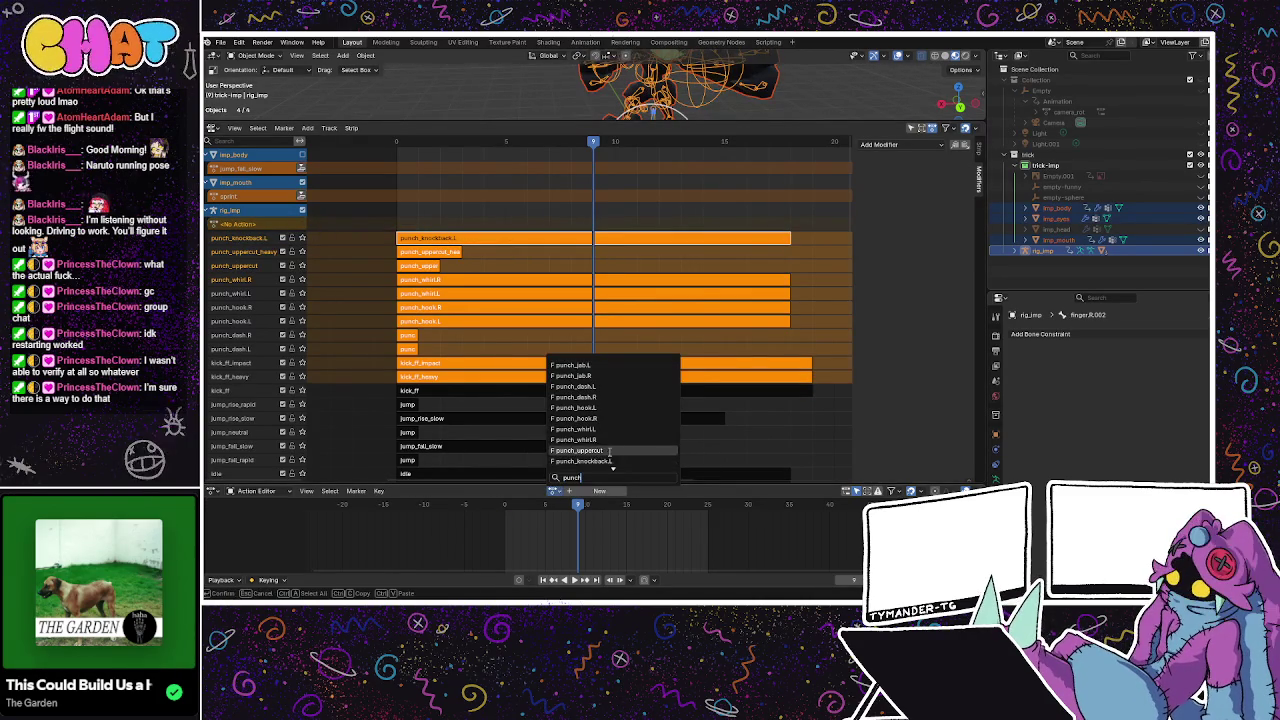
scroll(603, 450, "down", 1)
left_click(595, 461)
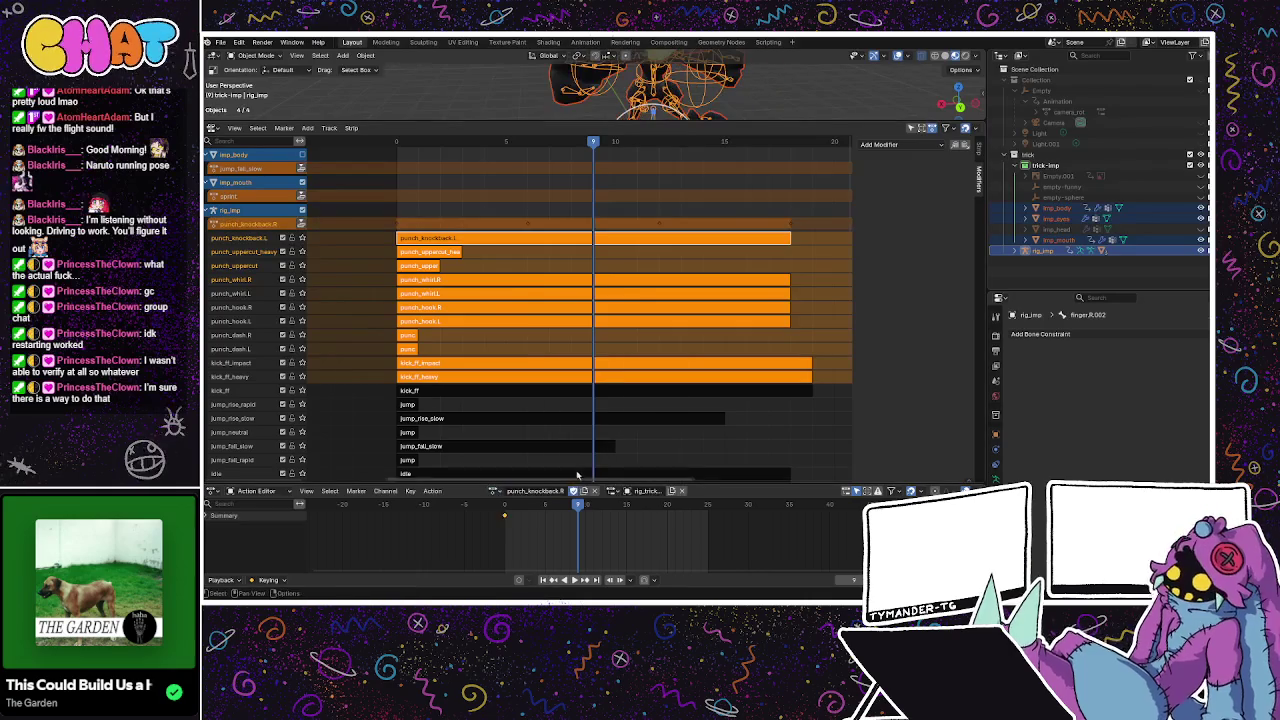
left_click(300, 224)
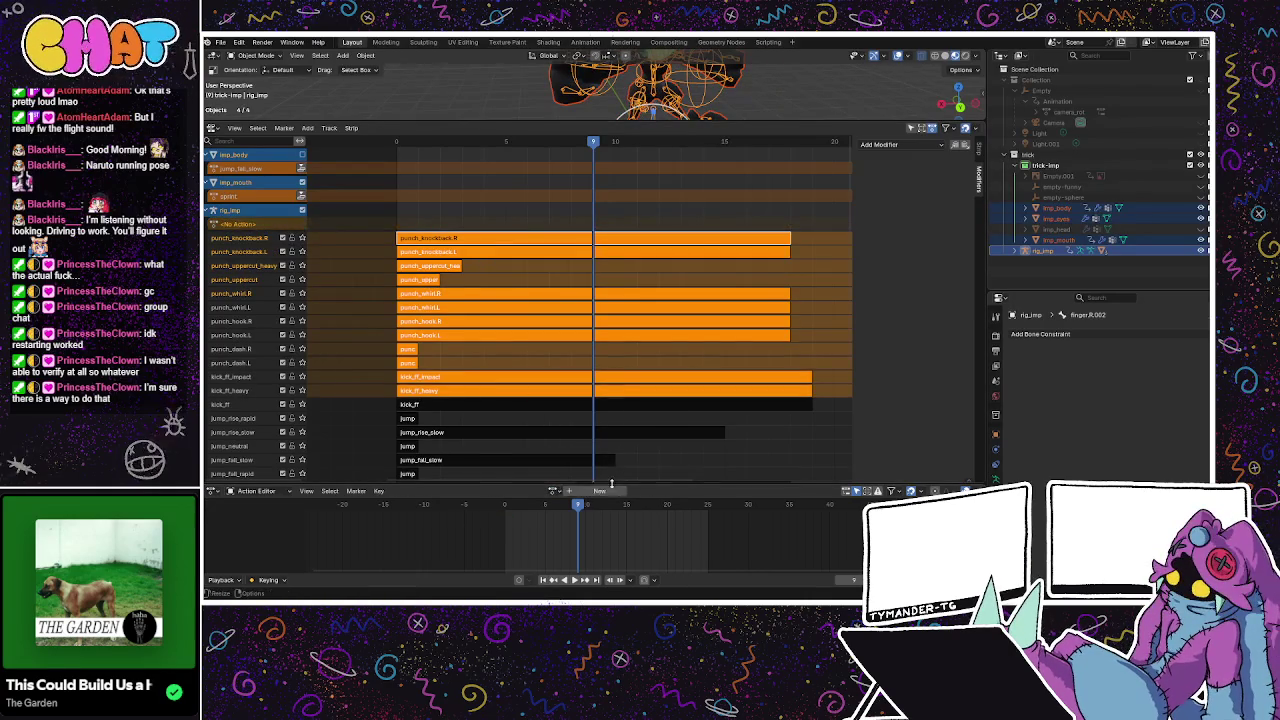
Assign punch_hook_heavy.L and punch_hook_heavy.R, pushing each down into its own NLA strip.
left_click(553, 491)
type("punch")
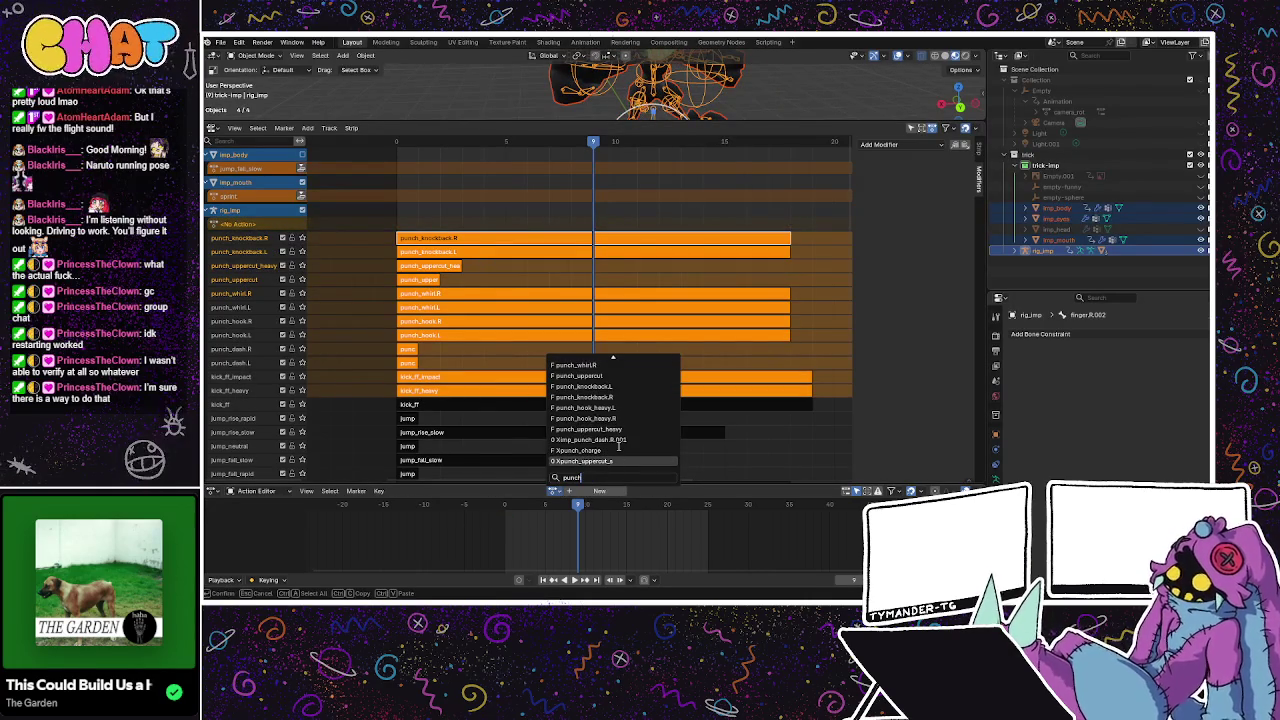
scroll(625, 435, "down", 2)
scroll(632, 422, "down", 1)
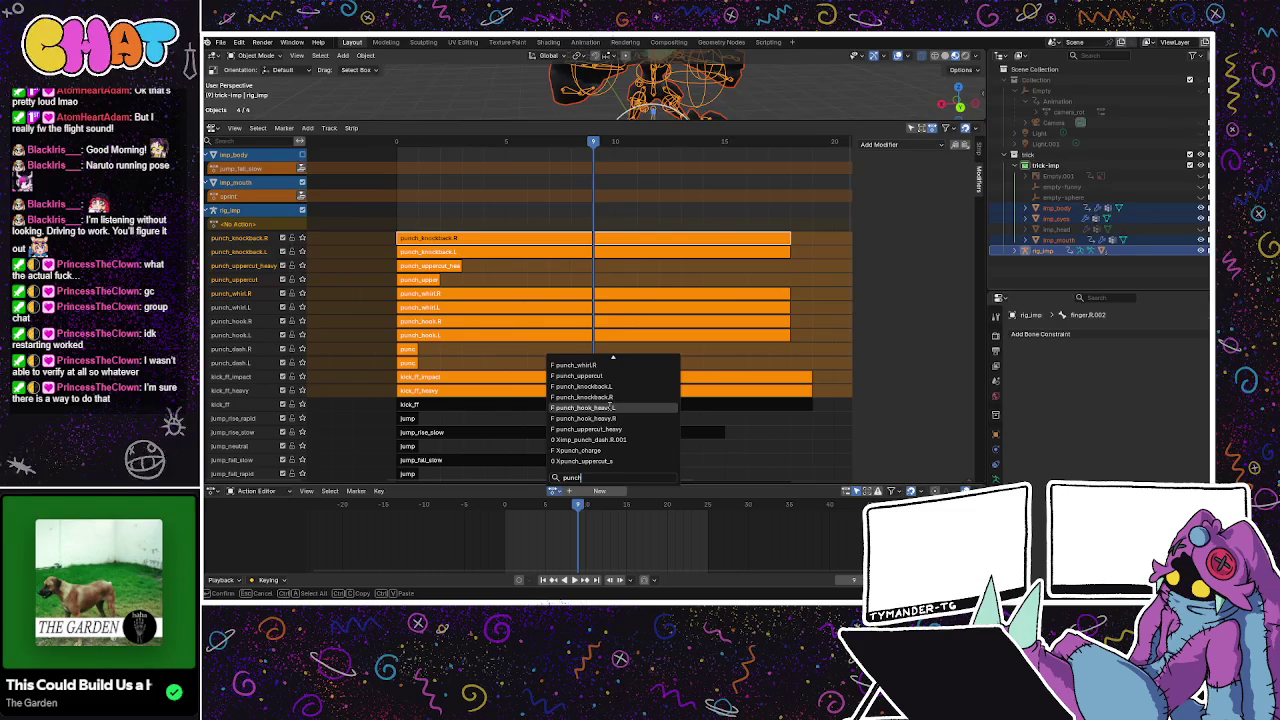
left_click(611, 408)
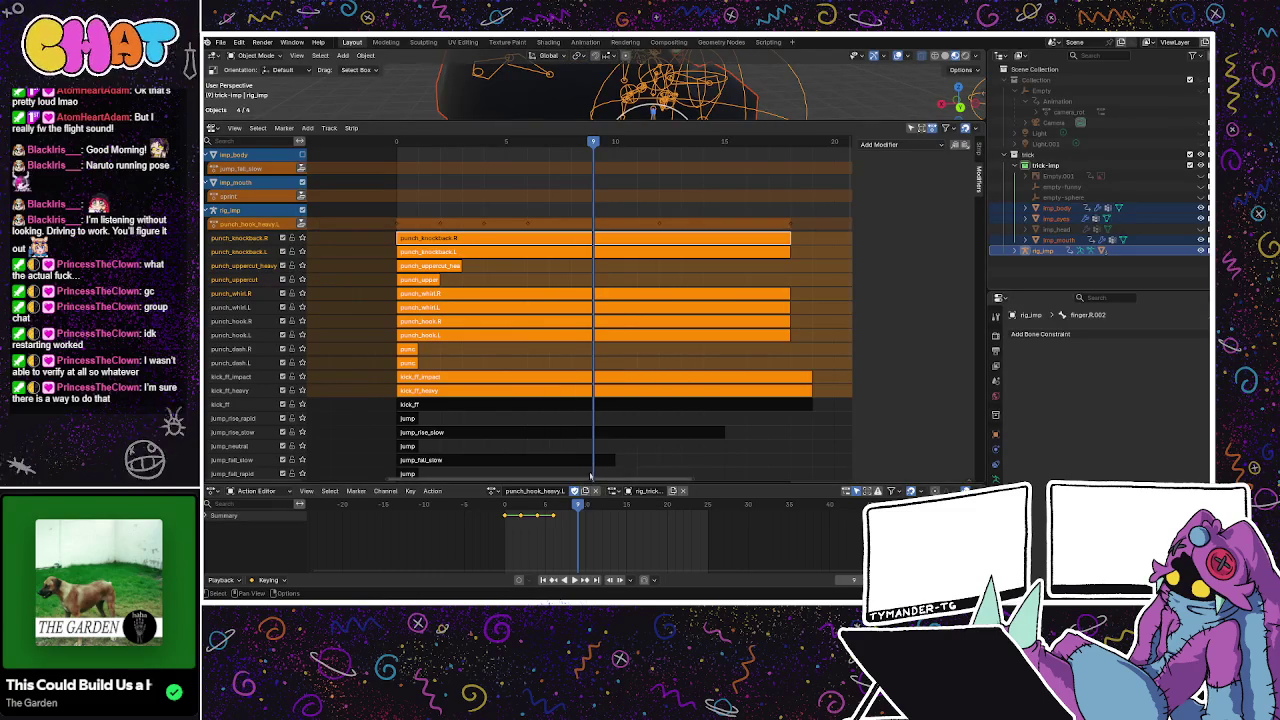
left_click(550, 490)
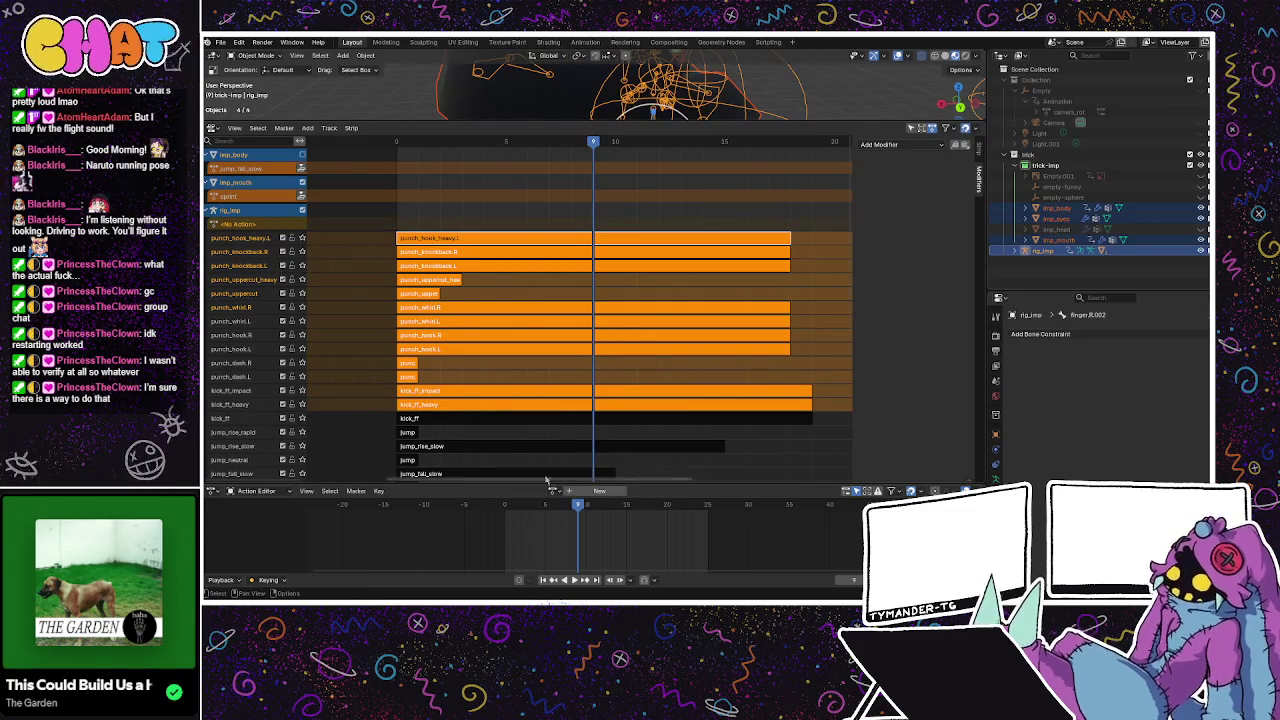
left_click(555, 490)
type("punch")
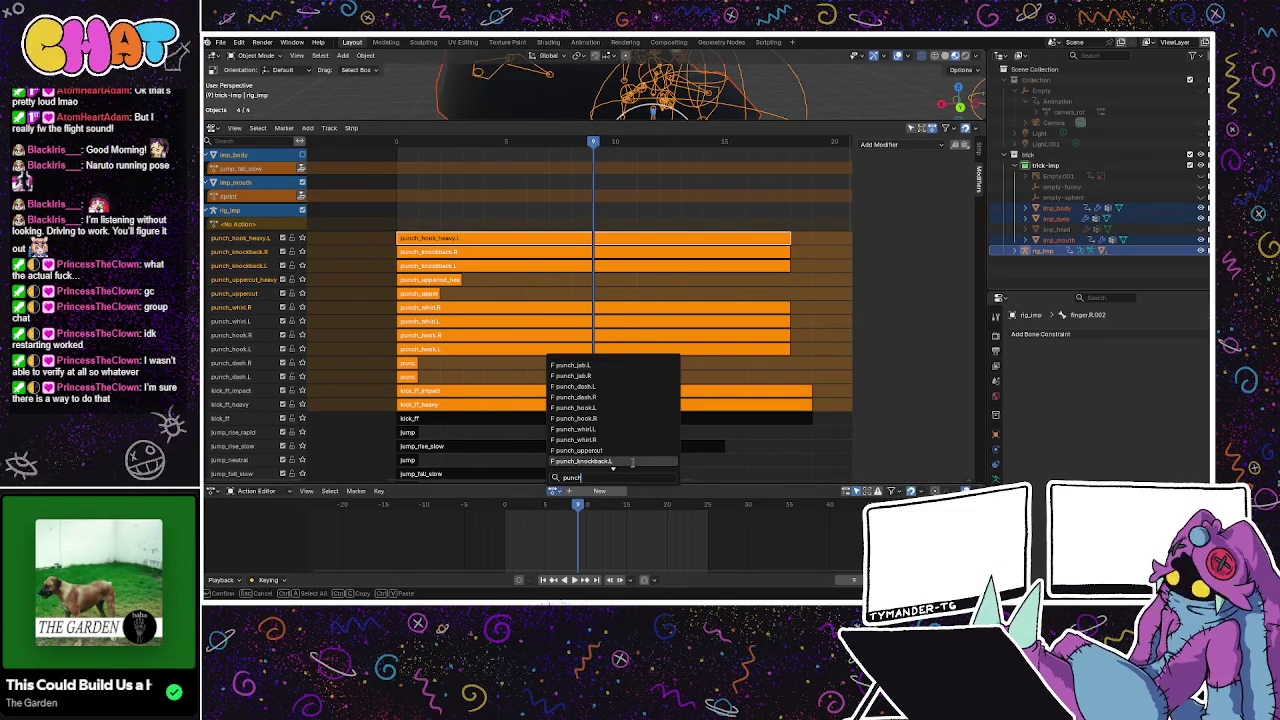
left_click(611, 441)
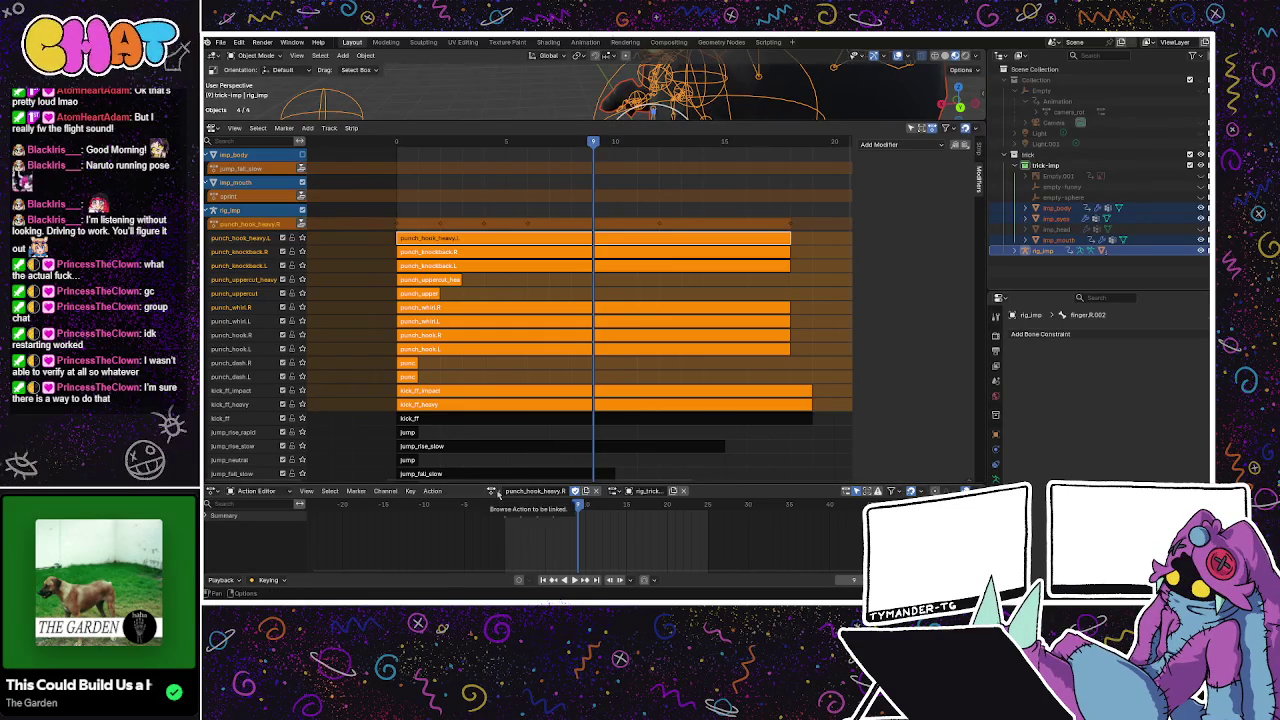
left_click(302, 224)
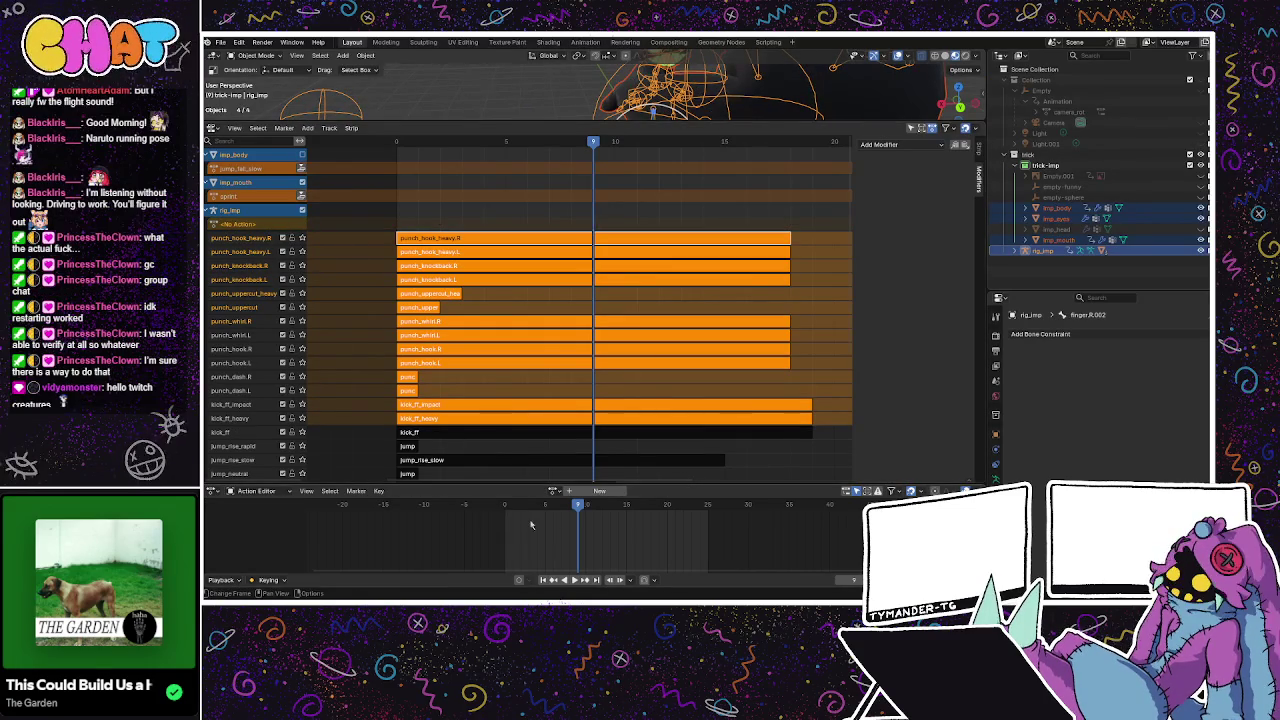
Clear the 'punch' filter in the action list and scroll through all the rig's actions.
left_click(555, 490)
type("punch")
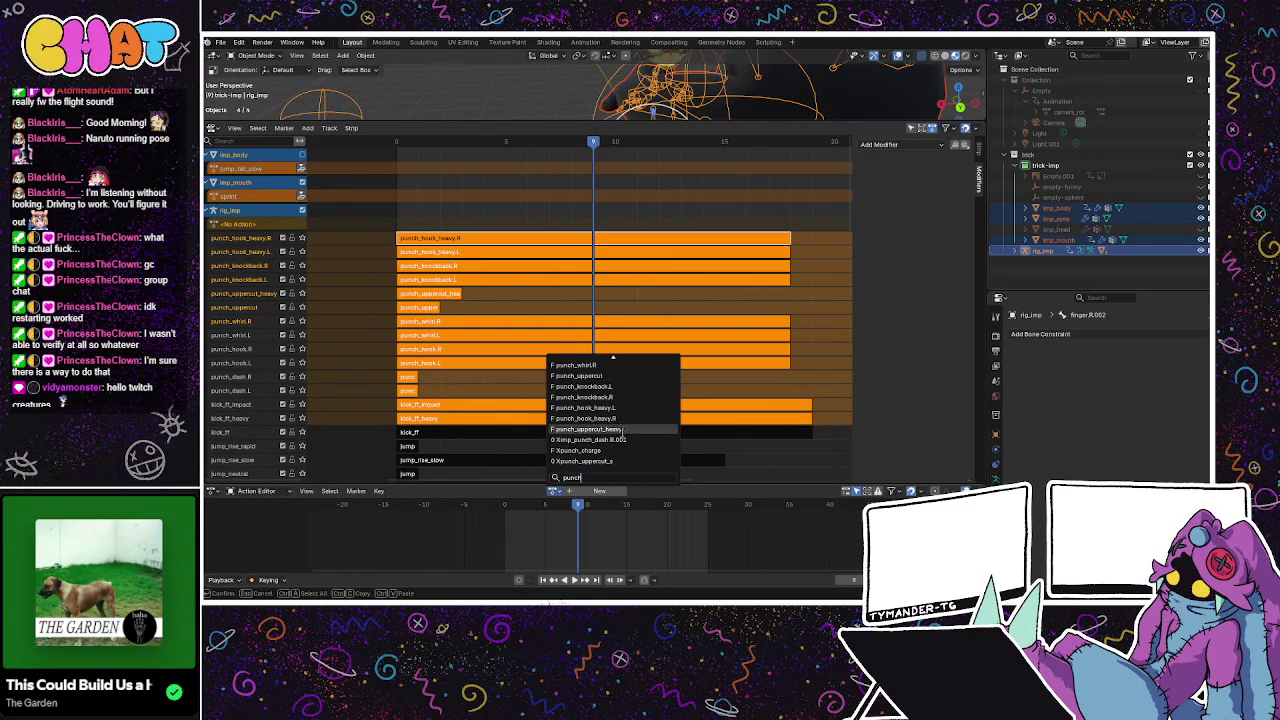
key("BackSpace")
key("BackSpace")
key("BackSpace")
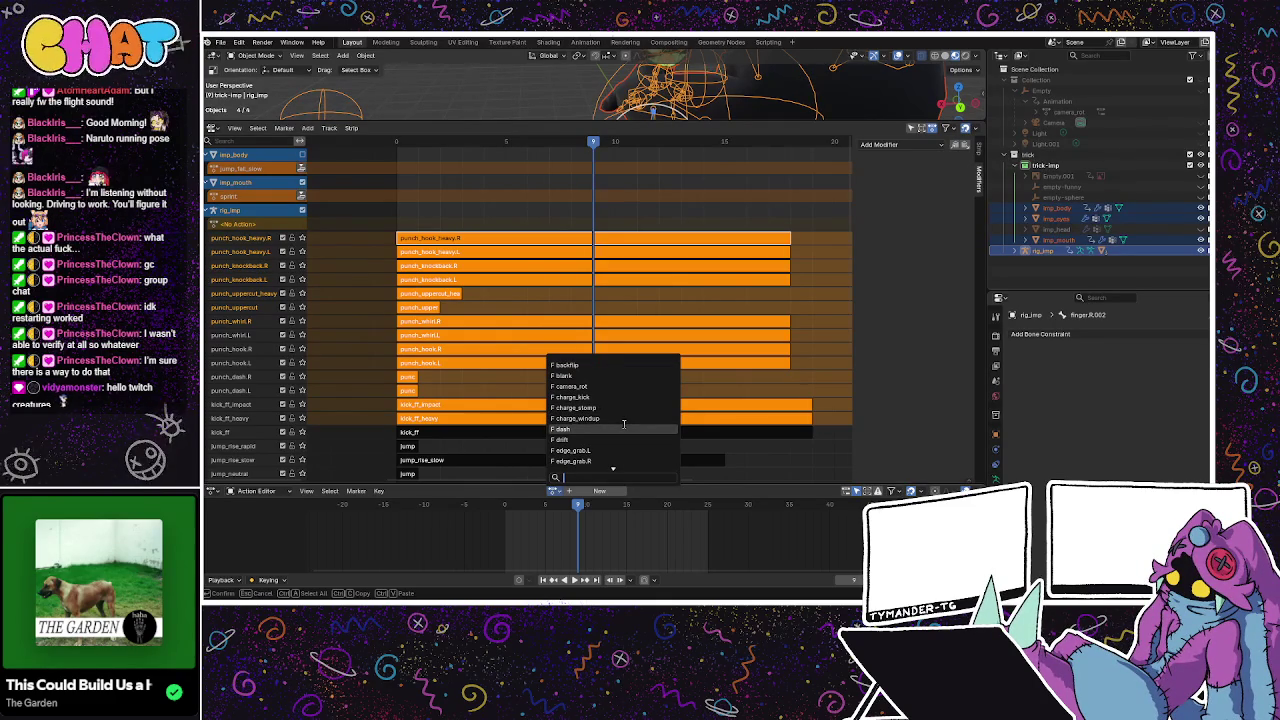
scroll(623, 424, "down", 3)
scroll(623, 424, "down", 3)
scroll(623, 424, "down", 3)
scroll(623, 424, "down", 3)
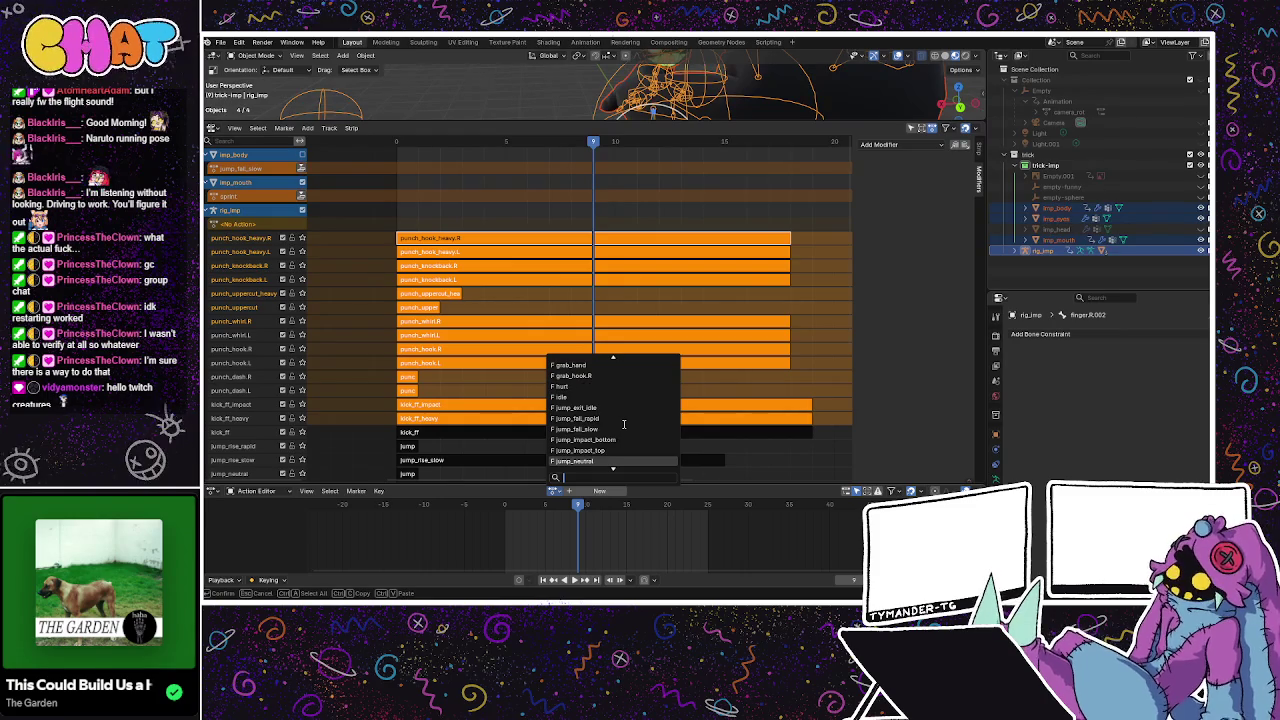
scroll(623, 424, "down", 3)
scroll(622, 424, "down", 2)
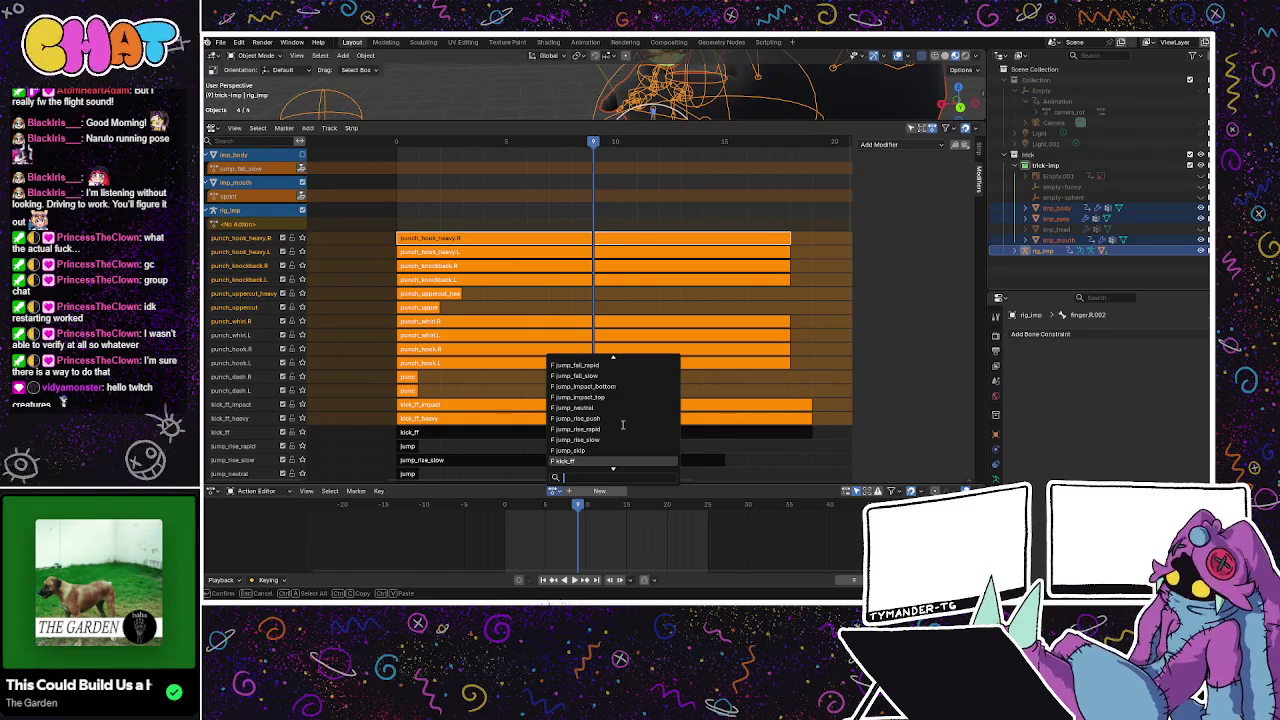
scroll(630, 425, "down", 3)
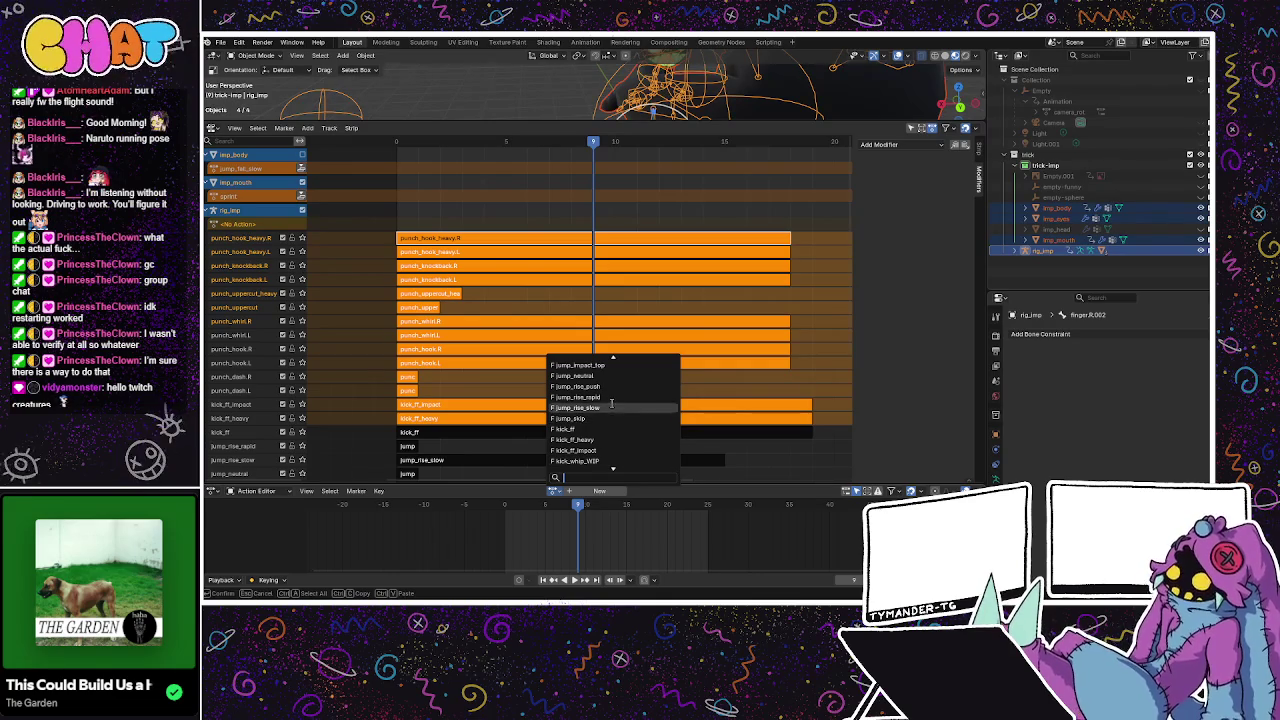
Reopen the action list, scroll down to run, and make it the rig's active action.
left_click(555, 490)
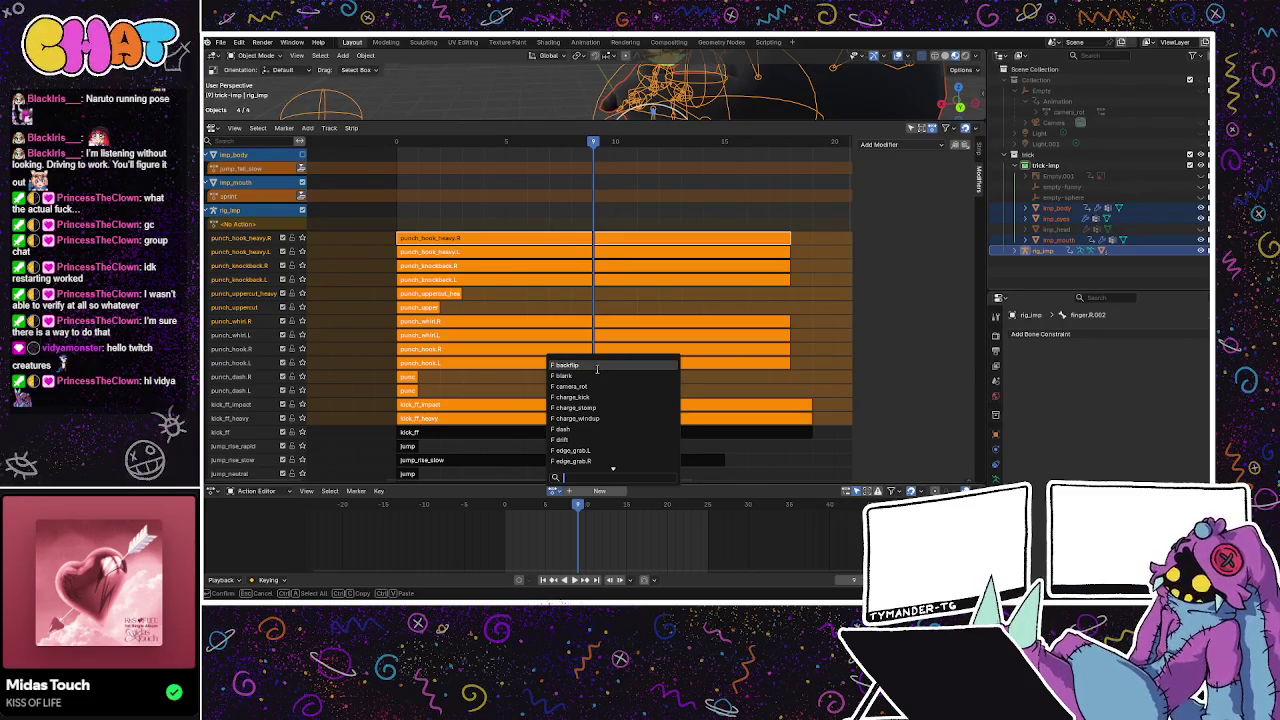
scroll(597, 372, "down", 2)
scroll(600, 385, "down", 5)
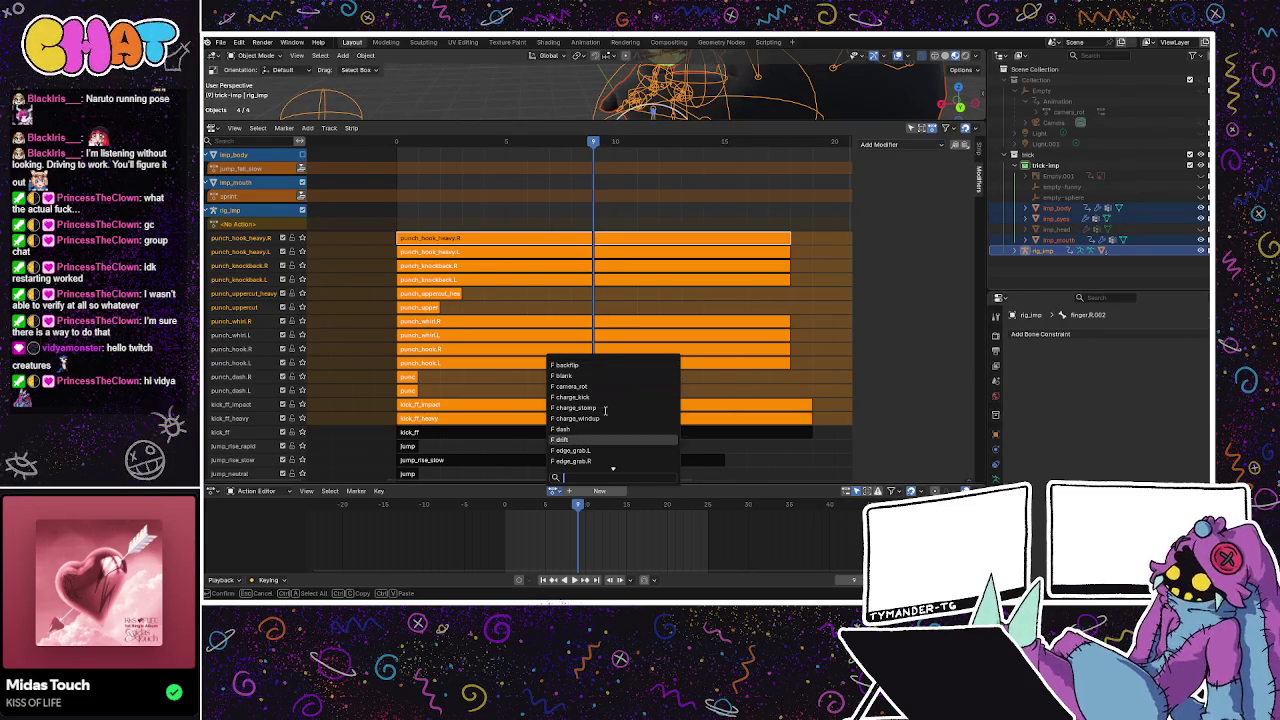
scroll(602, 400, "down", 3)
scroll(605, 410, "down", 4)
scroll(605, 410, "down", 2)
scroll(605, 410, "down", 2)
scroll(605, 410, "down", 3)
scroll(605, 410, "down", 3)
scroll(605, 410, "down", 4)
scroll(605, 410, "down", 4)
scroll(605, 410, "down", 5)
scroll(605, 410, "down", 5)
scroll(605, 410, "up", 5)
scroll(605, 410, "up", 6)
scroll(605, 410, "up", 4)
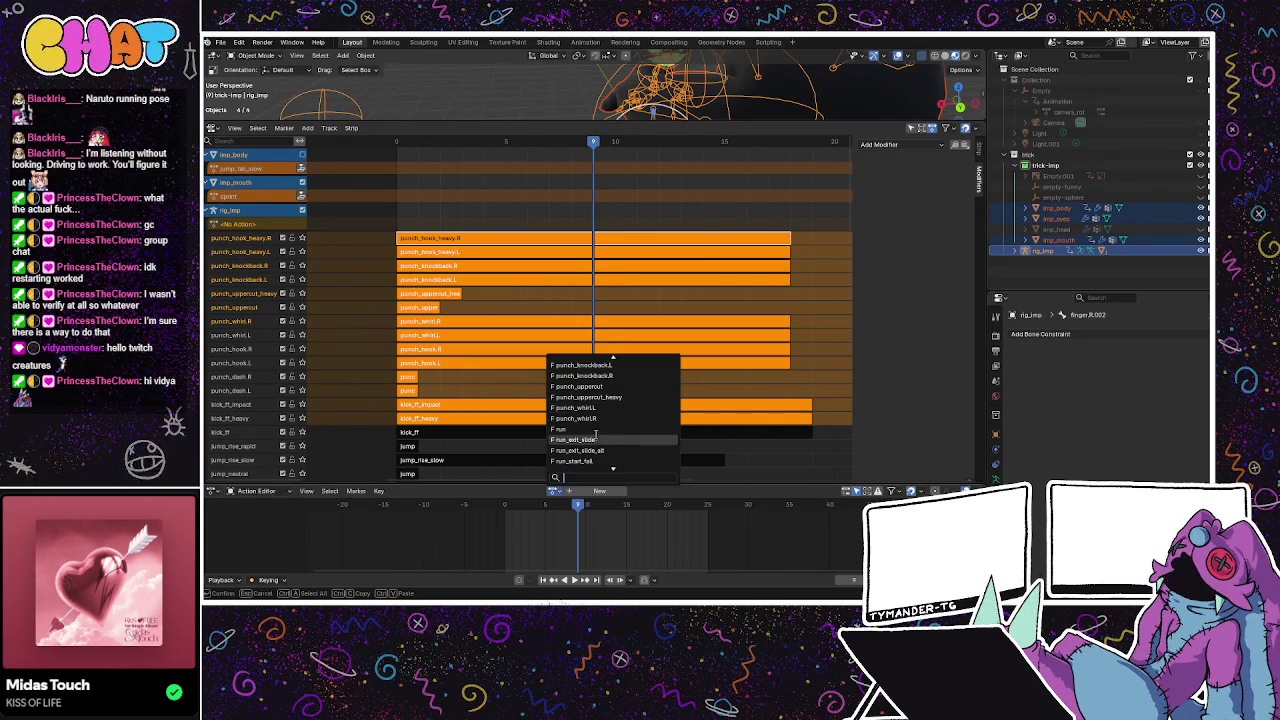
left_click(595, 429)
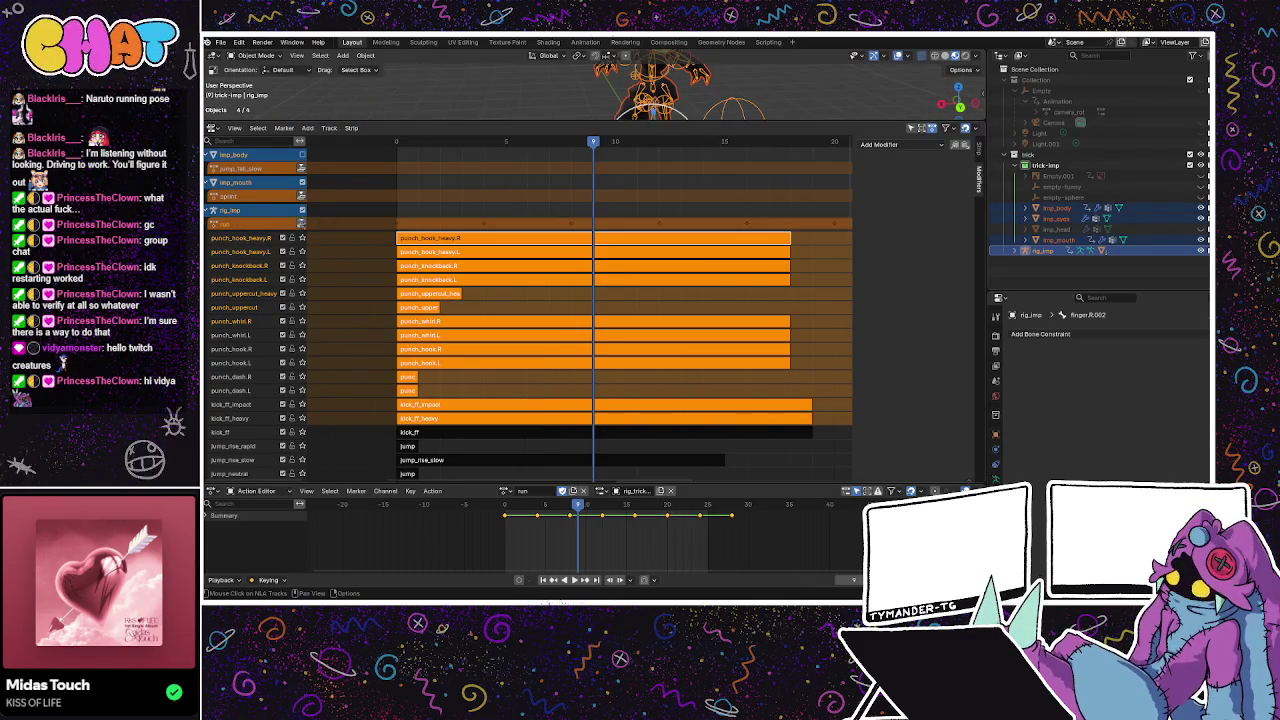
Push run into its own NLA track, then assign sprint and push it down too.
left_click(301, 224)
left_click(556, 491)
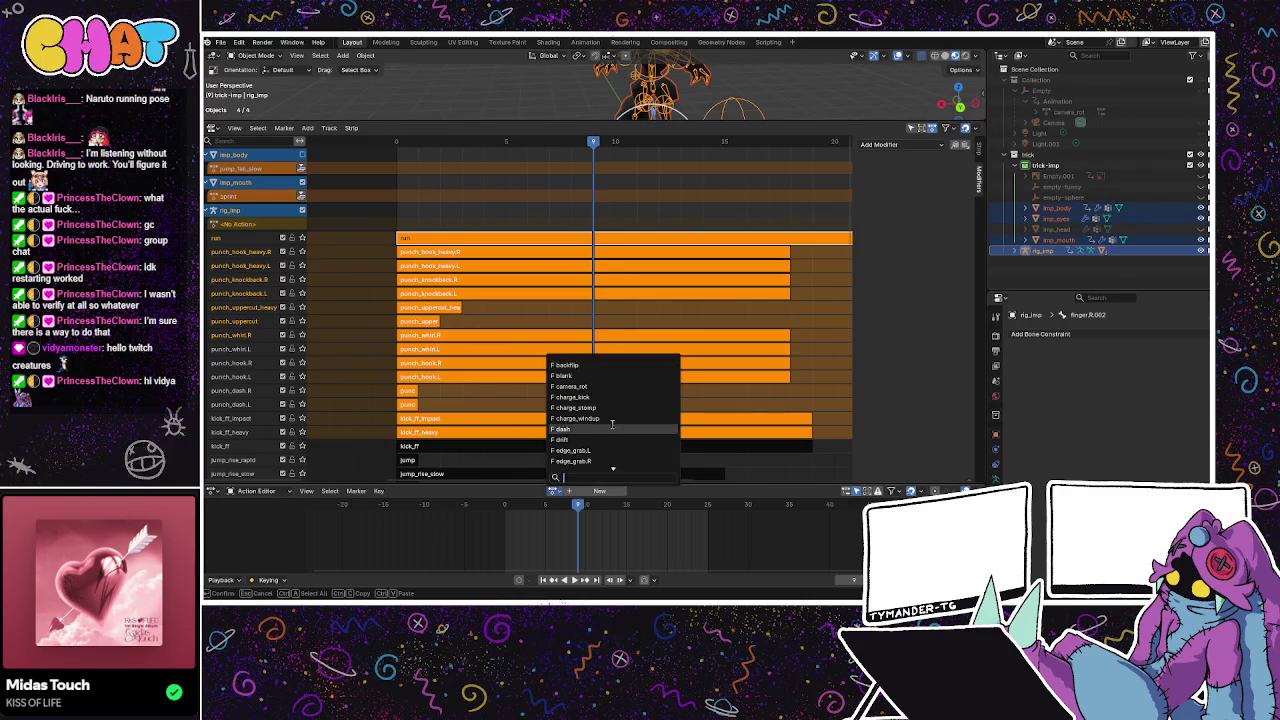
scroll(599, 431, "down", 2)
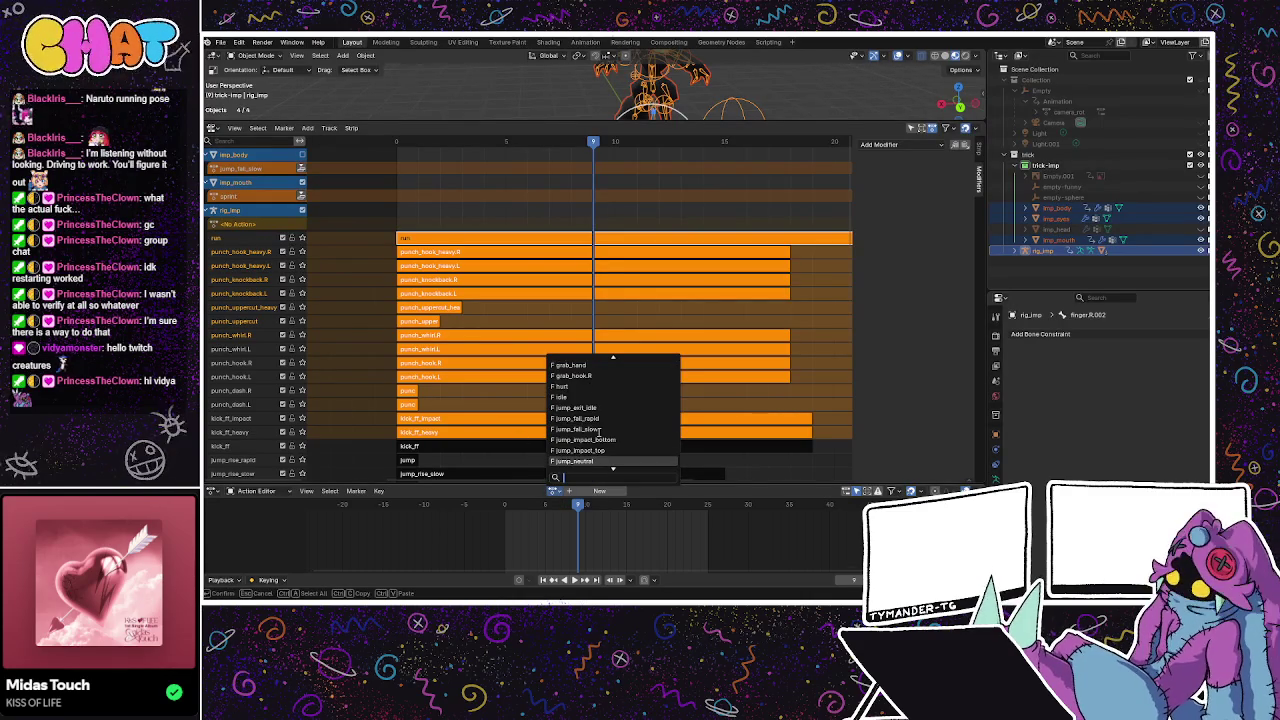
scroll(599, 431, "down", 5)
scroll(600, 425, "down", 4)
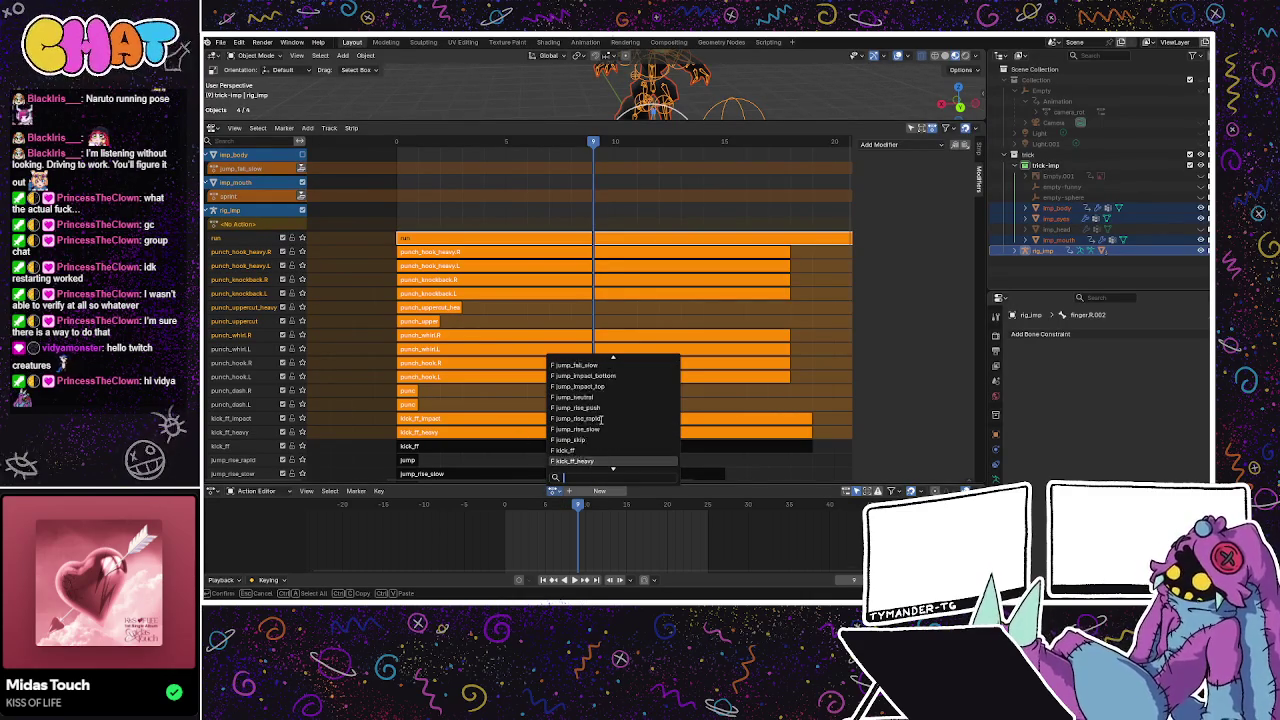
scroll(600, 420, "down", 5)
scroll(600, 420, "down", 5)
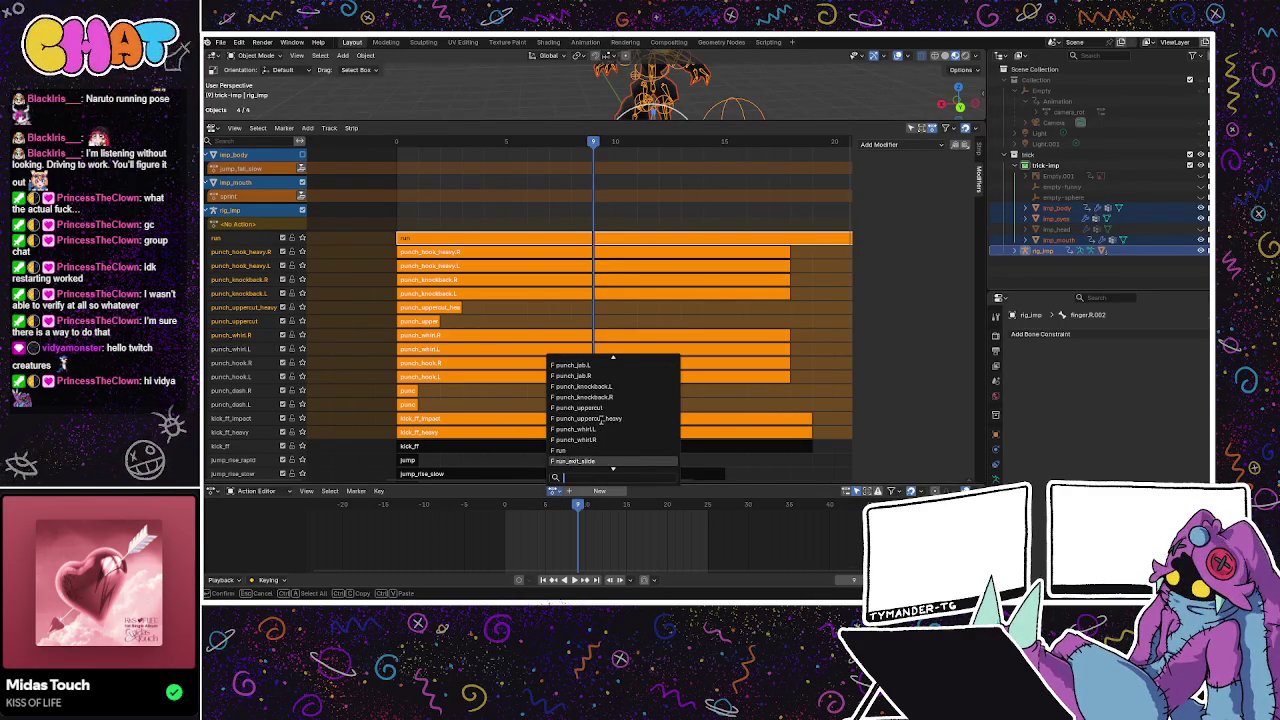
scroll(600, 421, "down", 4)
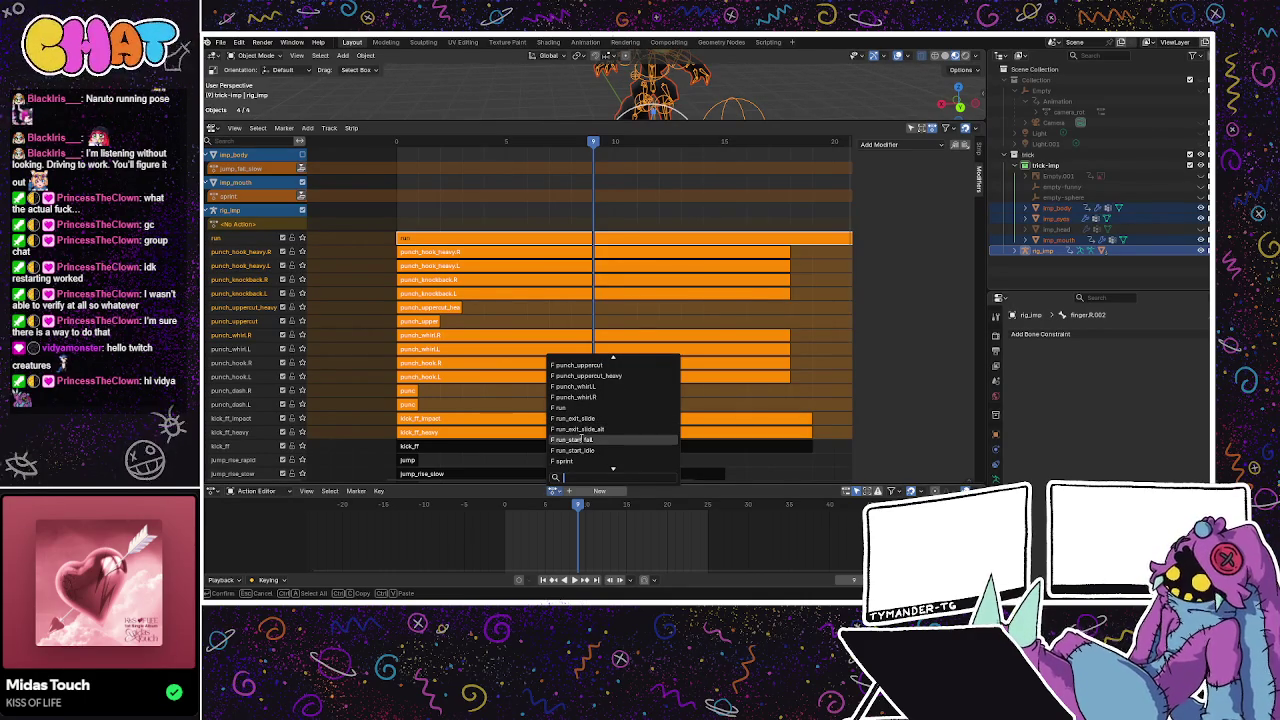
scroll(585, 440, "down", 2)
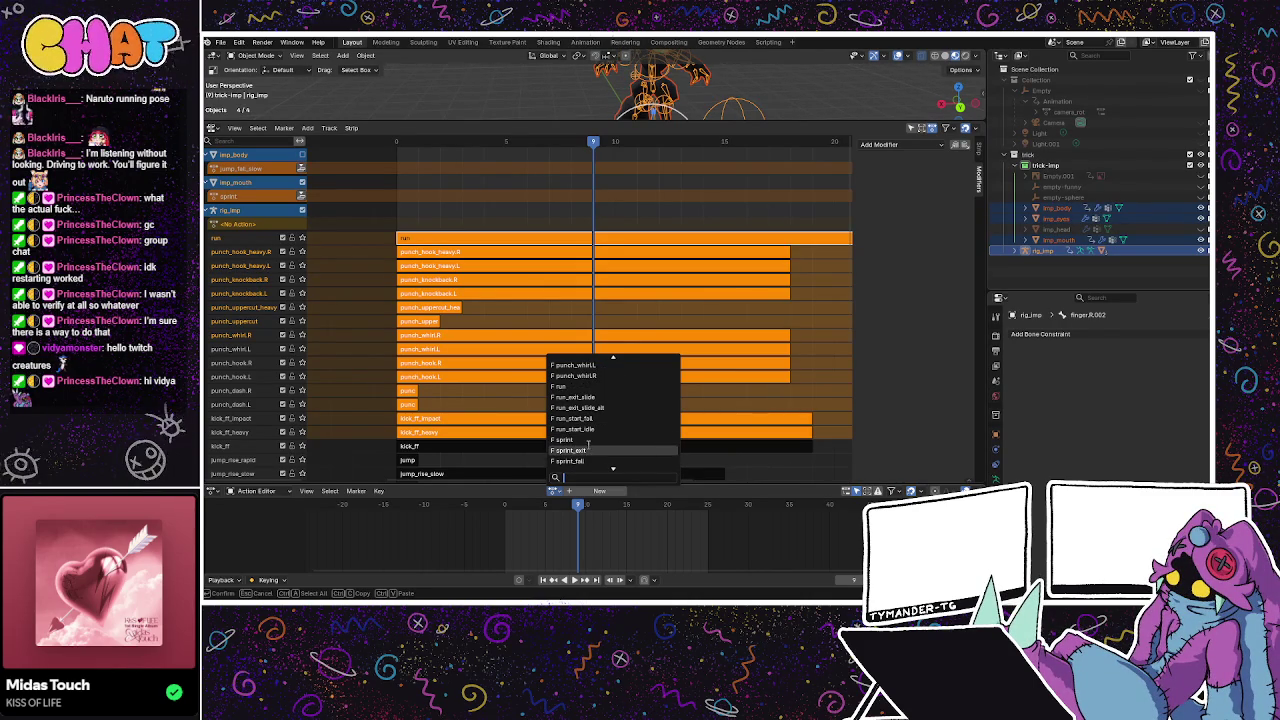
scroll(589, 440, "down", 3)
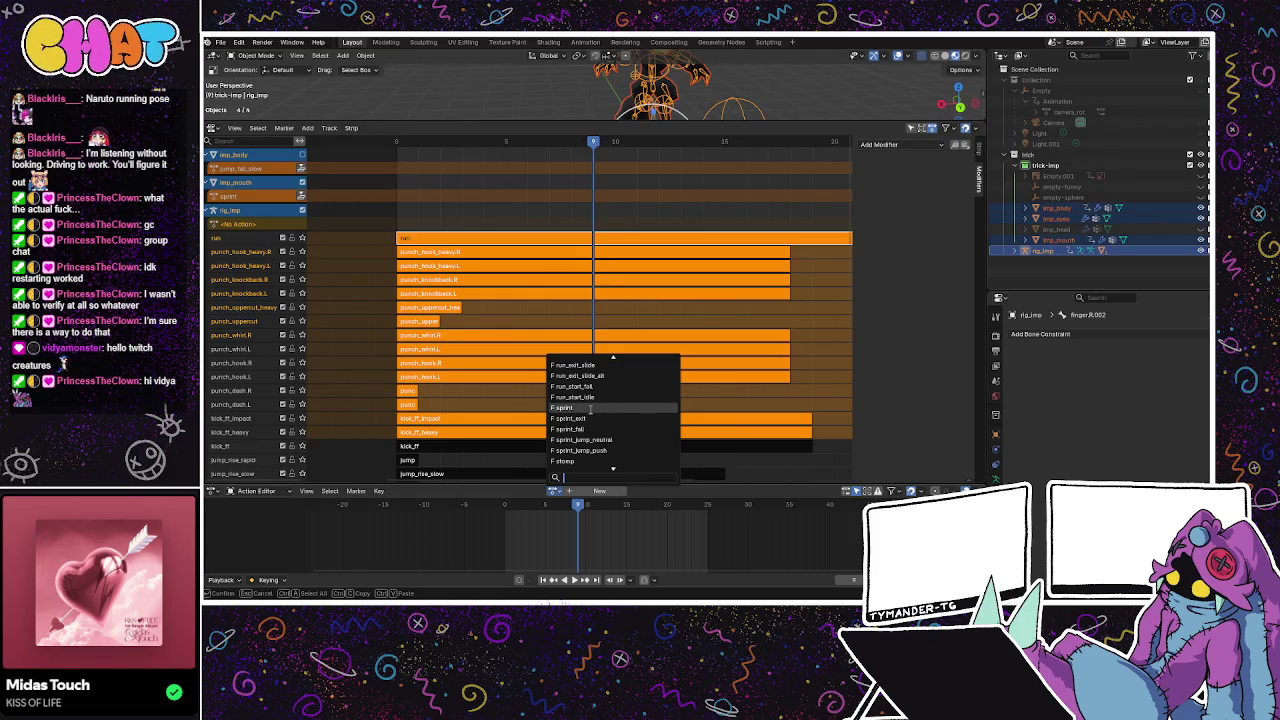
left_click(590, 408)
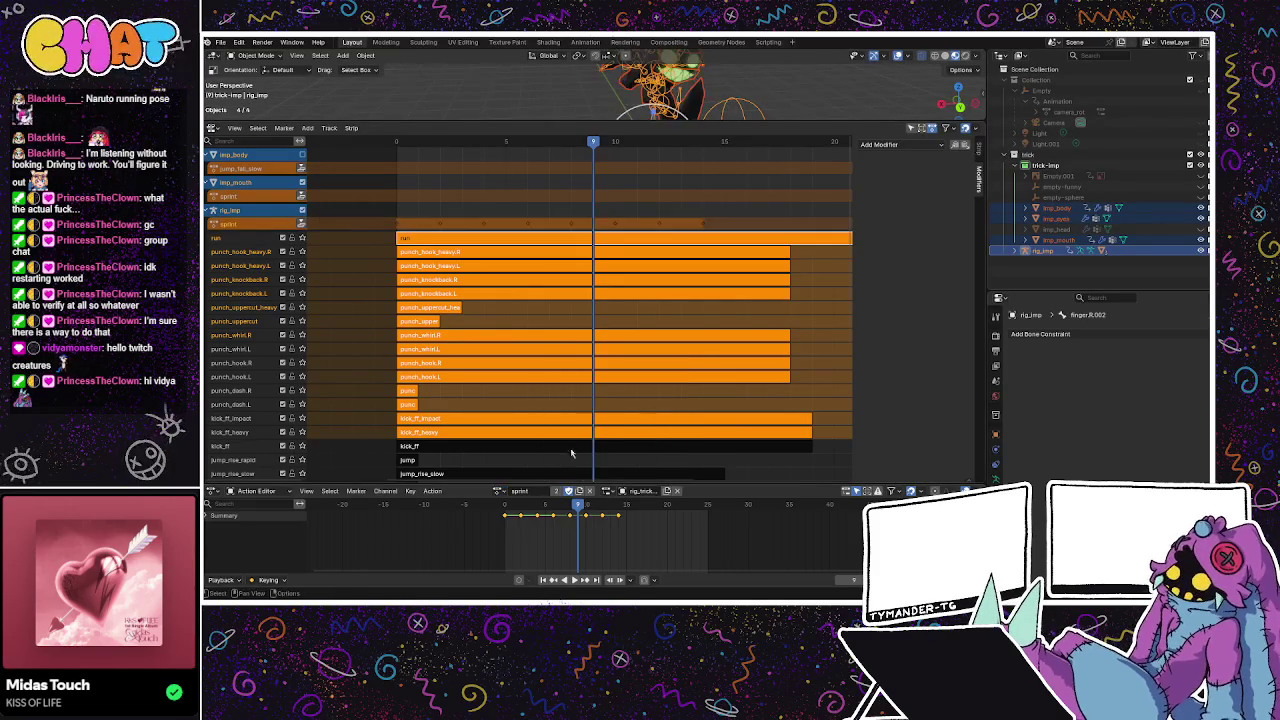
left_click(302, 223)
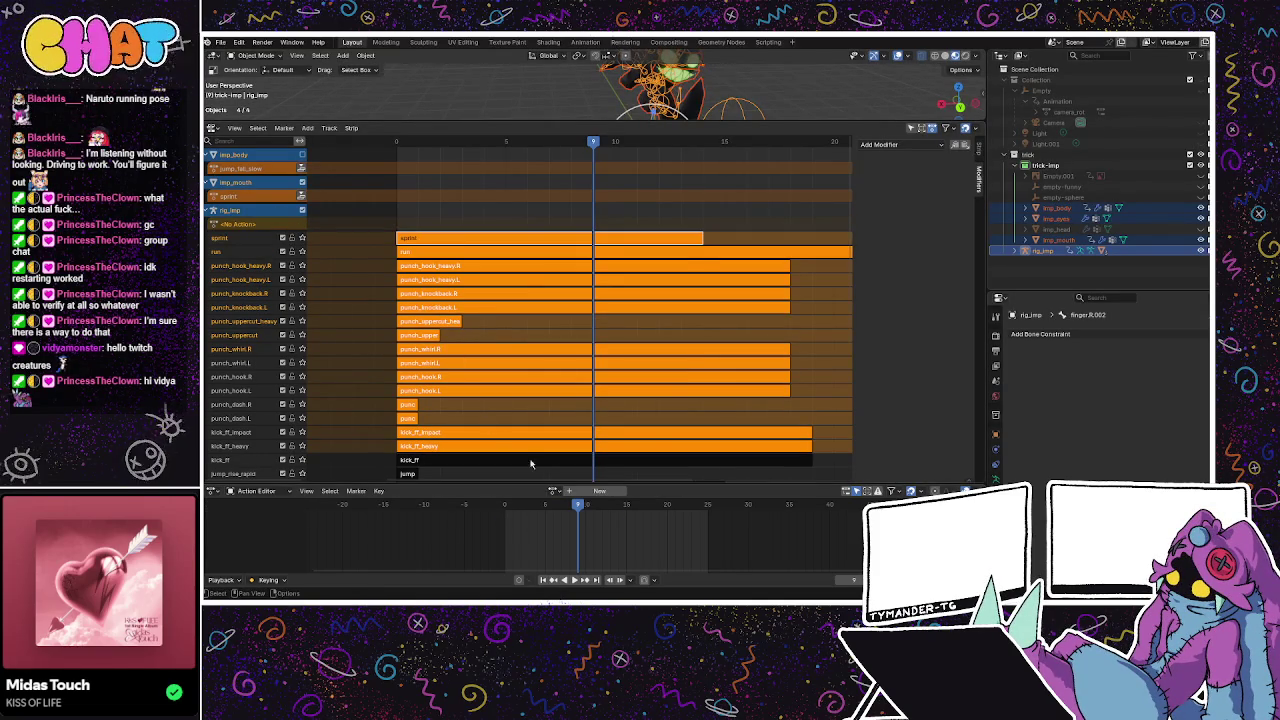
Push down sprint_exit and sprint_fall via a 'sprint' search, then assign sprint_jump_push.
left_click(553, 491)
type("s")
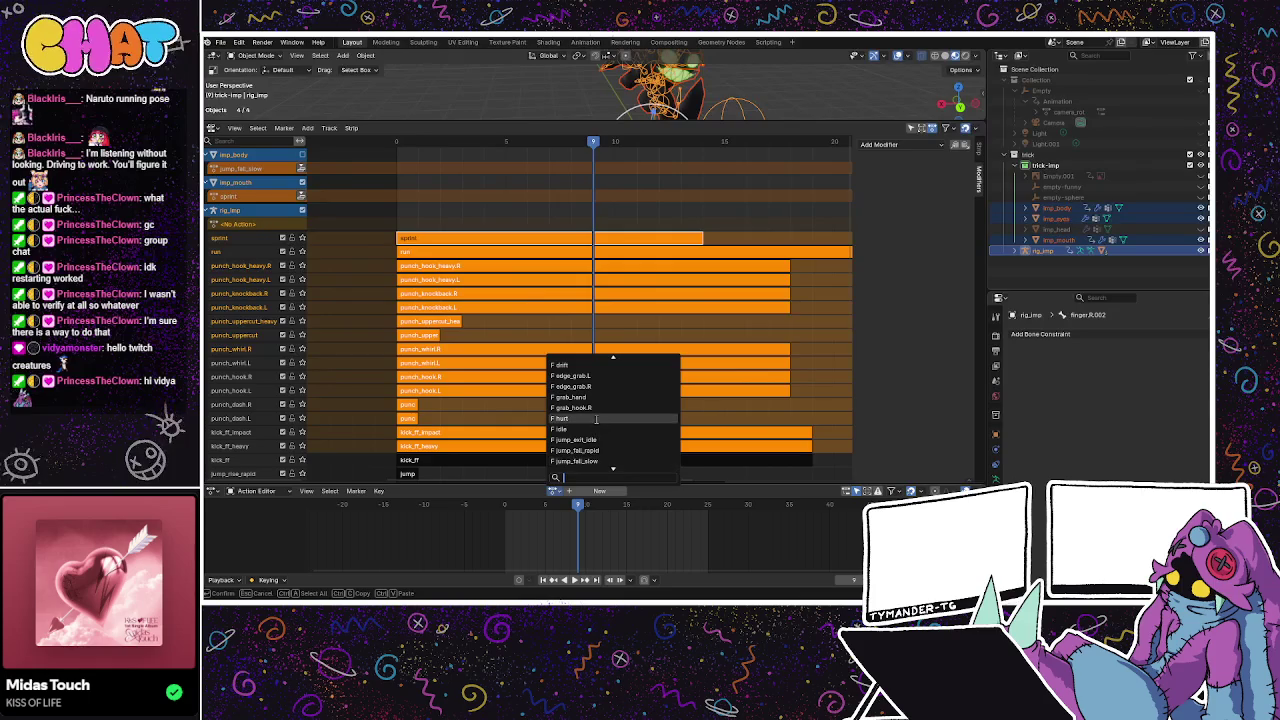
type("pri")
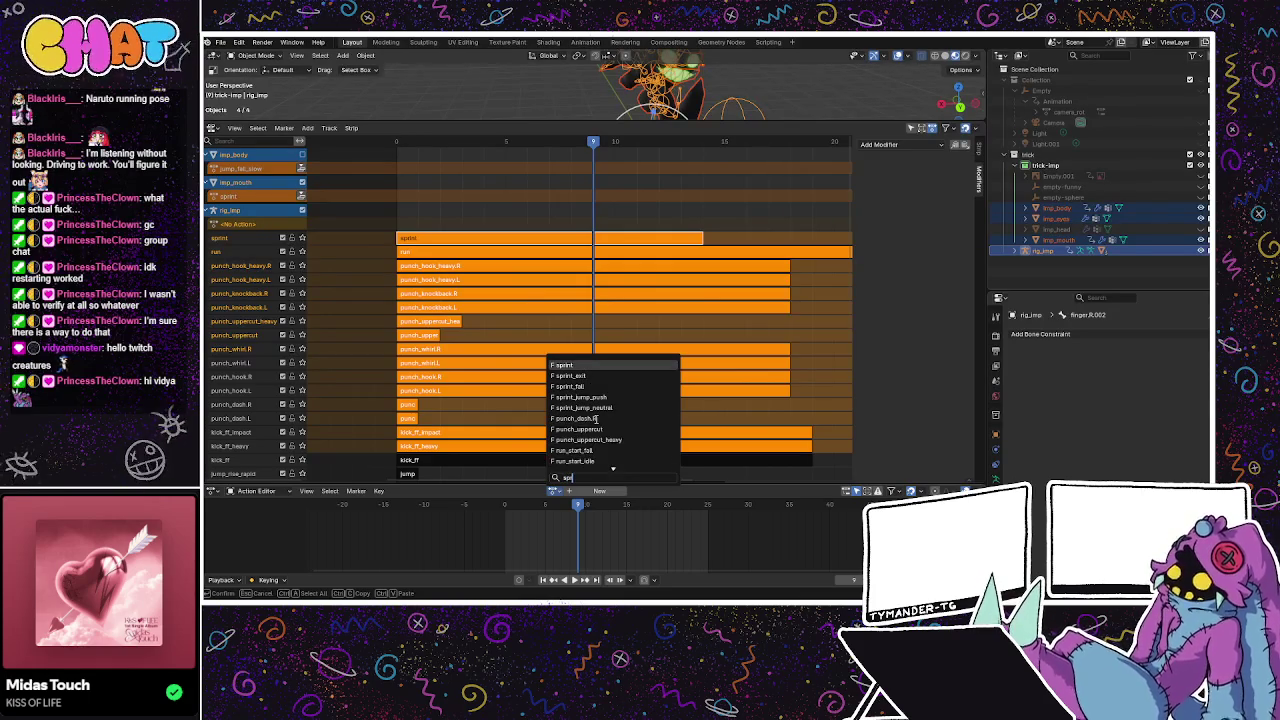
type("nt")
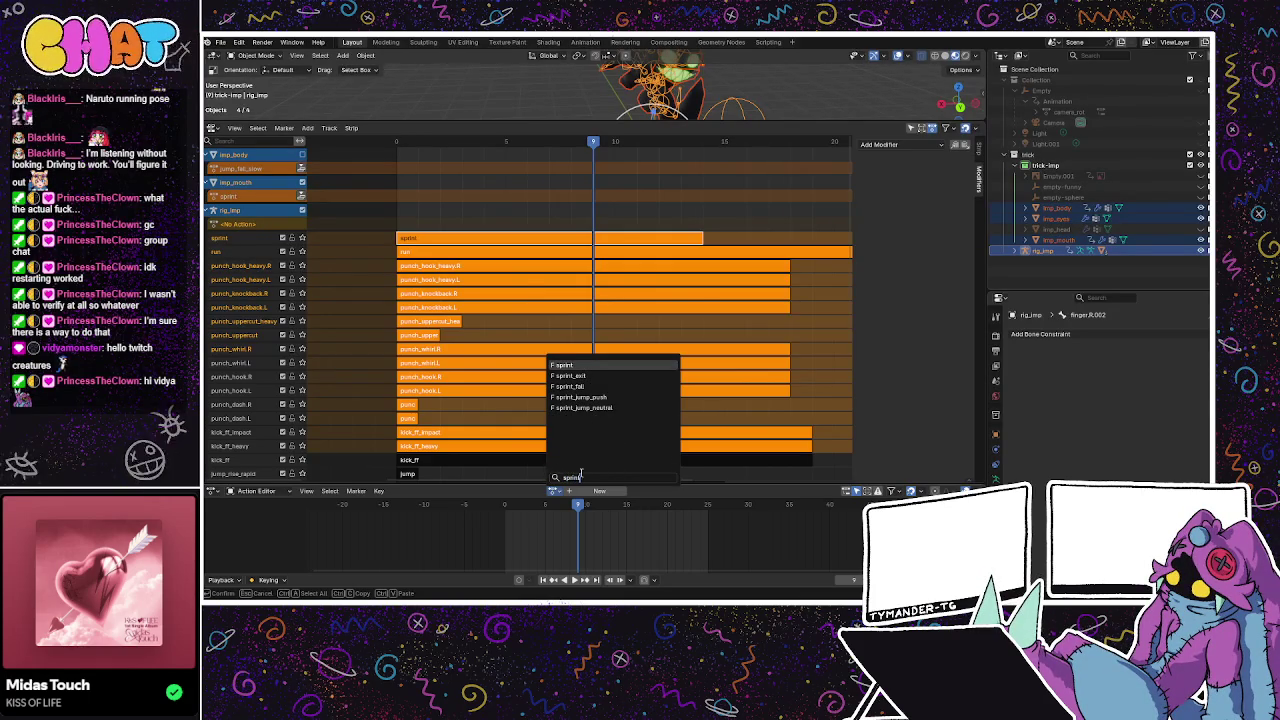
left_click(568, 376)
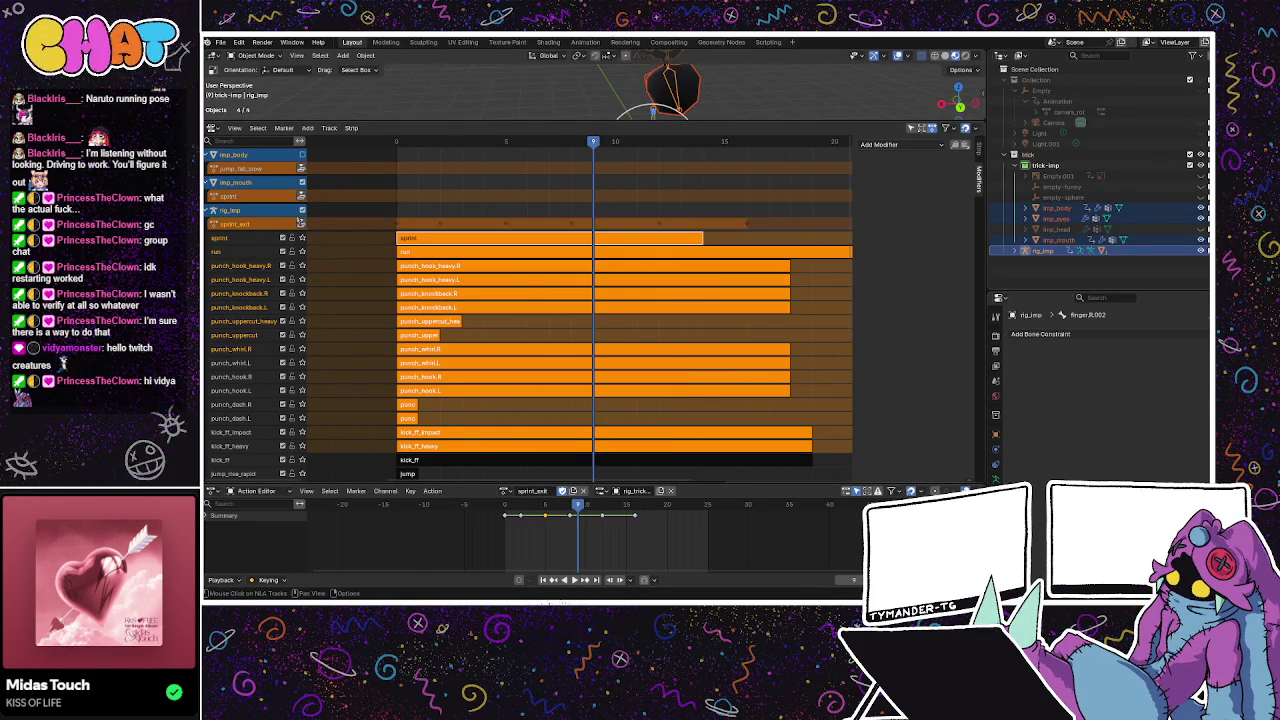
left_click(302, 224)
left_click(555, 490)
type("sprint")
left_click(585, 386)
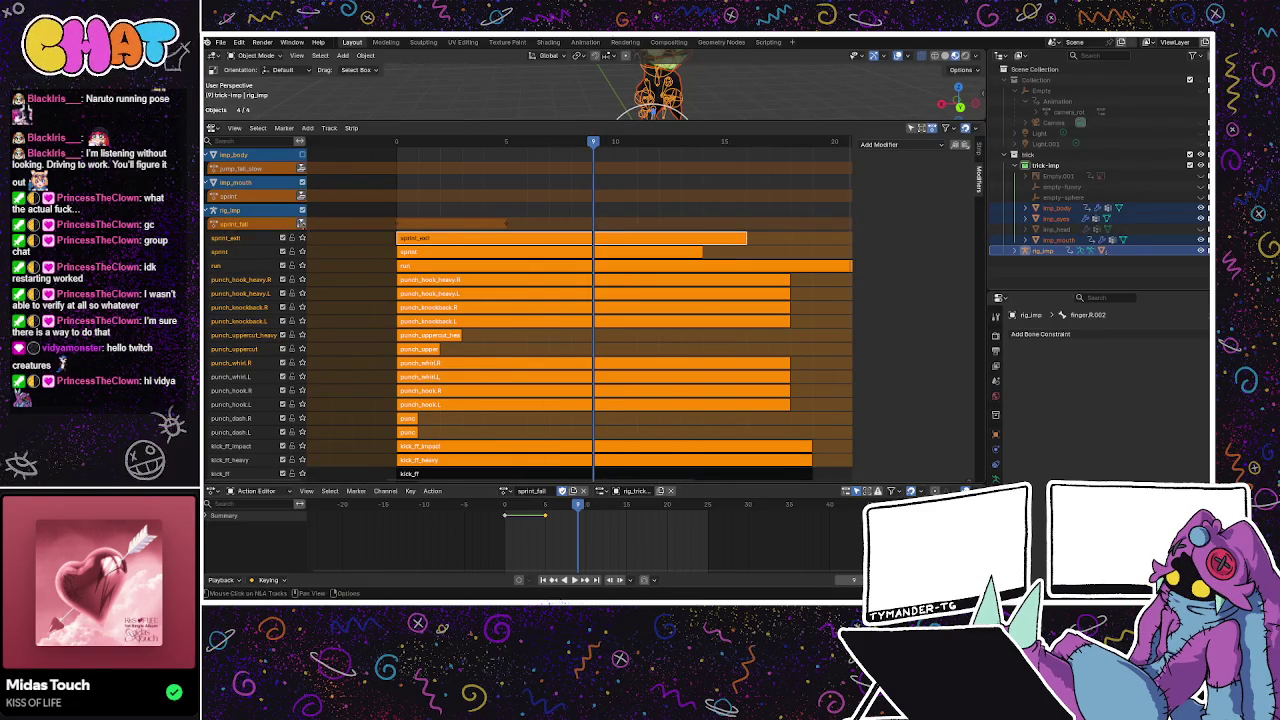
left_click(302, 224)
left_click(555, 490)
type("sprint")
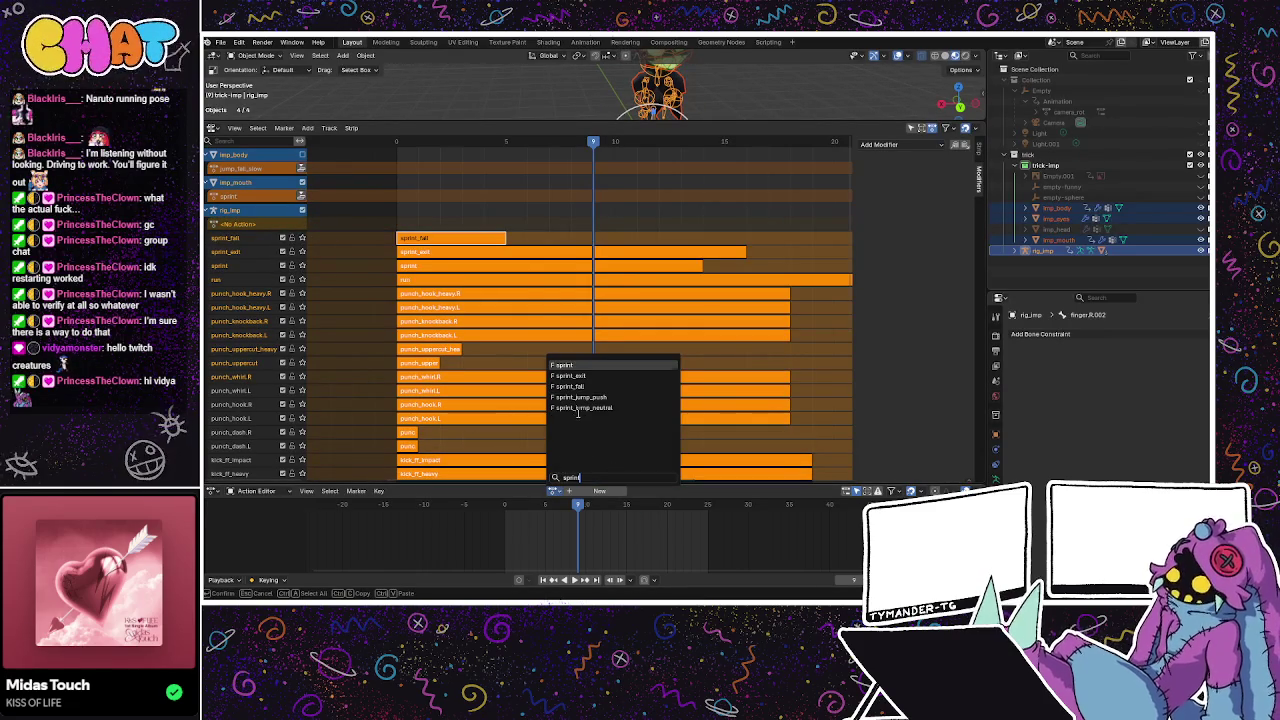
left_click(580, 397)
Push sprint_jump_push and sprint_jump_neutral into their own NLA tracks.
left_click(302, 224)
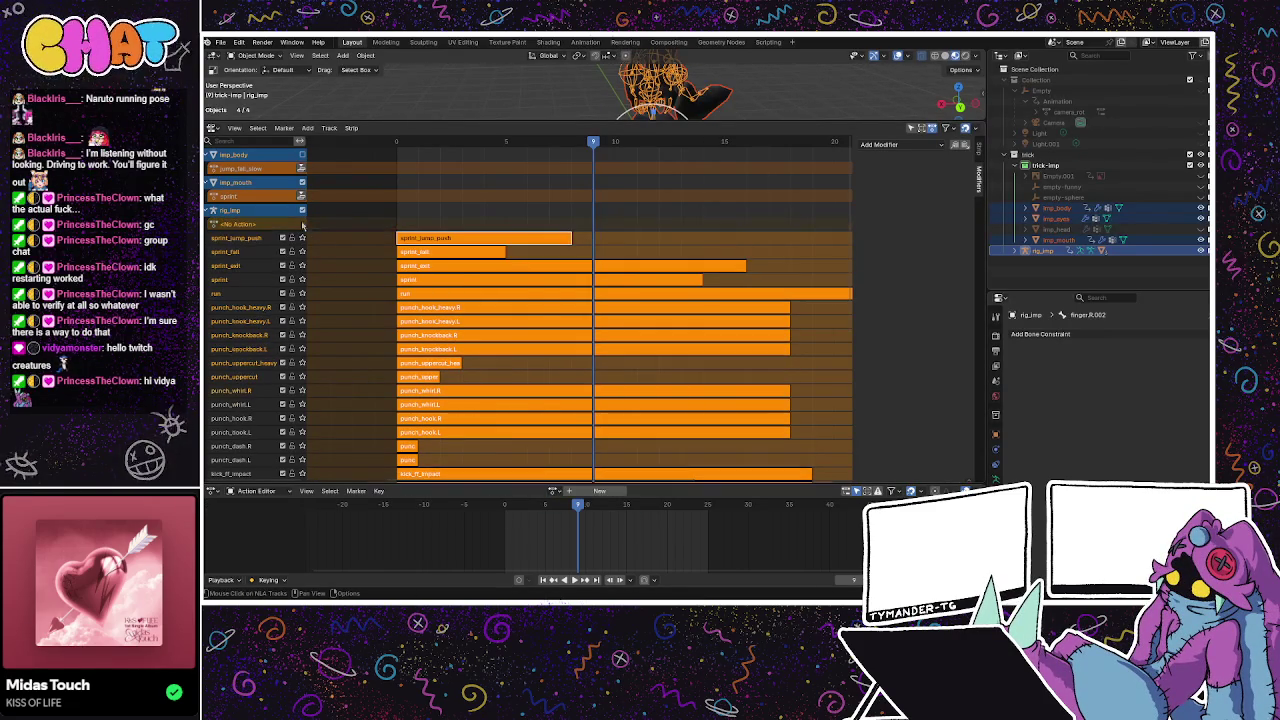
left_click(555, 490)
type("sprint")
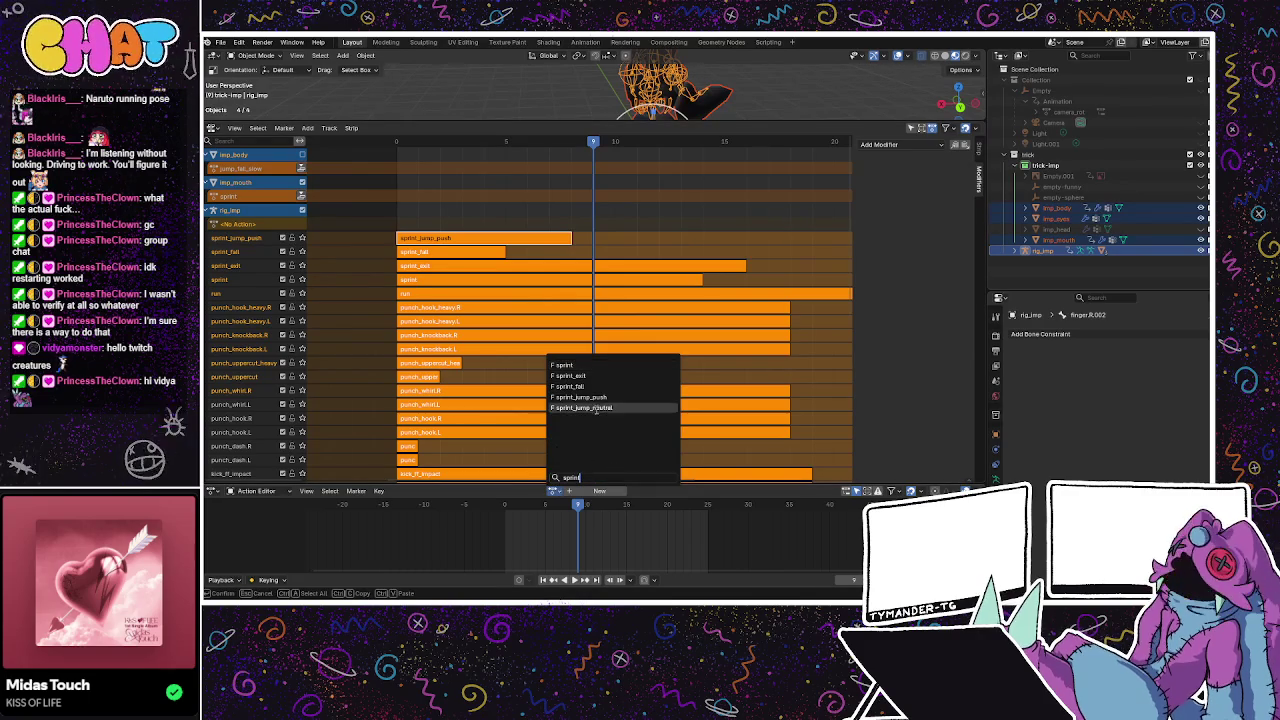
left_click(596, 408)
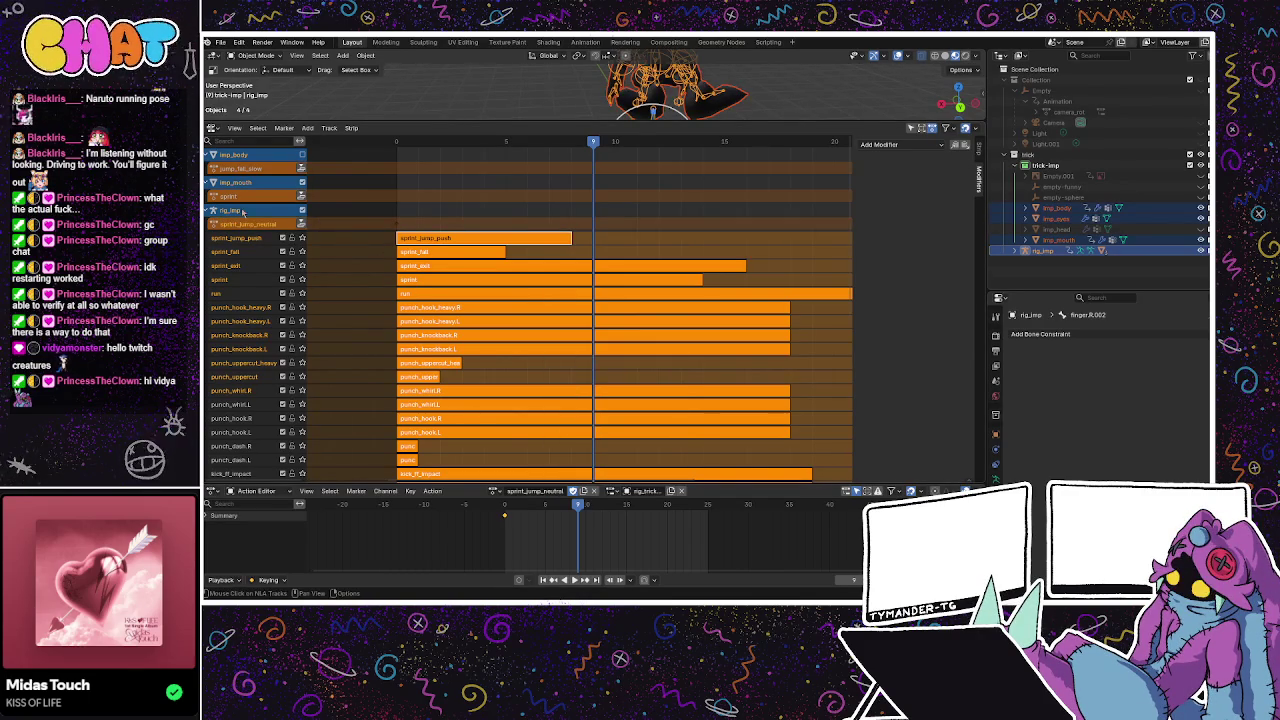
left_click(302, 224)
Assign the stomp action and push it down into its own NLA track.
left_click(555, 490)
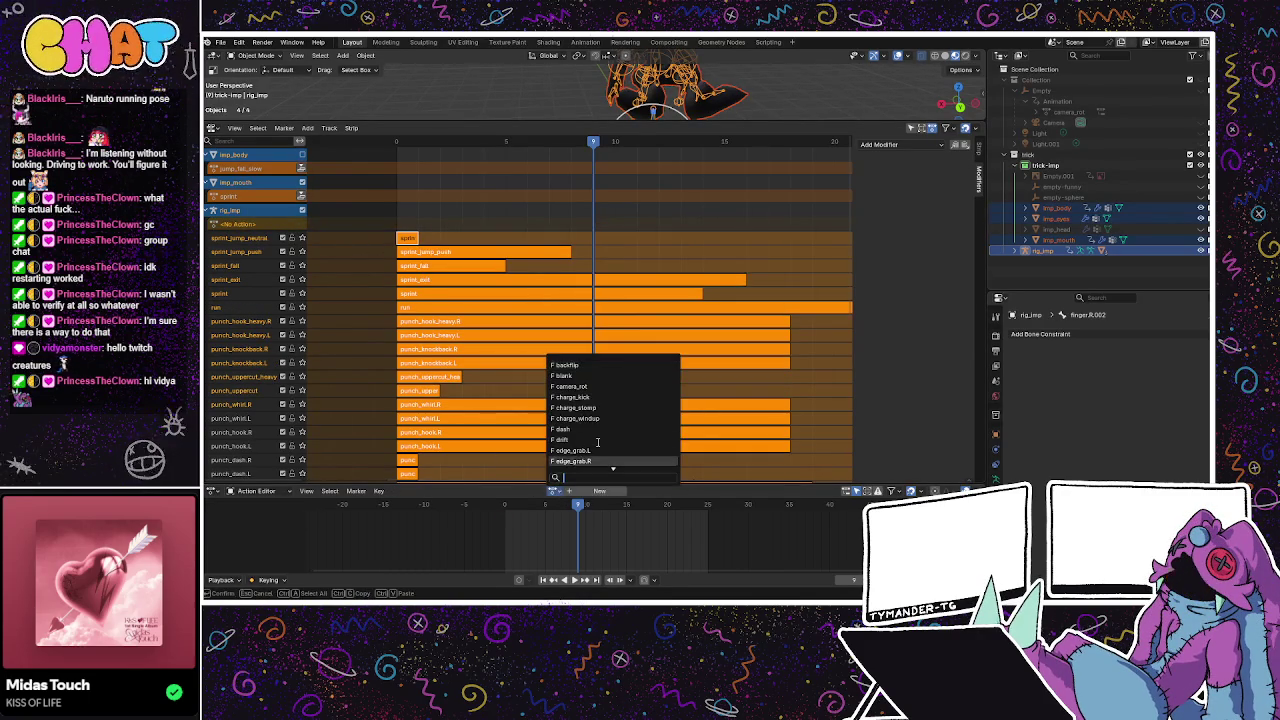
scroll(597, 441, "down", 4)
scroll(597, 441, "down", 4)
scroll(597, 441, "down", 4)
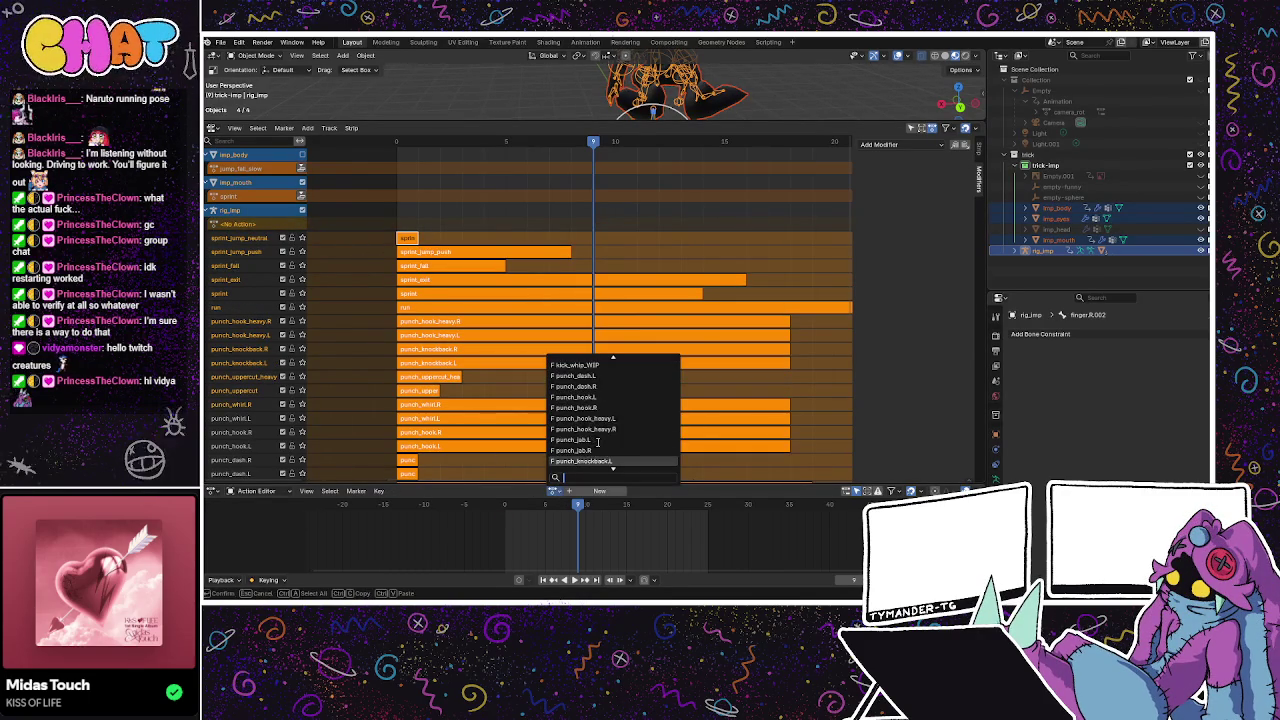
scroll(597, 441, "down", 5)
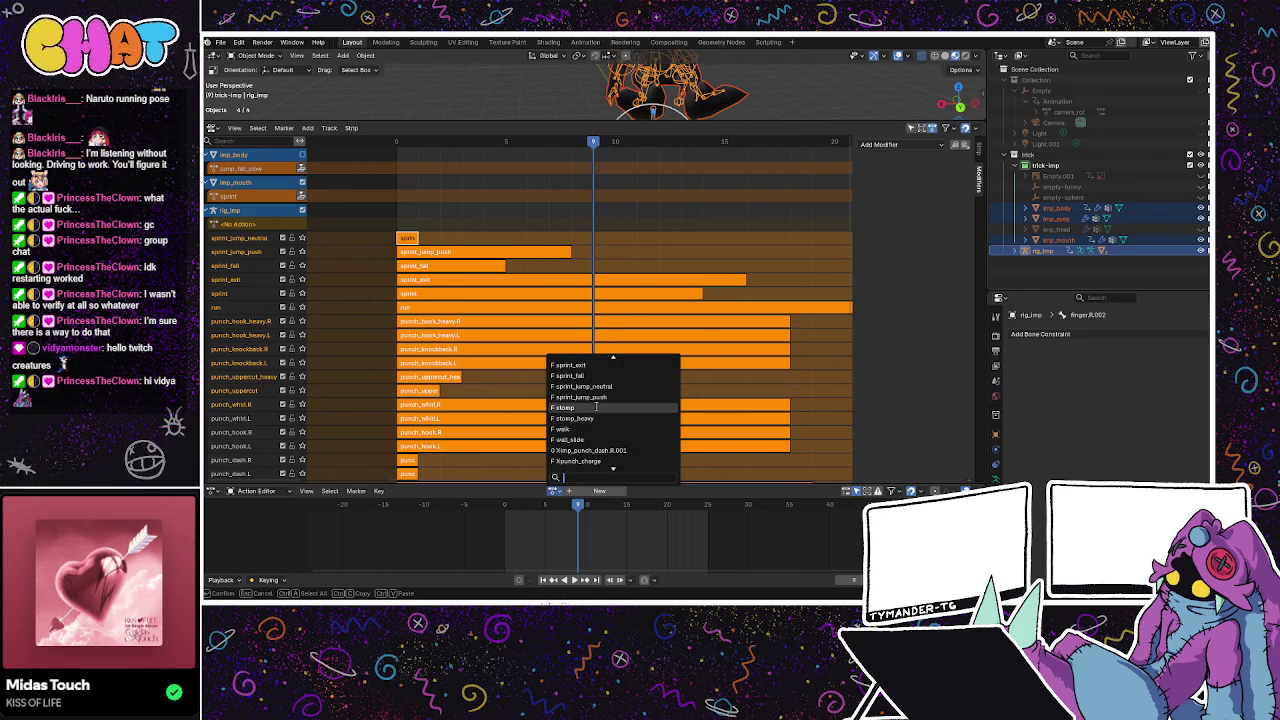
left_click(596, 407)
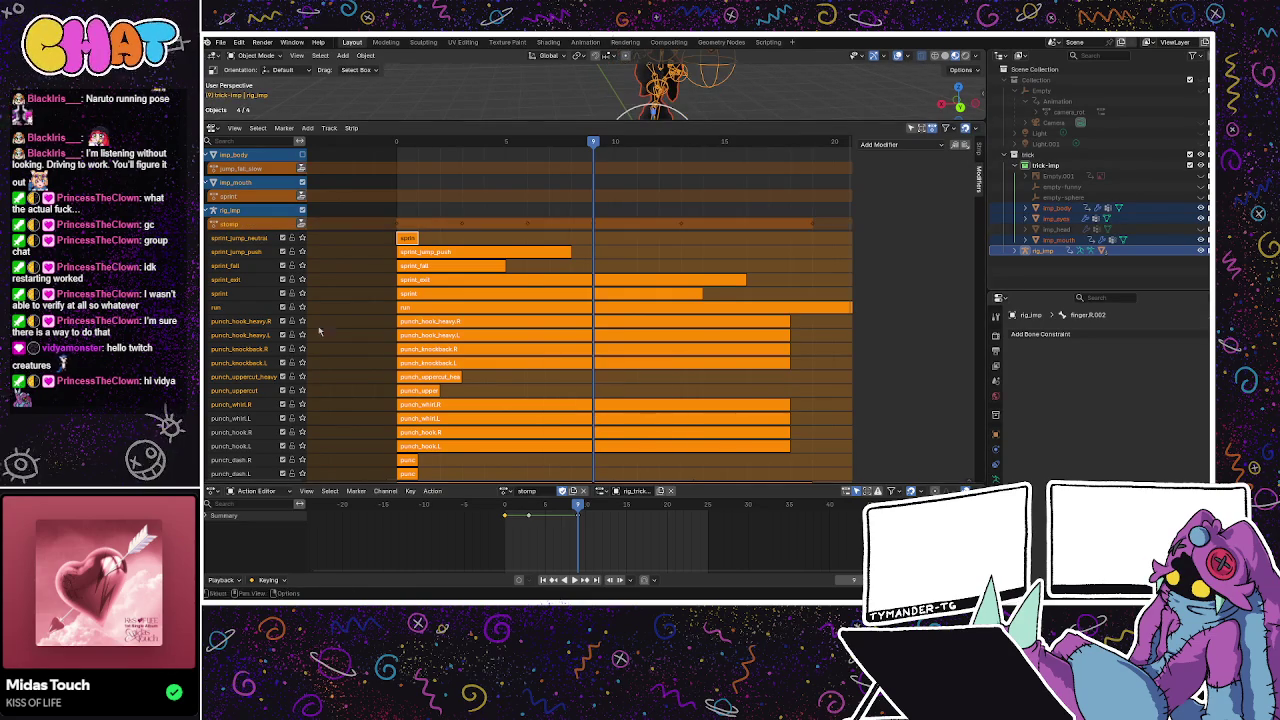
left_click(301, 223)
Assign stomp_heavy and push it down into its own NLA track.
left_click(553, 490)
scroll(591, 437, "down", 6)
scroll(591, 437, "down", 8)
scroll(593, 427, "down", 7)
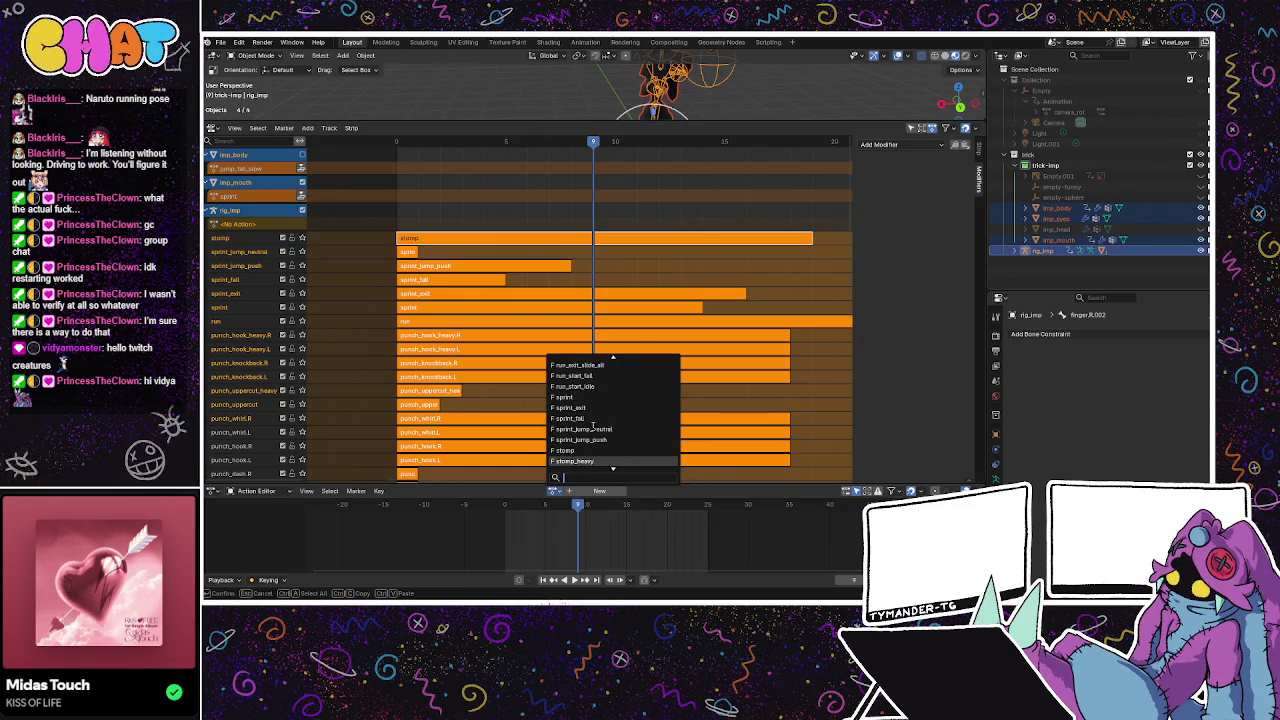
scroll(593, 427, "down", 2)
left_click(574, 440)
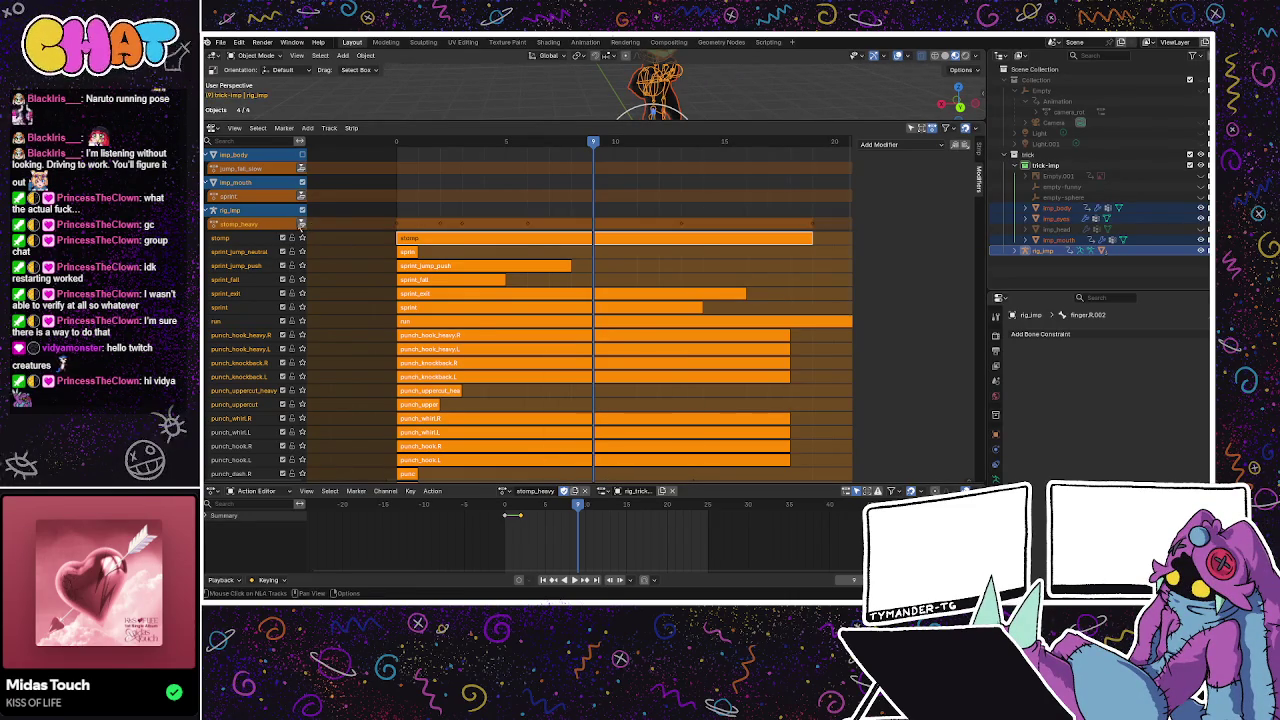
left_click(301, 224)
Assign the walk action and push it down into its own strip.
left_click(582, 490)
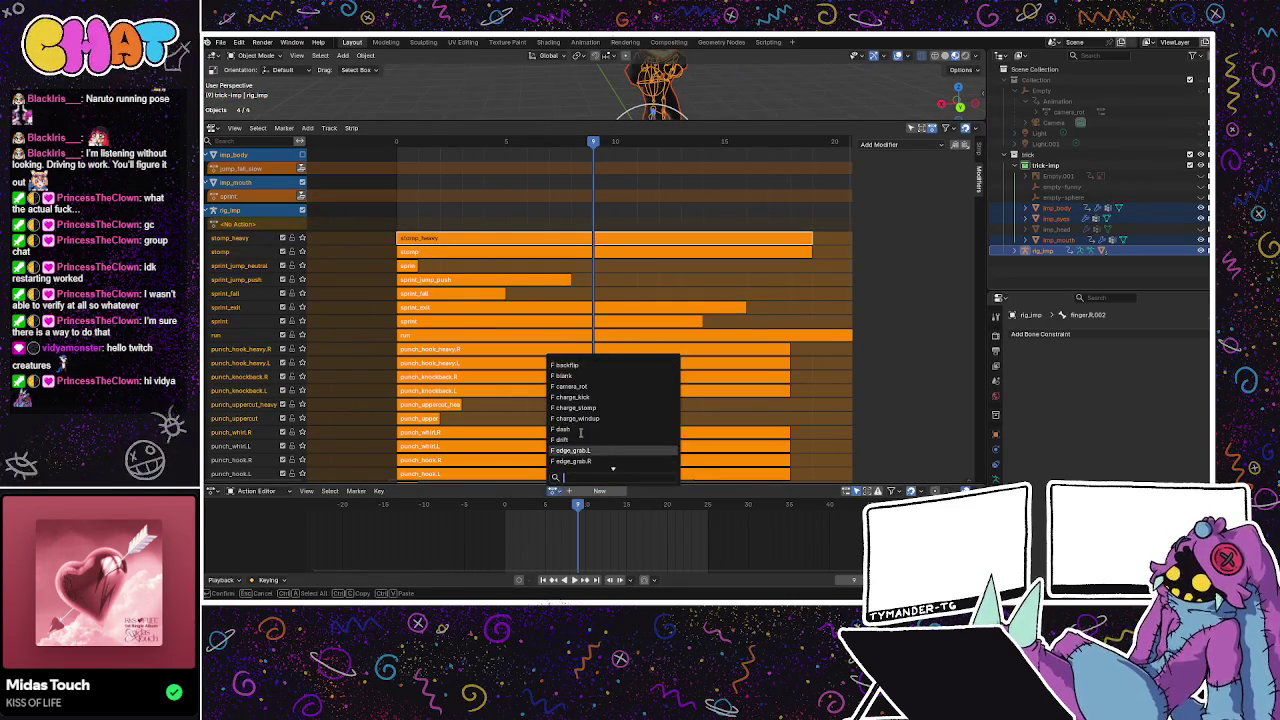
scroll(580, 432, "down", 8)
scroll(583, 425, "down", 5)
scroll(583, 425, "down", 5)
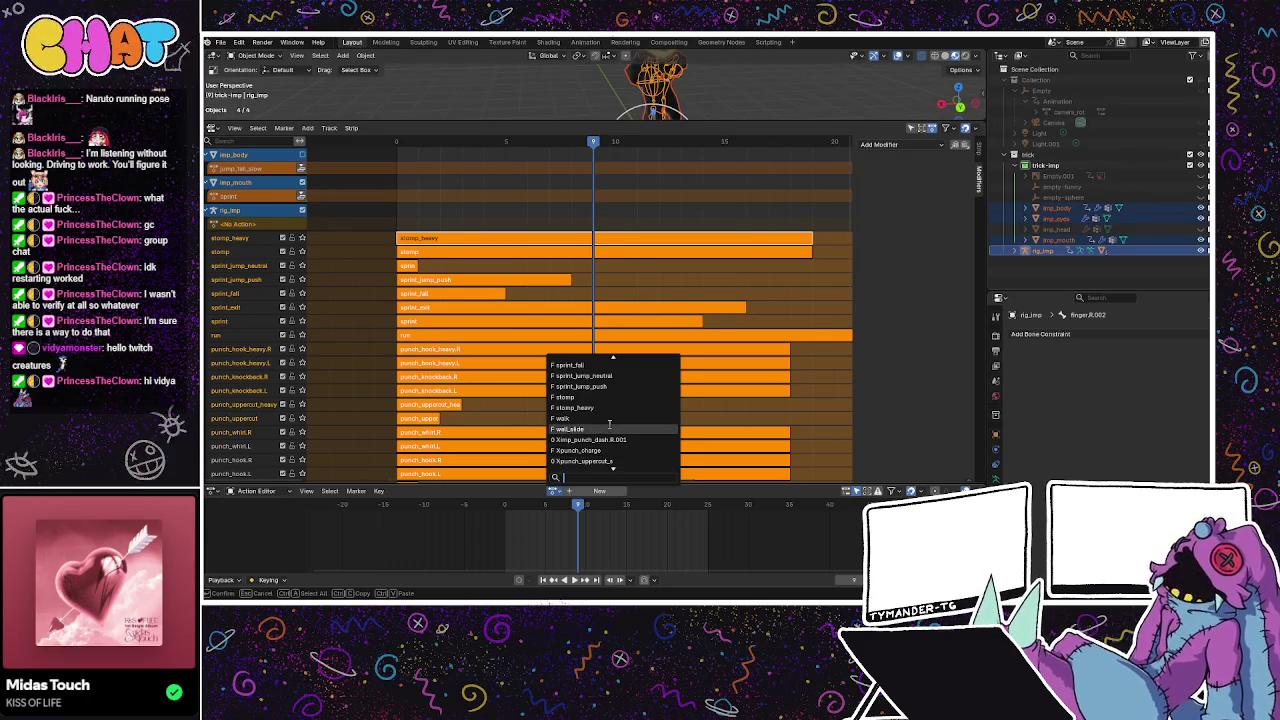
left_click(565, 450)
left_click(302, 223)
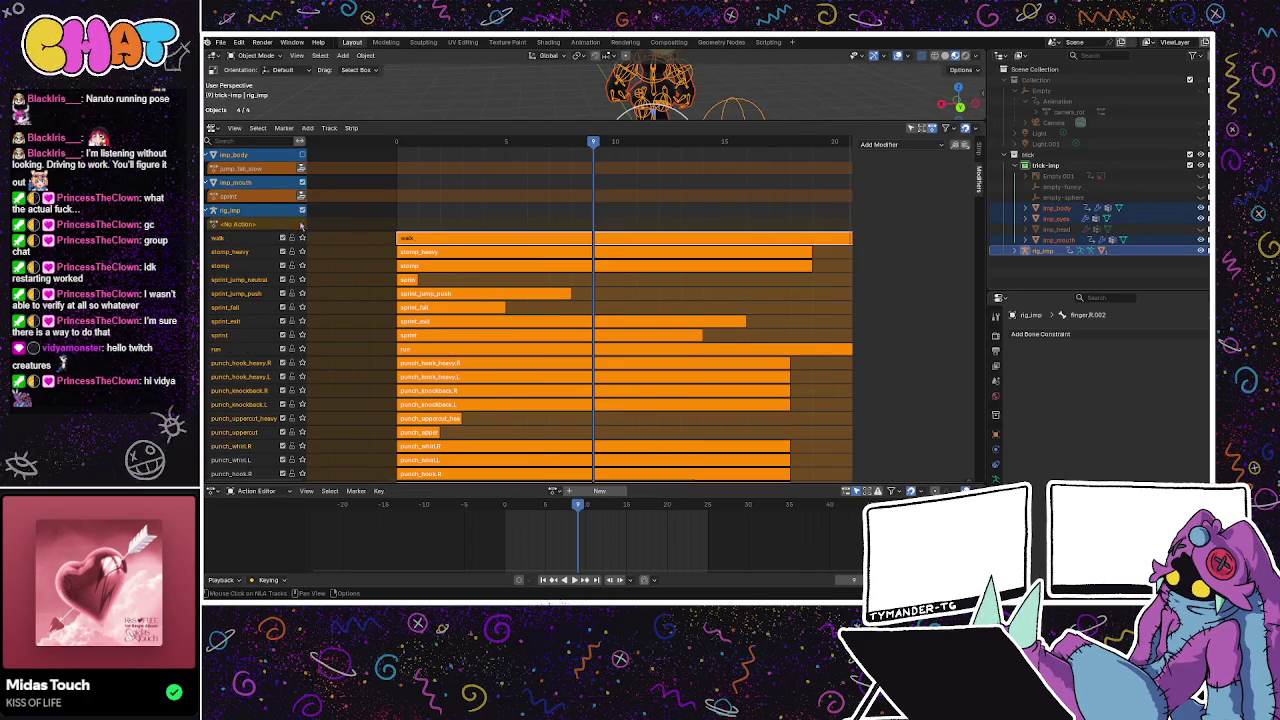
Assign wall_slide and push it down into its own strip.
left_click(552, 491)
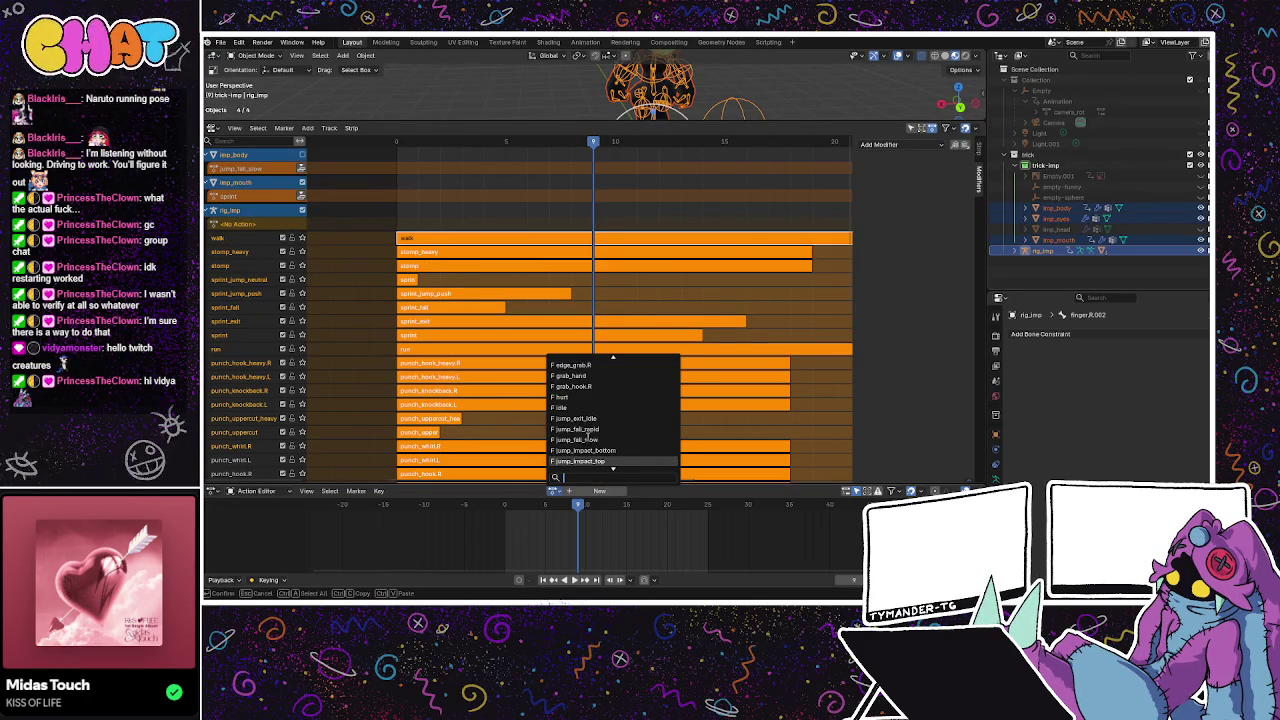
scroll(588, 437, "down", 5)
scroll(588, 437, "down", 5)
scroll(588, 437, "down", 5)
scroll(588, 437, "down", 5)
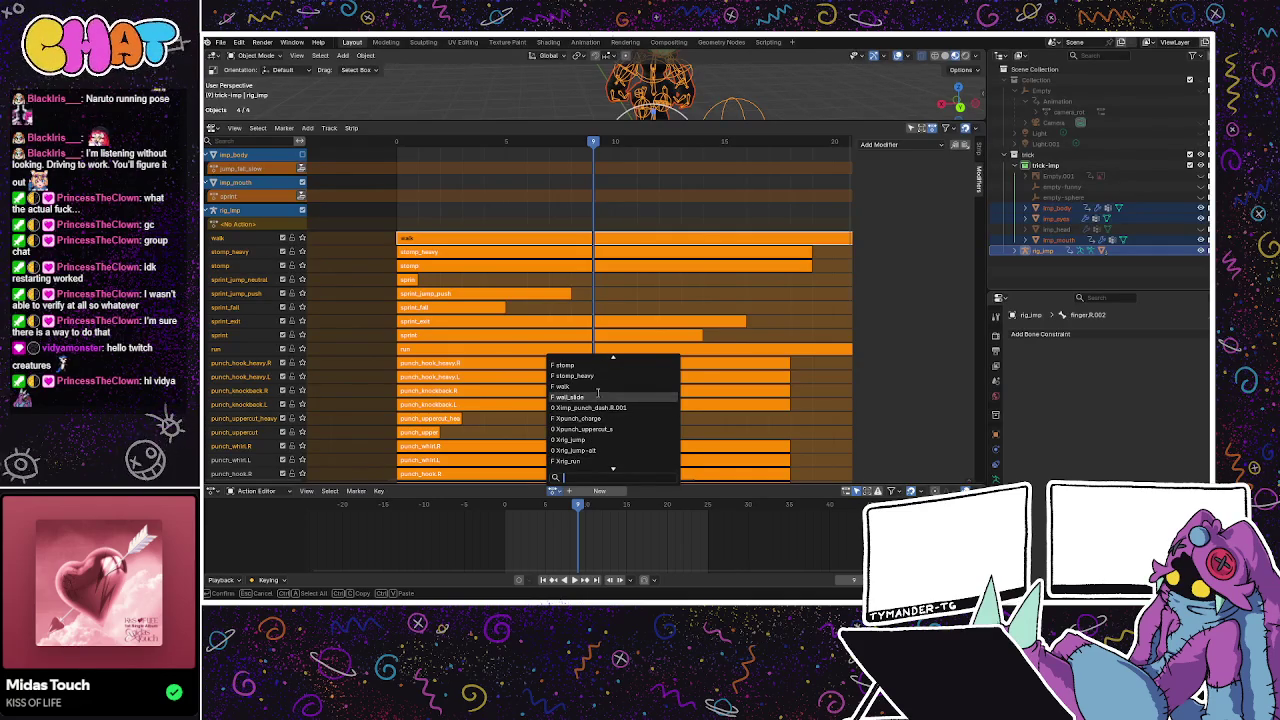
left_click(598, 397)
left_click(301, 224)
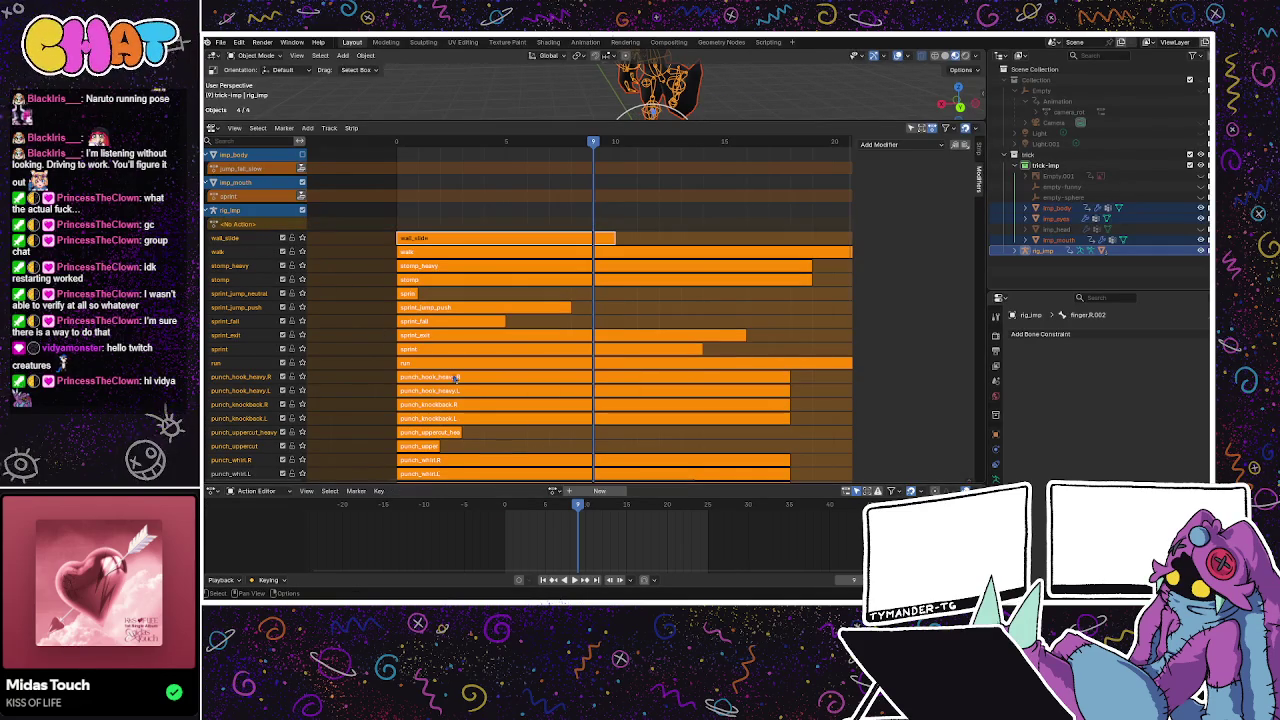
Reopen the action list and scroll down through the remaining actions.
left_click(557, 491)
scroll(567, 455, "down", 5)
scroll(567, 455, "down", 5)
scroll(567, 456, "down", 5)
scroll(567, 456, "down", 2)
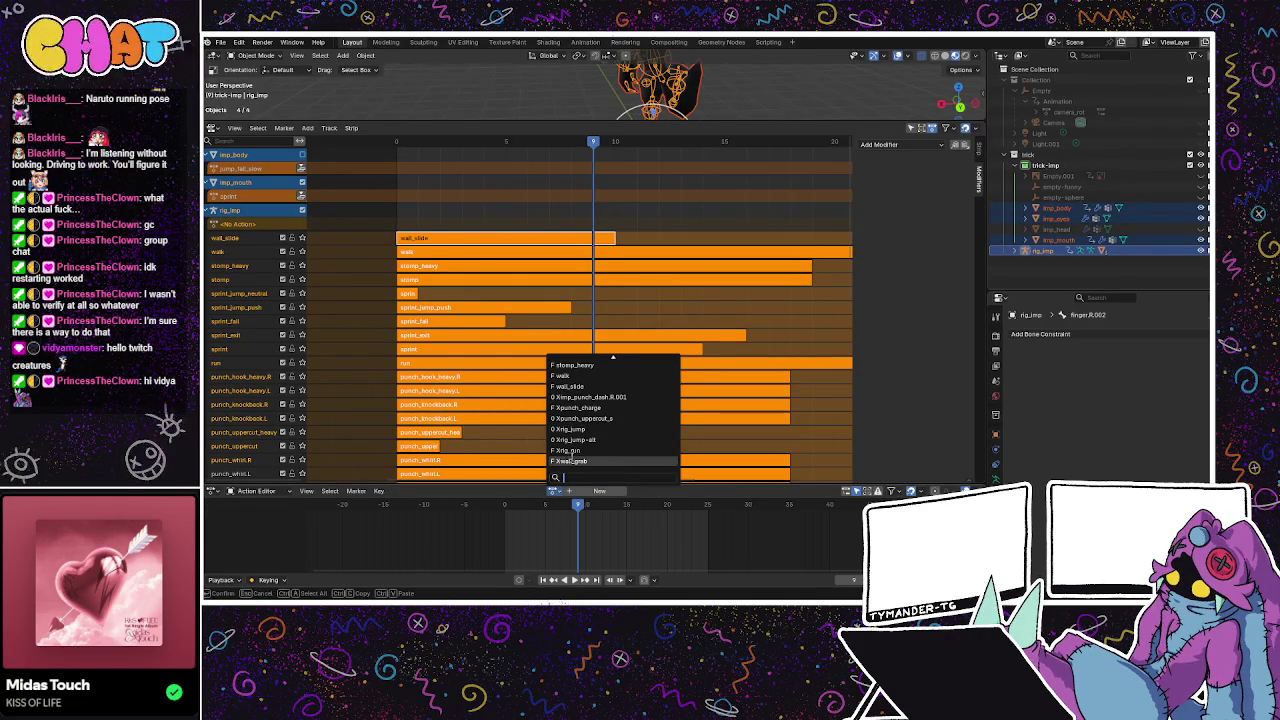
Try Xrig_run, Xwall_grab and Xpunch_charge, ending on Ximp_punch_dash.R.001 as the active action.
left_click(568, 450)
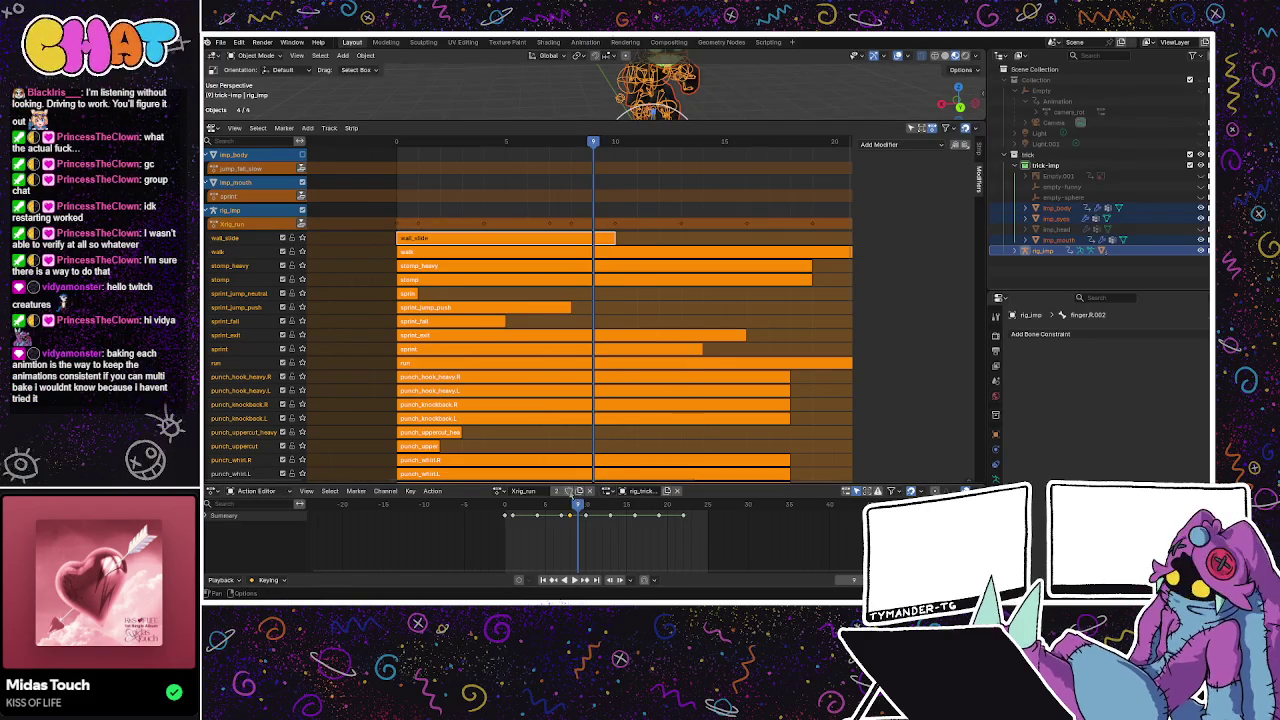
left_click(570, 491)
left_click(548, 468)
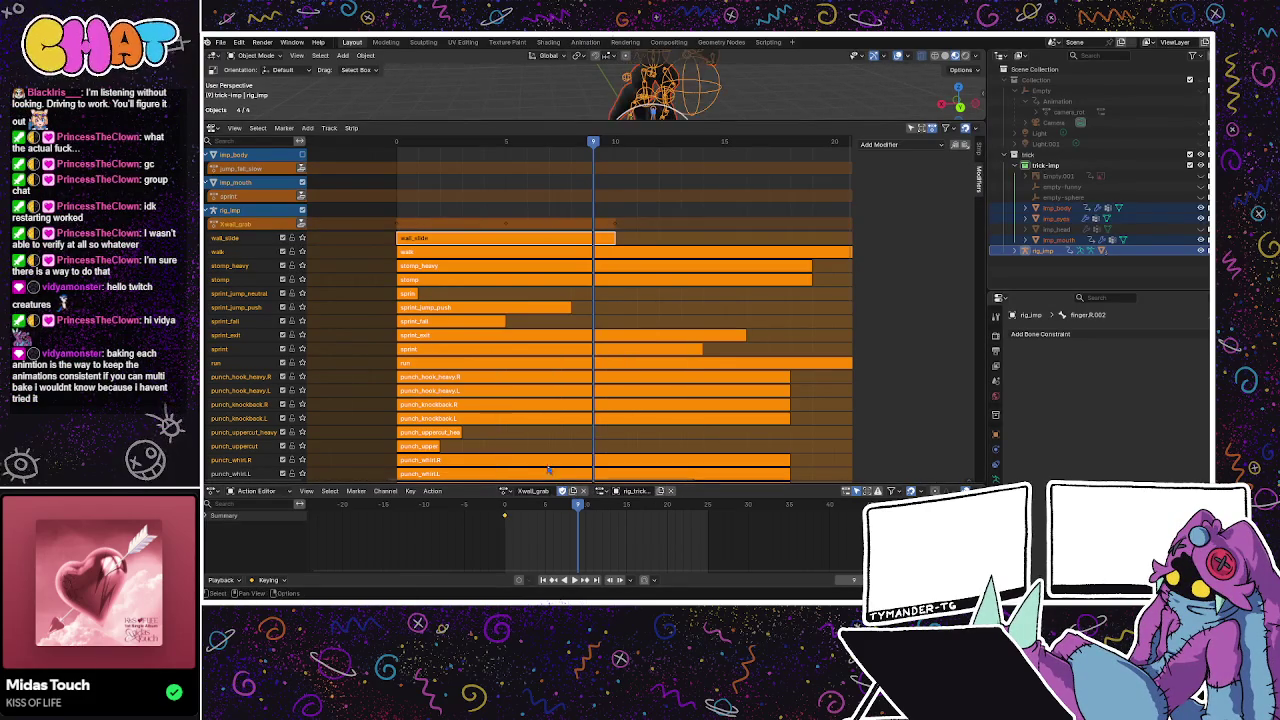
left_click(506, 490)
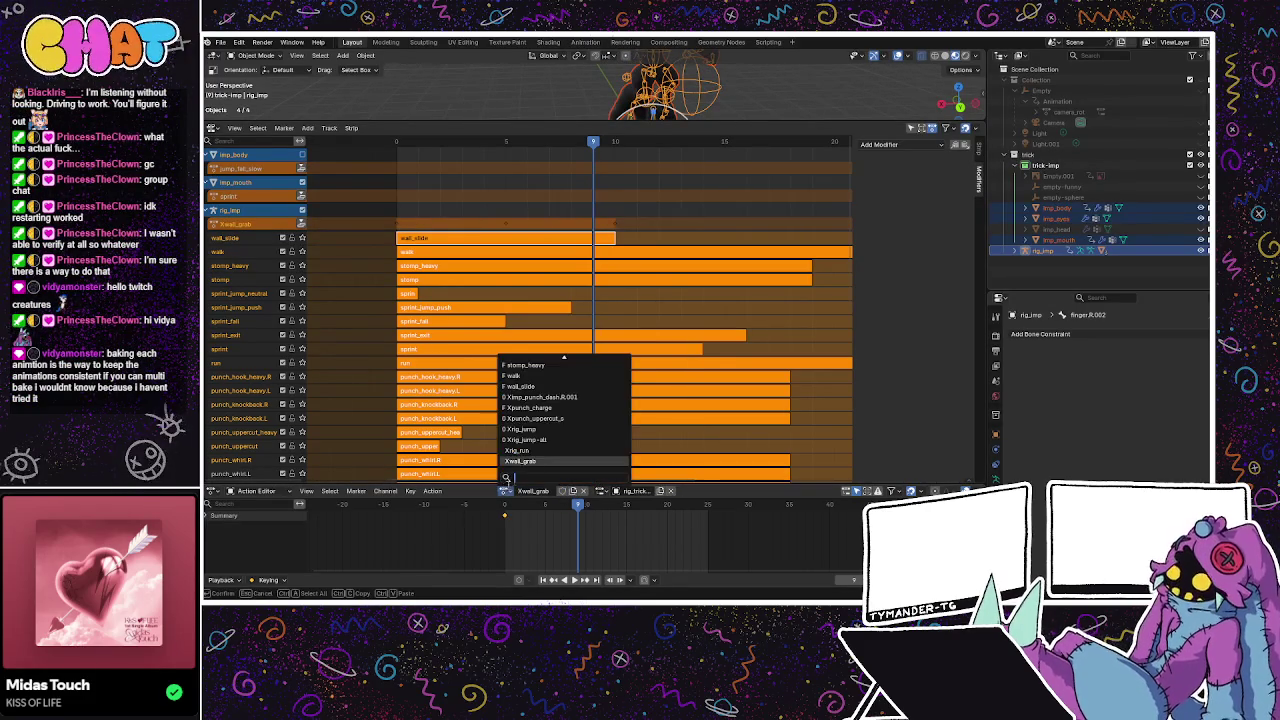
left_click(550, 408)
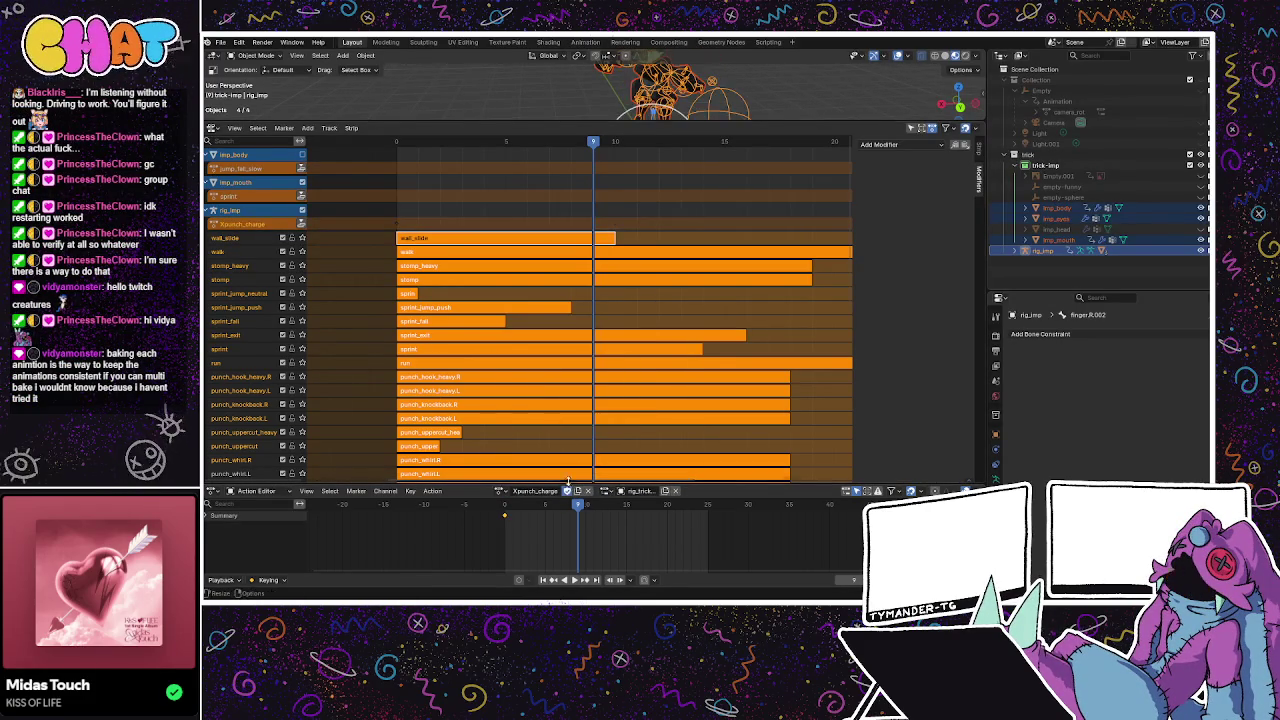
left_click(502, 491)
left_click(547, 403)
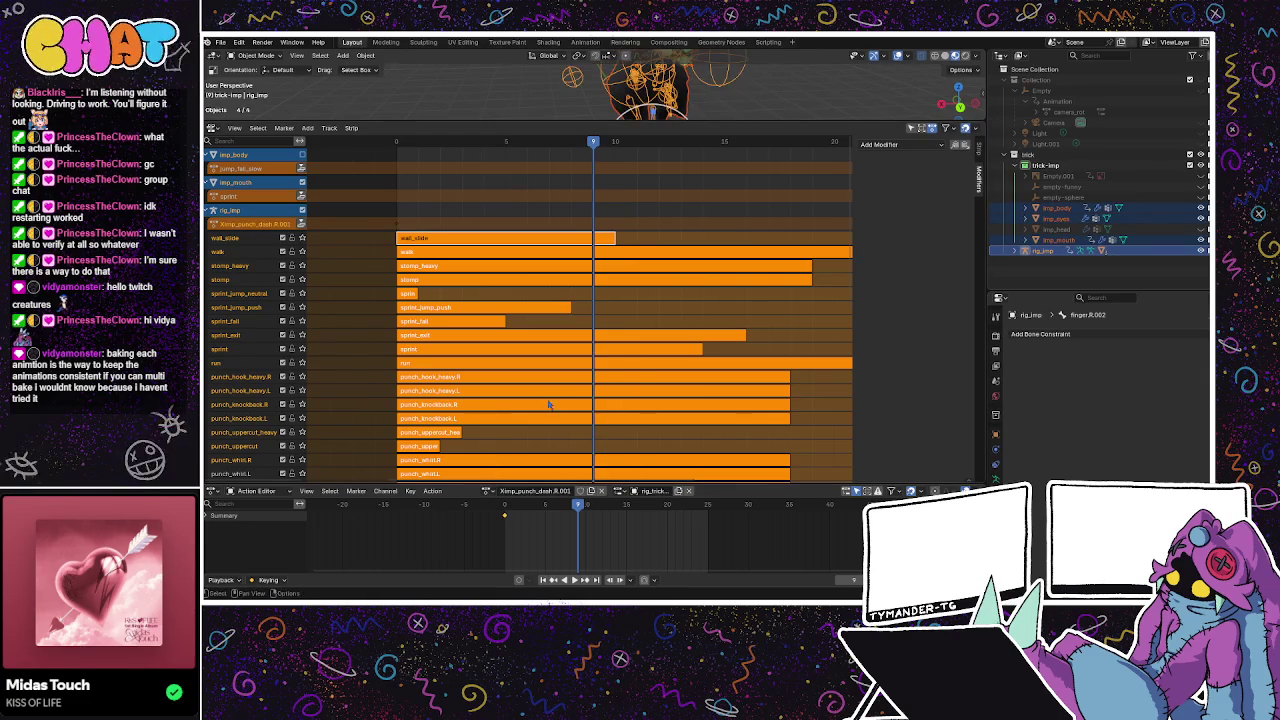
left_click(505, 490)
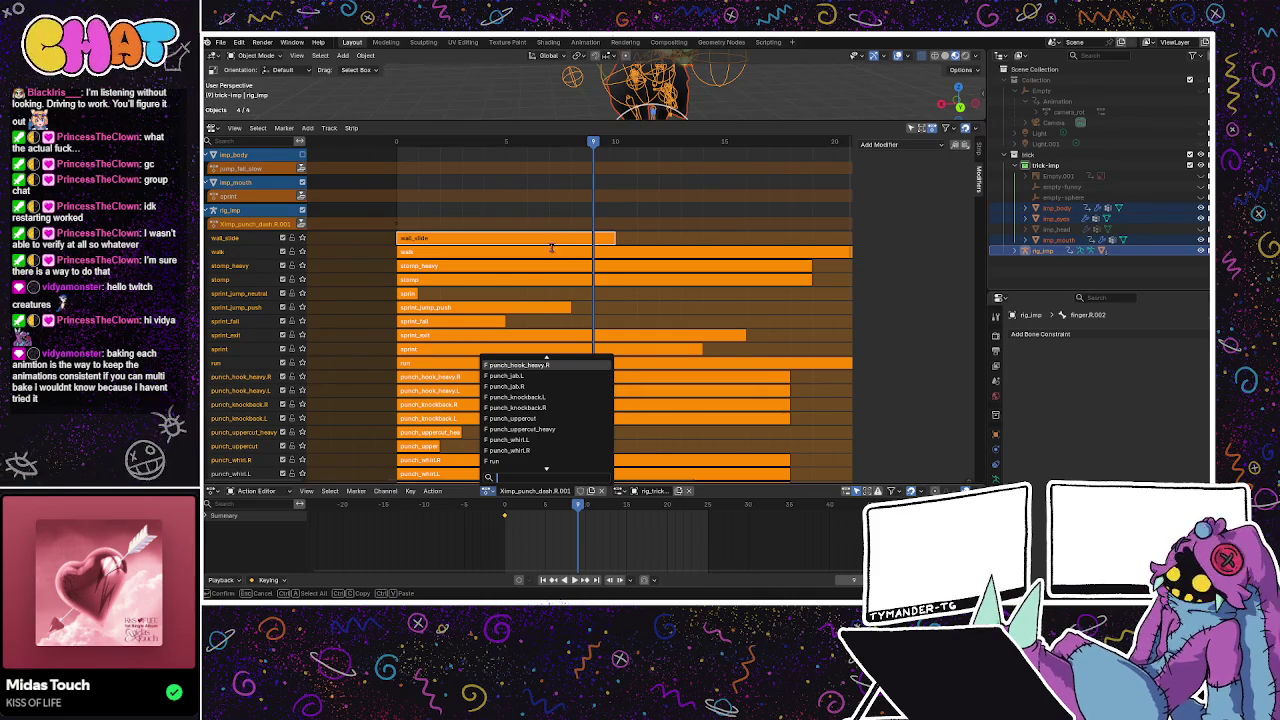
Dismiss the action list and save the blend file with Ctrl+S.
key("Escape")
key("ctrl+s")
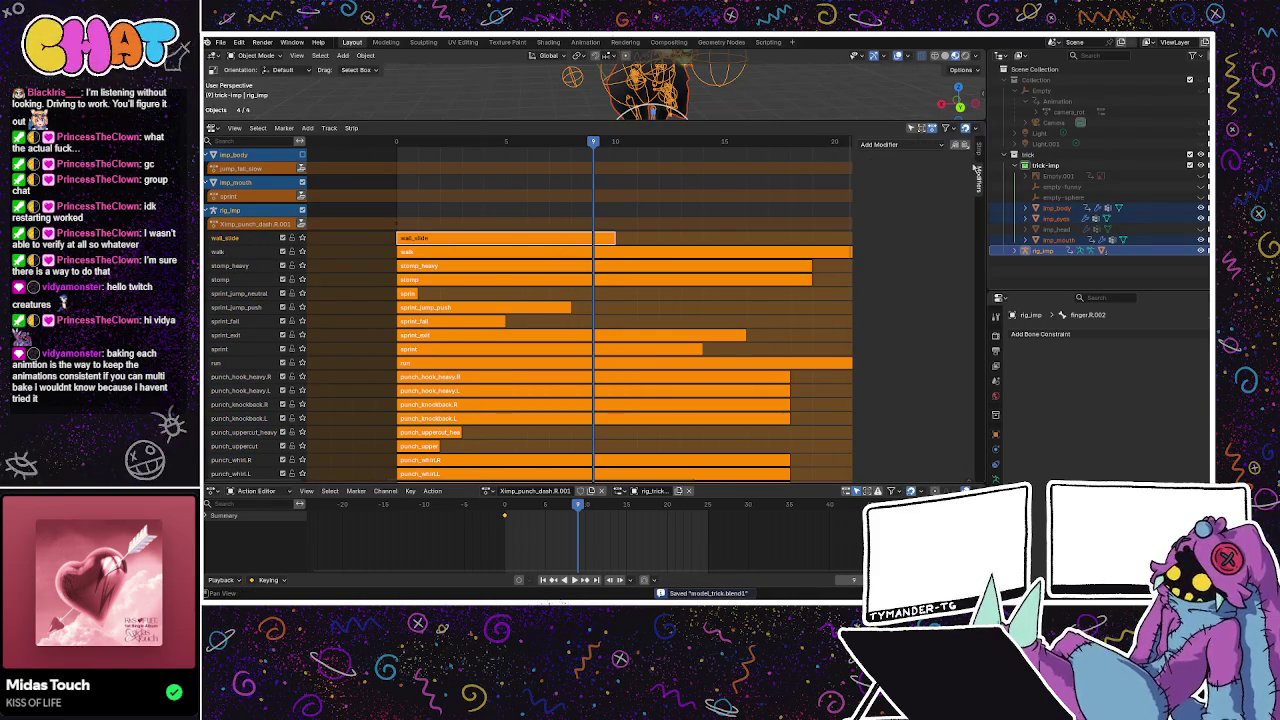
left_click(930, 145)
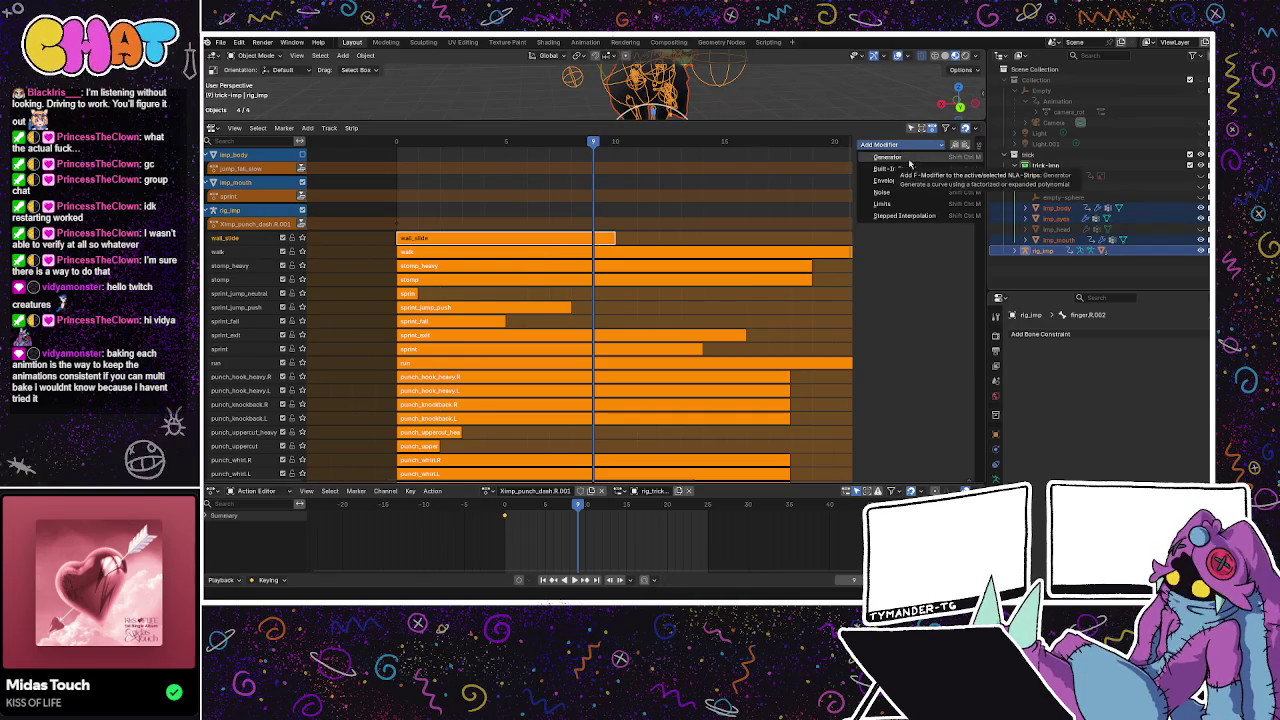
Add a Stepped interpolation modifier with step size 1 to the imp strip, then select stomp_heavy.
left_click(903, 215)
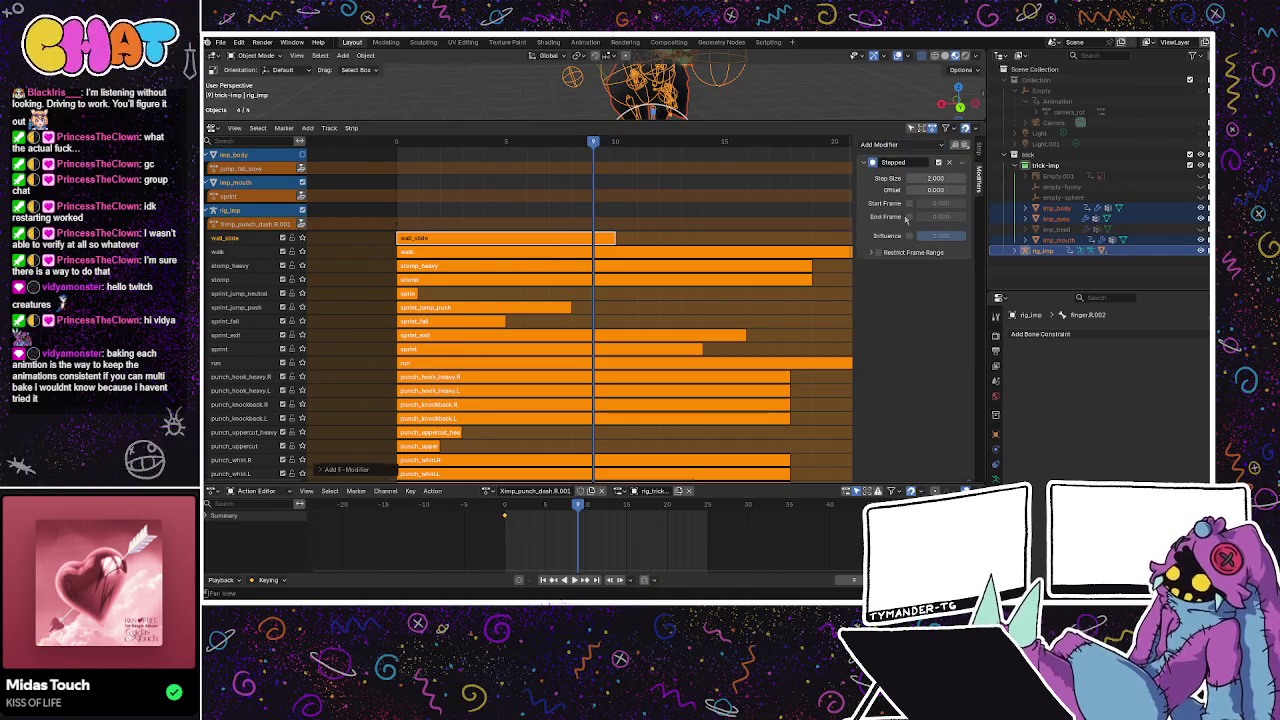
left_click(938, 178)
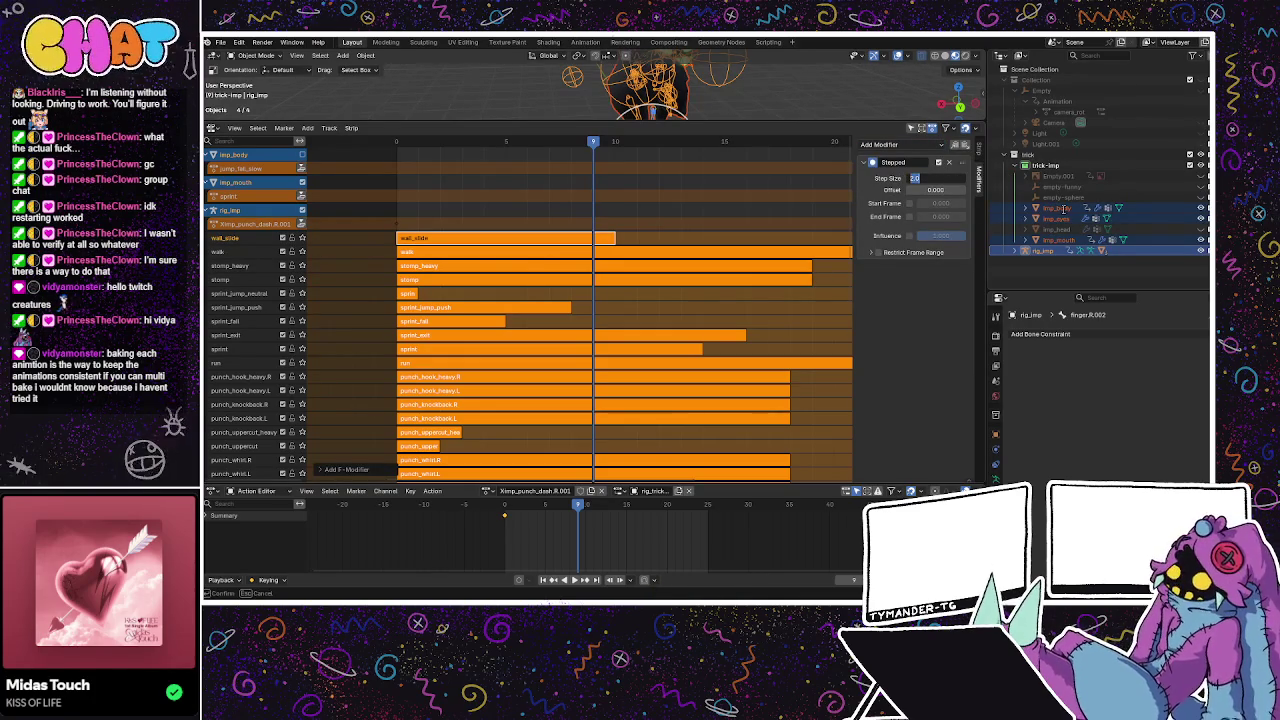
type("1.000")
key("Return")
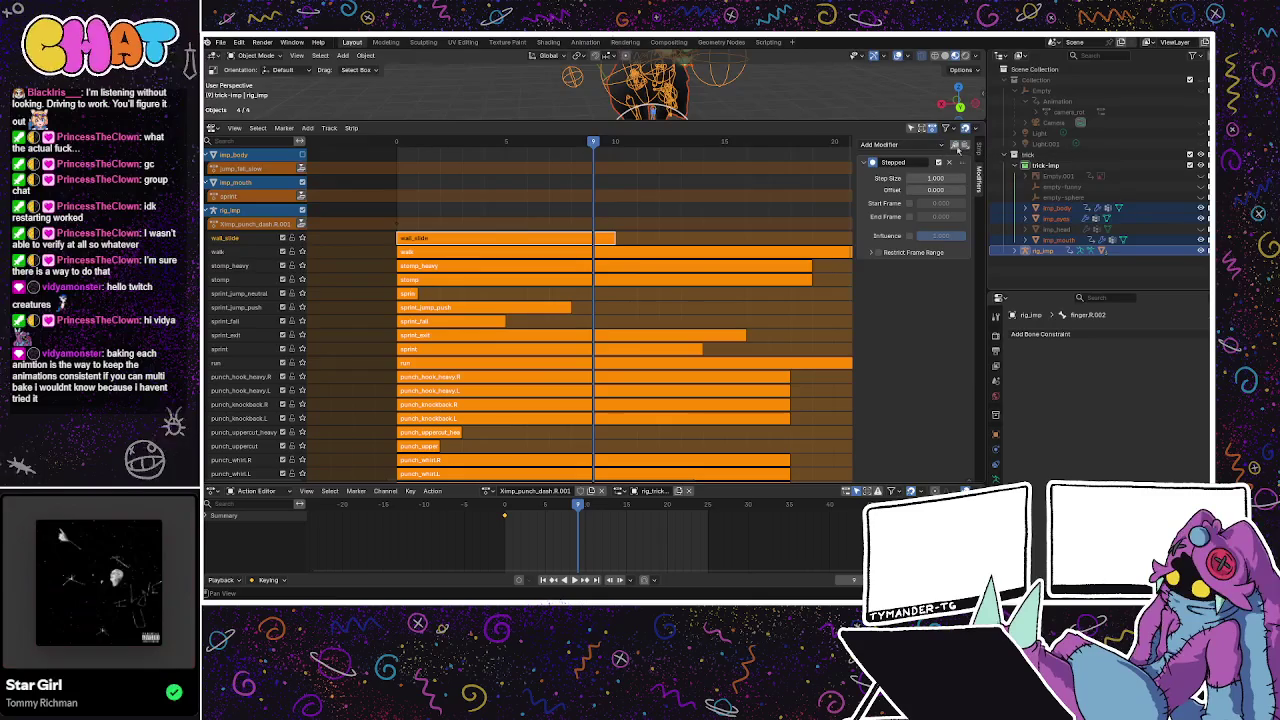
left_click(573, 255)
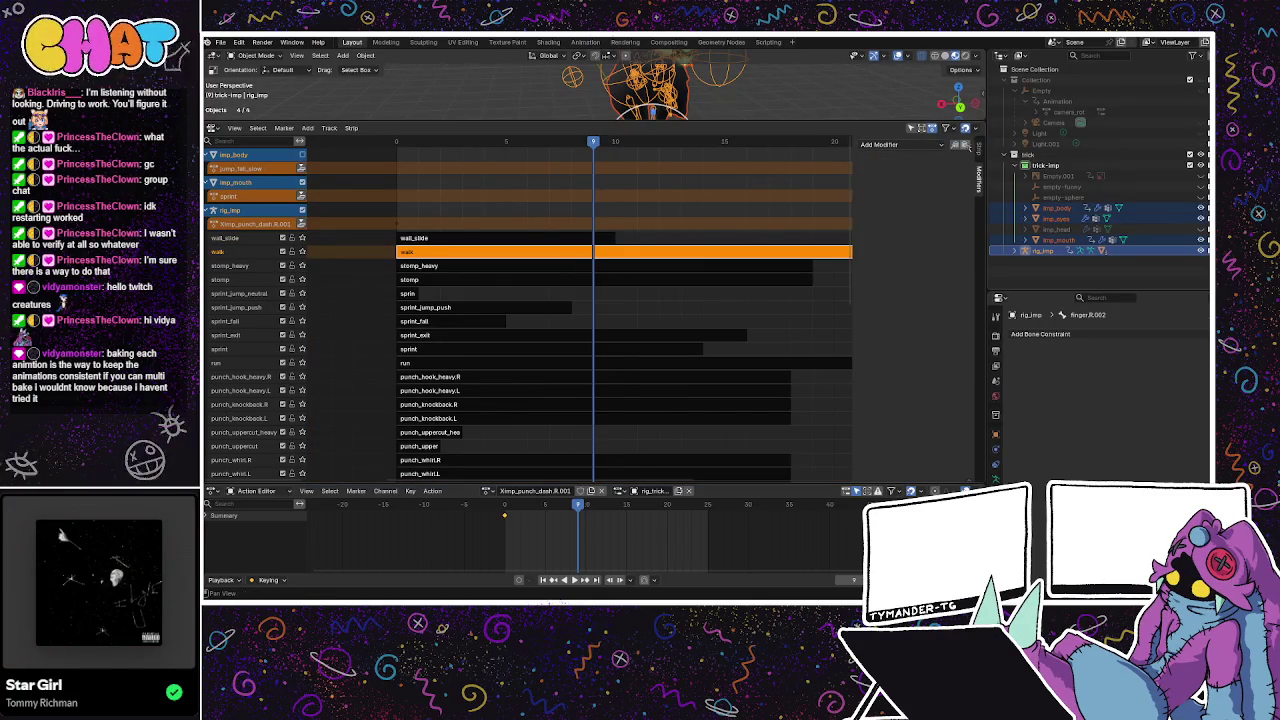
left_click(608, 266)
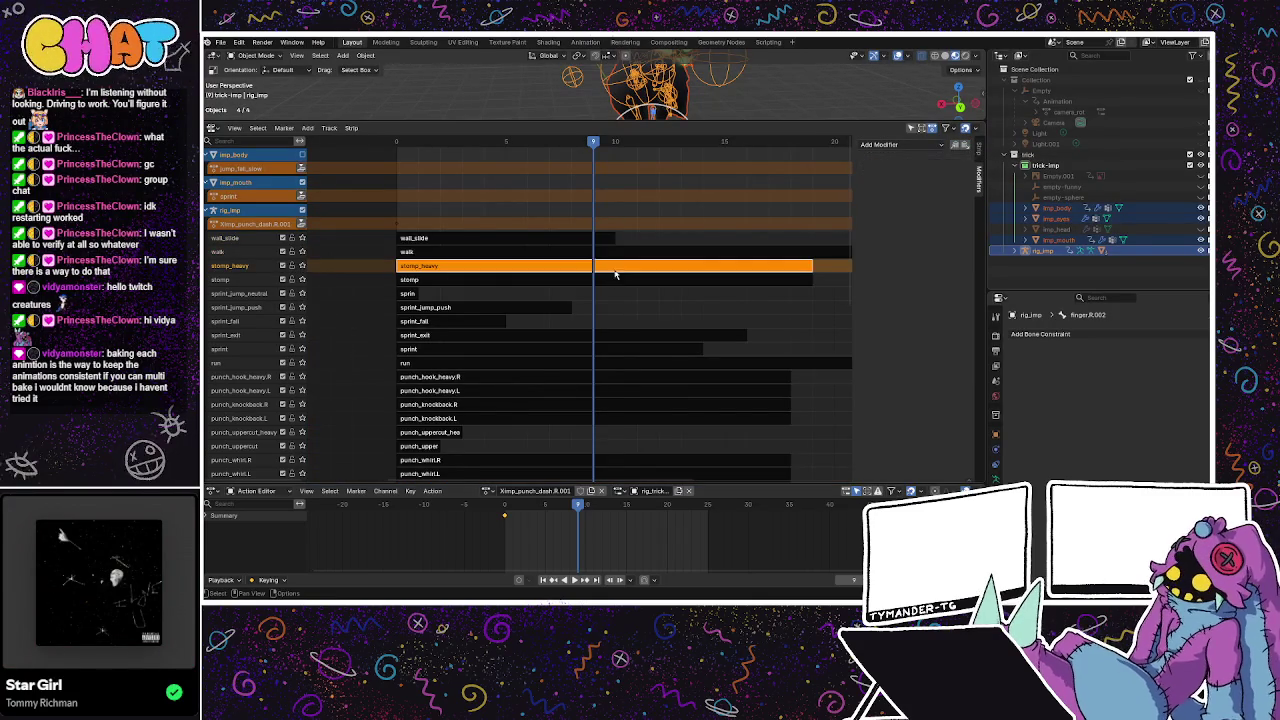
Paste the Stepped modifier onto stomp_heavy, stomp, sprint_jump_neutral and sprint_jump_push.
left_click(956, 146)
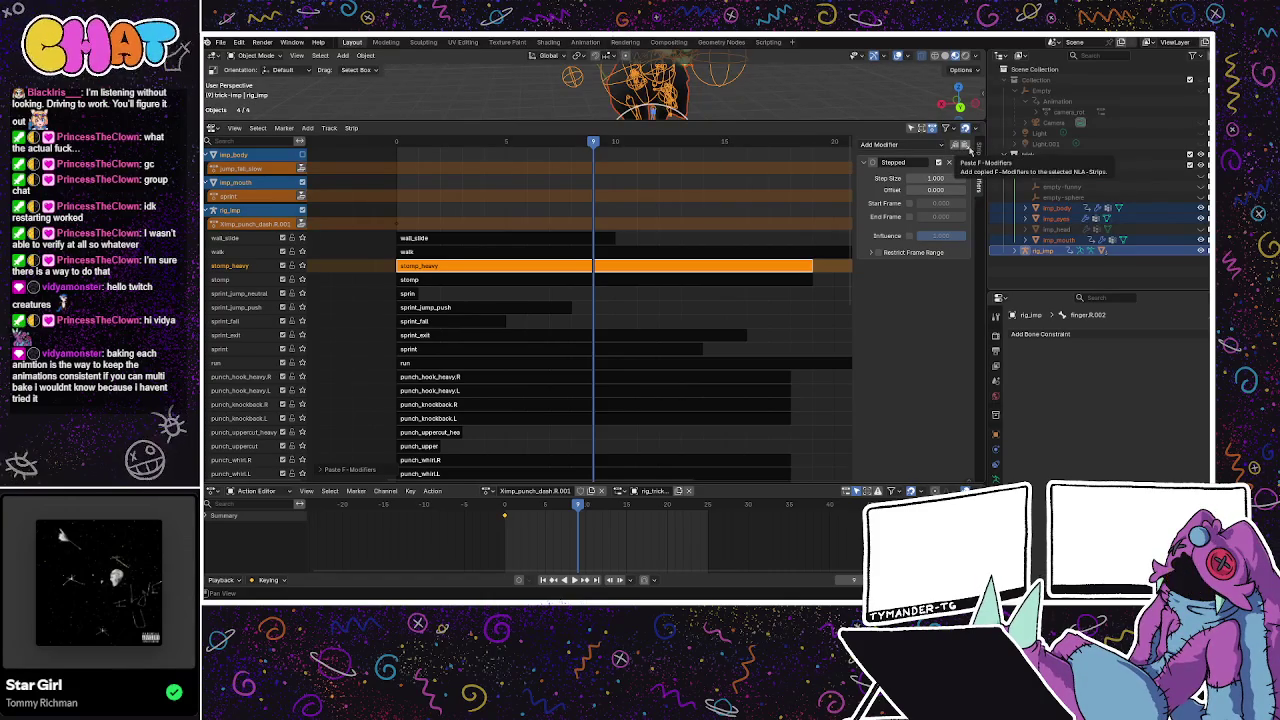
left_click(718, 281)
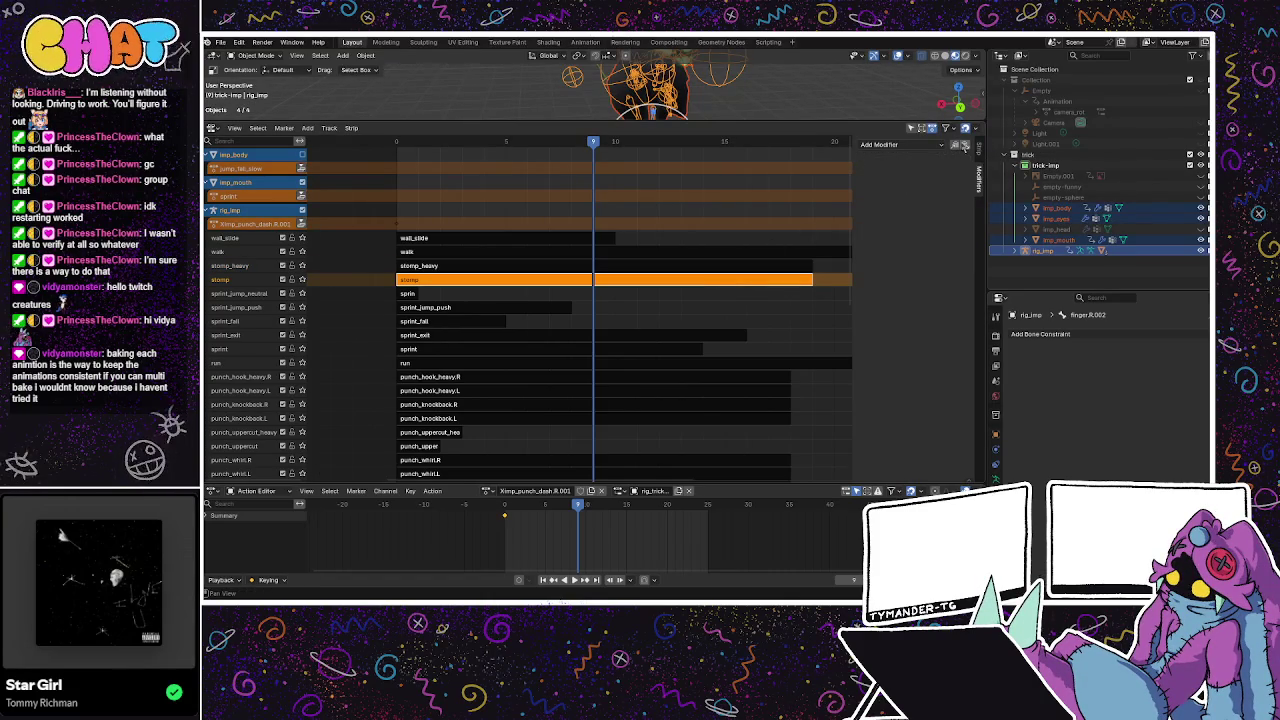
left_click(966, 145)
left_click(410, 294)
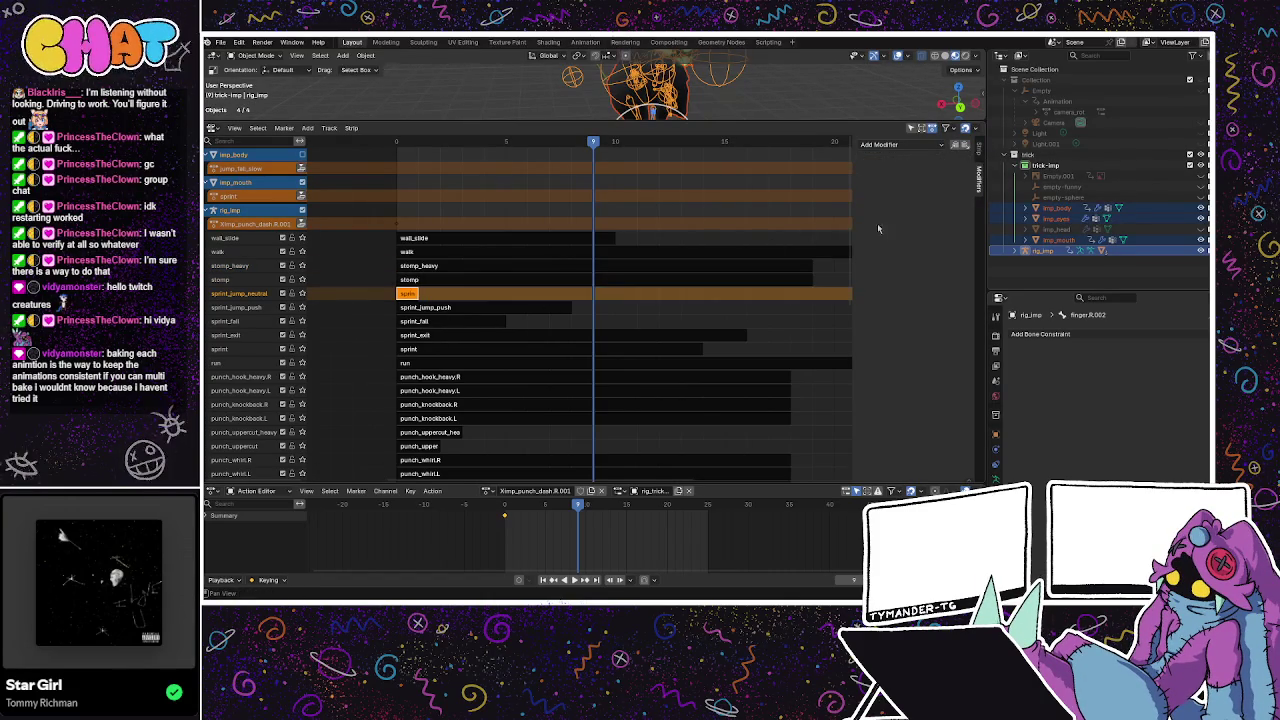
left_click(620, 279)
left_click(482, 309)
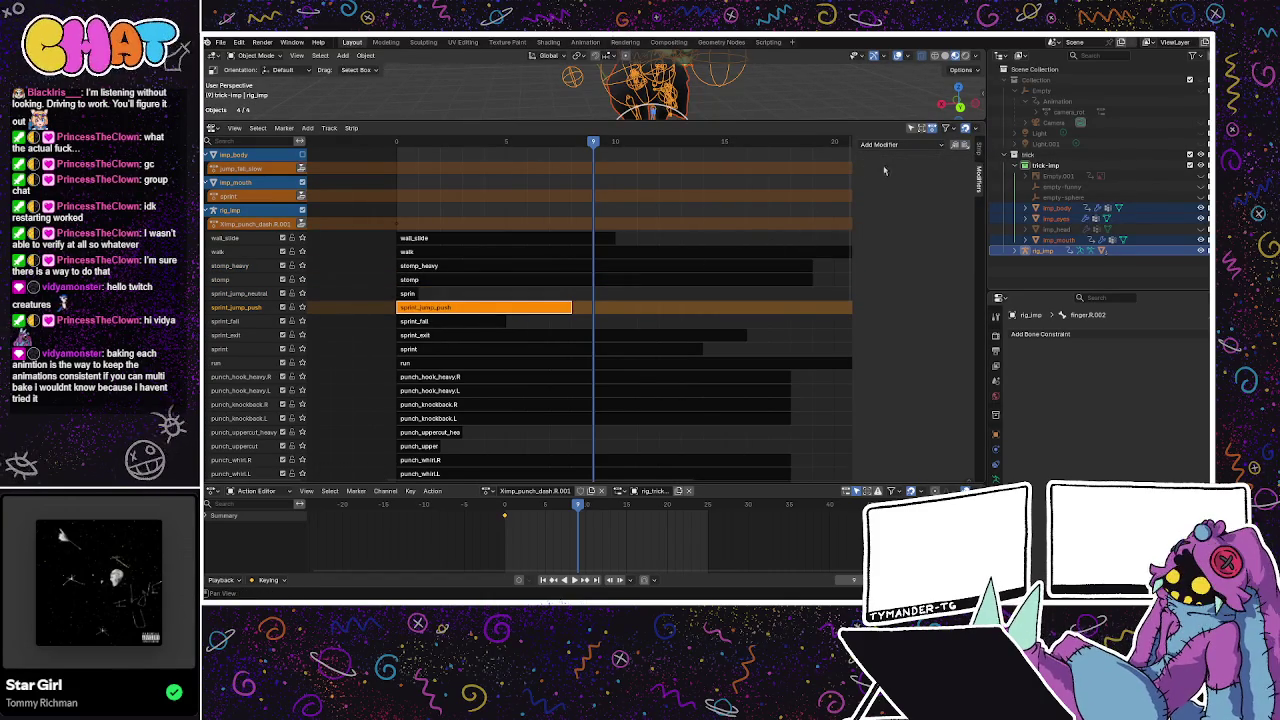
left_click(966, 145)
Paste the Stepped modifier onto the sprint_fall, sprint_exit, sprint and run strips.
left_click(458, 322)
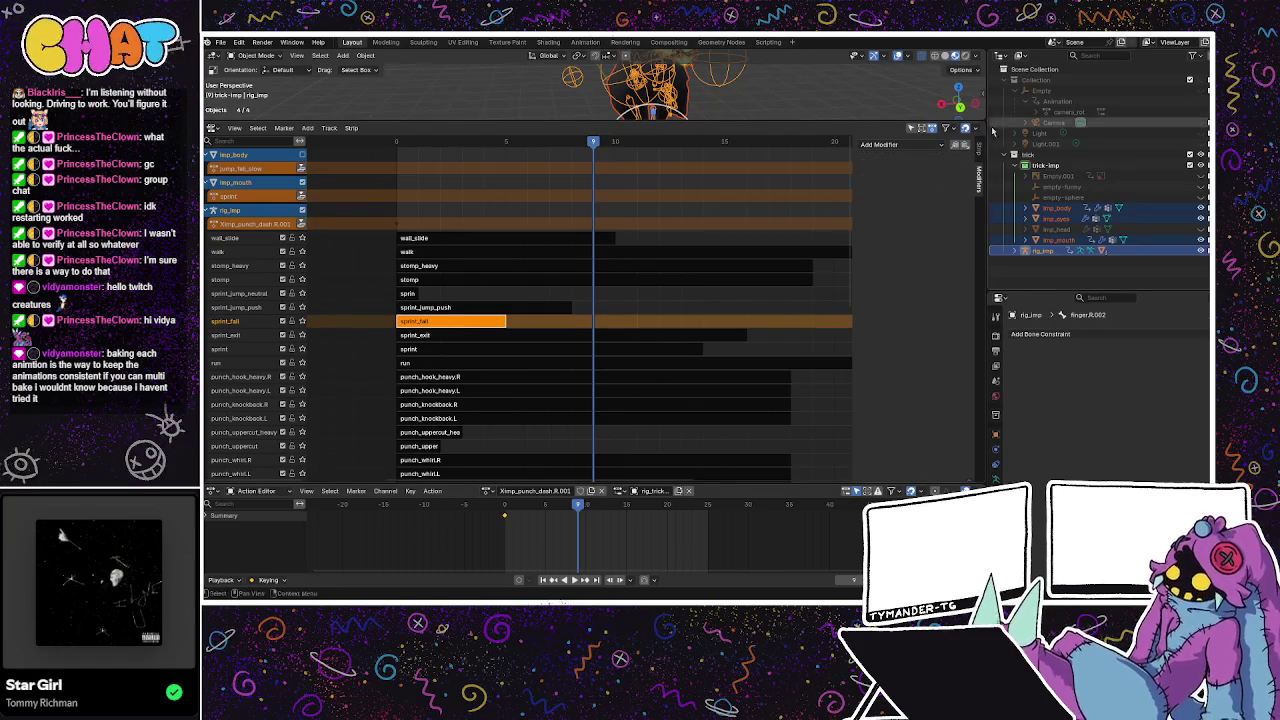
left_click(966, 145)
left_click(475, 337)
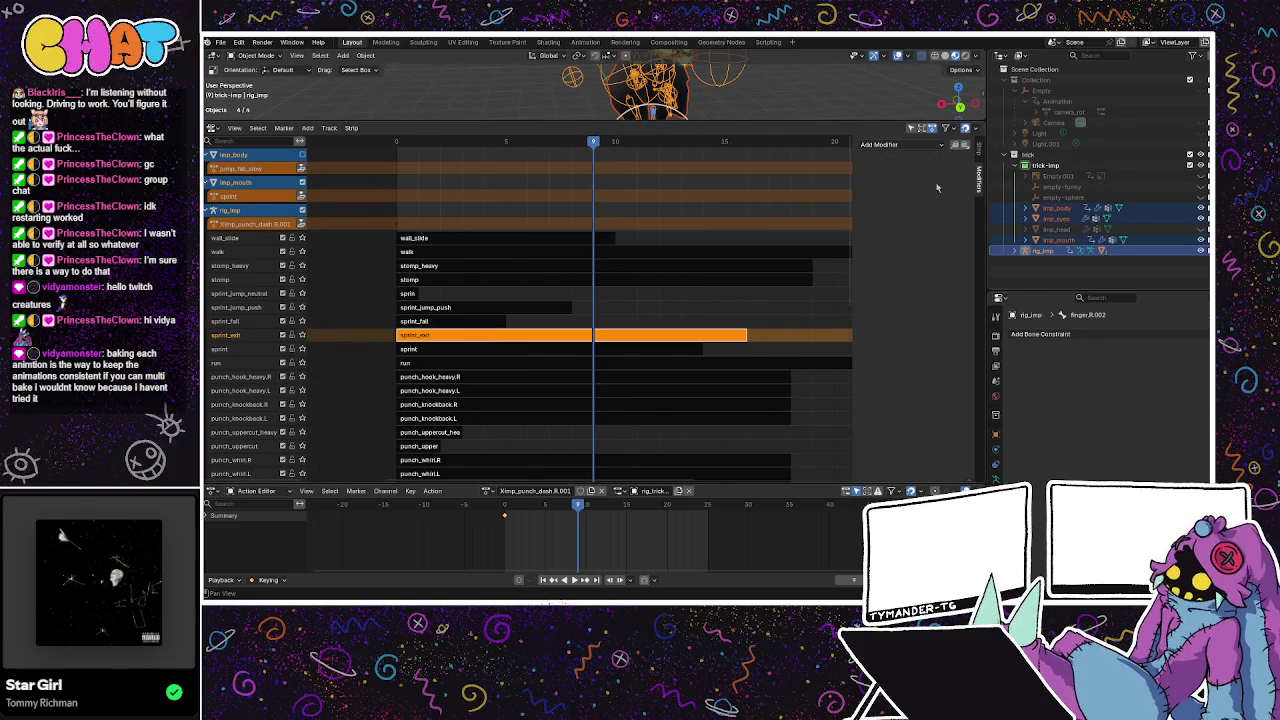
left_click(966, 145)
left_click(578, 352)
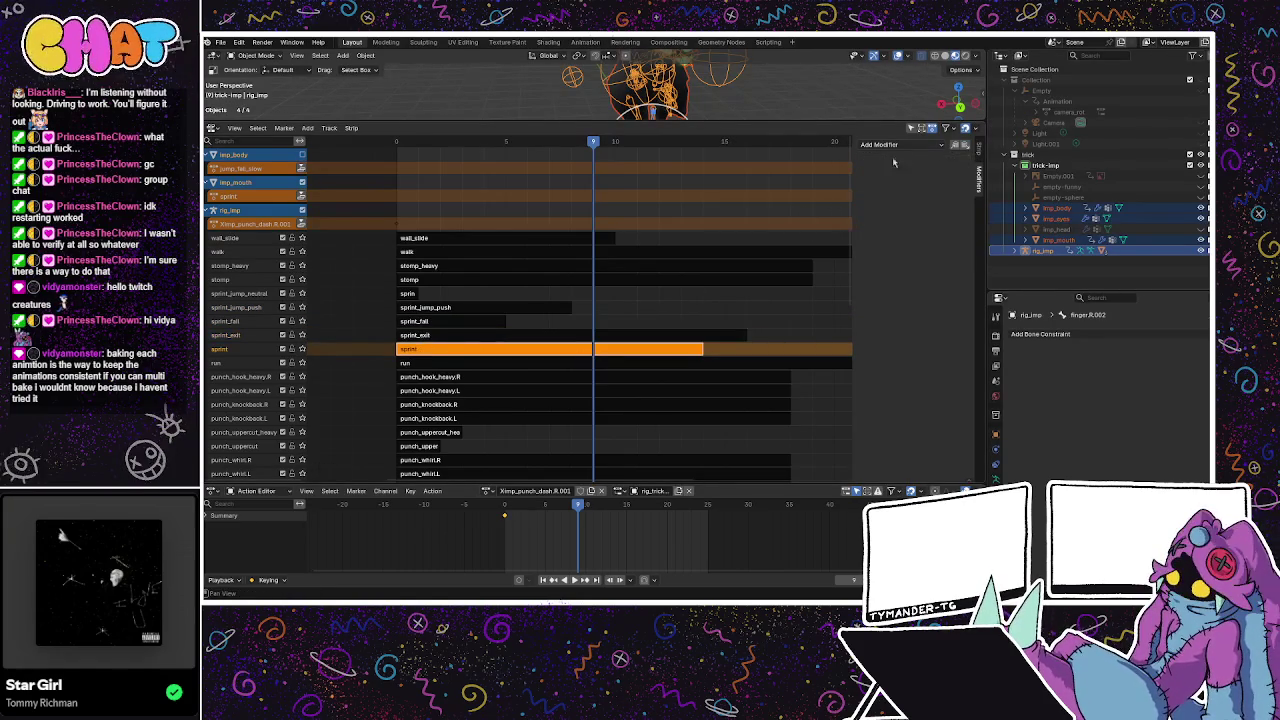
left_click(966, 145)
left_click(508, 363)
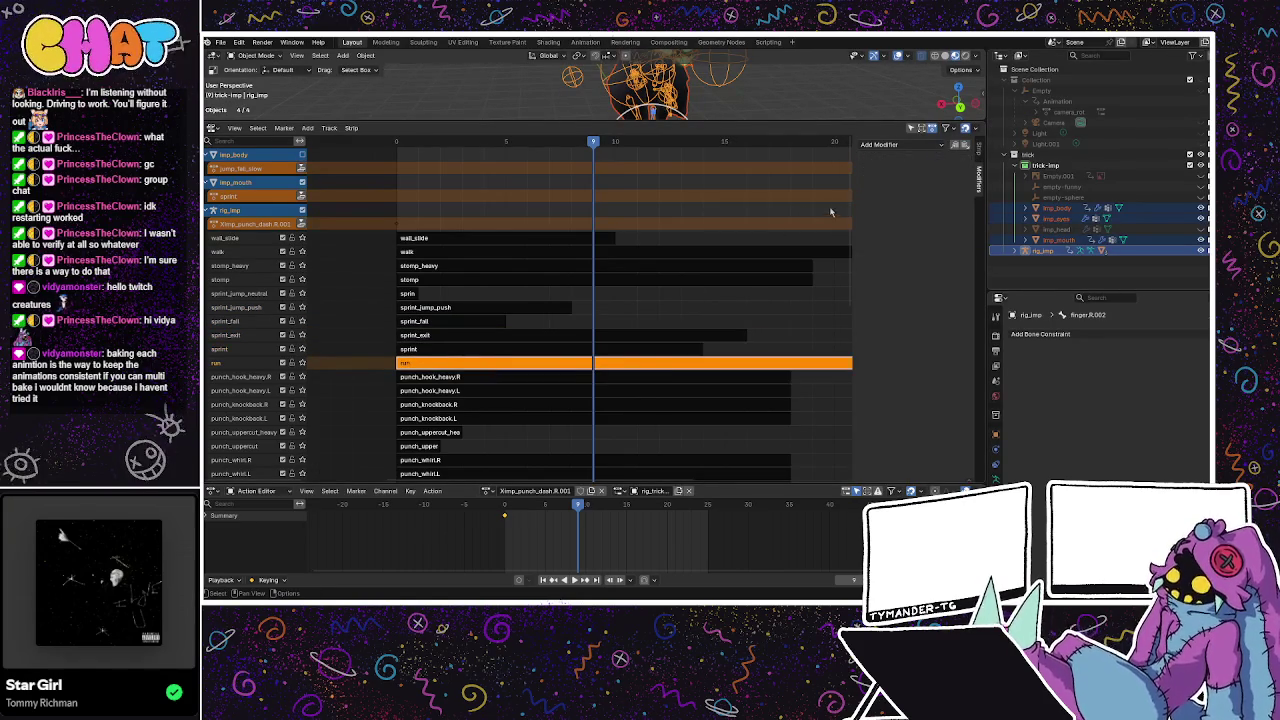
left_click(966, 145)
Paste the Stepped modifier onto punch_hook_heavy.R/.L and punch_knockback.R/.L.
left_click(620, 377)
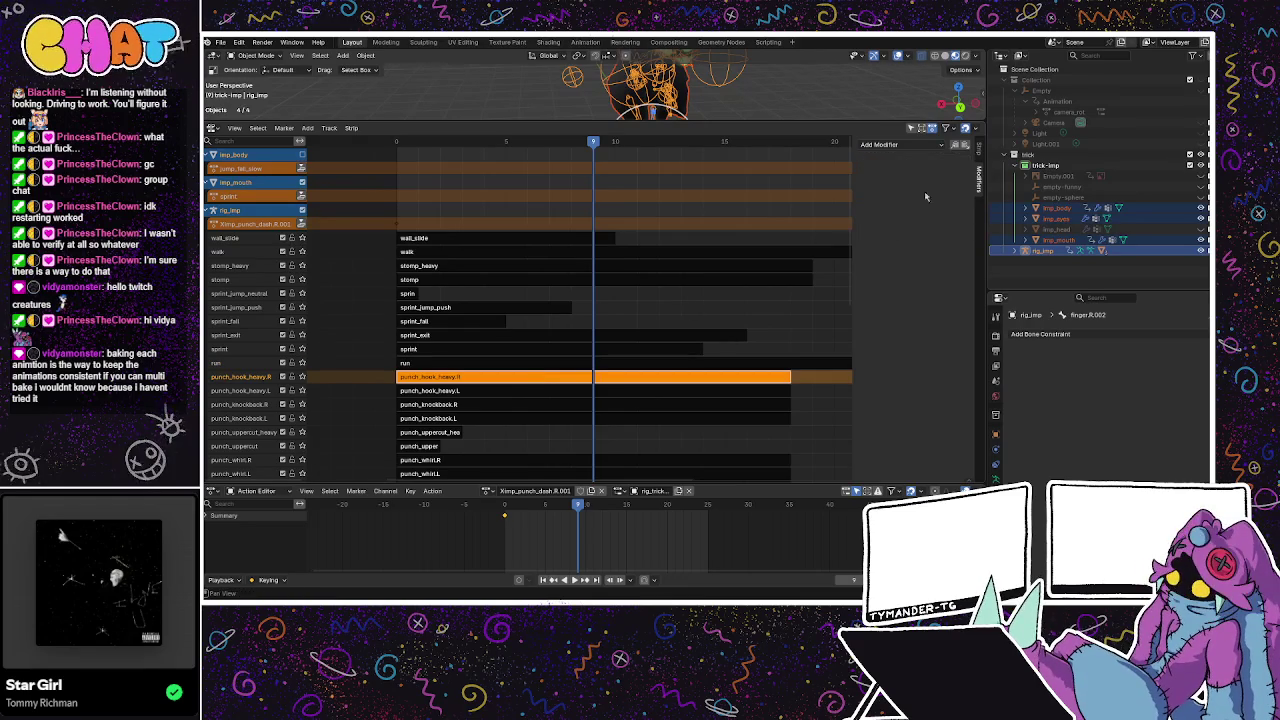
left_click(966, 145)
left_click(630, 390)
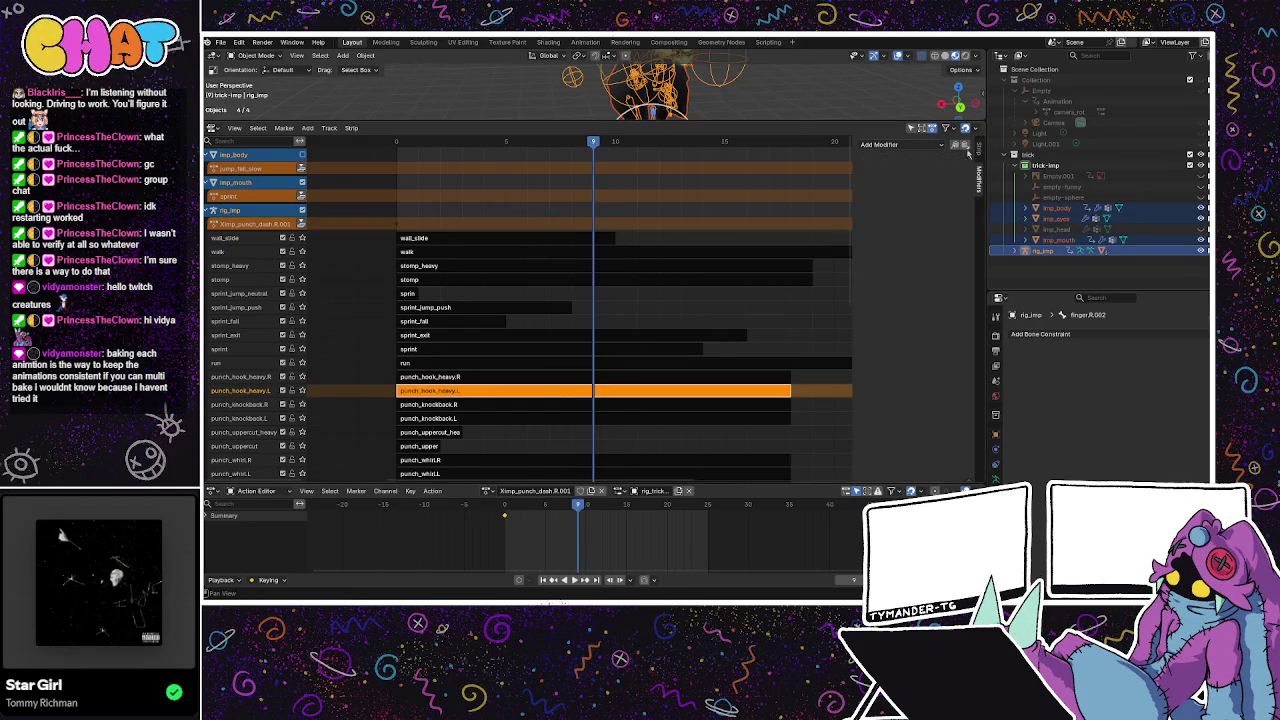
left_click(966, 145)
left_click(591, 404)
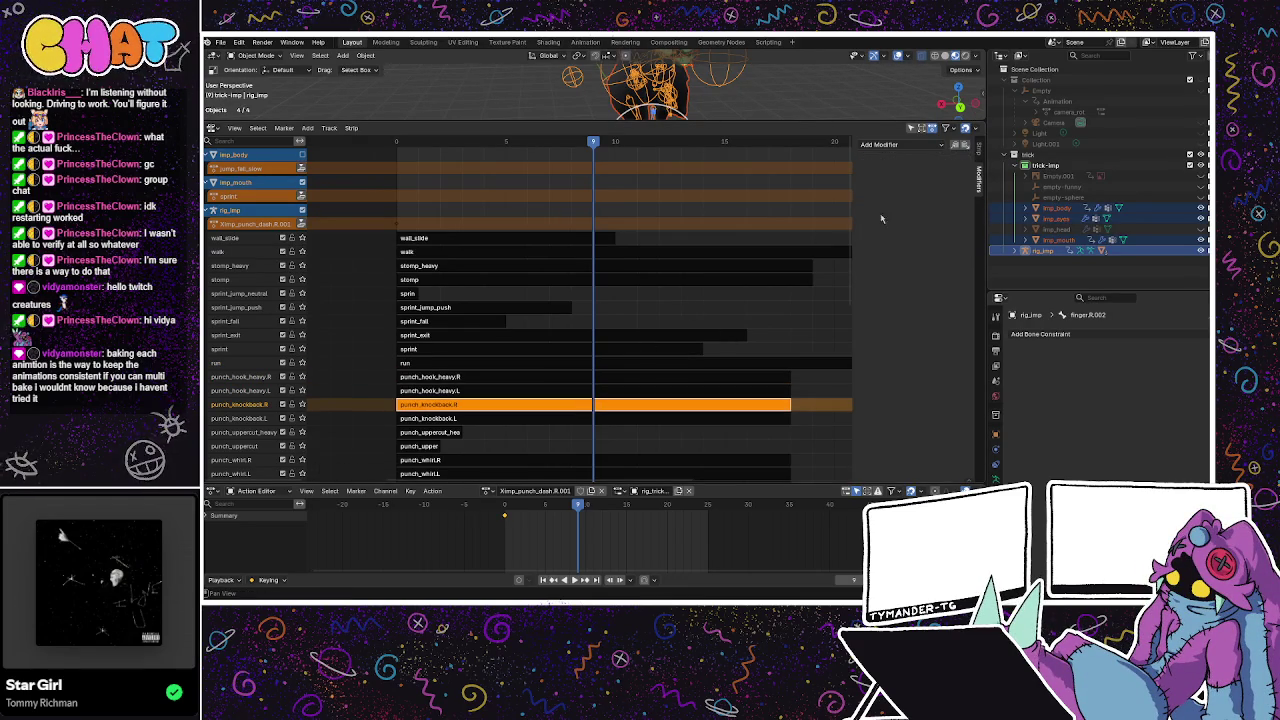
left_click(962, 146)
left_click(591, 418)
left_click(968, 146)
Paste the Stepped modifier onto punch_uppercut_heavy, punch_uppercut and punch_whirl.R.
left_click(430, 432)
left_click(966, 147)
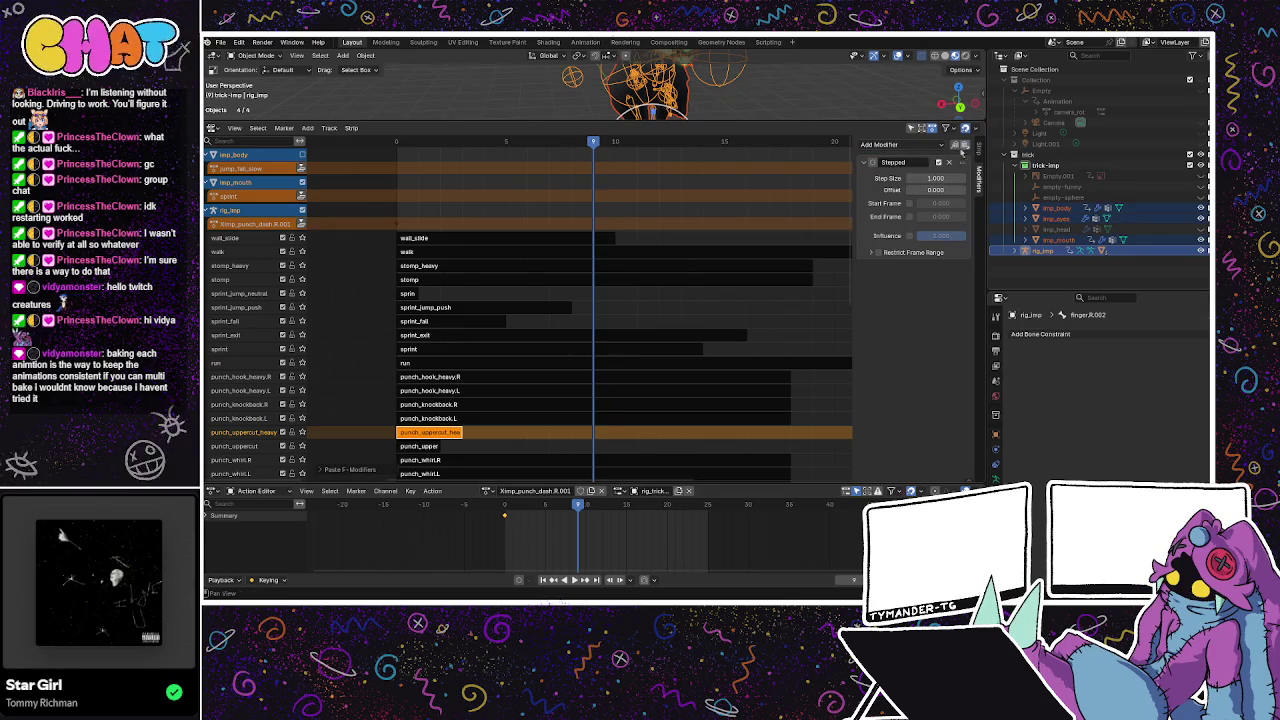
left_click(403, 446)
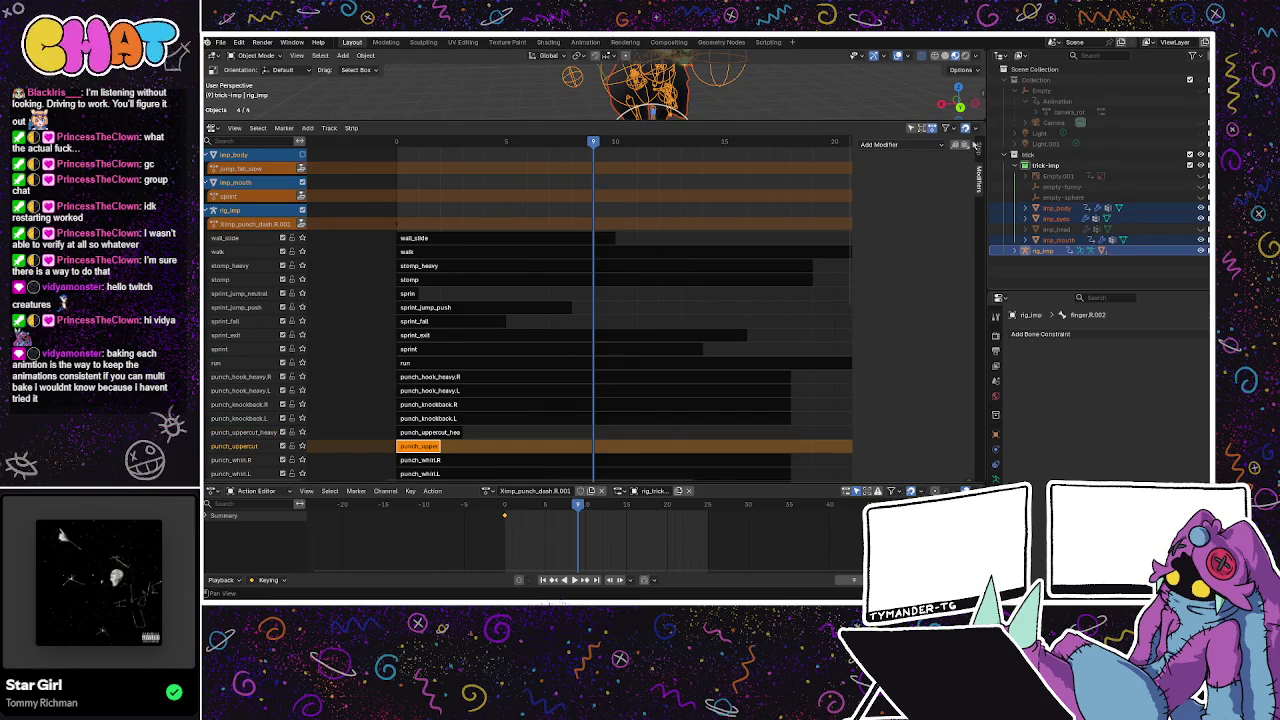
left_click(970, 146)
left_click(494, 458)
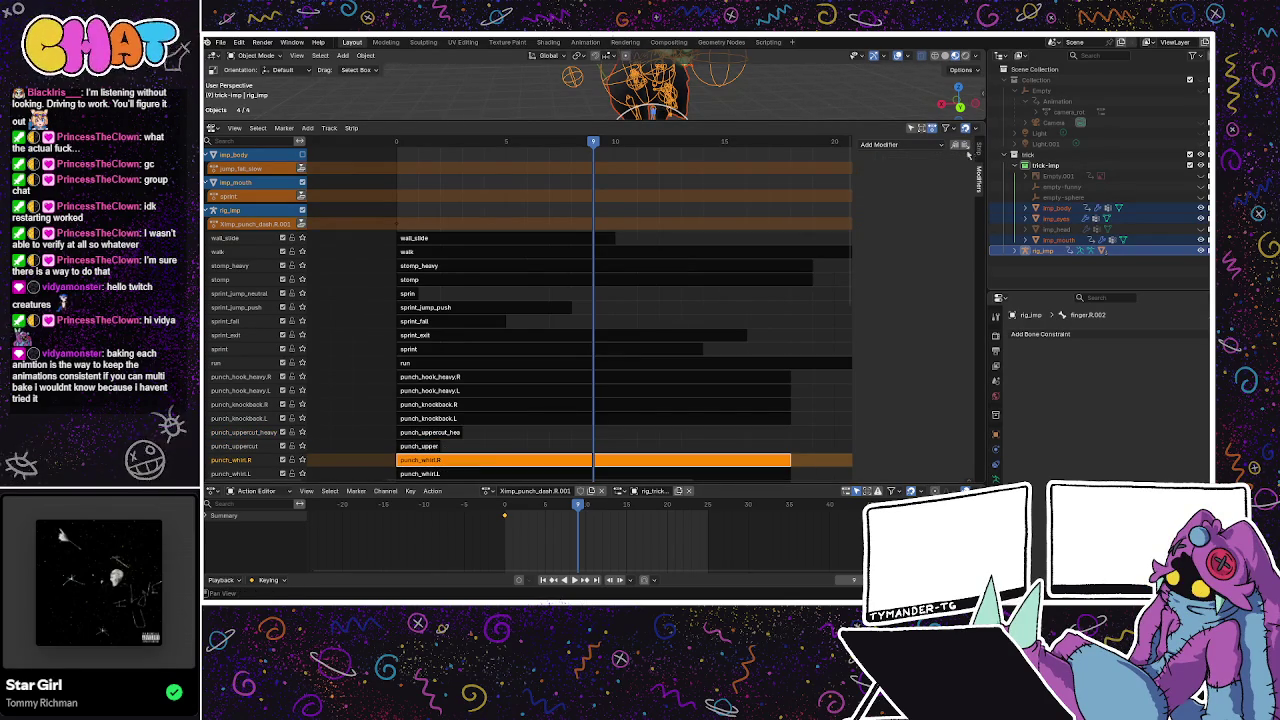
left_click(968, 146)
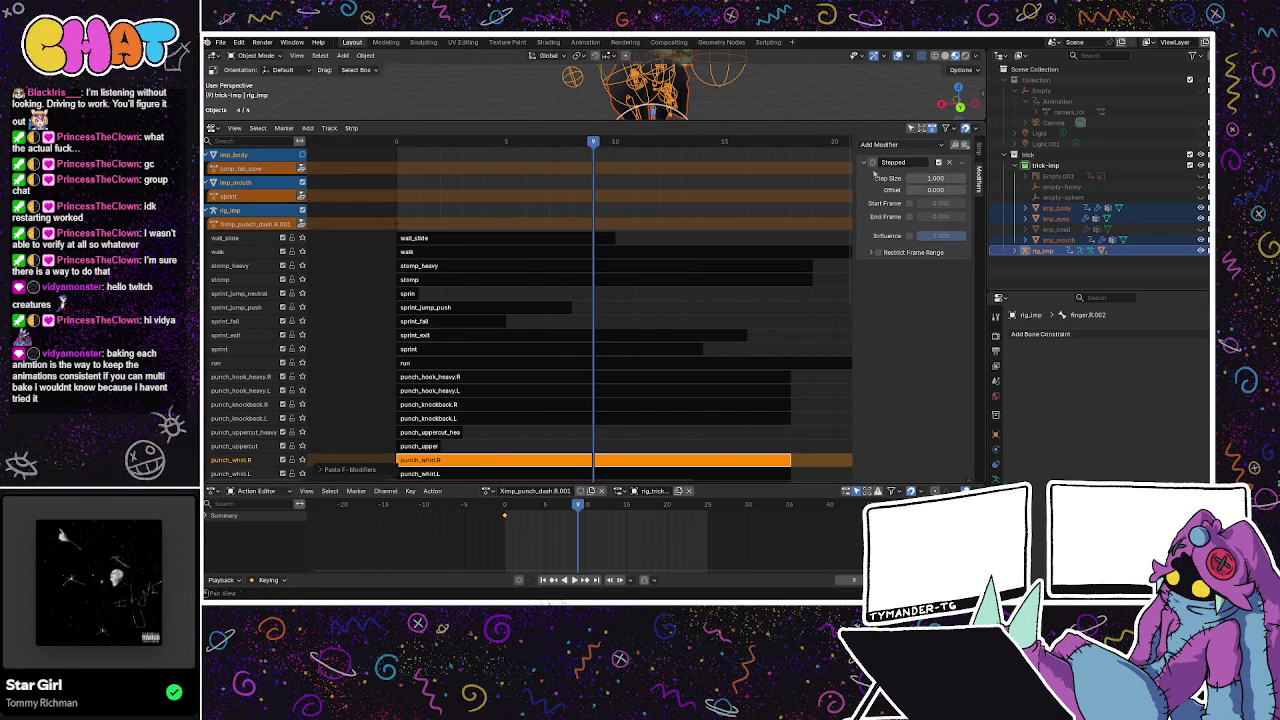
scroll(507, 453, "down", 1)
Paste the Stepped modifier onto the punch_hook.R and punch_hook.L strips.
scroll(507, 453, "down", 1)
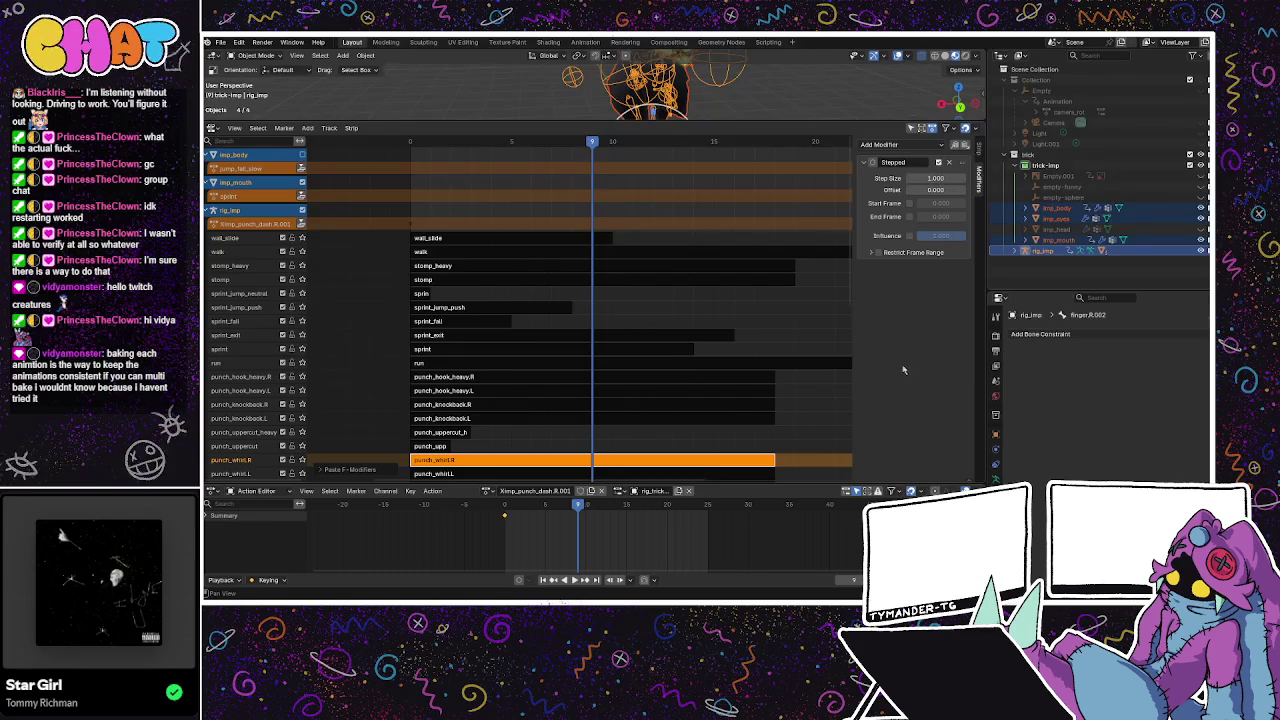
scroll(850, 320, "up", 1)
scroll(848, 310, "up", 1)
scroll(846, 300, "up", 1)
scroll(846, 300, "down", 3)
scroll(433, 254, "down", 1)
scroll(651, 254, "up", 1)
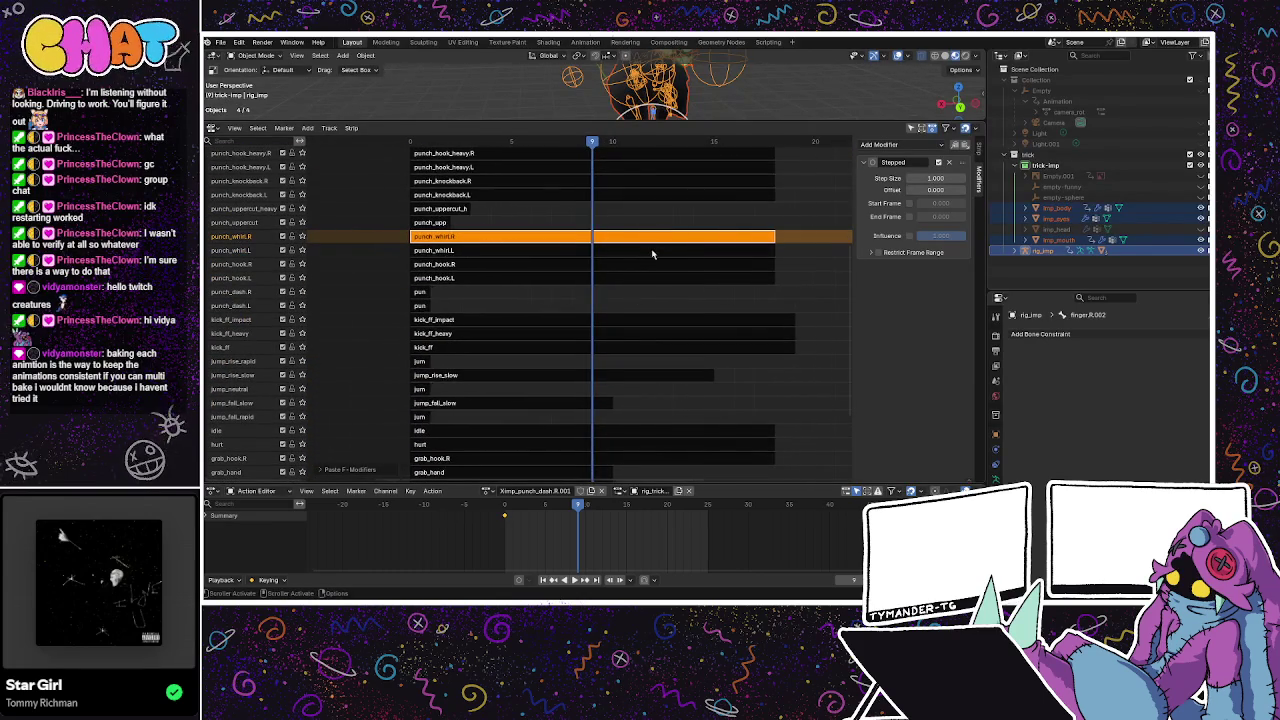
scroll(656, 260, "up", 1)
left_click(560, 250)
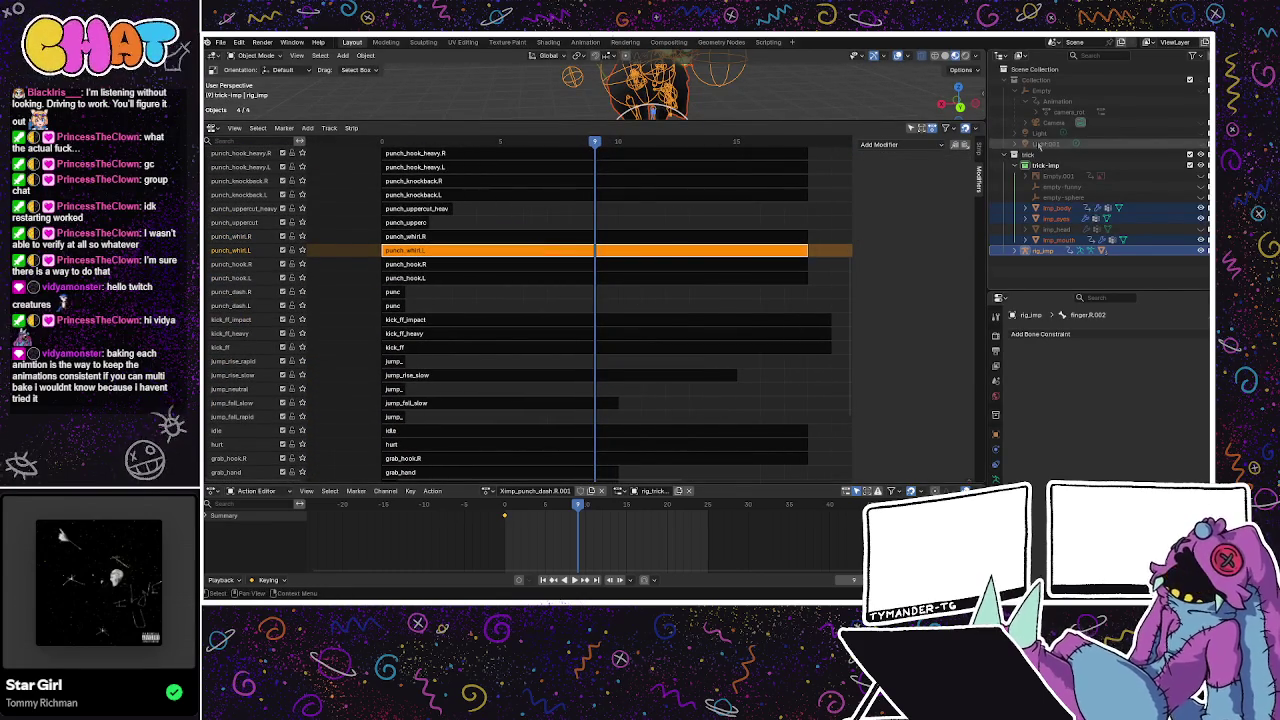
left_click(500, 264)
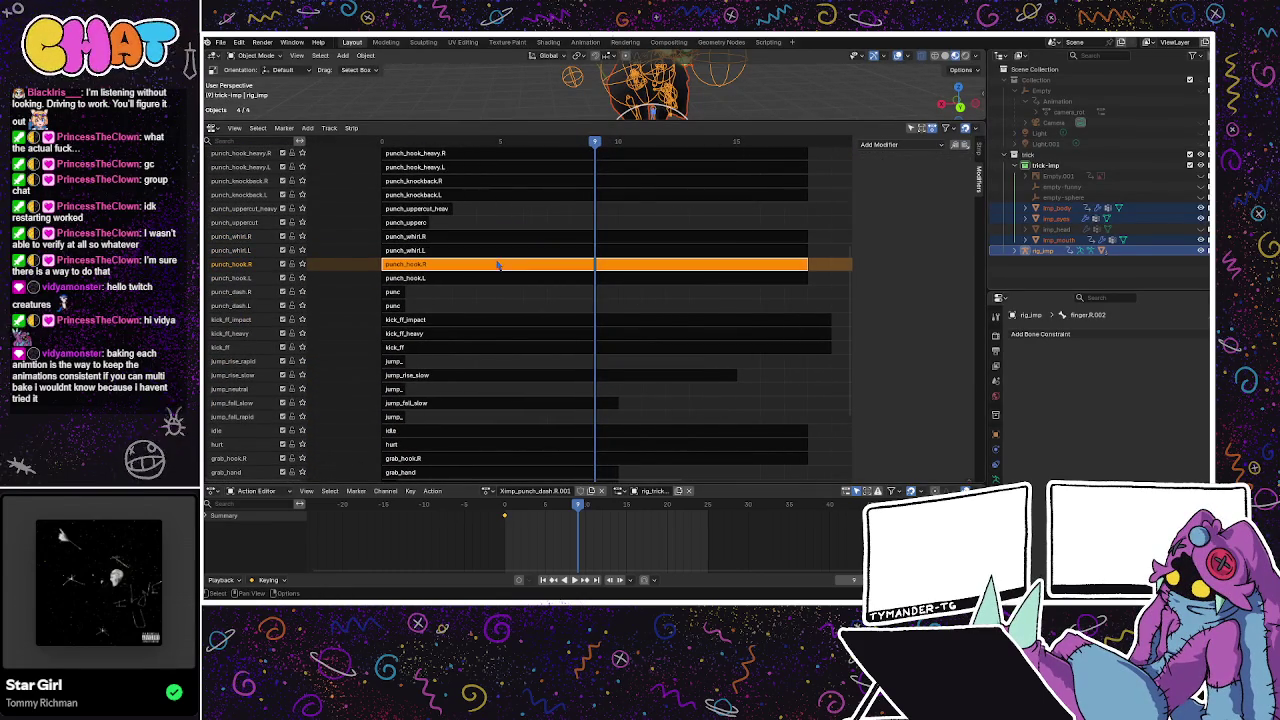
left_click(955, 147)
left_click(500, 278)
left_click(966, 147)
Paste the Stepped modifier onto punch_dash.R, punch_dash.L and kick_ff_impact.
left_click(392, 291)
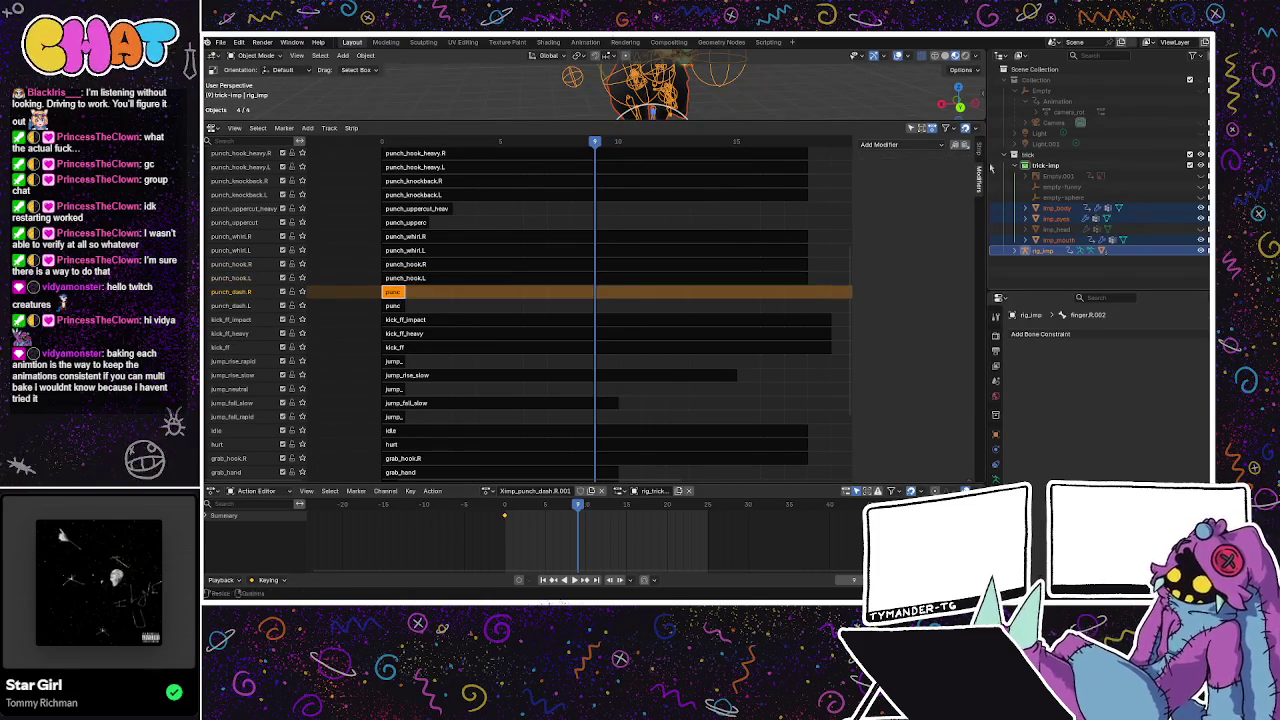
left_click(966, 147)
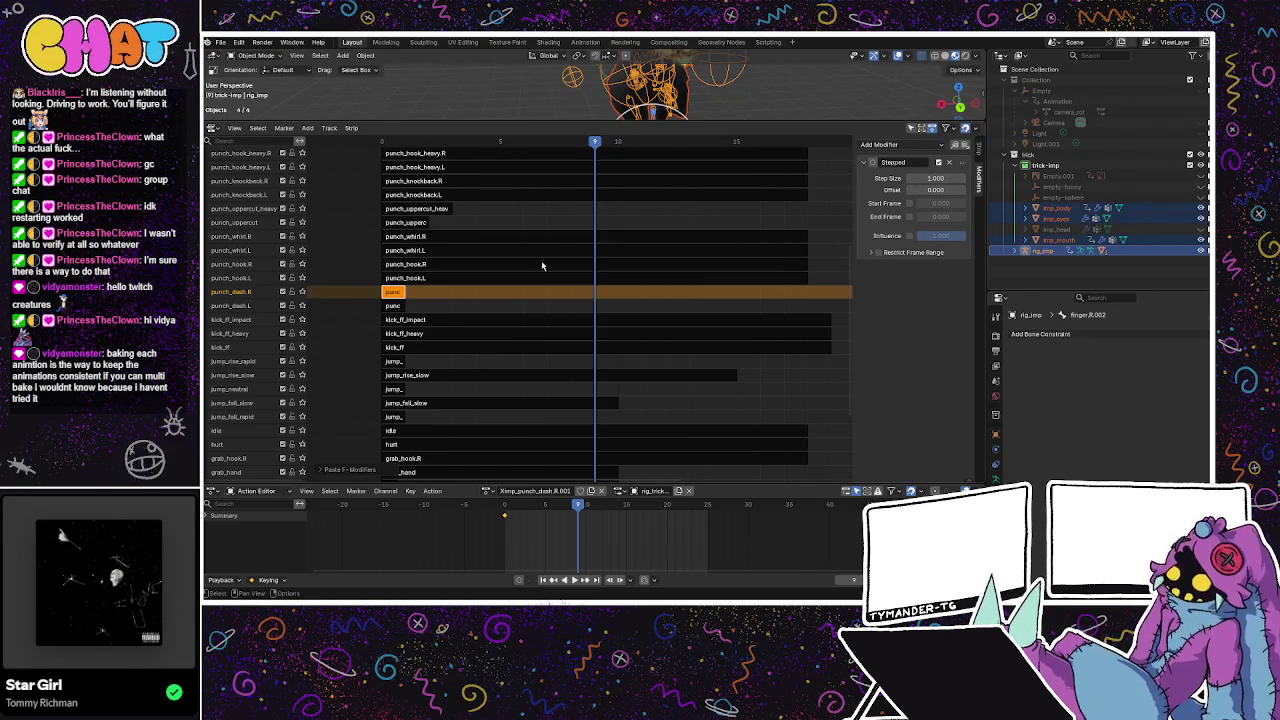
left_click(393, 306)
left_click(964, 145)
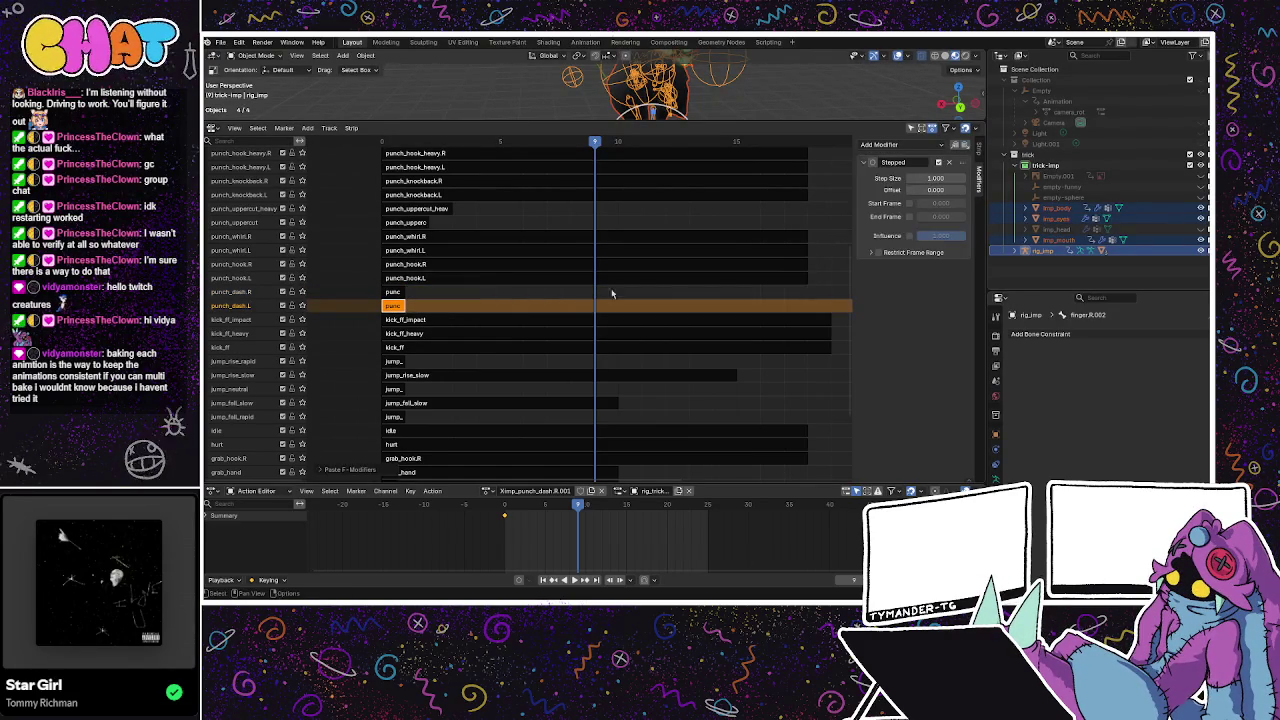
left_click(440, 320)
left_click(962, 146)
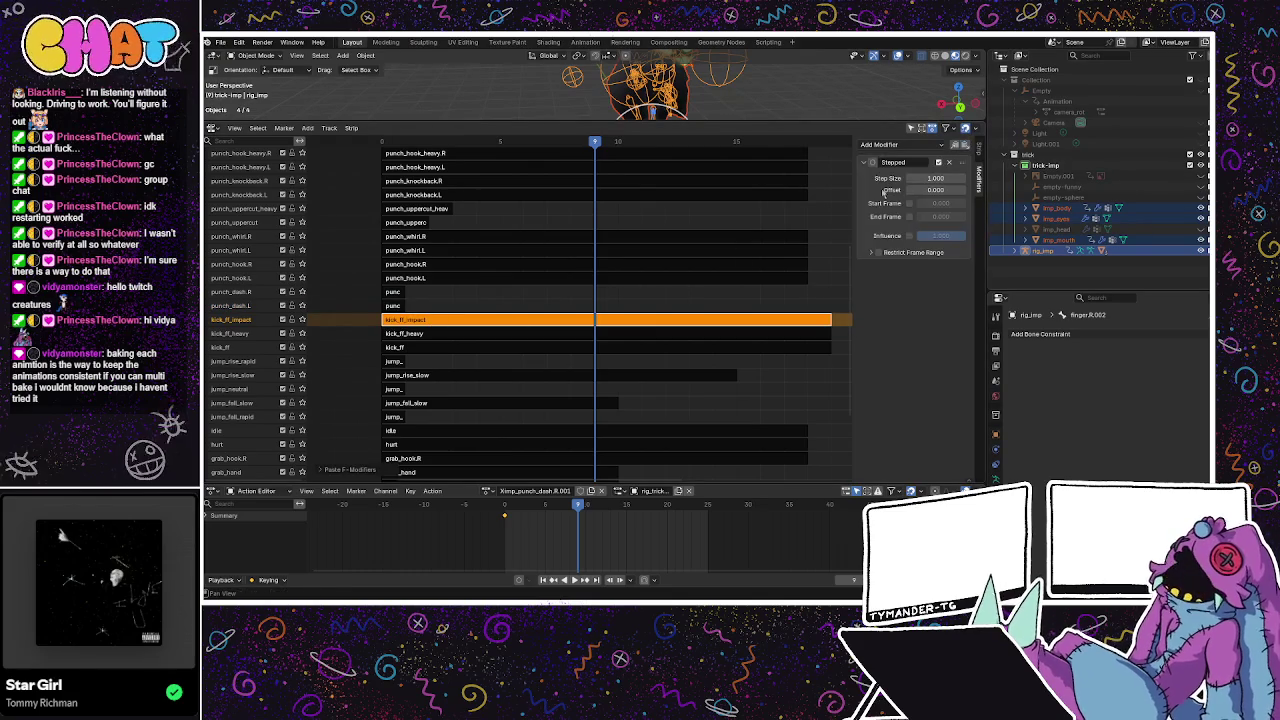
Paste the Stepped modifier onto kick_ff_heavy, kick_ff and jump_rise_rapid, then show Output properties.
left_click(474, 351)
left_click(486, 334)
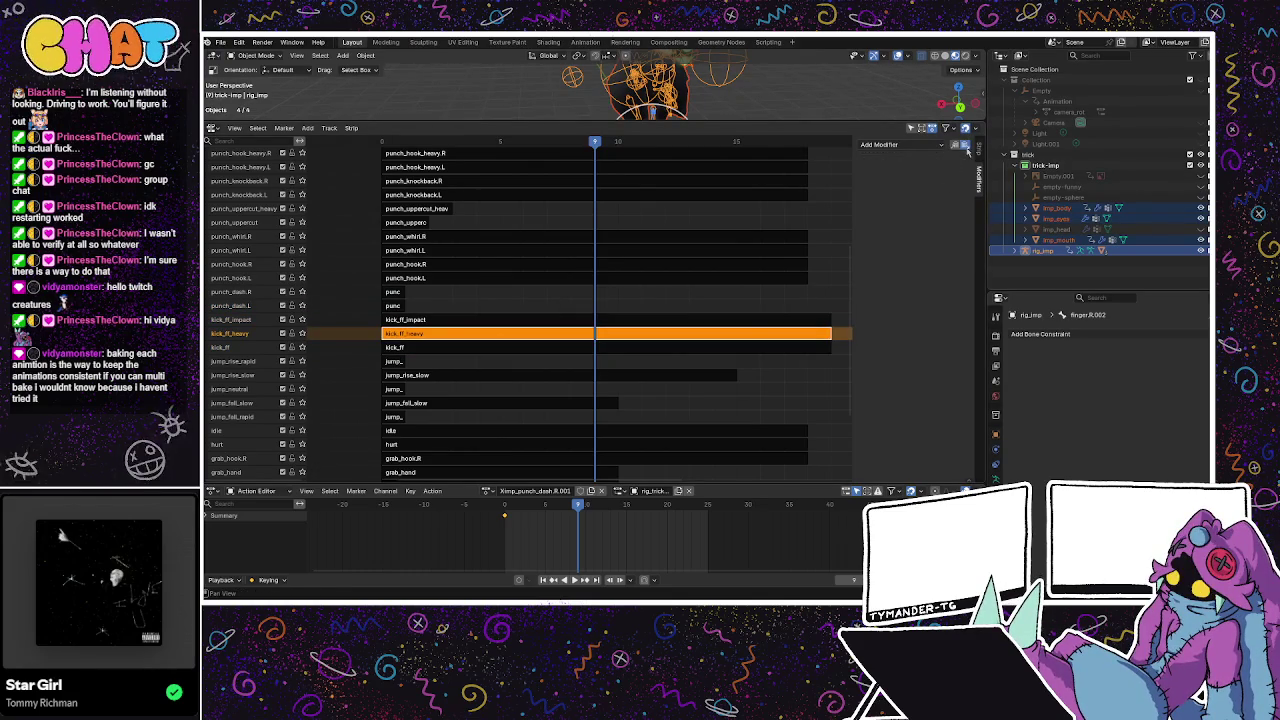
left_click(964, 145)
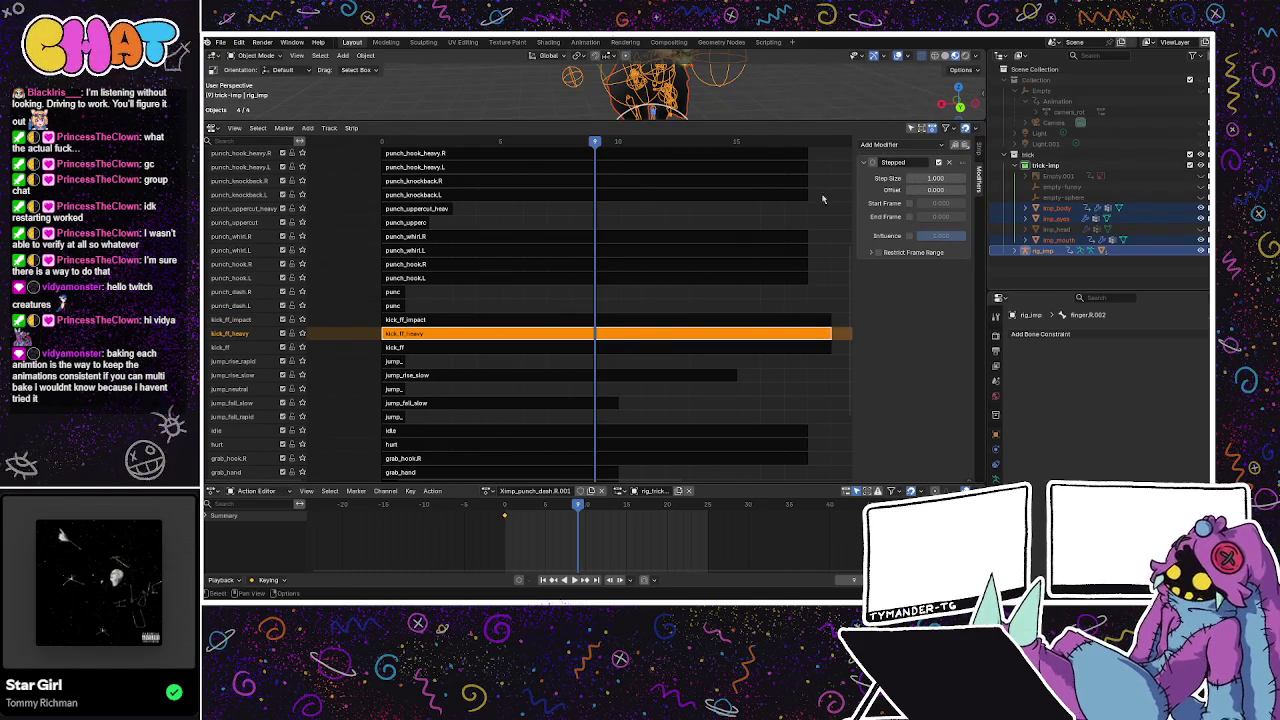
left_click(598, 348)
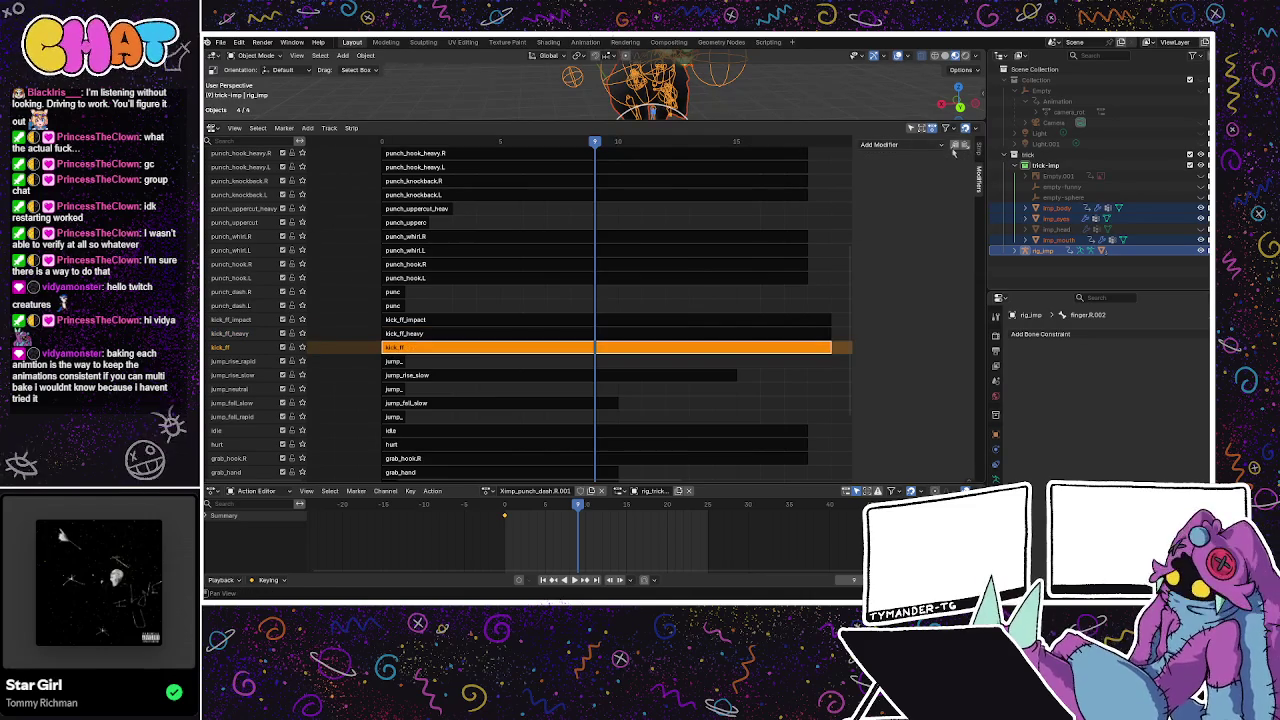
left_click(966, 146)
left_click(499, 360)
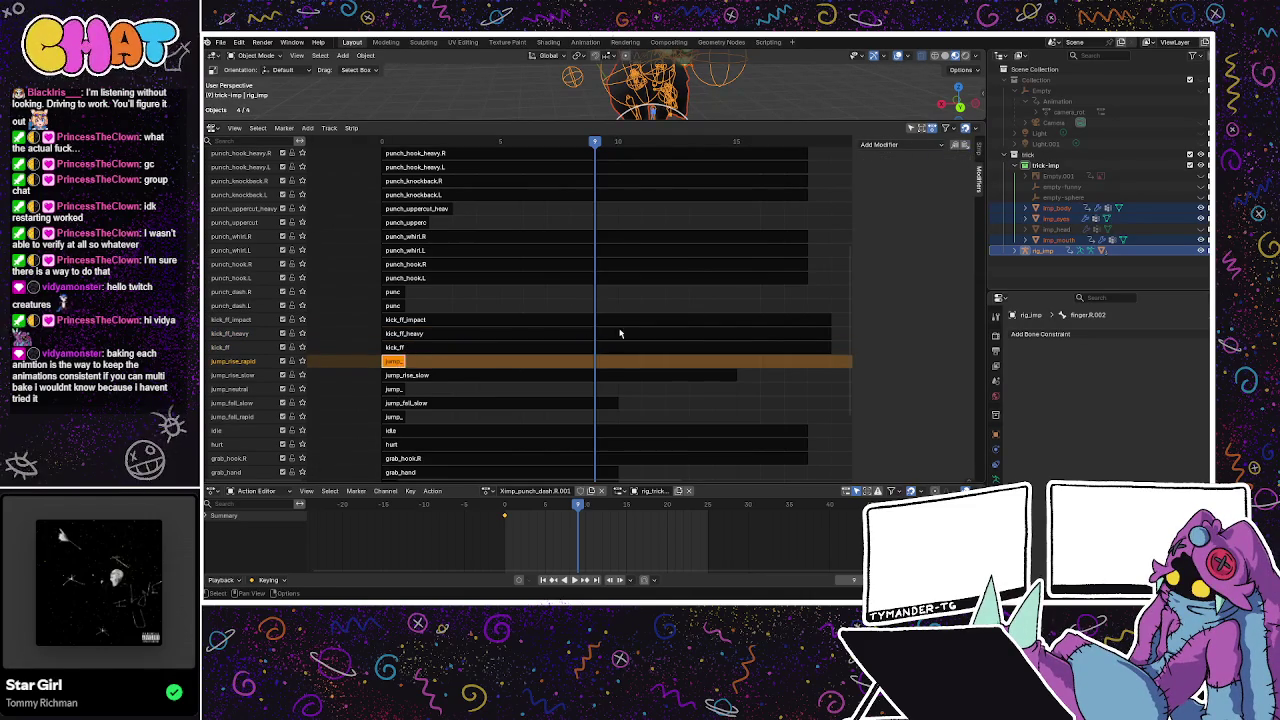
left_click(964, 147)
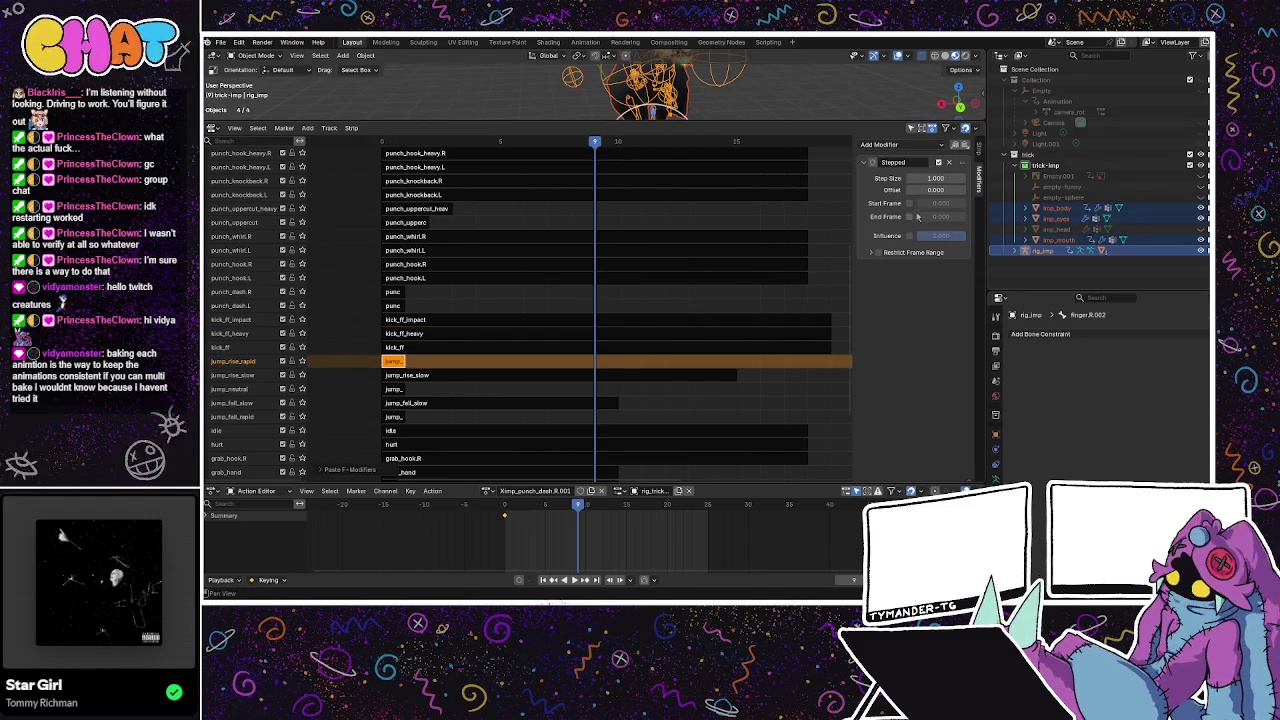
left_click(997, 351)
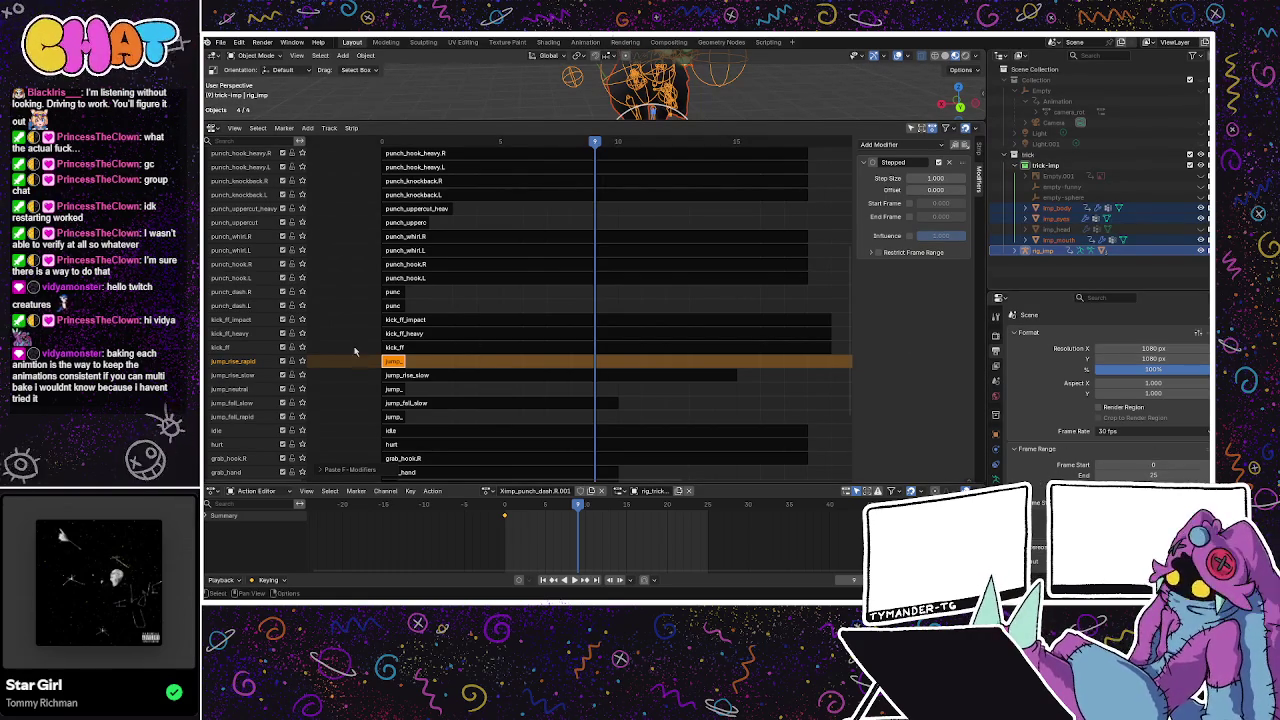
Paste the Stepped modifier onto the jump_neutral and jump_fall_slow strips.
left_click(410, 349)
left_click(392, 362)
left_click(402, 372)
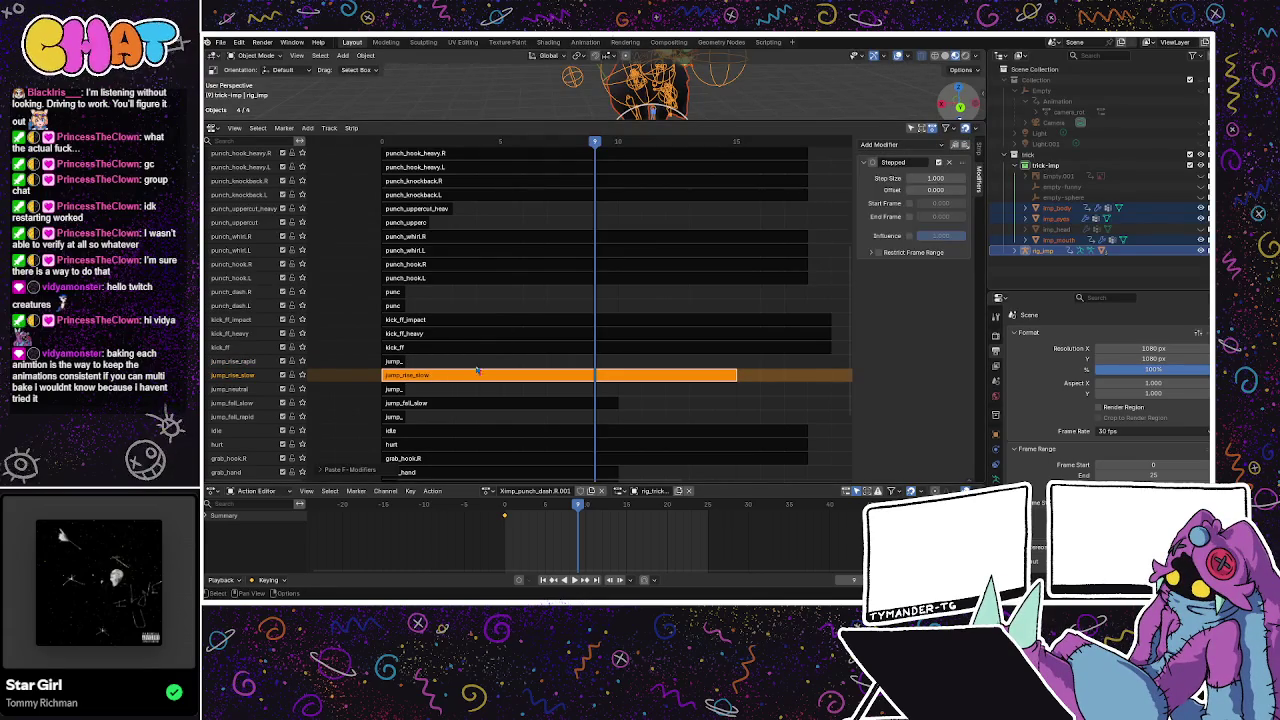
left_click(400, 389)
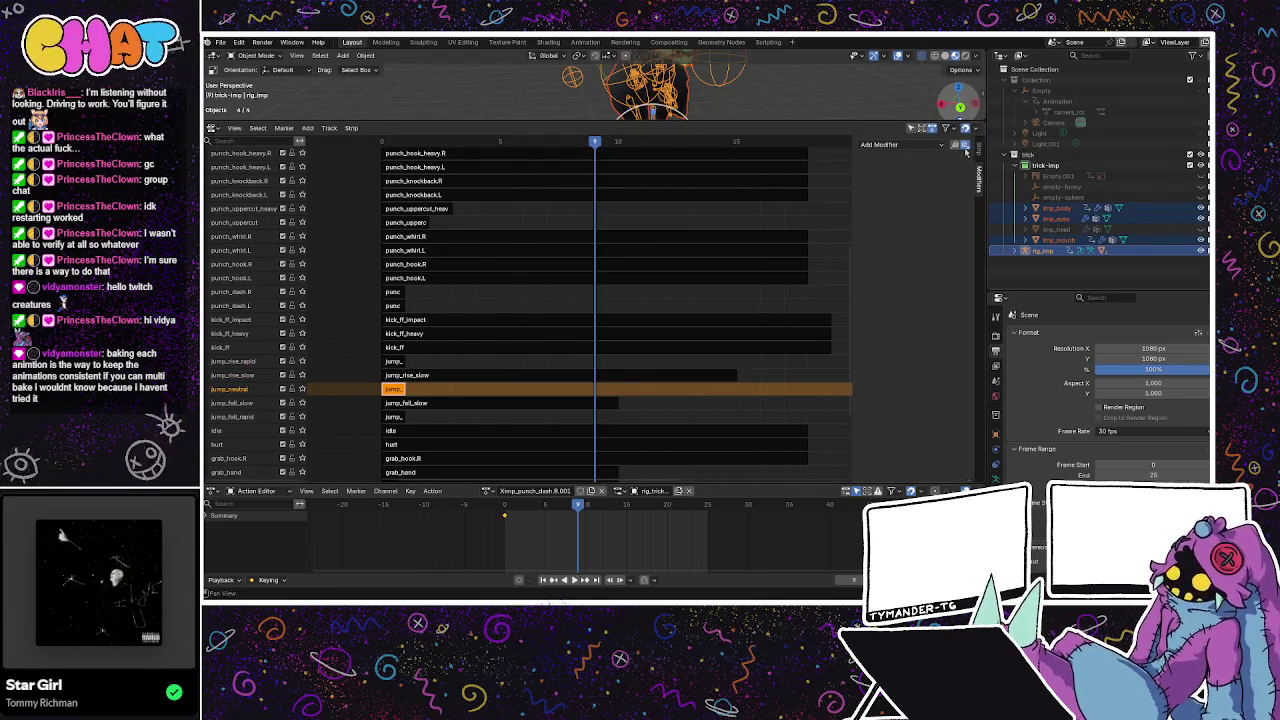
key("ctrl+v")
left_click(541, 403)
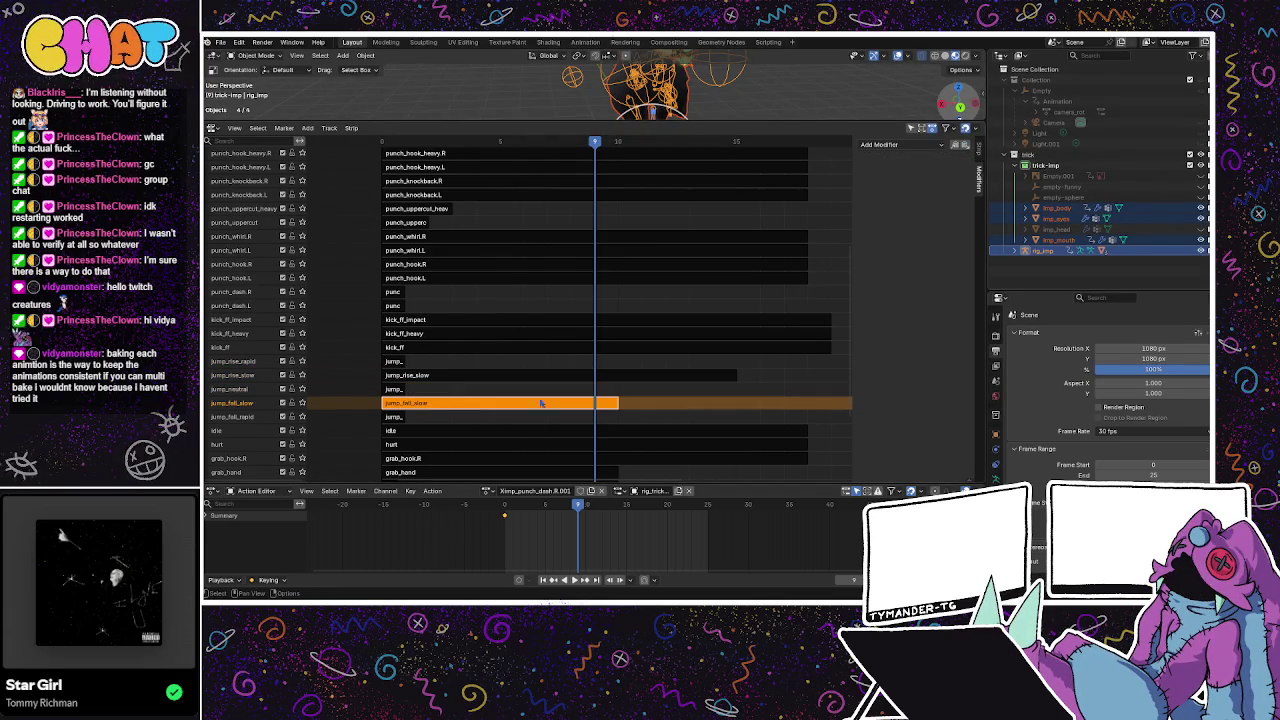
left_click(965, 146)
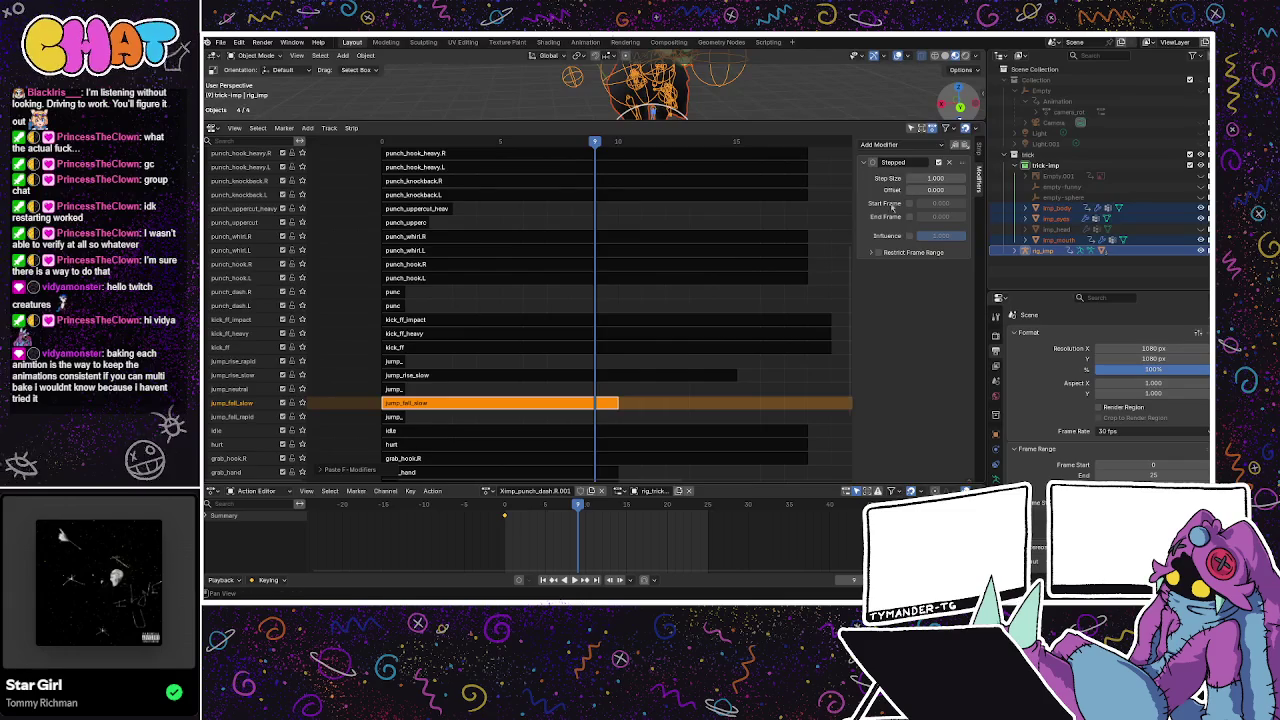
Paste the Stepped modifier onto the jump_fall_rapid, idle and hurt strips.
left_click(394, 416)
left_click(965, 146)
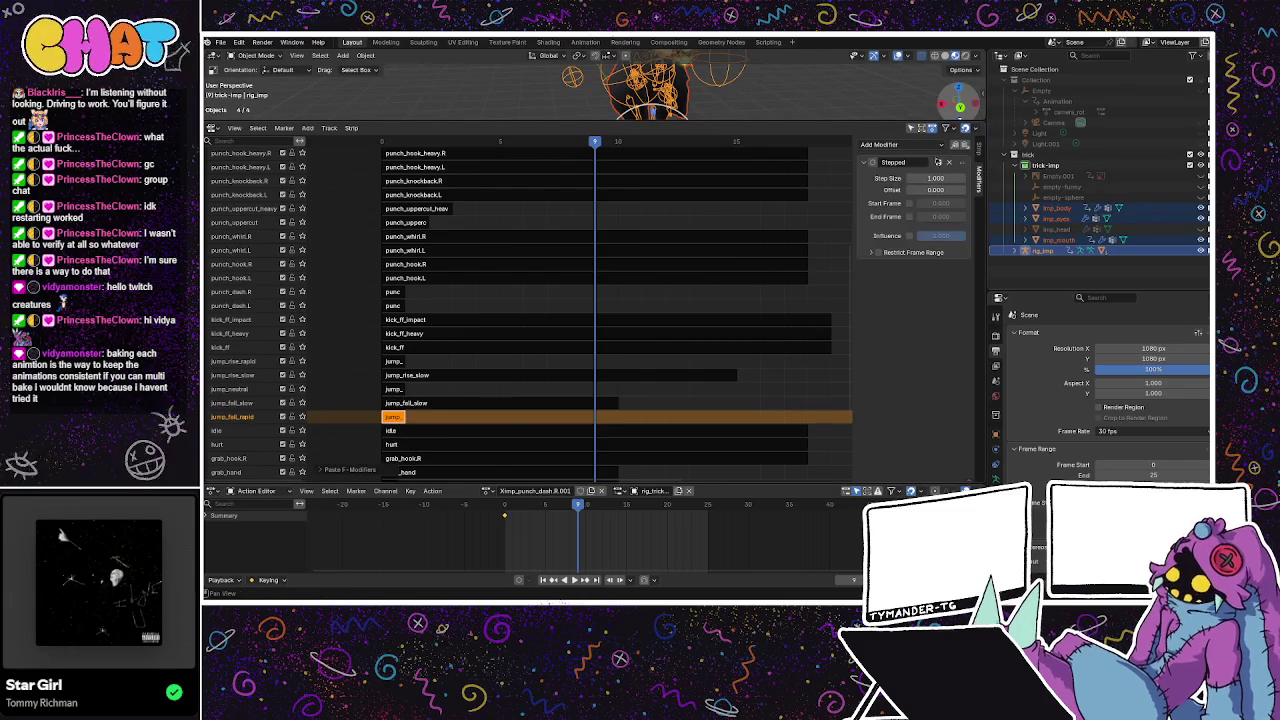
left_click(467, 436)
left_click(385, 416)
left_click(422, 432)
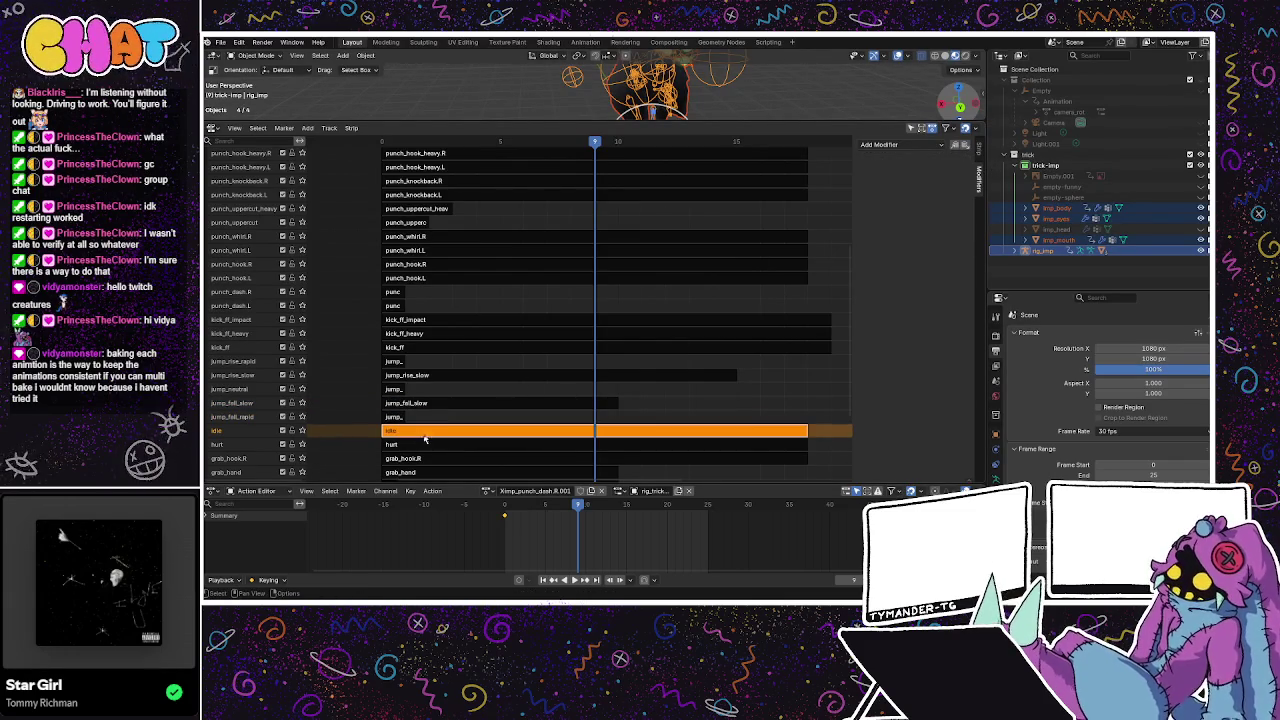
left_click(966, 146)
left_click(458, 446)
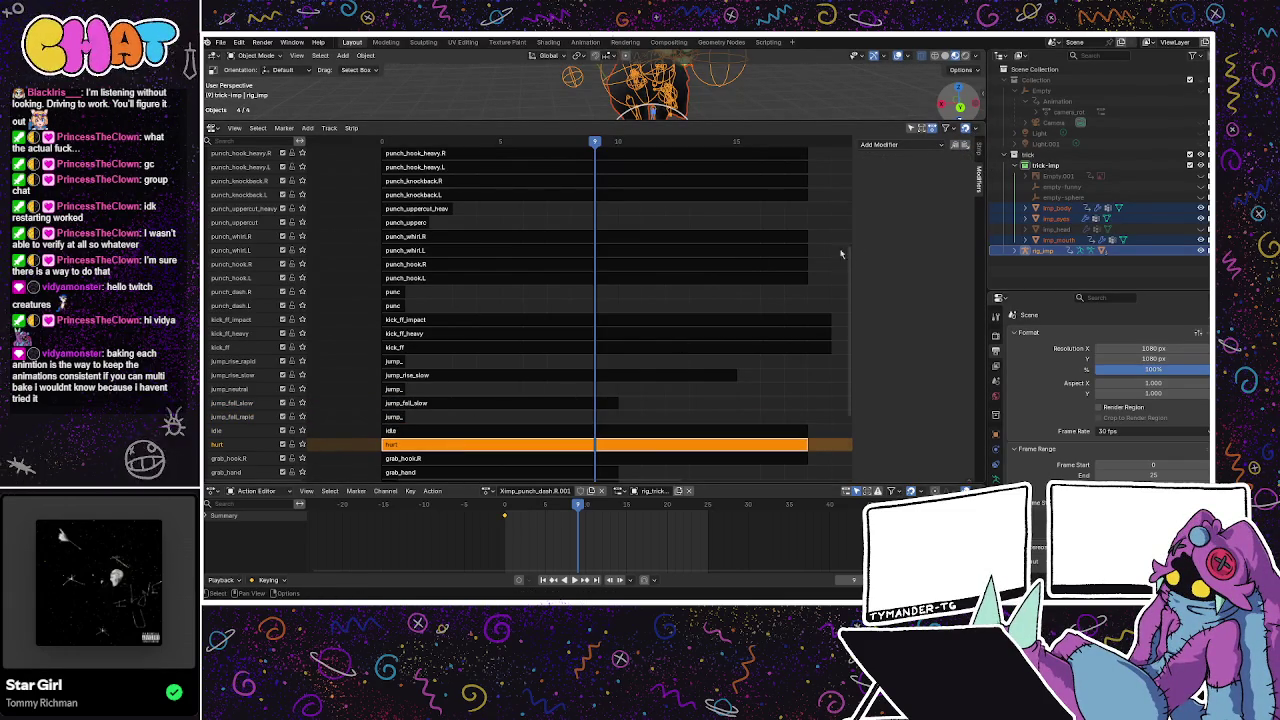
left_click(965, 146)
Paste the Stepped modifier onto the grab_hook.R and dash strips.
left_click(411, 457)
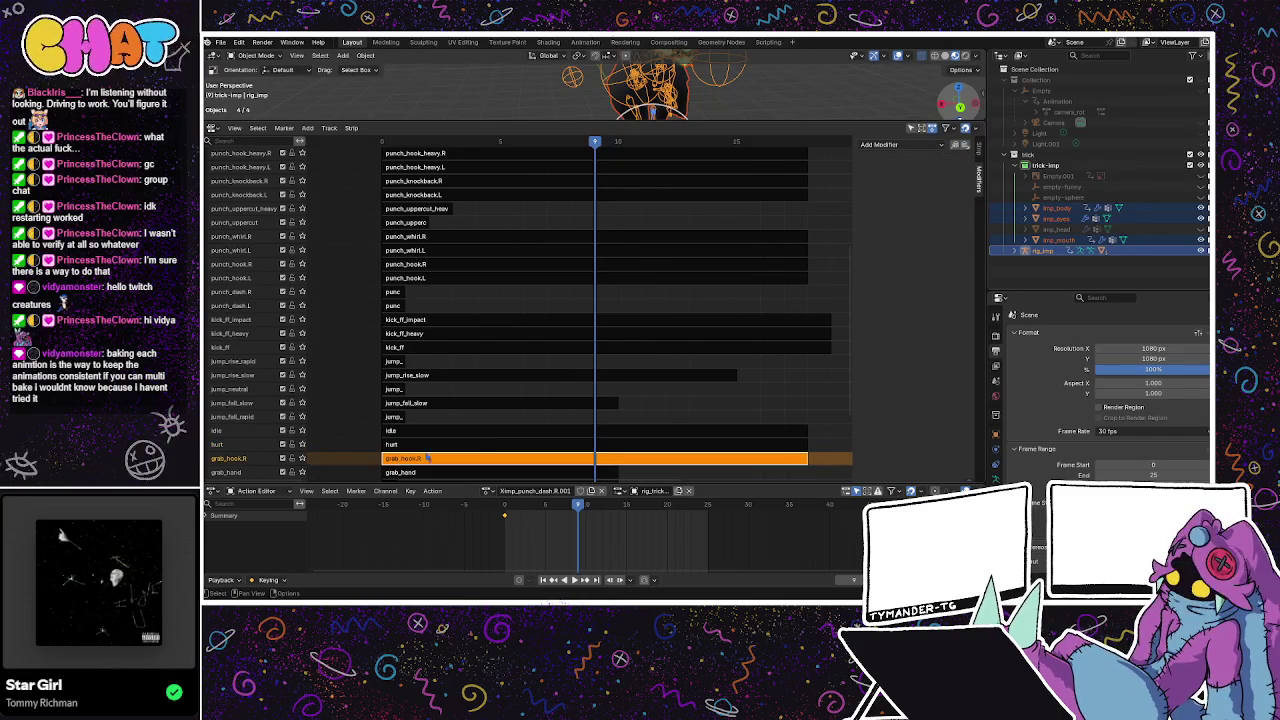
left_click(966, 146)
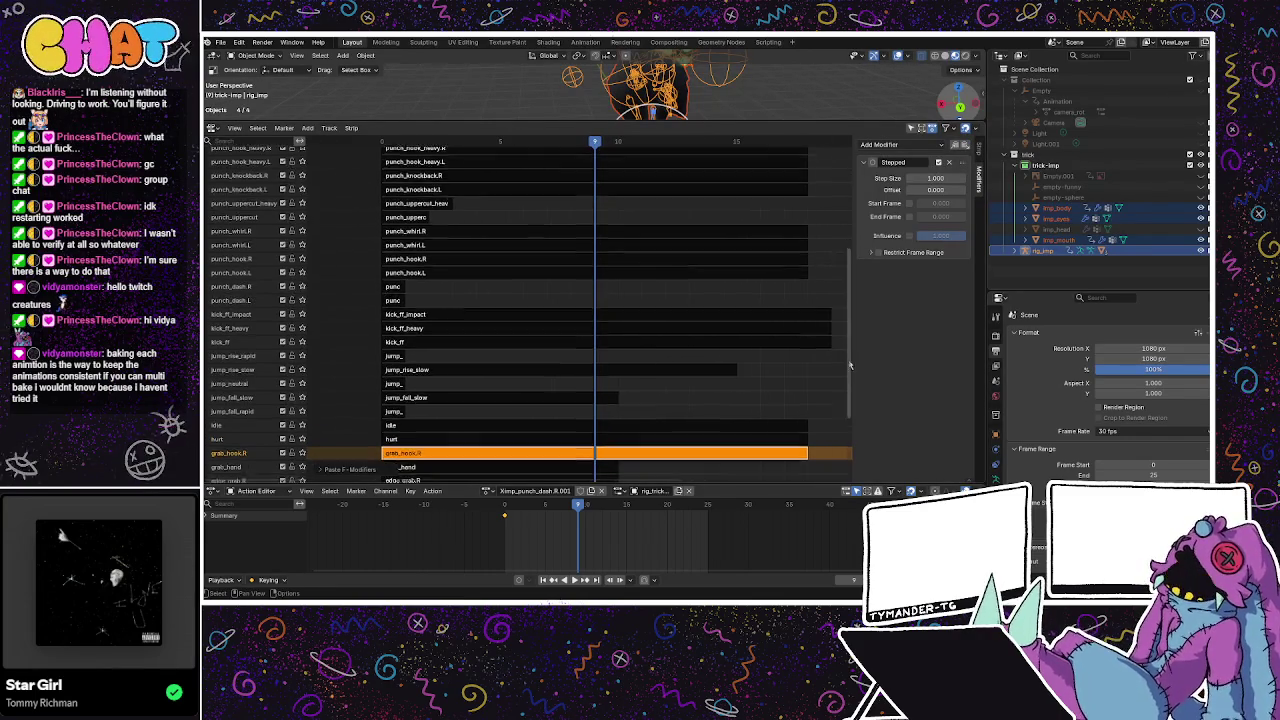
scroll(484, 310, "down", 5)
left_click(463, 337)
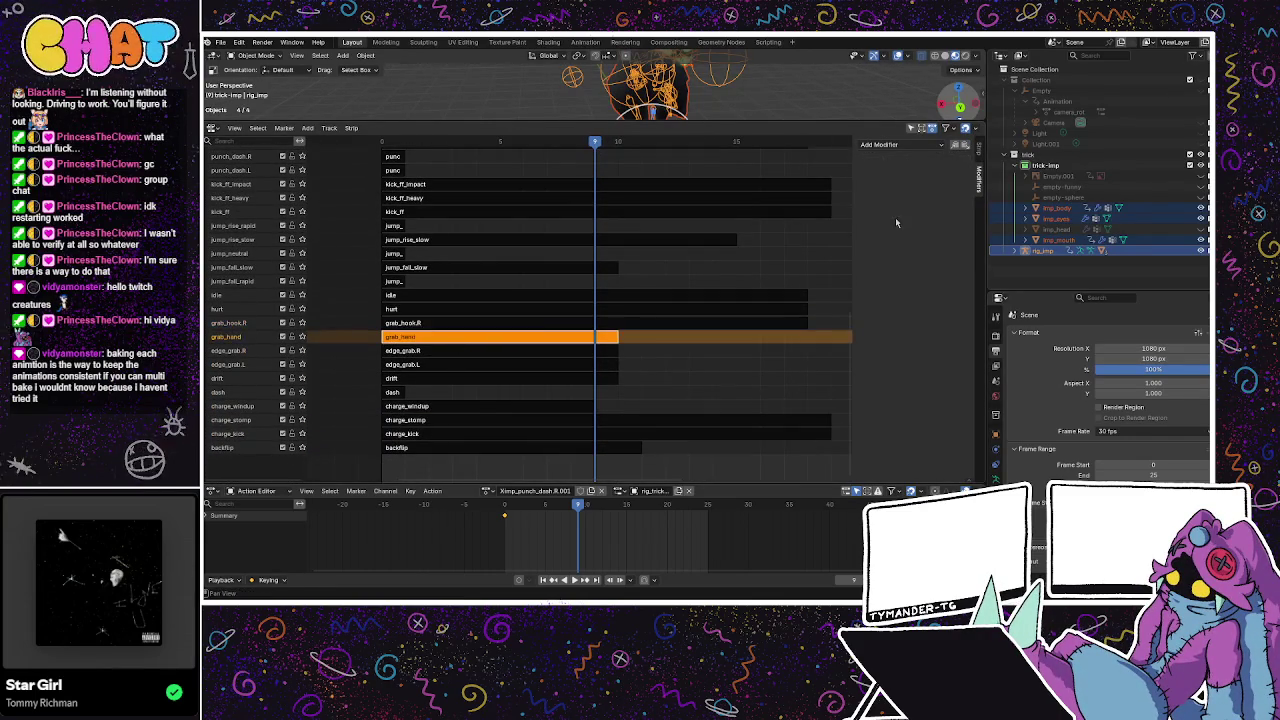
left_click(477, 350)
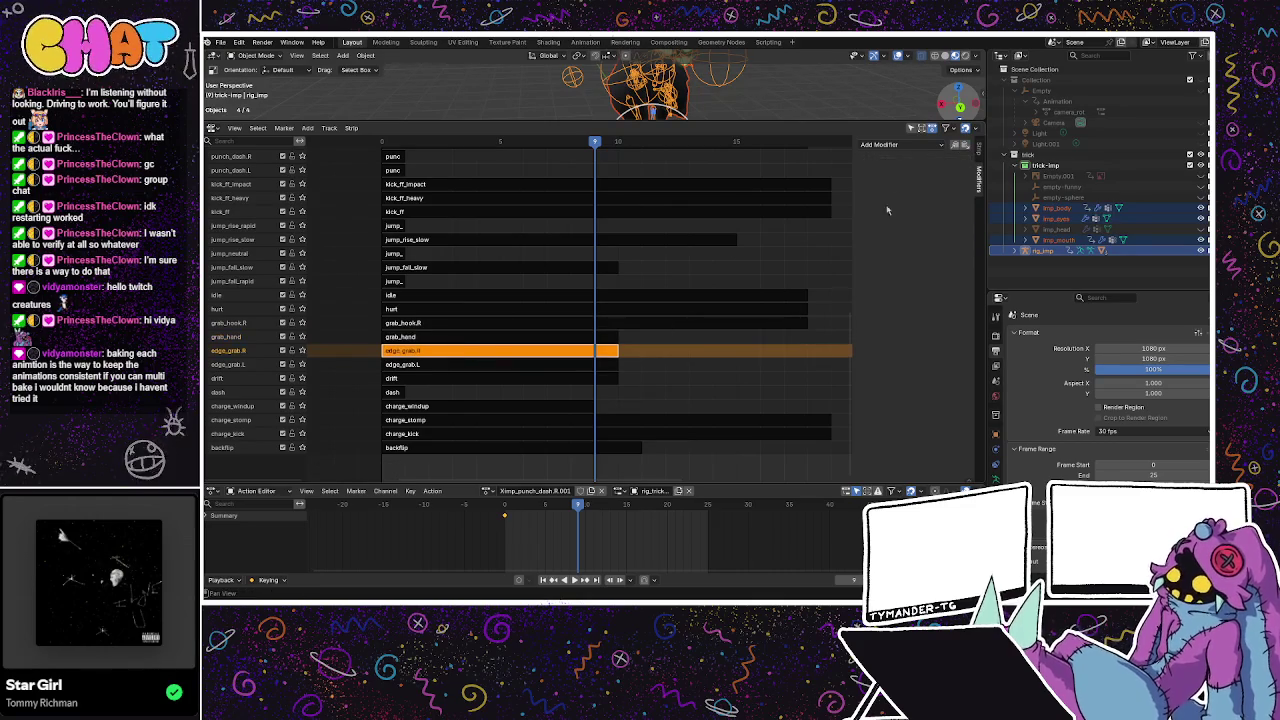
left_click(514, 366)
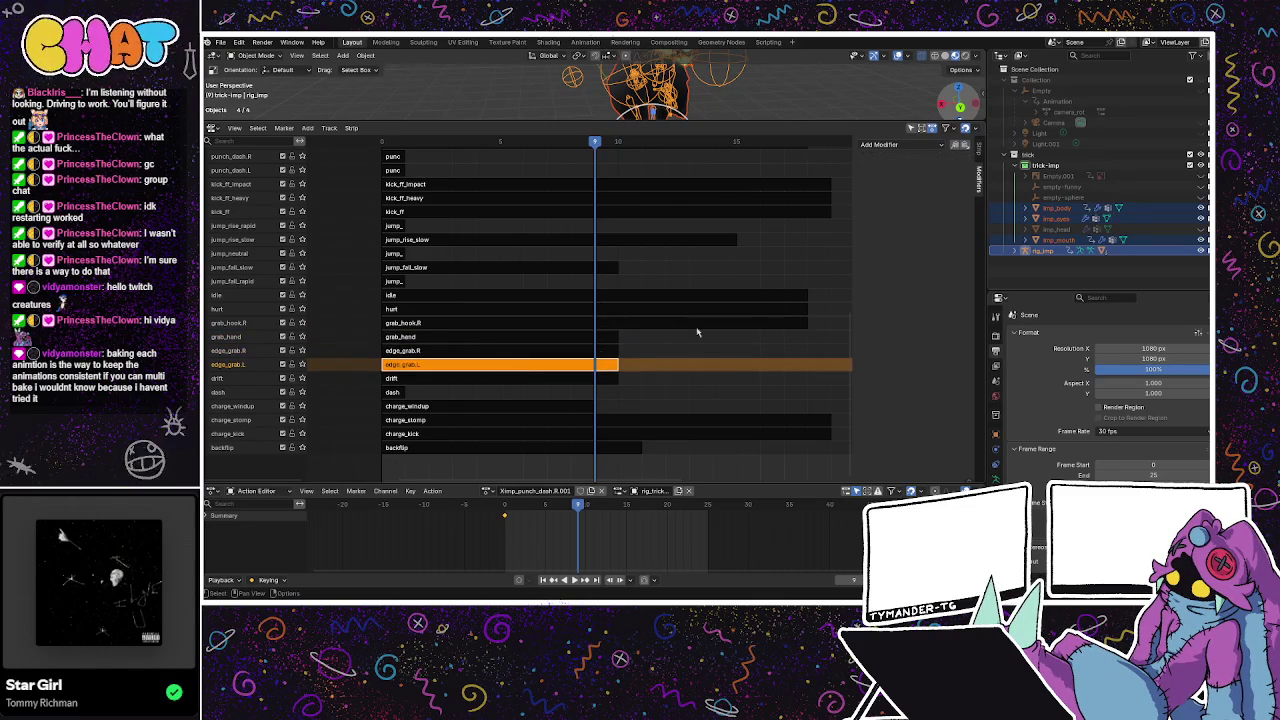
left_click(531, 381)
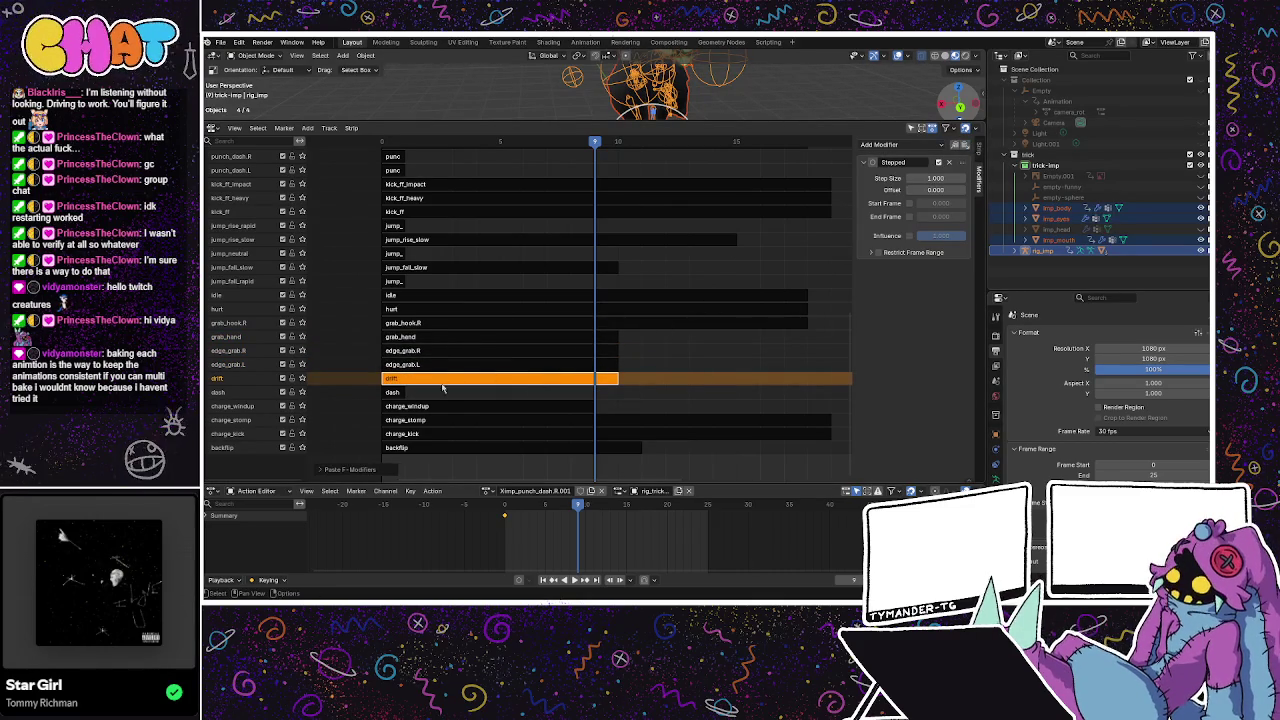
left_click(400, 394)
left_click(963, 146)
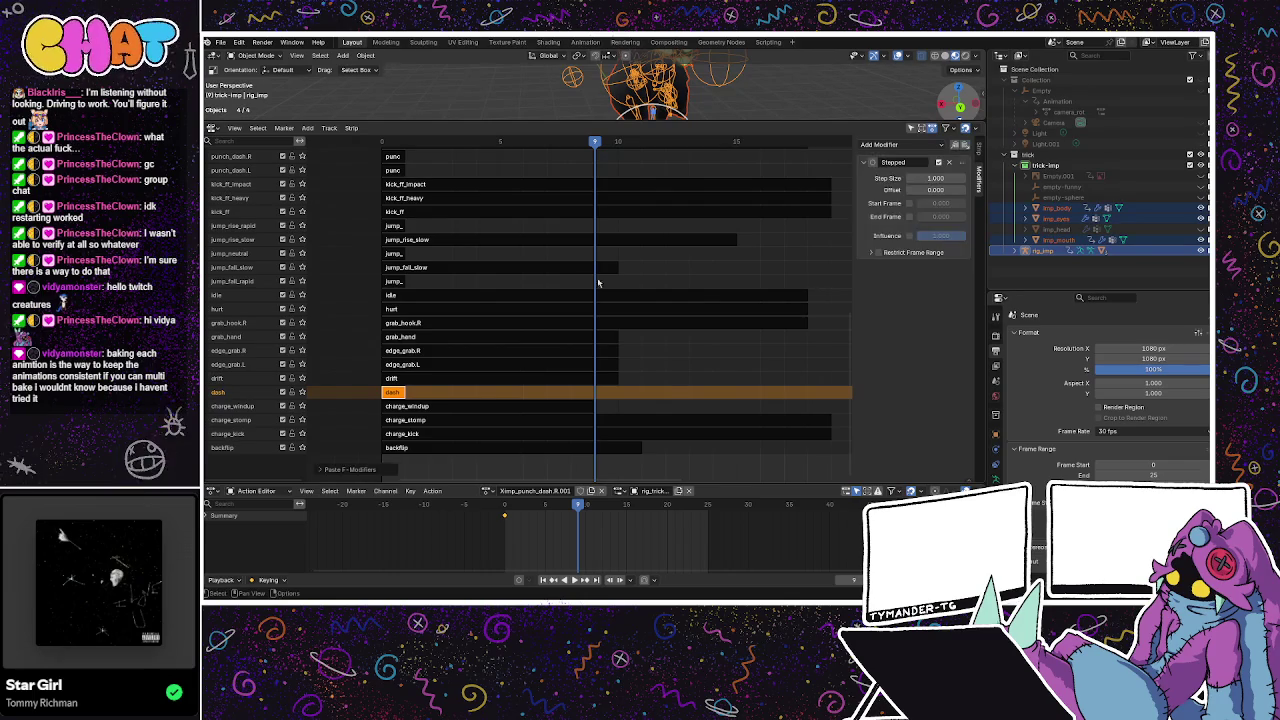
Paste the Stepped modifier onto charge_windup, charge_stomp, charge_kick and backflip.
left_click(409, 408)
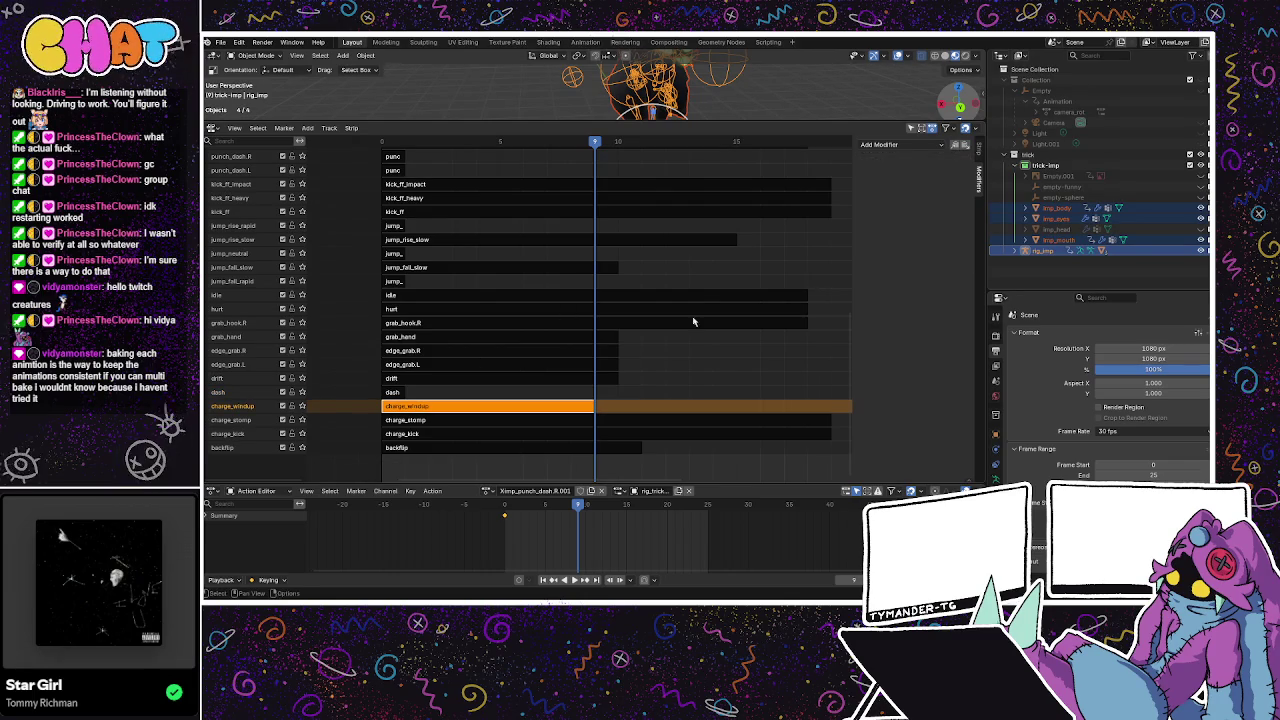
left_click(966, 145)
left_click(440, 420)
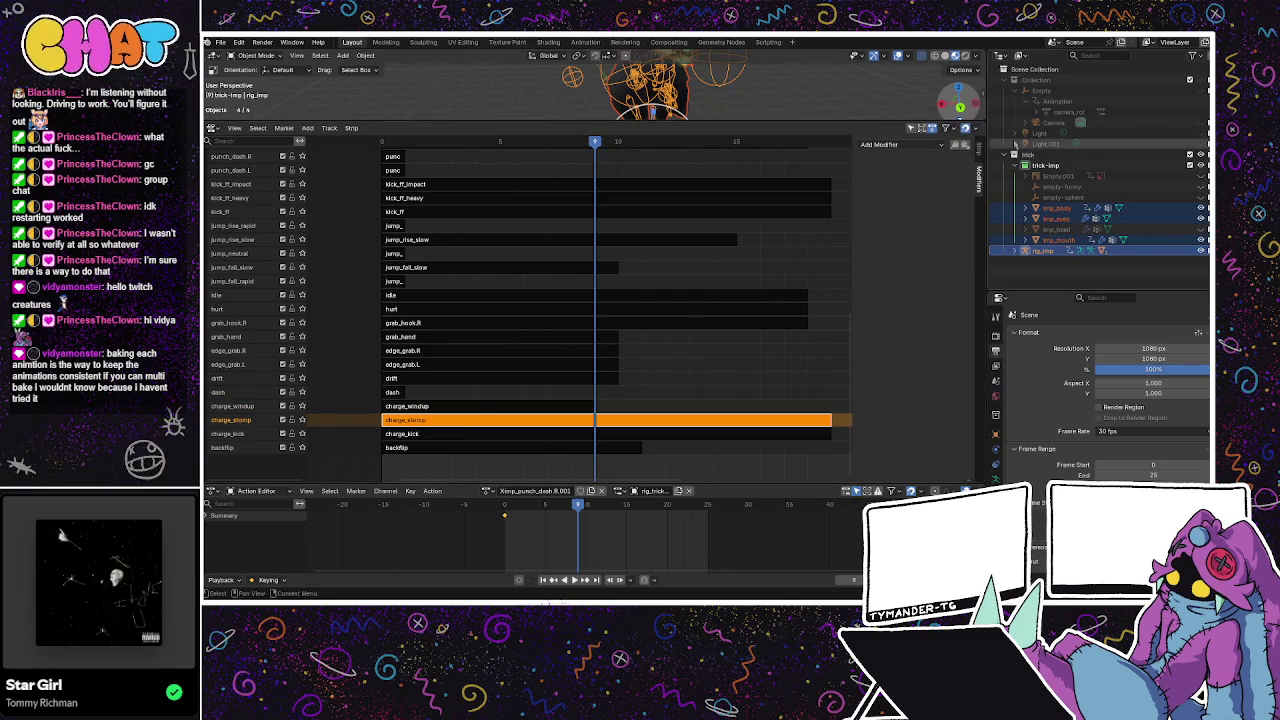
left_click(965, 146)
left_click(396, 436)
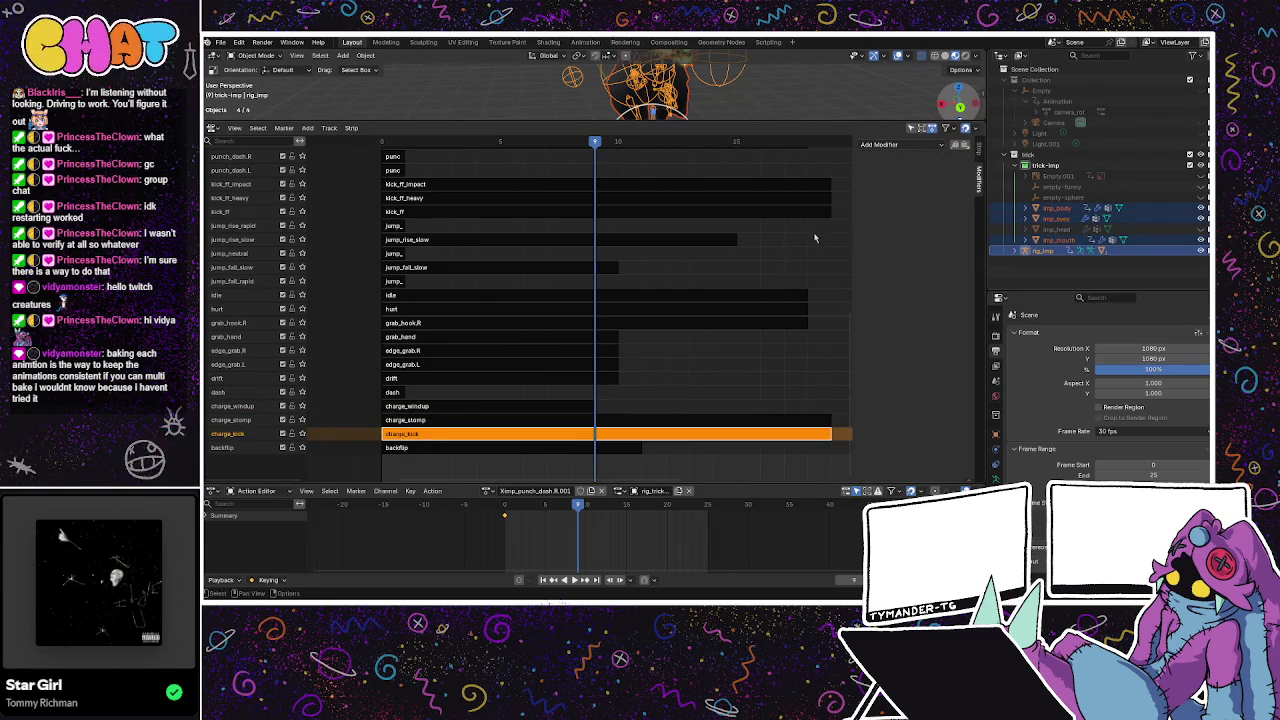
left_click(966, 145)
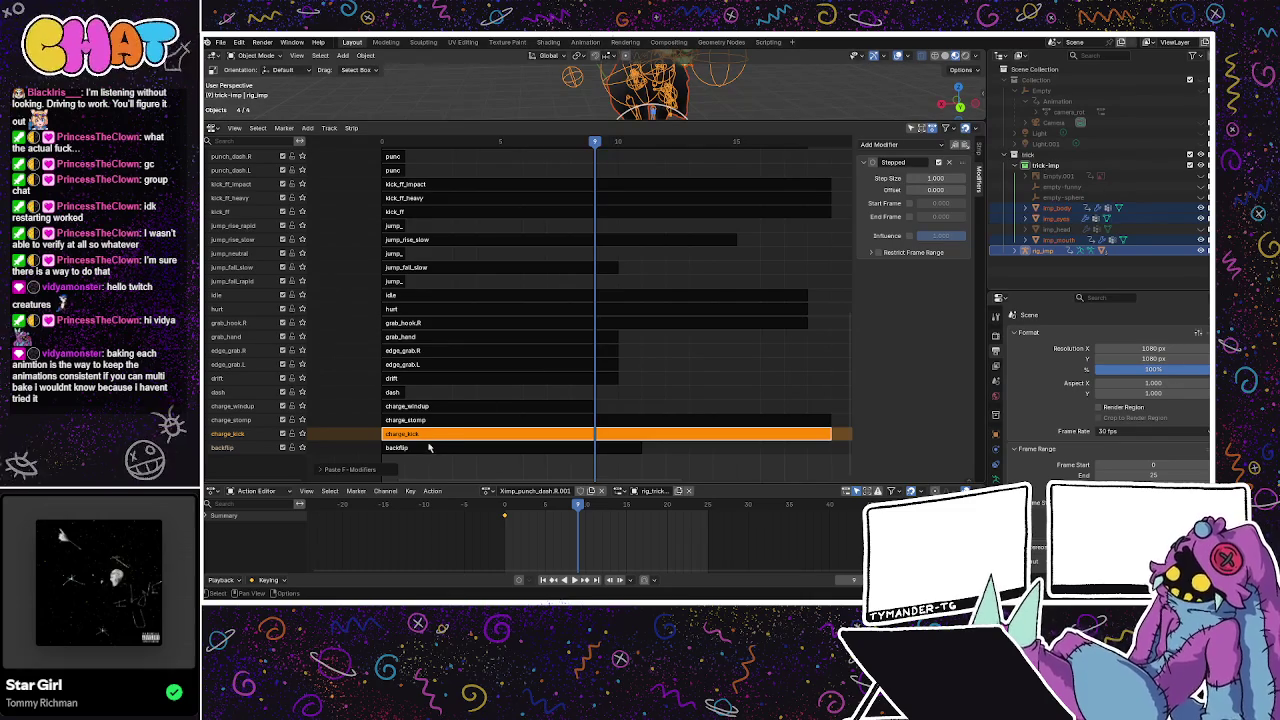
left_click(400, 447)
left_click(966, 146)
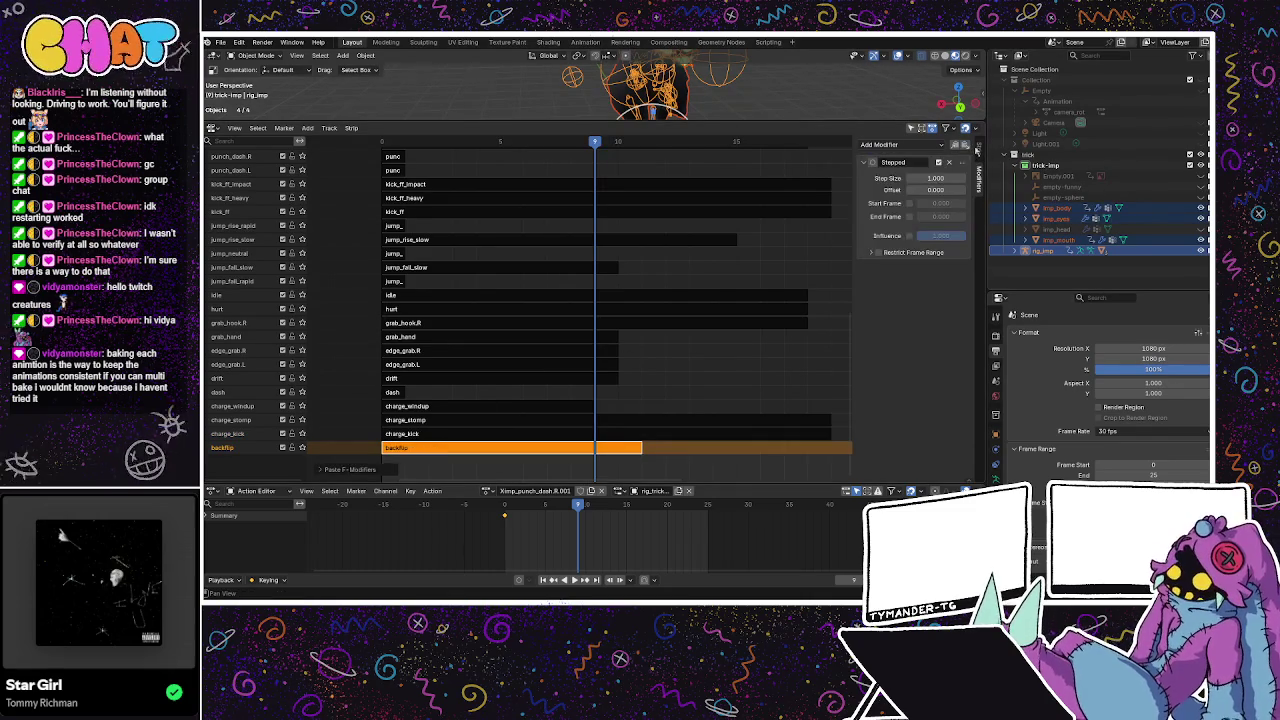
scroll(426, 393, "up", 2)
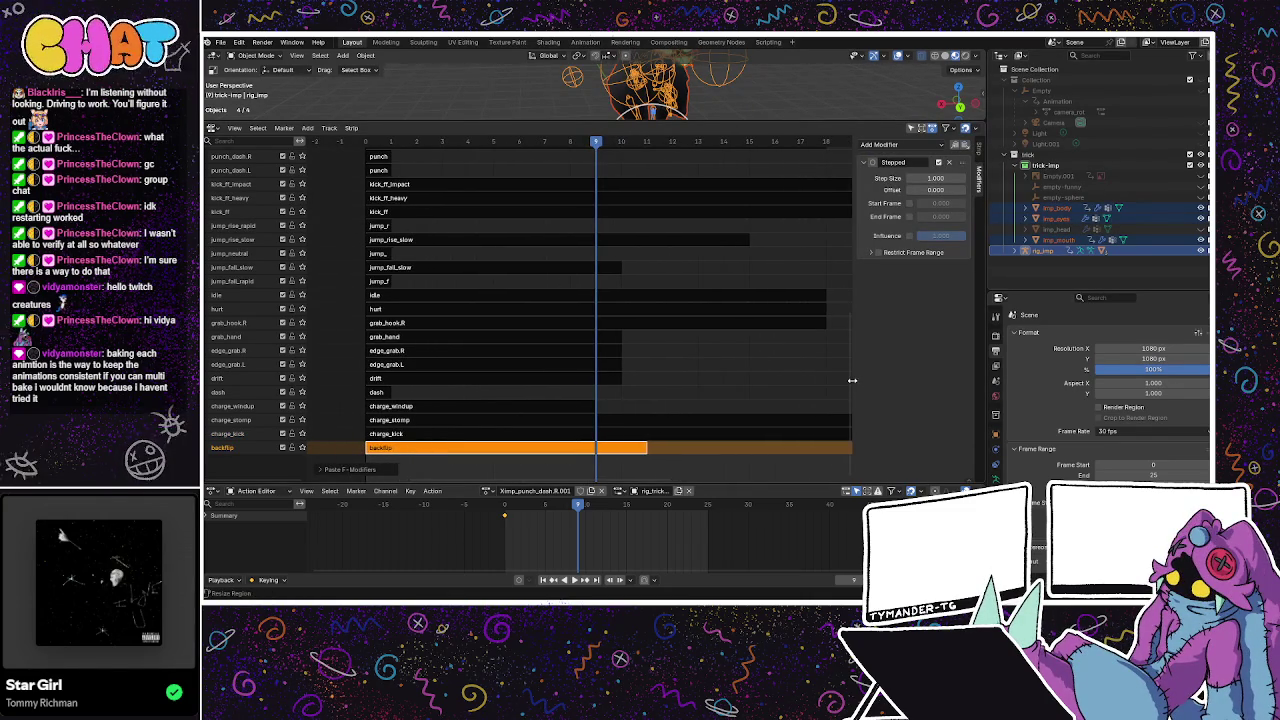
mouse_move(849, 385)
scroll(849, 386, "up", 1)
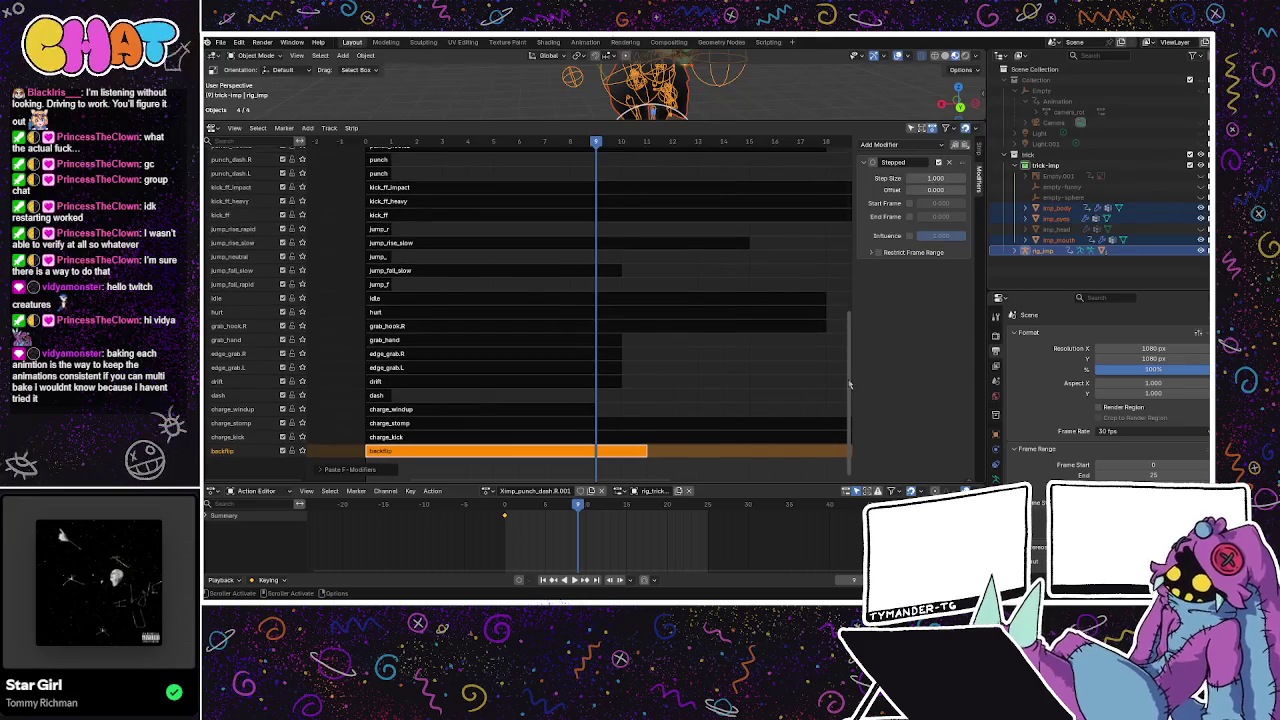
mouse_move(849, 386)
left_mouse_down()
mouse_move(865, 240)
mouse_move(862, 470)
left_mouse_up()
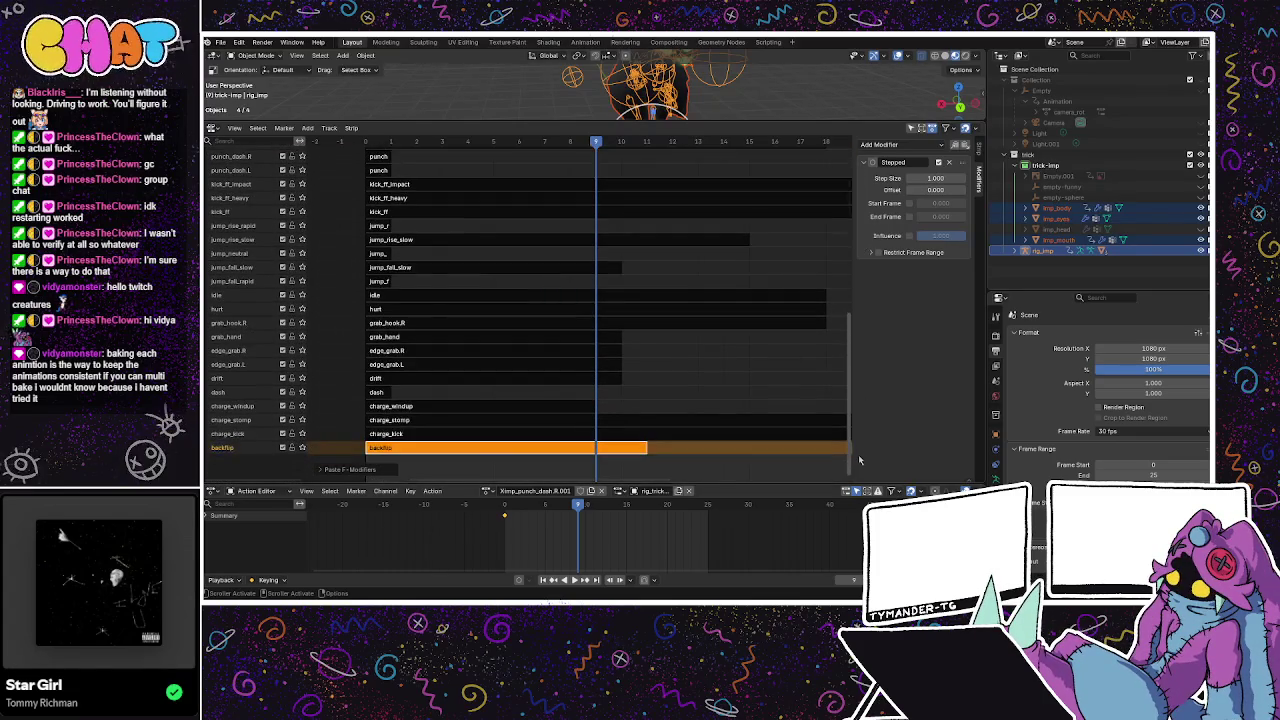
Load the charge_windup action in the Action Editor and play it, scrubbing to frame 12.
left_click(446, 408)
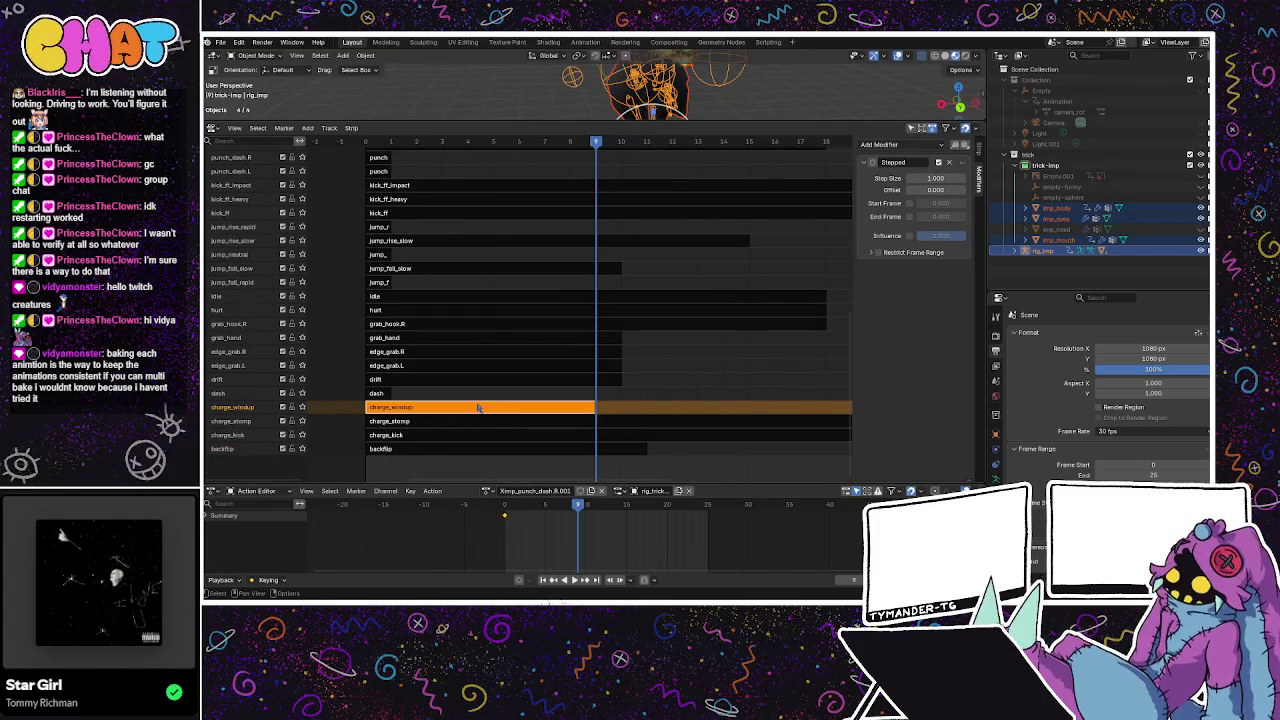
left_click(977, 150)
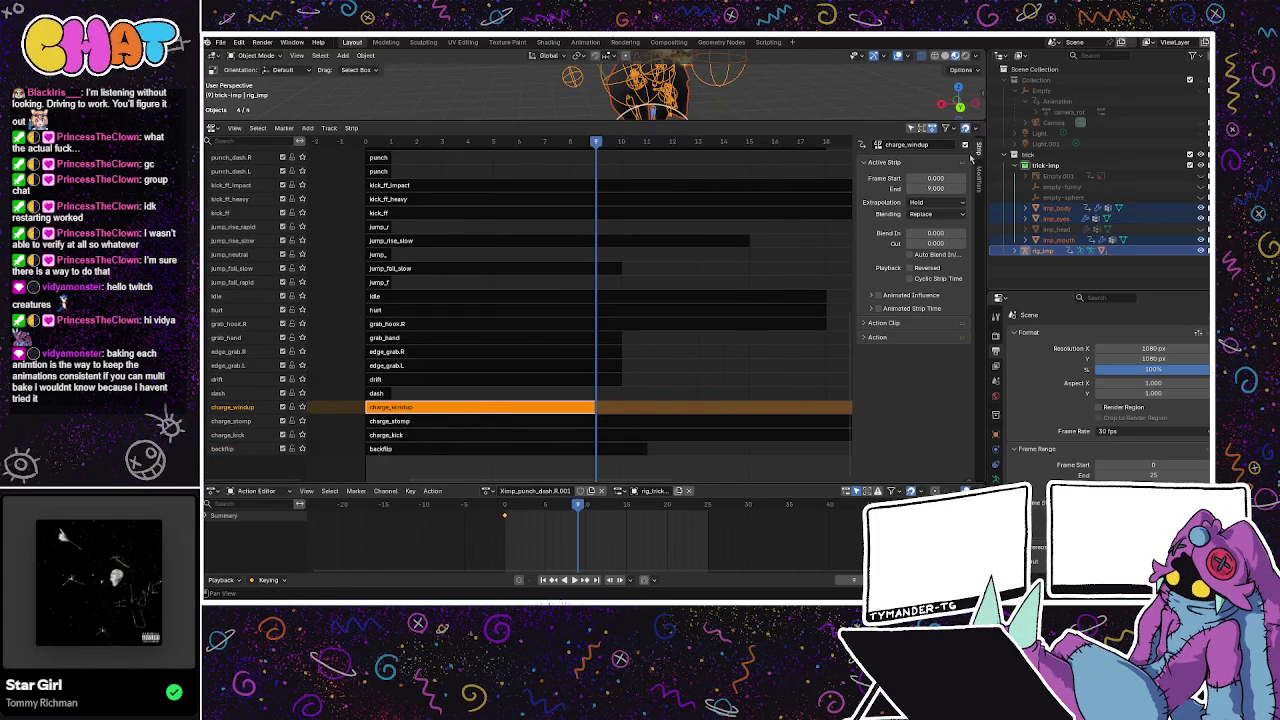
left_click(488, 490)
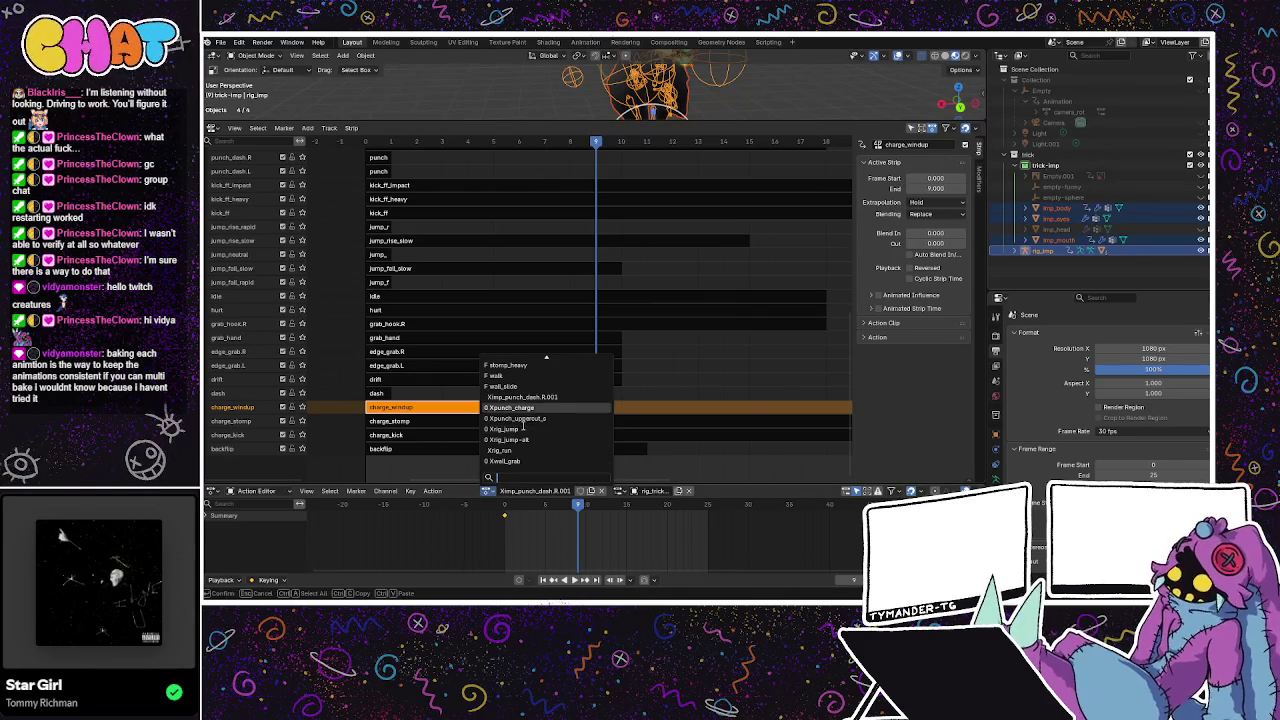
type("charge")
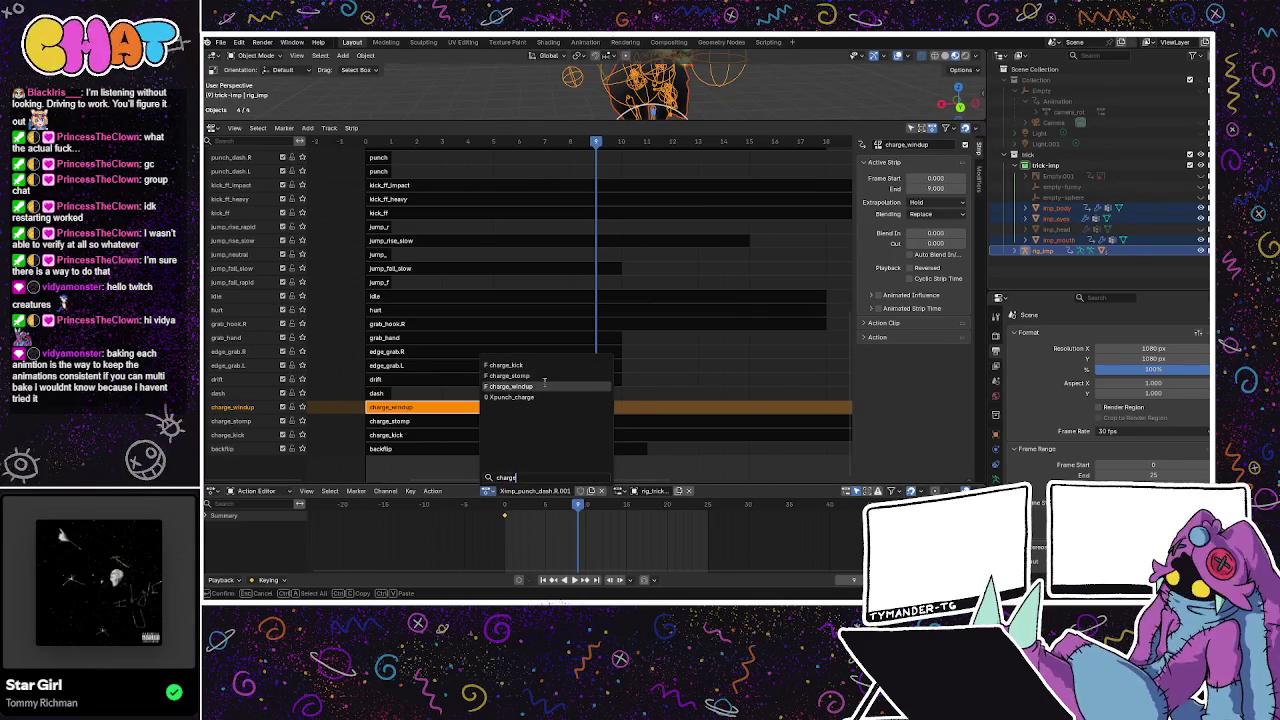
left_click(548, 387)
key("space")
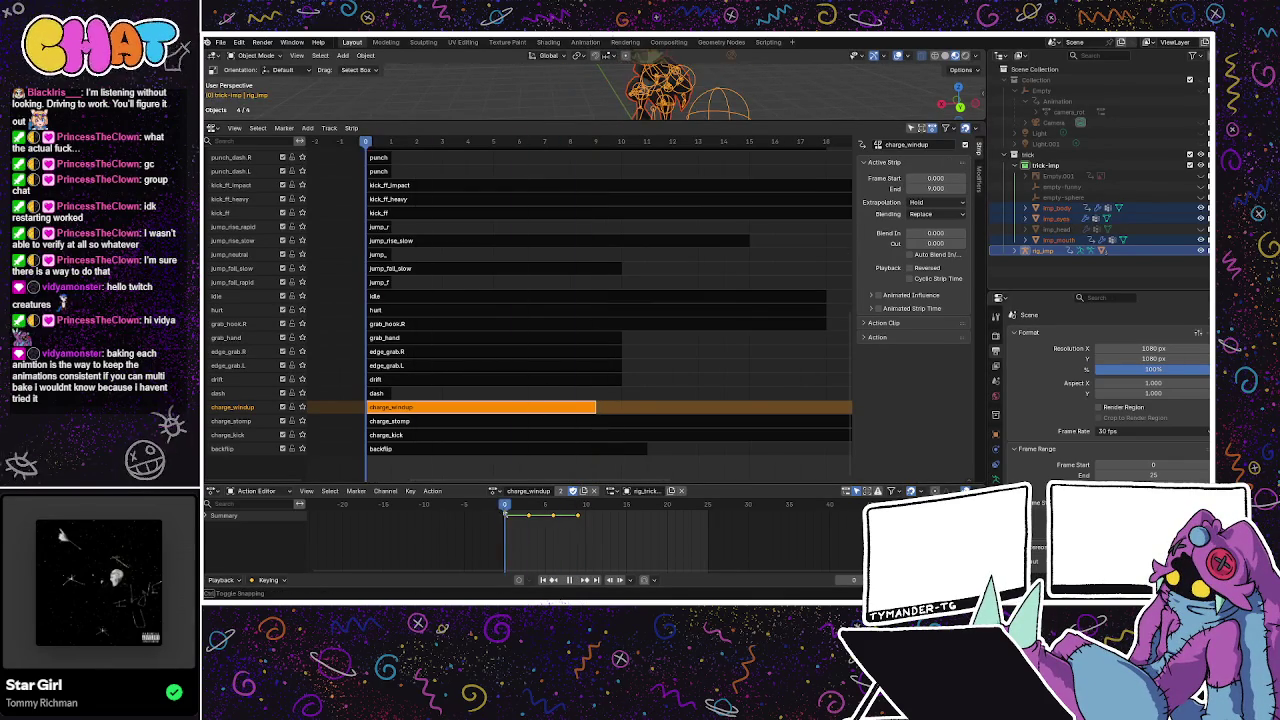
left_click_drag(554, 519, 600, 519)
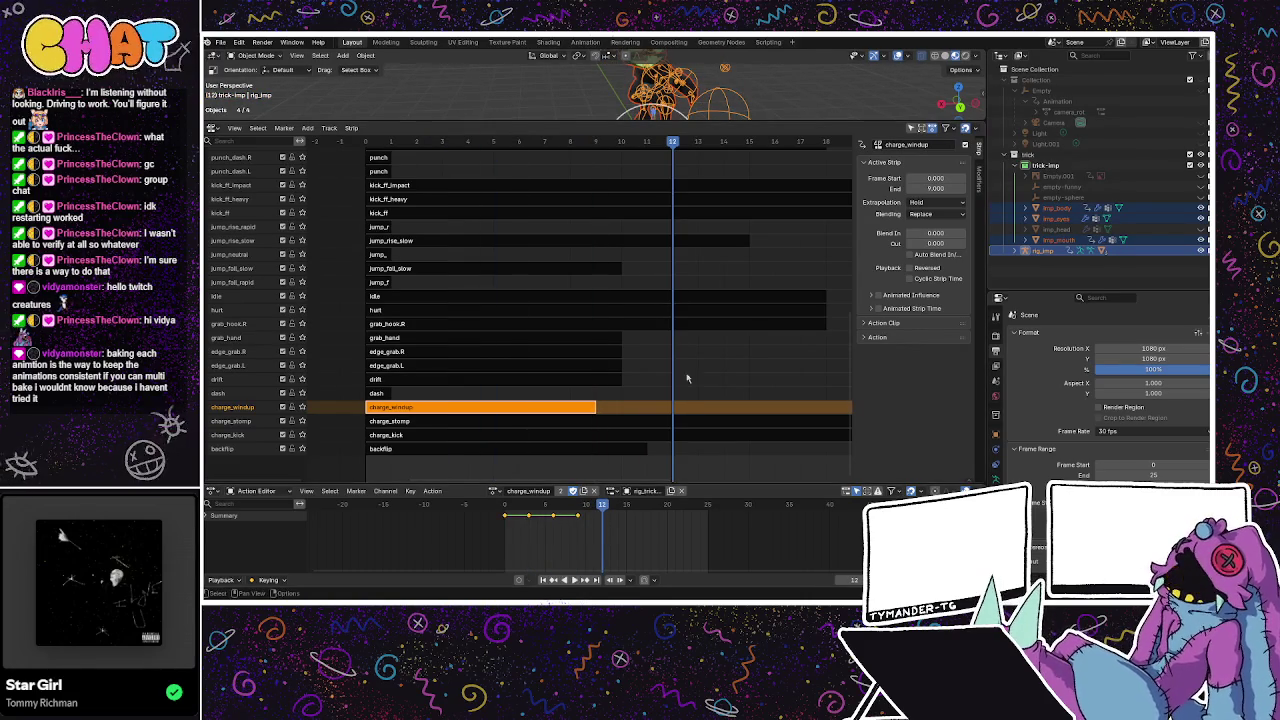
Set the charge_windup strip's end frame to 11.
left_click(936, 188)
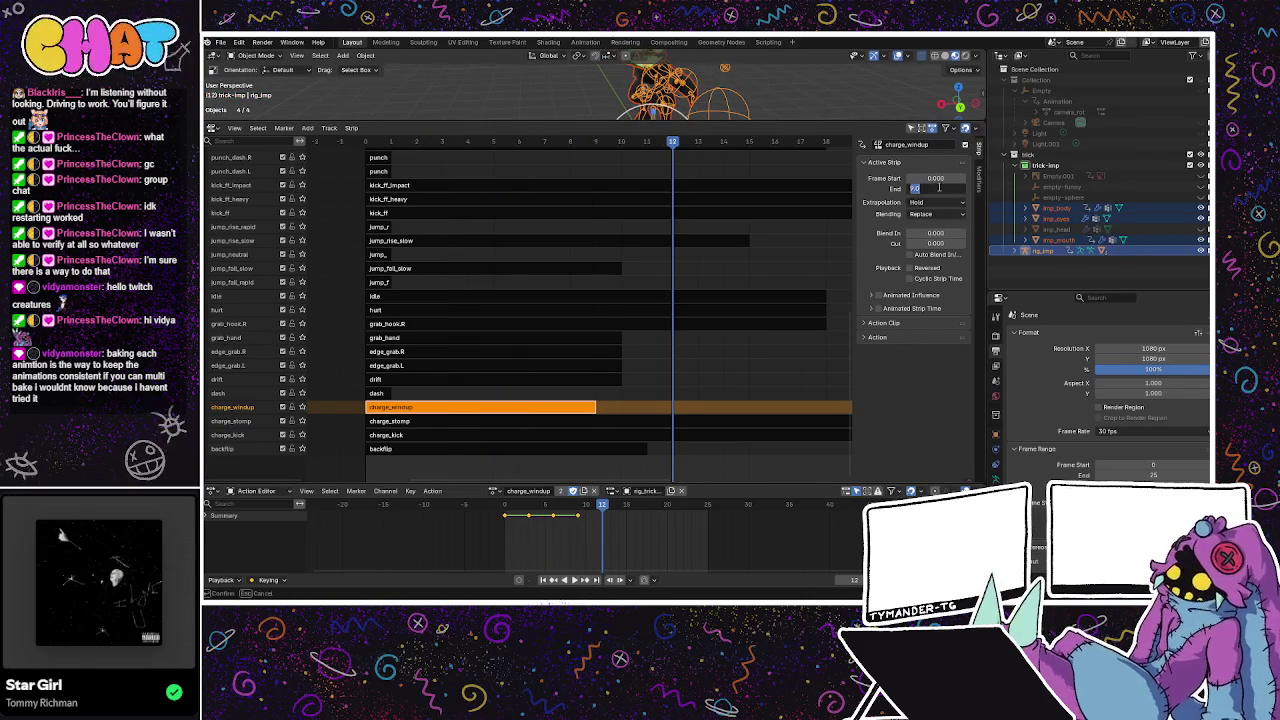
type("12")
key("Return")
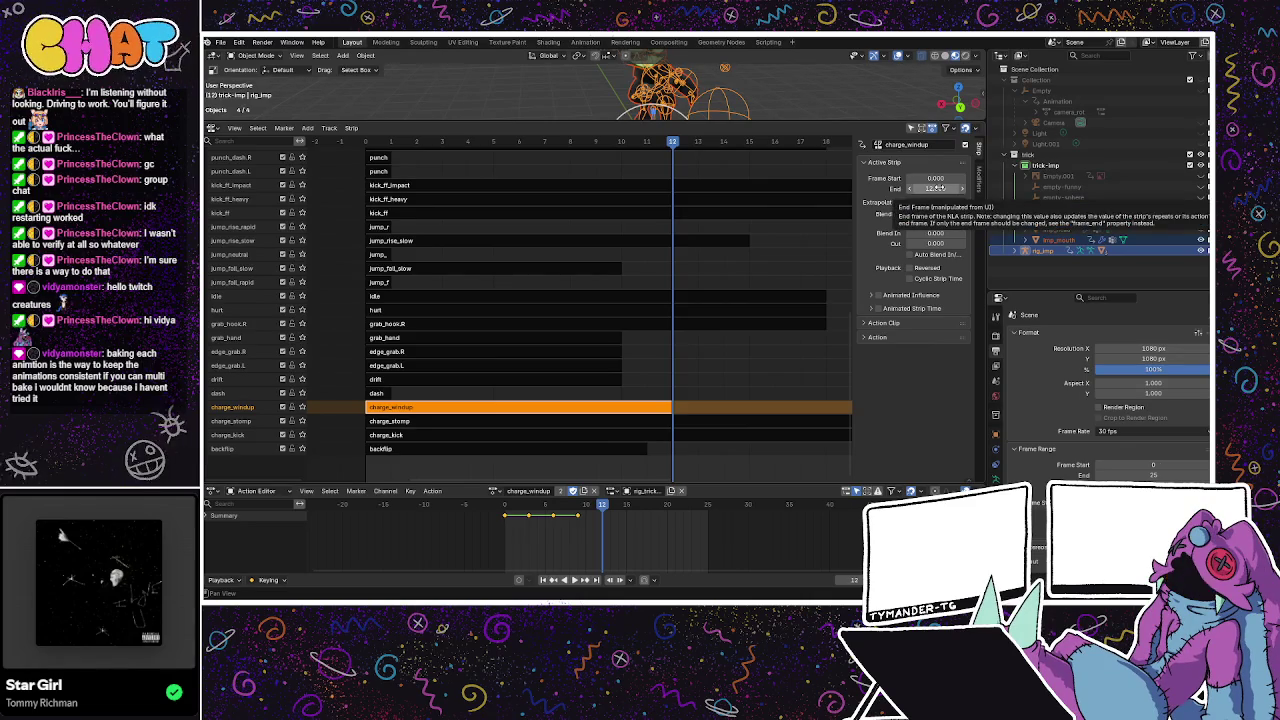
key("Left")
left_click(935, 188)
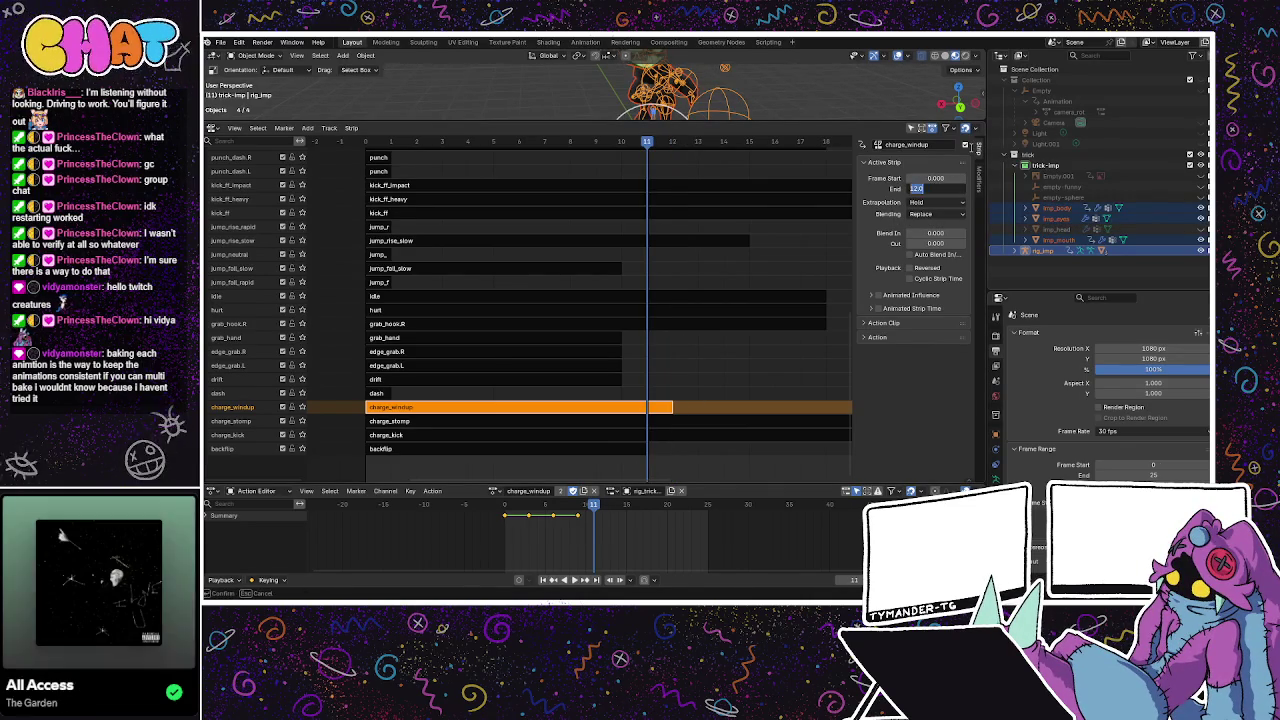
type("11")
key("Return")
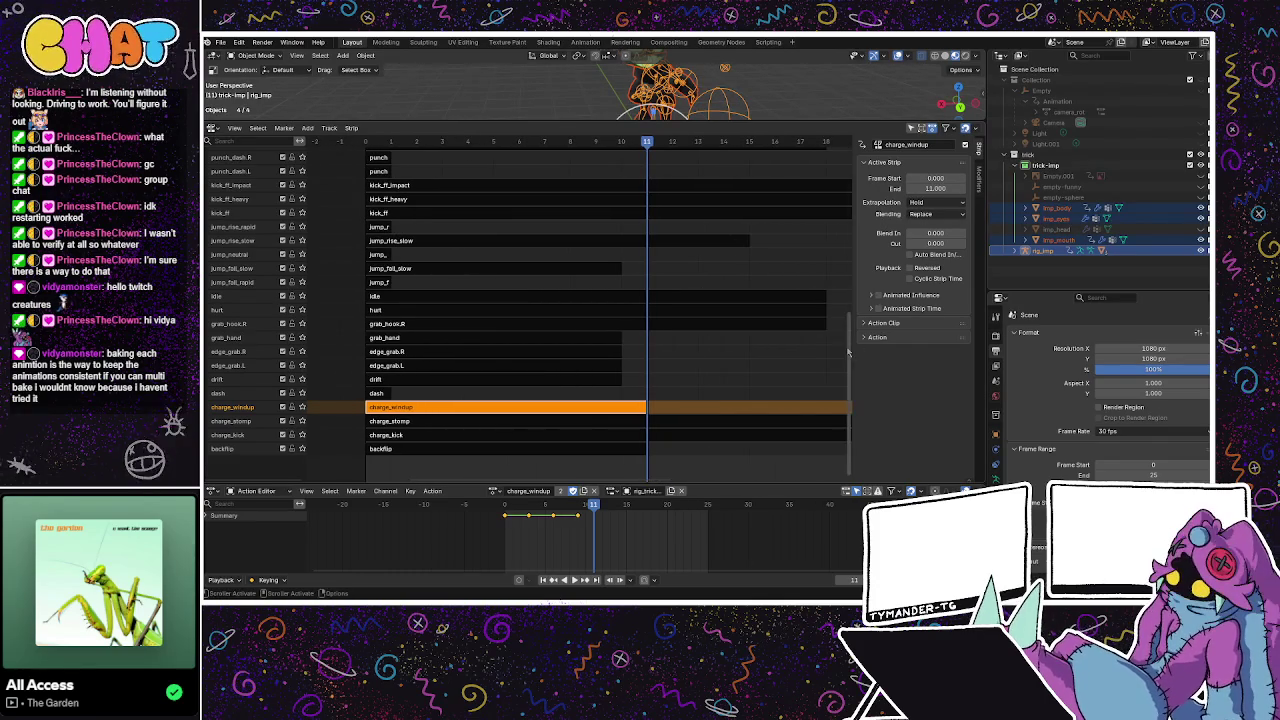
scroll(851, 318, "up", 3)
mouse_move(851, 318)
left_mouse_down()
mouse_move(857, 267)
mouse_move(854, 302)
left_mouse_up()
left_click(480, 395)
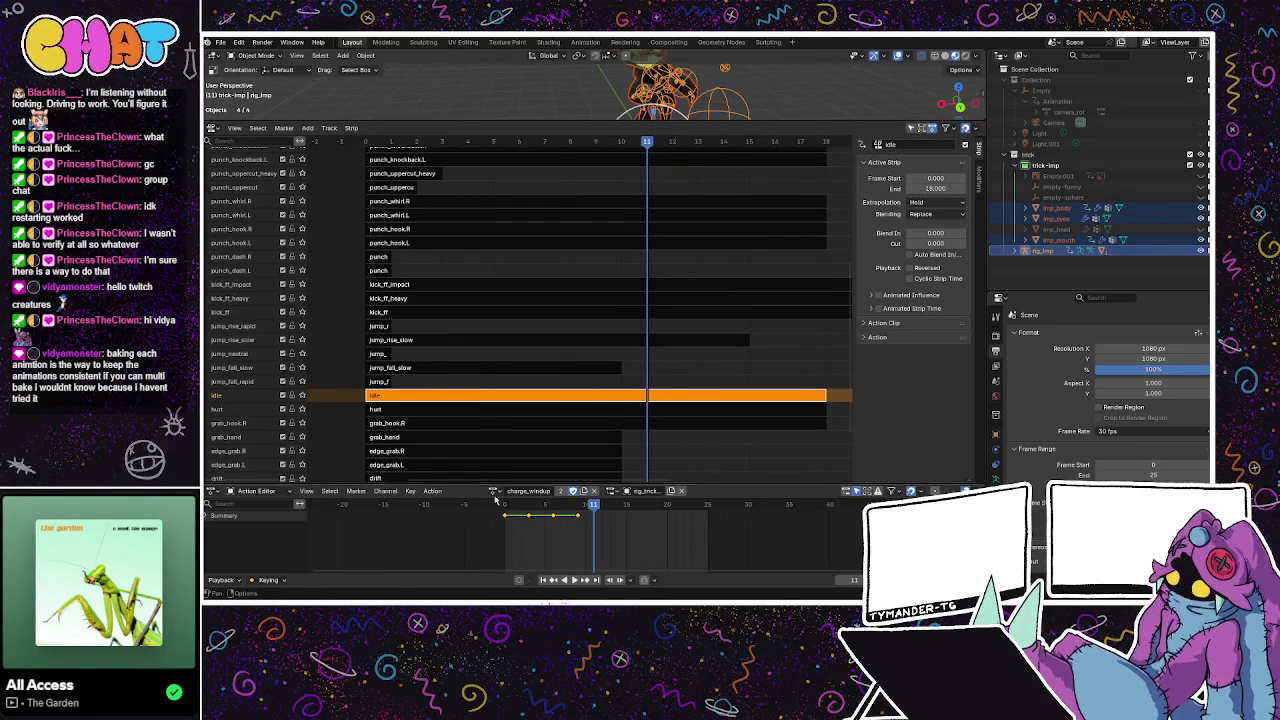
Load the idle action in the Action Editor, then play and scrub through it to frame 18.
left_click(497, 491)
type("idle")
key("Return")
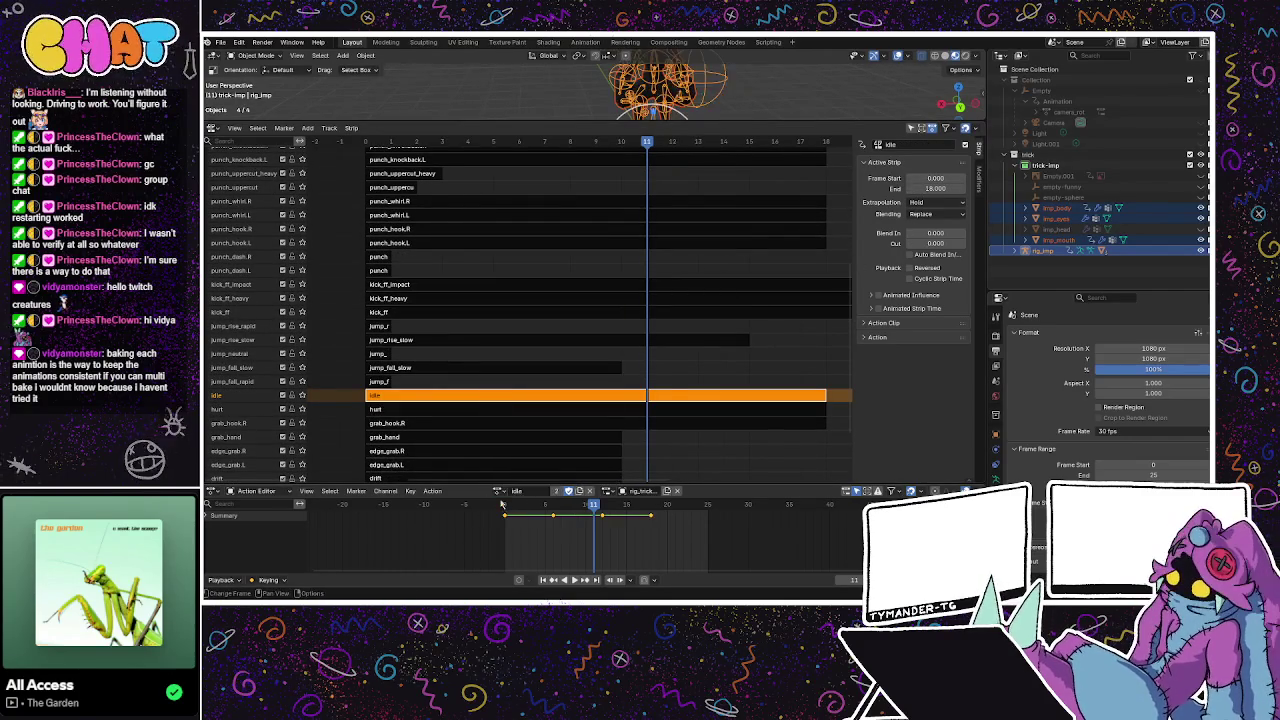
key("space")
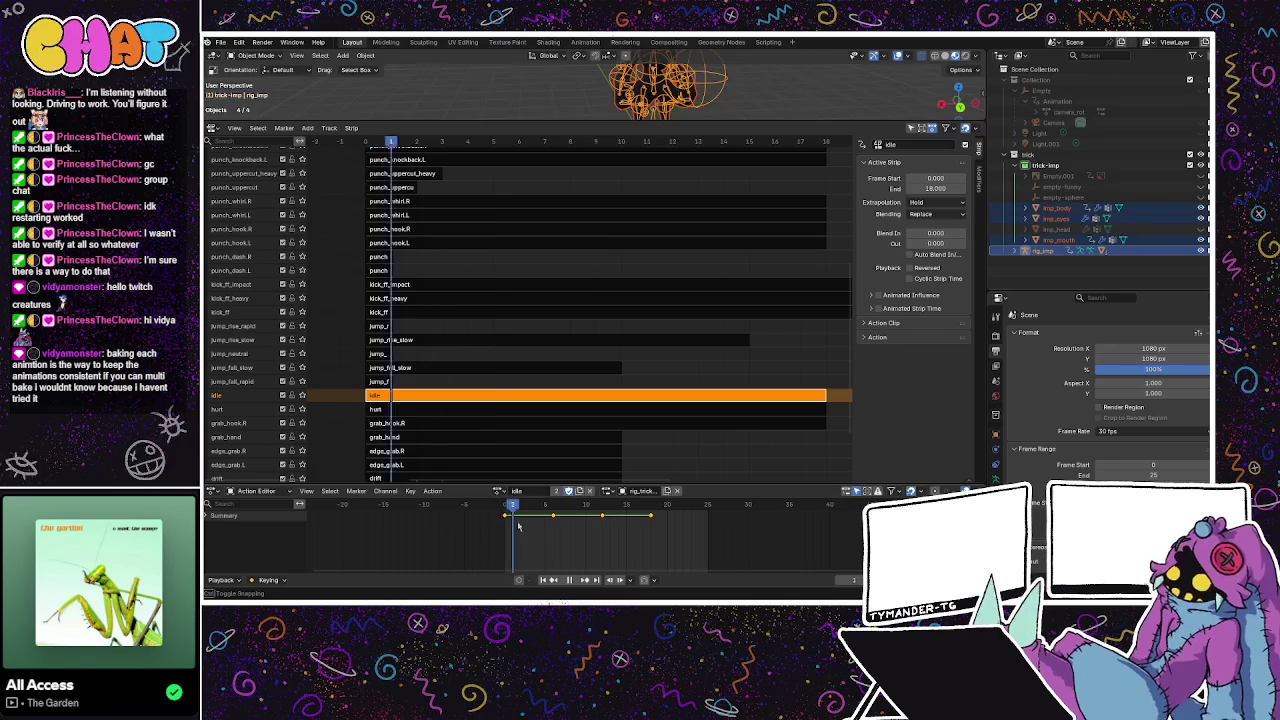
left_click_drag(555, 526, 651, 530)
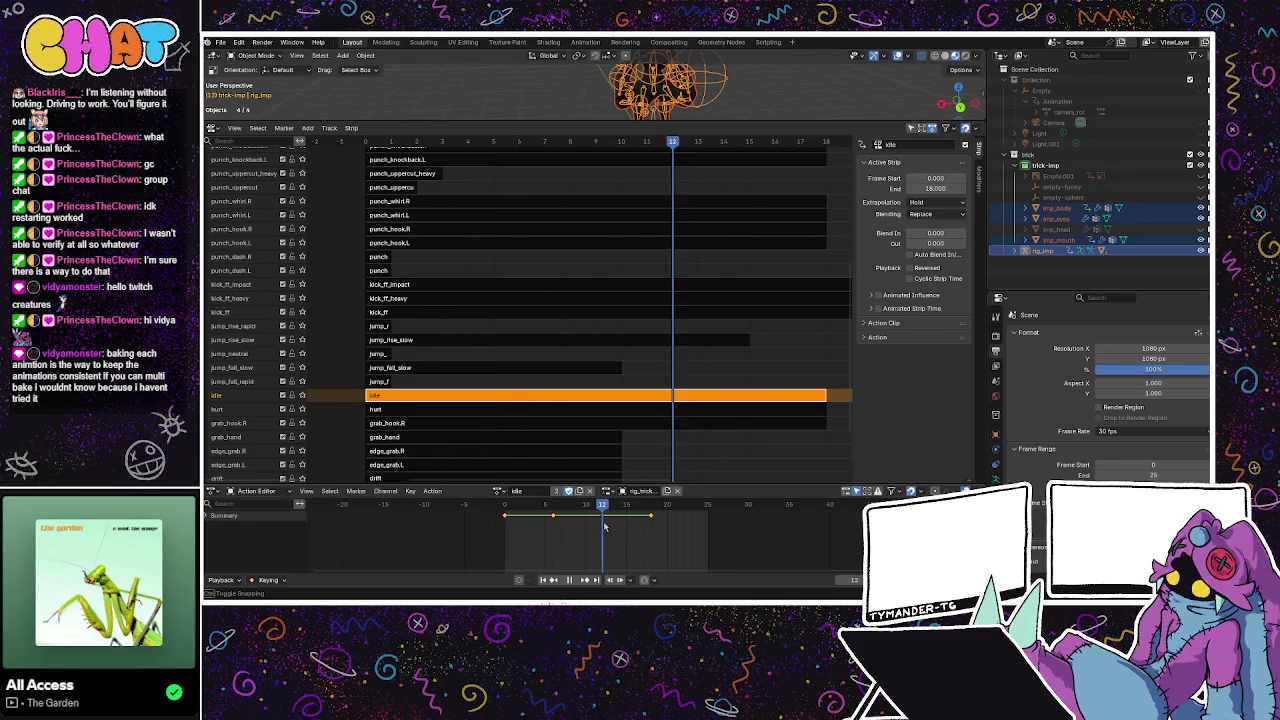
key("space")
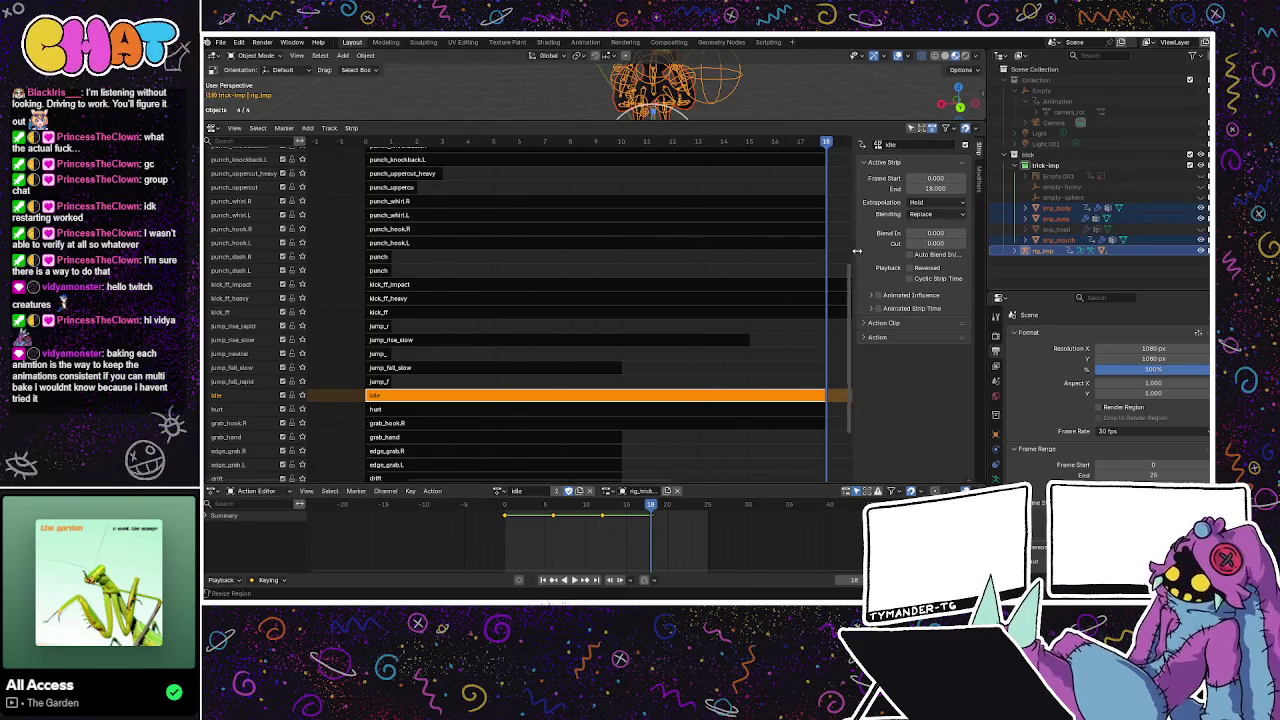
Set the idle strip's end frame to 25.
left_click(940, 189)
type("25")
key("Return")
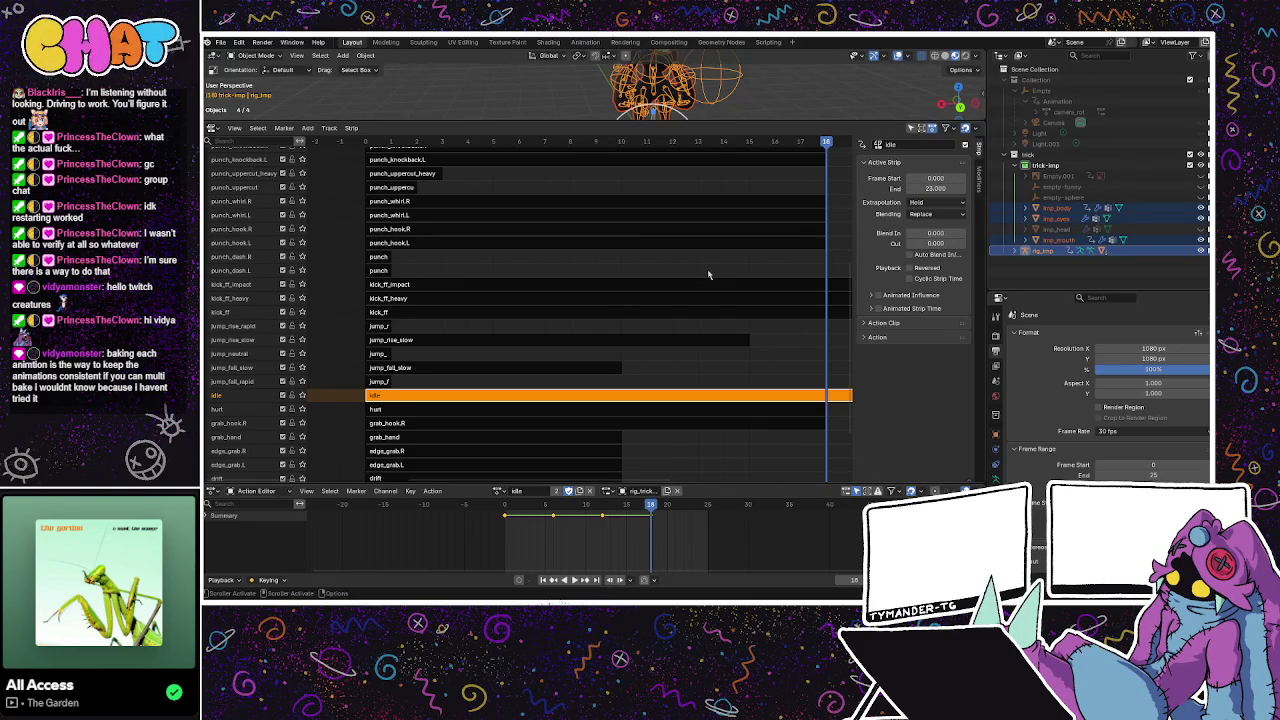
scroll(851, 313, "up", 1)
Select the sprint strip in the NLA editor, moving down past wall_slide, walk and stomp strips.
left_click_drag(851, 313, 861, 206)
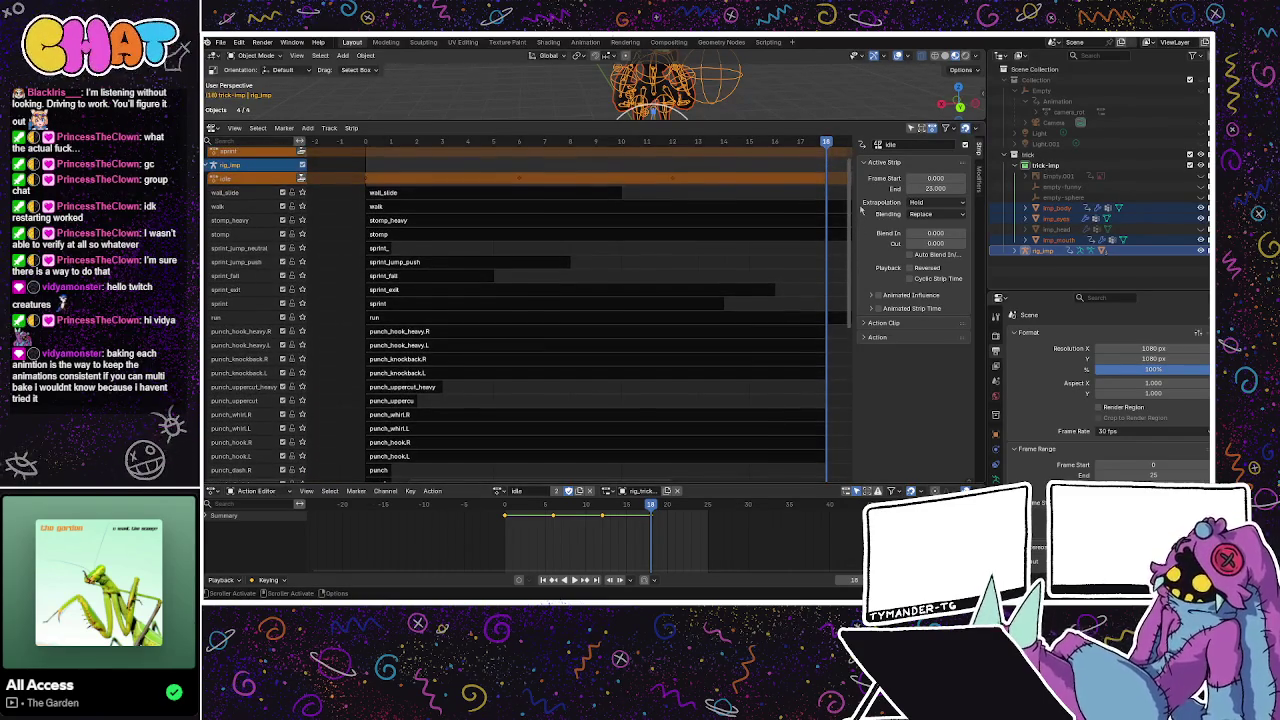
left_click(500, 195)
left_click(455, 209)
left_click(462, 196)
left_click(458, 207)
left_click(458, 196)
left_click(443, 209)
left_click(449, 195)
left_click(434, 207)
left_click(436, 197)
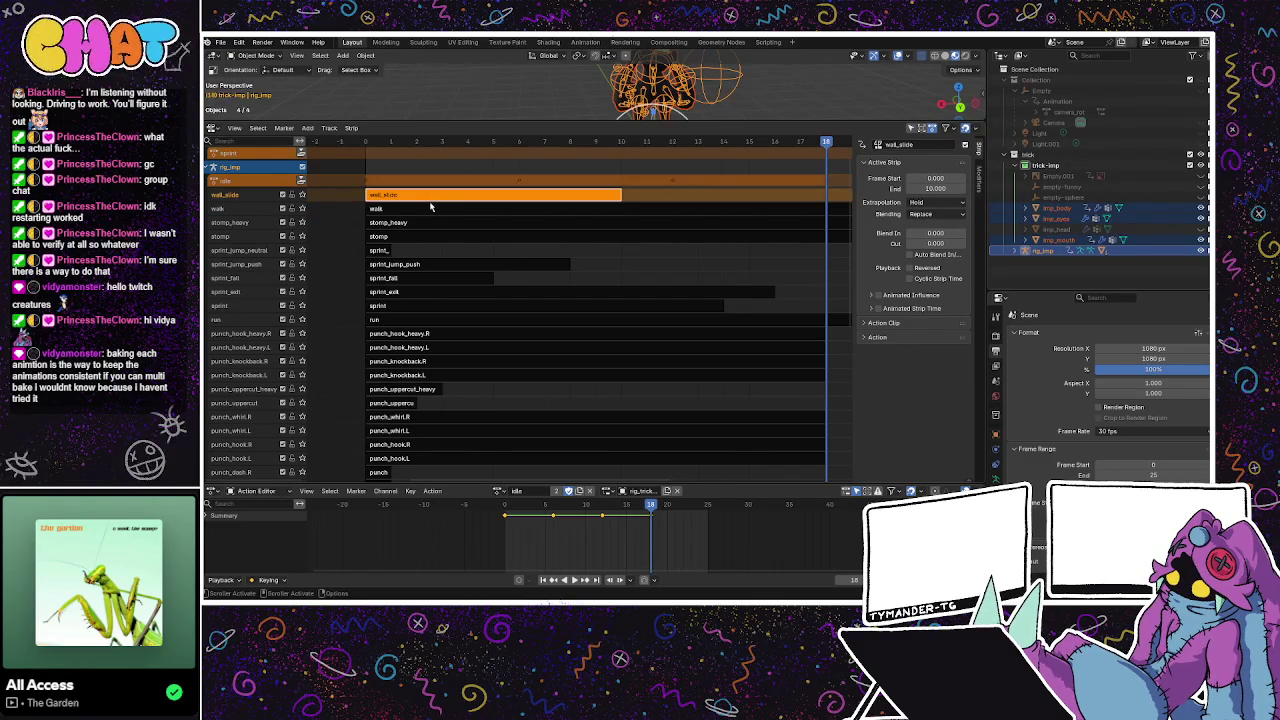
left_click(431, 207)
left_click(402, 222)
left_click(395, 237)
left_click(388, 250)
left_click(378, 264)
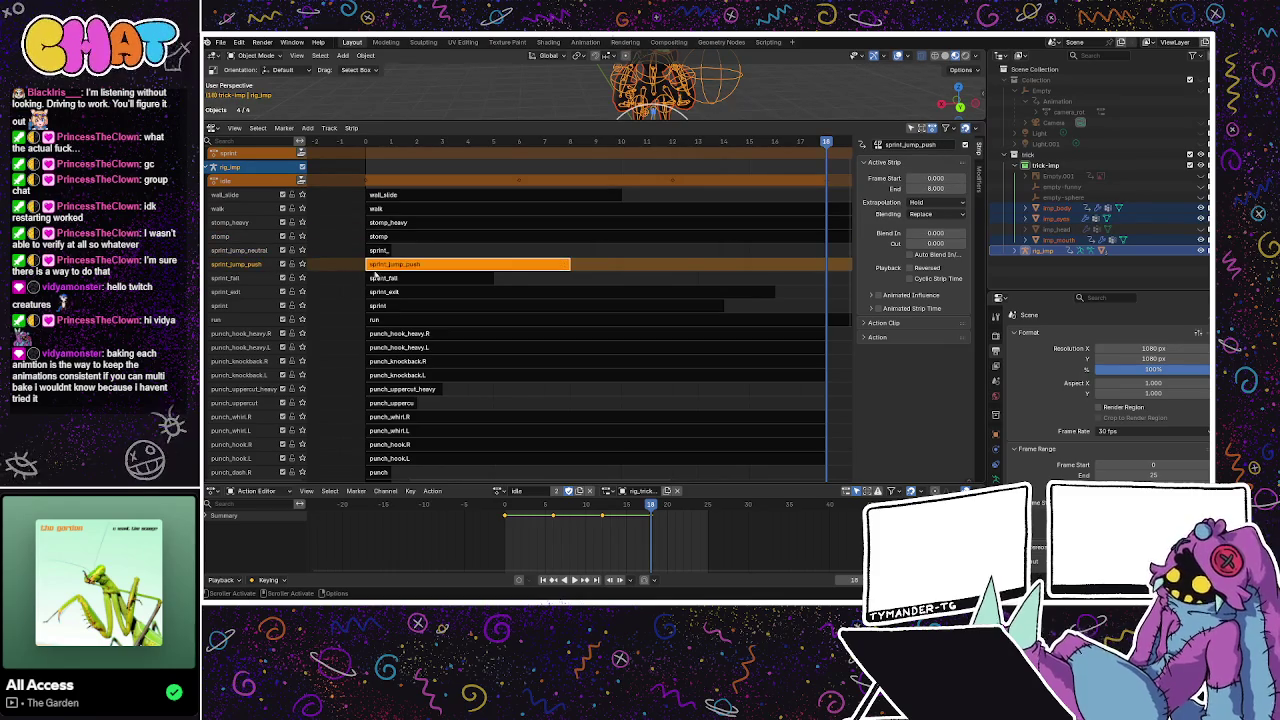
left_click(385, 250)
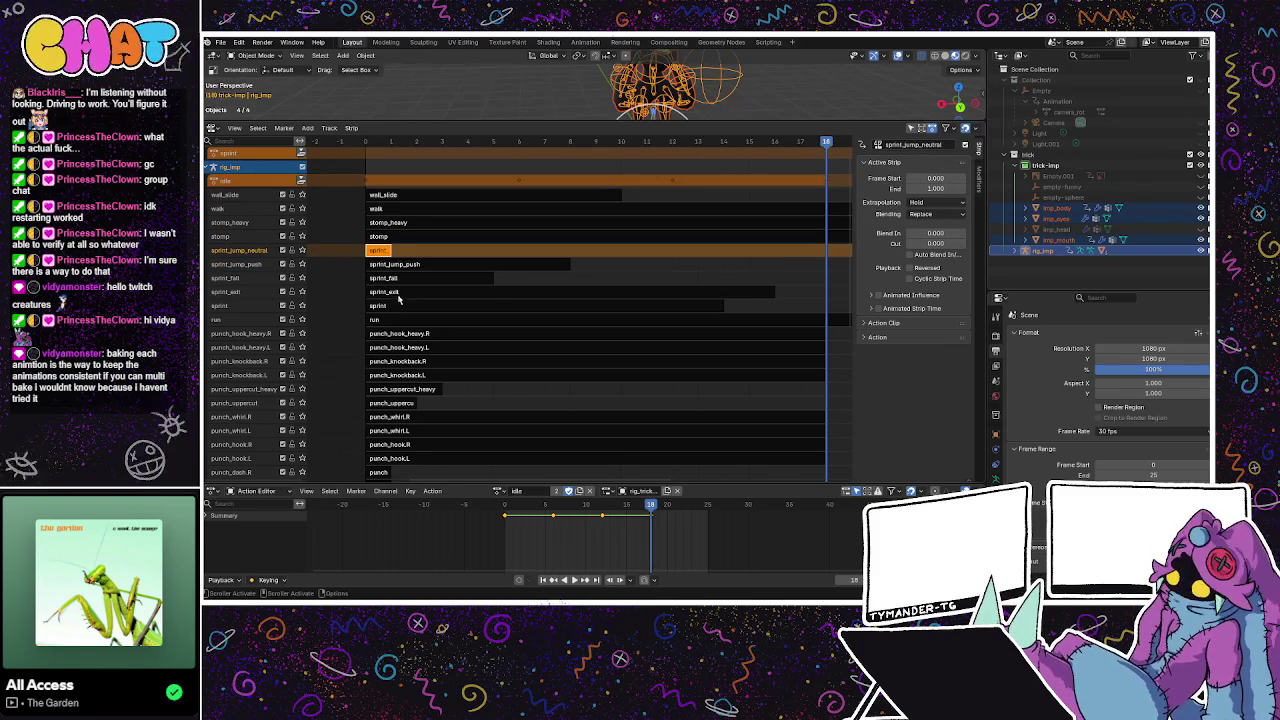
left_click(403, 292)
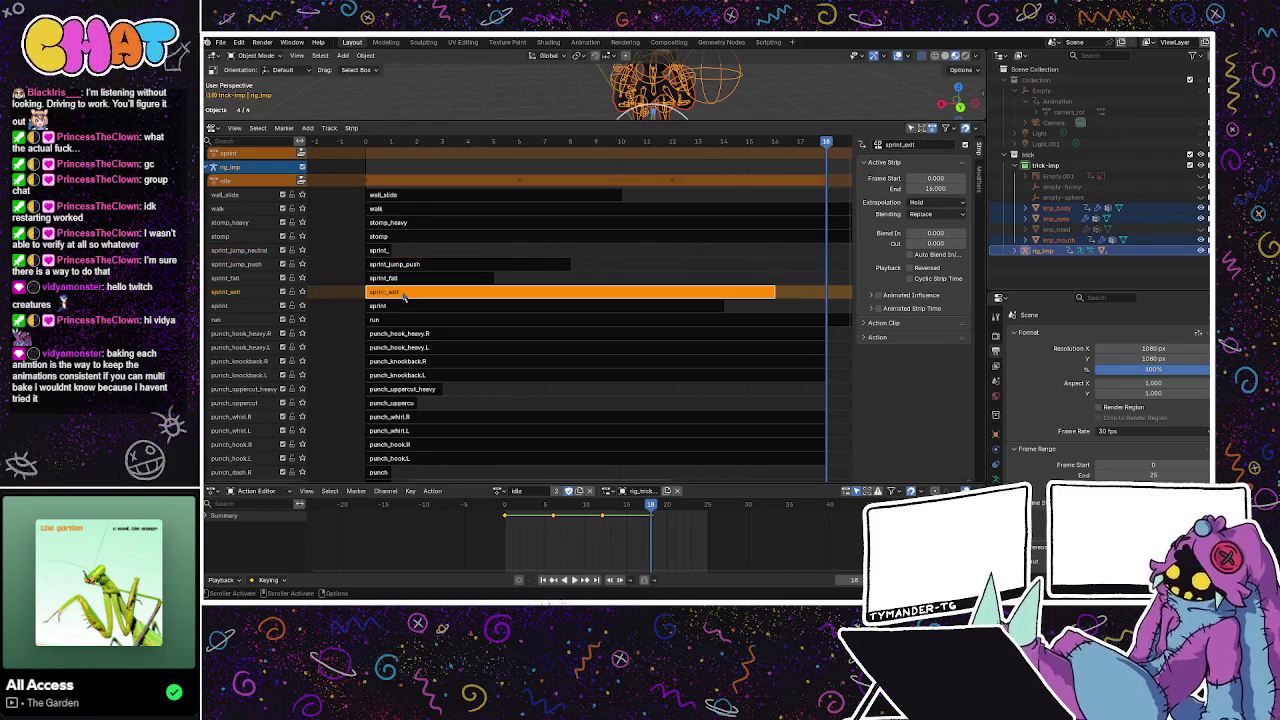
left_click(396, 306)
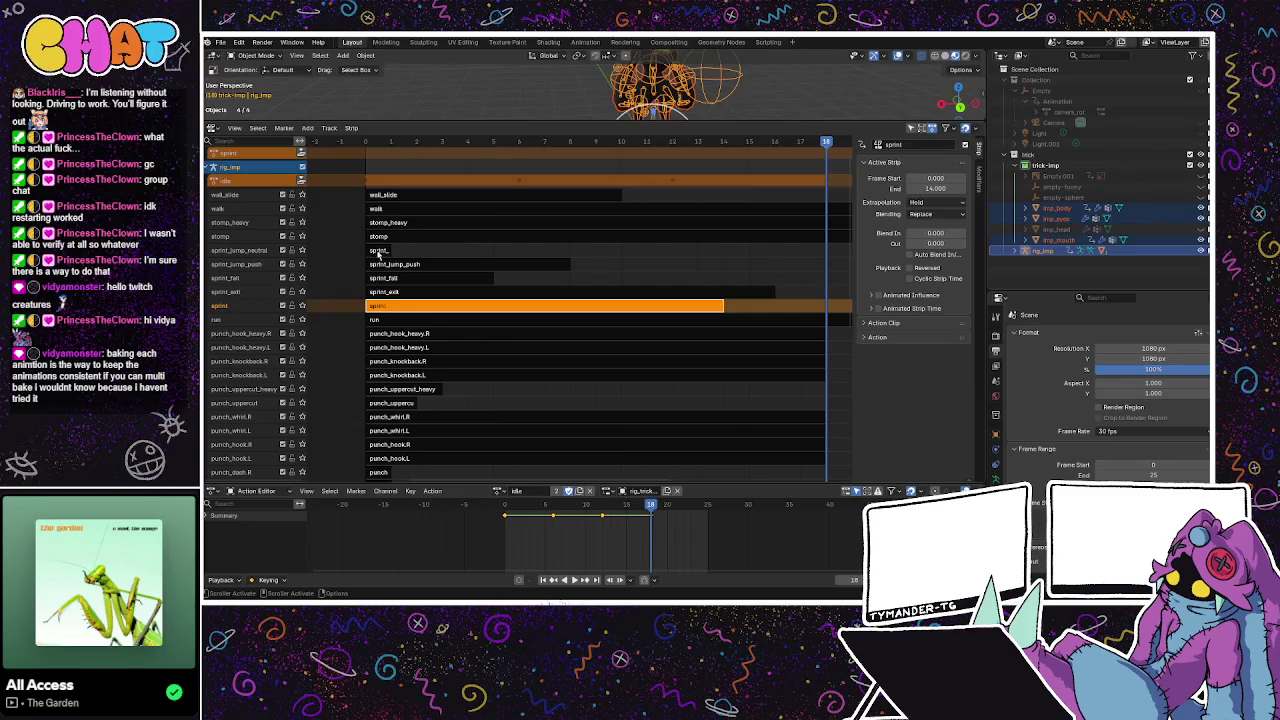
Load the sprint action in the Action Editor and set the sprint strip's end frame to 15.
left_click(498, 491)
type("sprint")
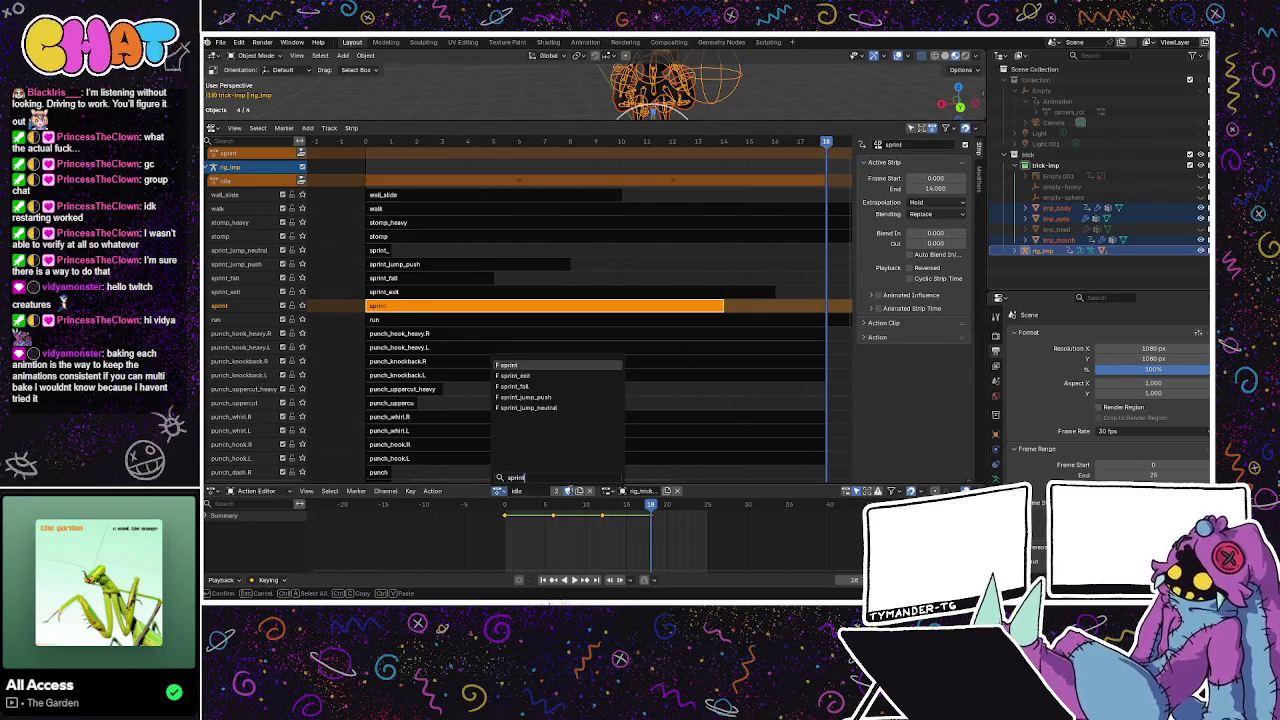
left_click(530, 365)
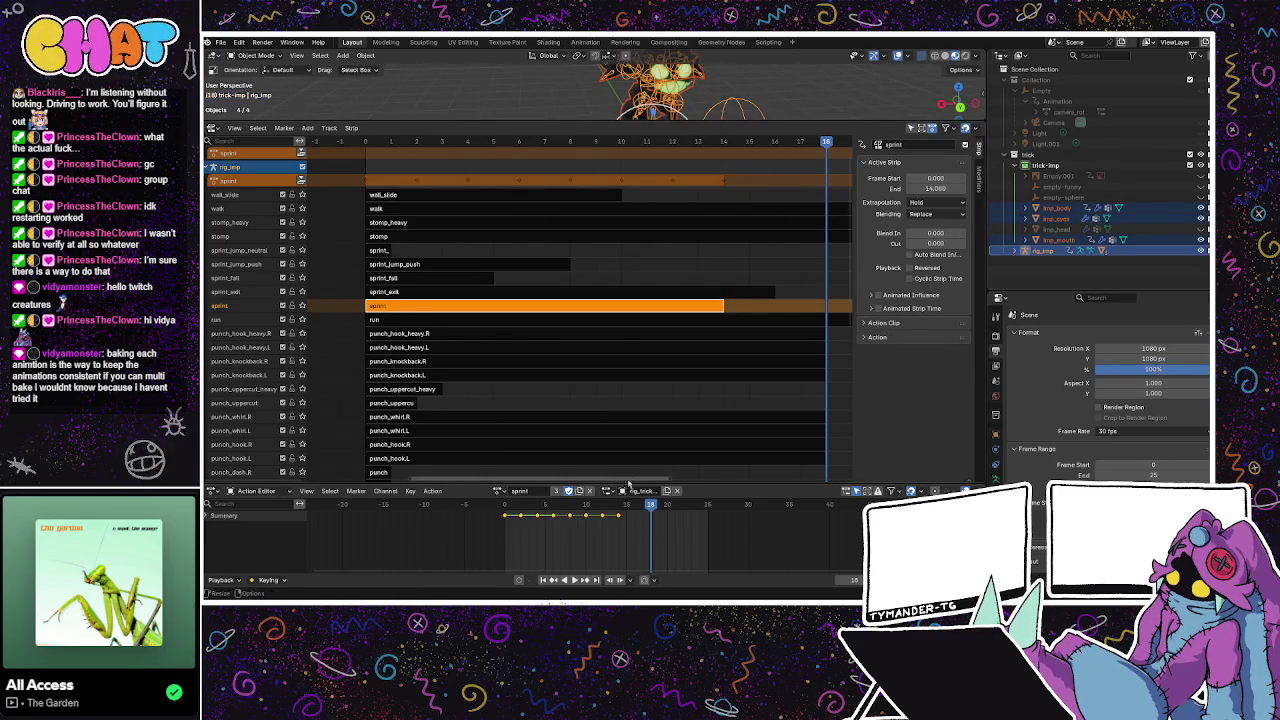
mouse_move(651, 530)
left_mouse_down()
mouse_move(521, 530)
mouse_move(620, 530)
mouse_move(631, 497)
left_mouse_up()
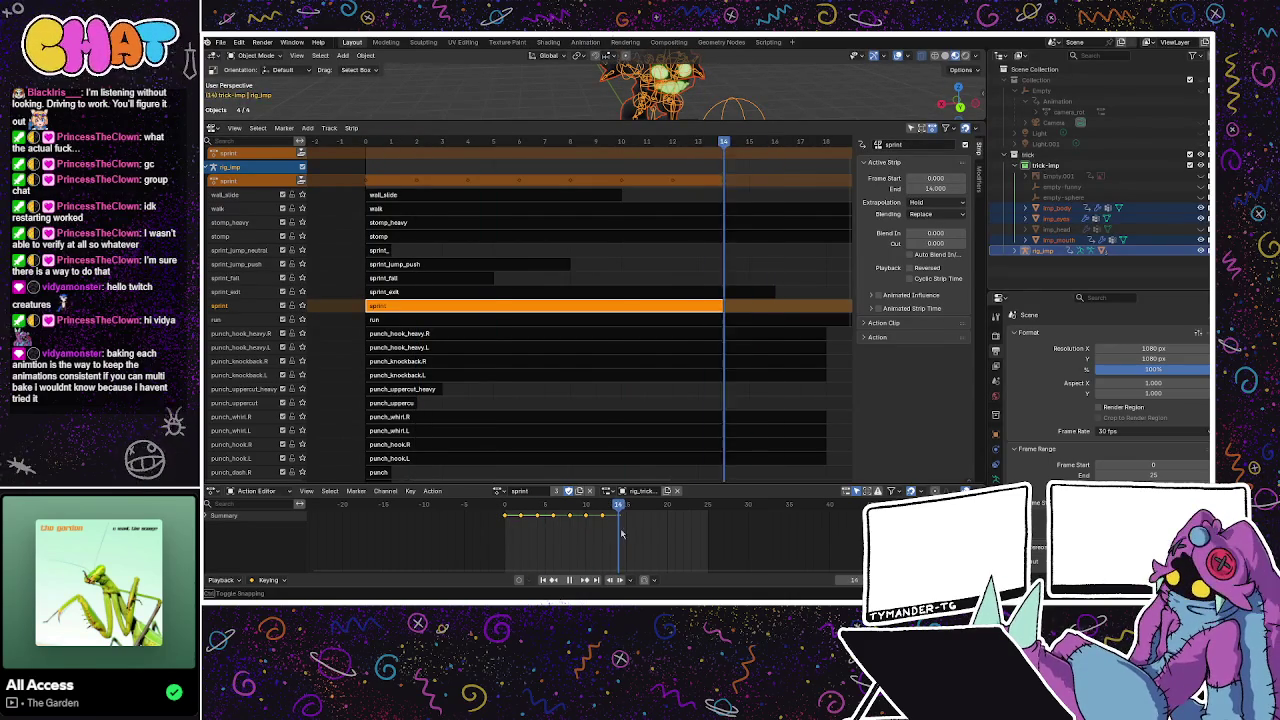
left_click(940, 189)
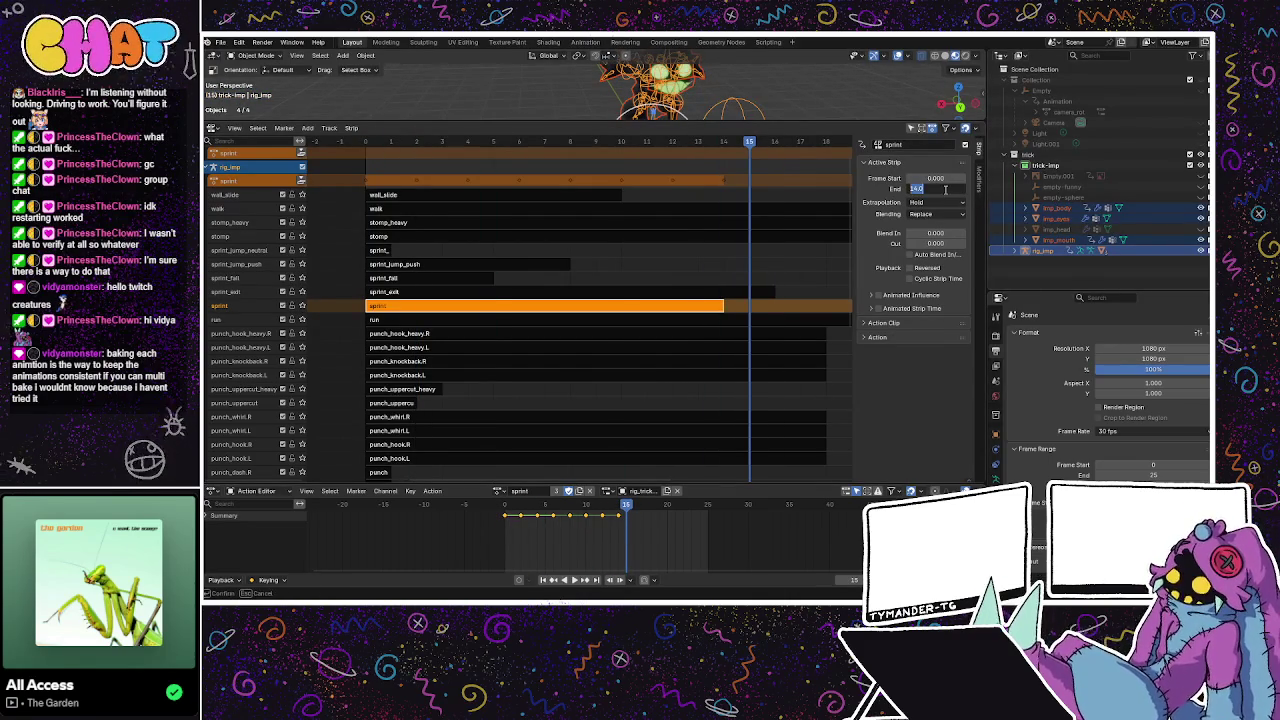
type("15")
key("Return")
key("Home")
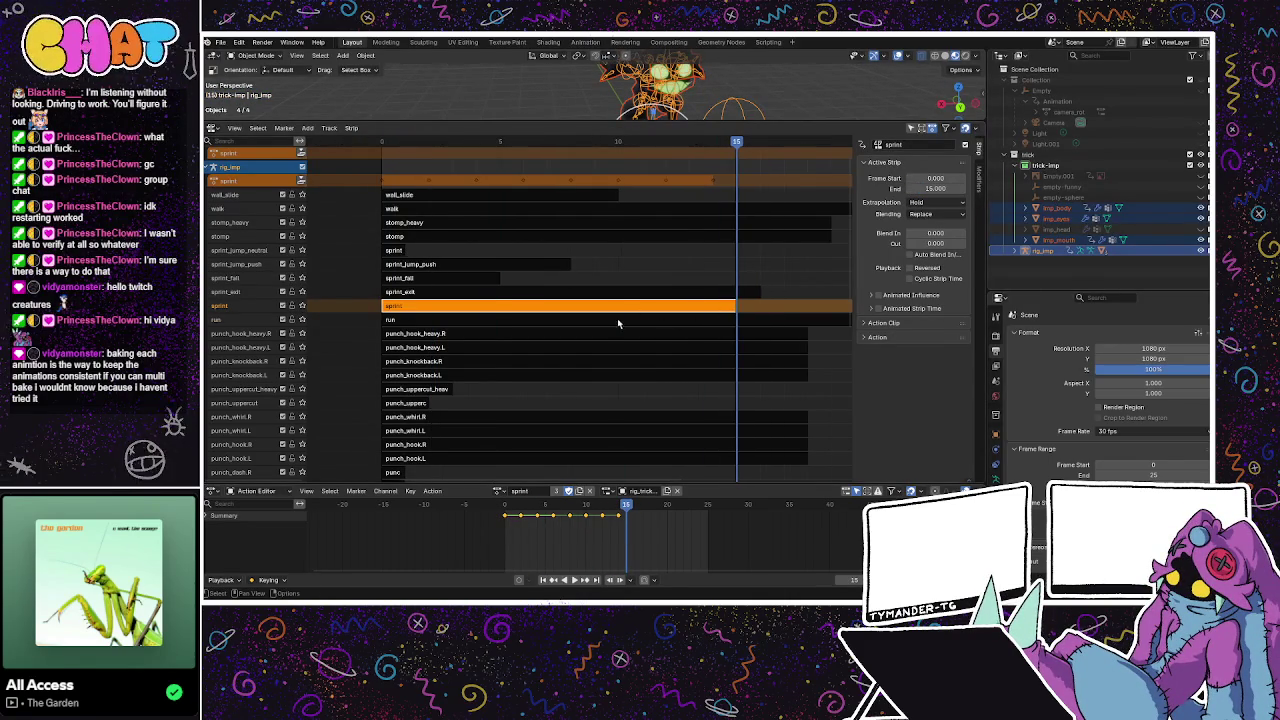
Load and preview the run action, then set the run strip's end frame to 31.
left_click(620, 320)
left_click(540, 491)
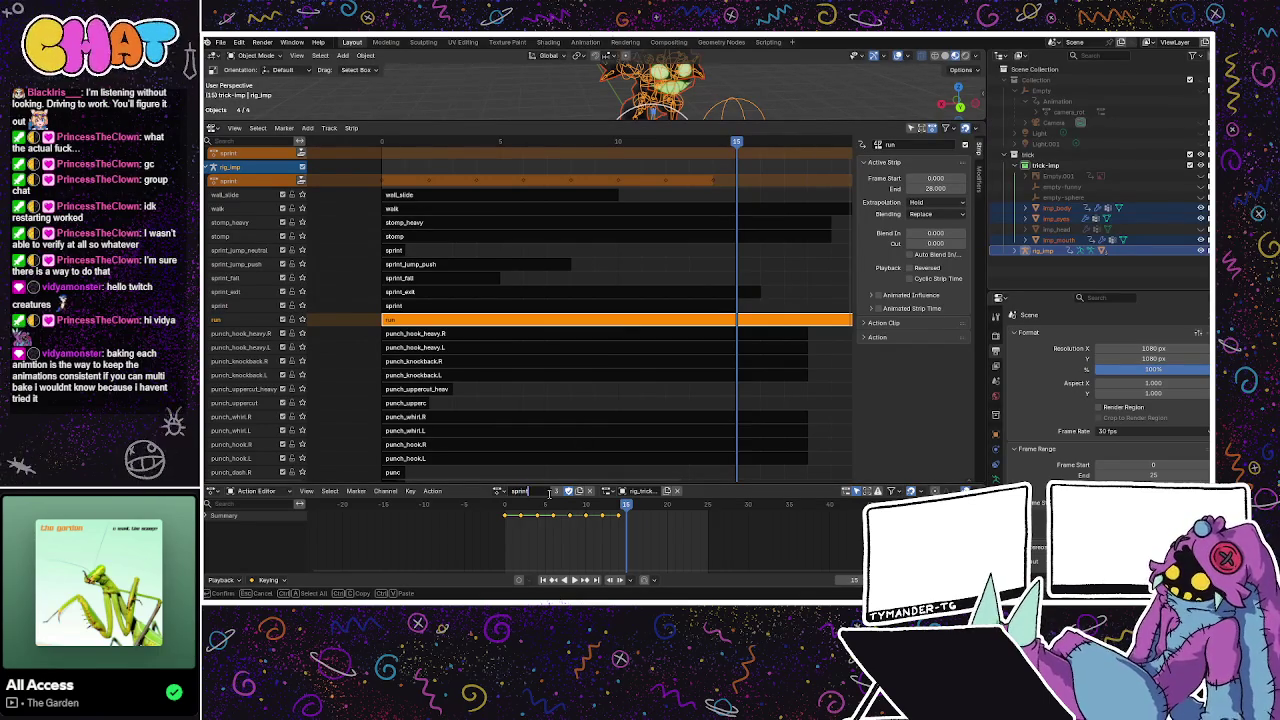
key("Escape")
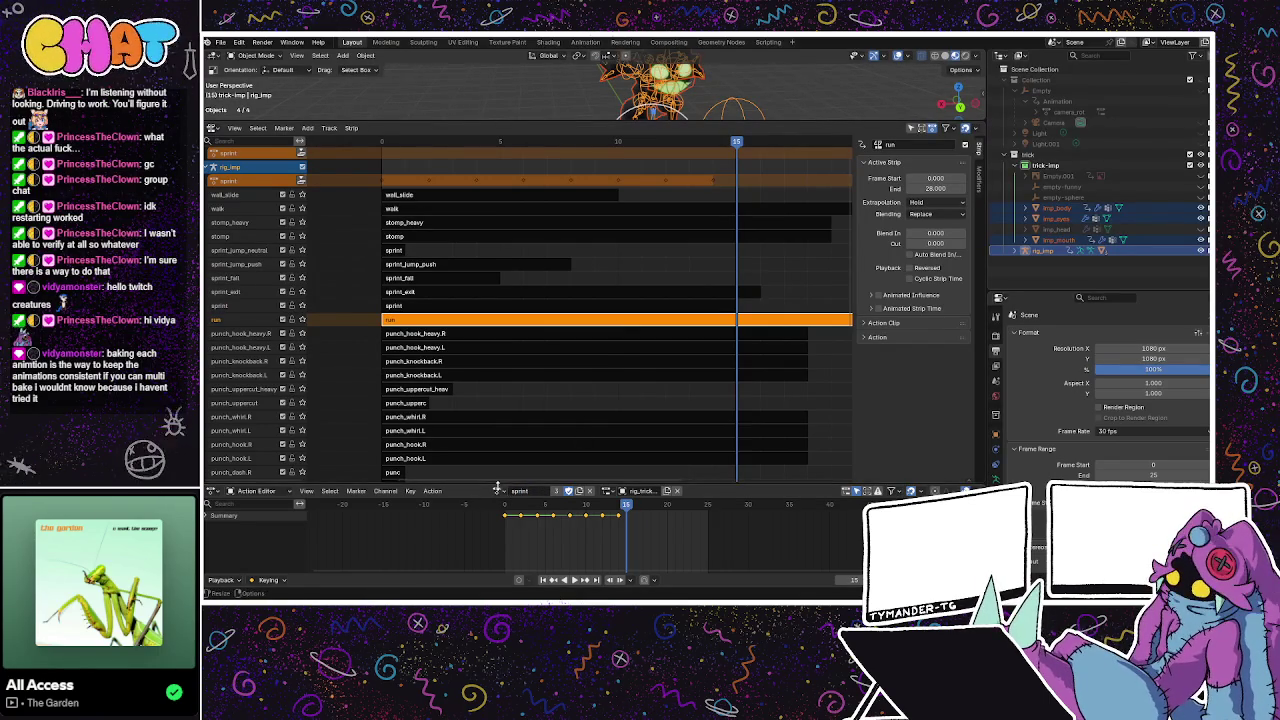
left_click(498, 490)
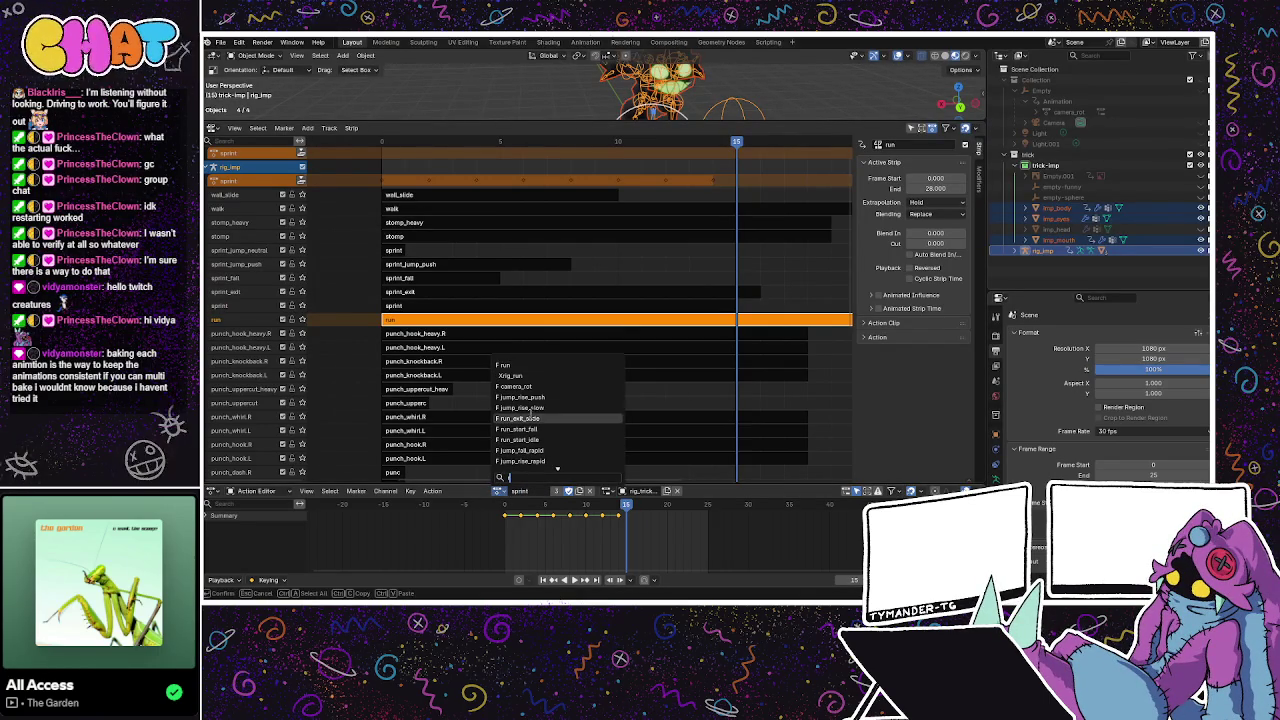
left_click(524, 367)
key("space")
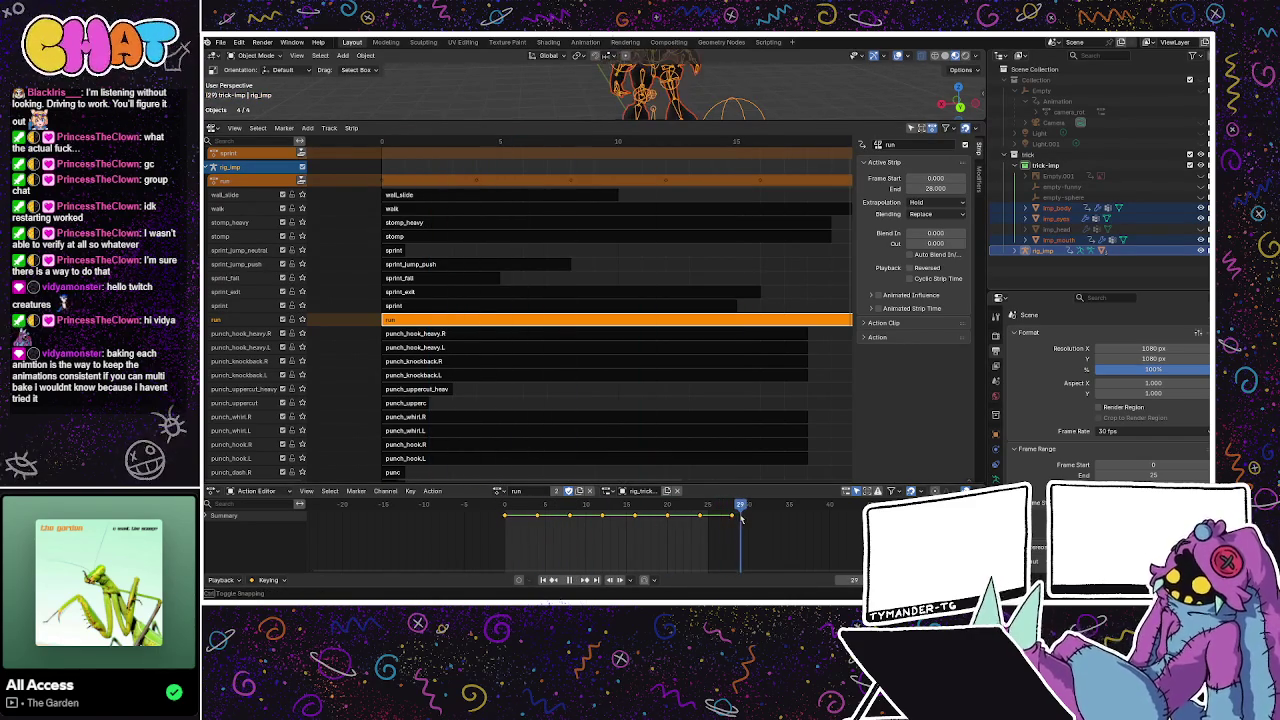
key("space")
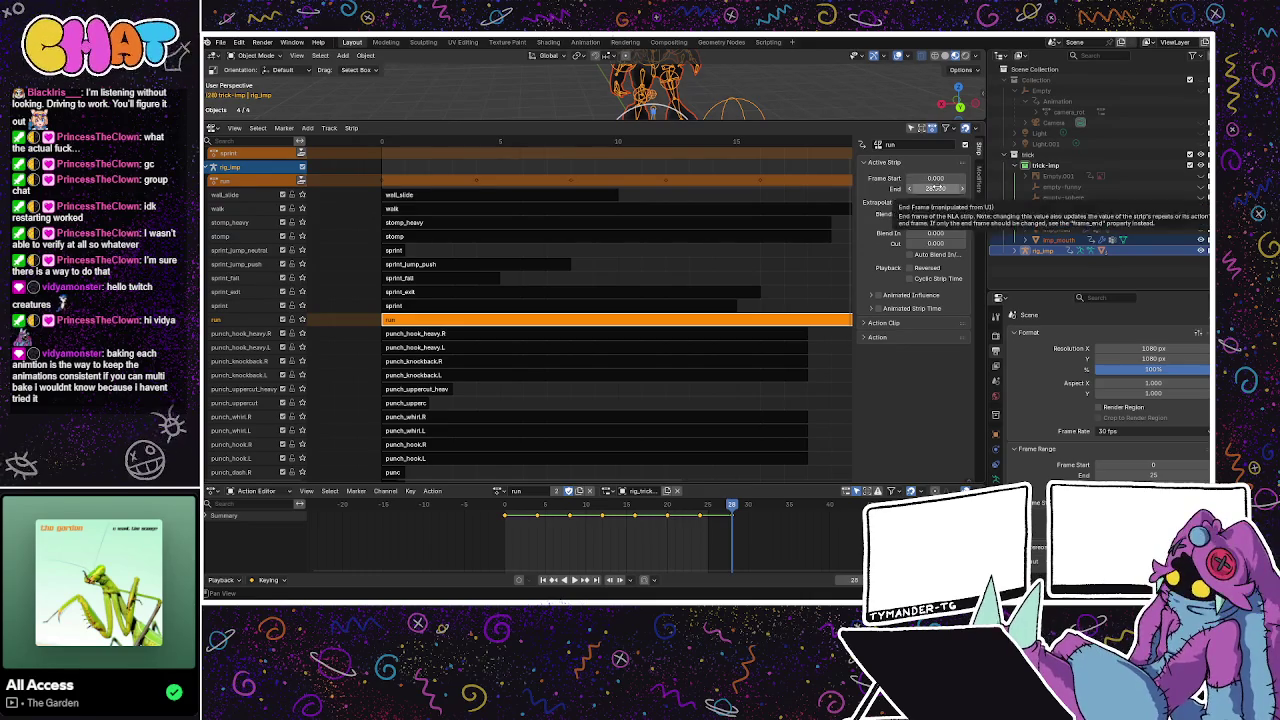
double_click(937, 188)
type("1")
key("Return")
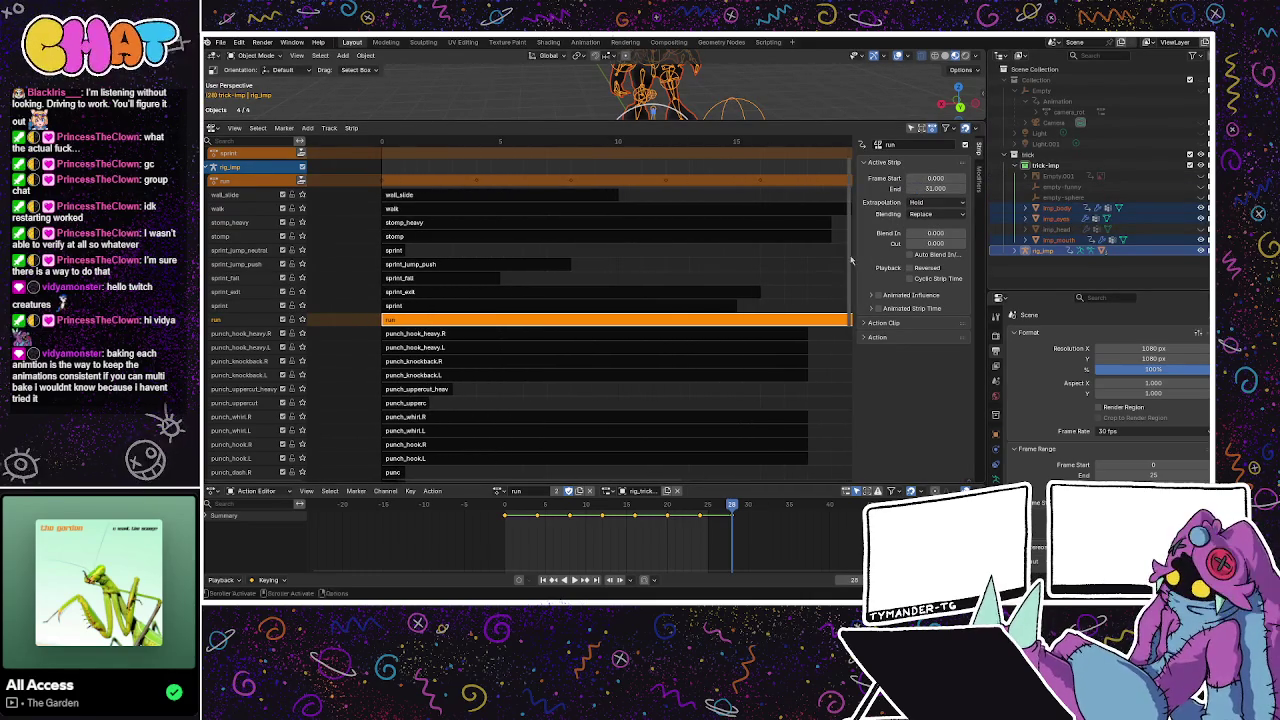
mouse_move(852, 256)
left_mouse_down()
mouse_move(841, 421)
mouse_move(853, 226)
left_mouse_up()
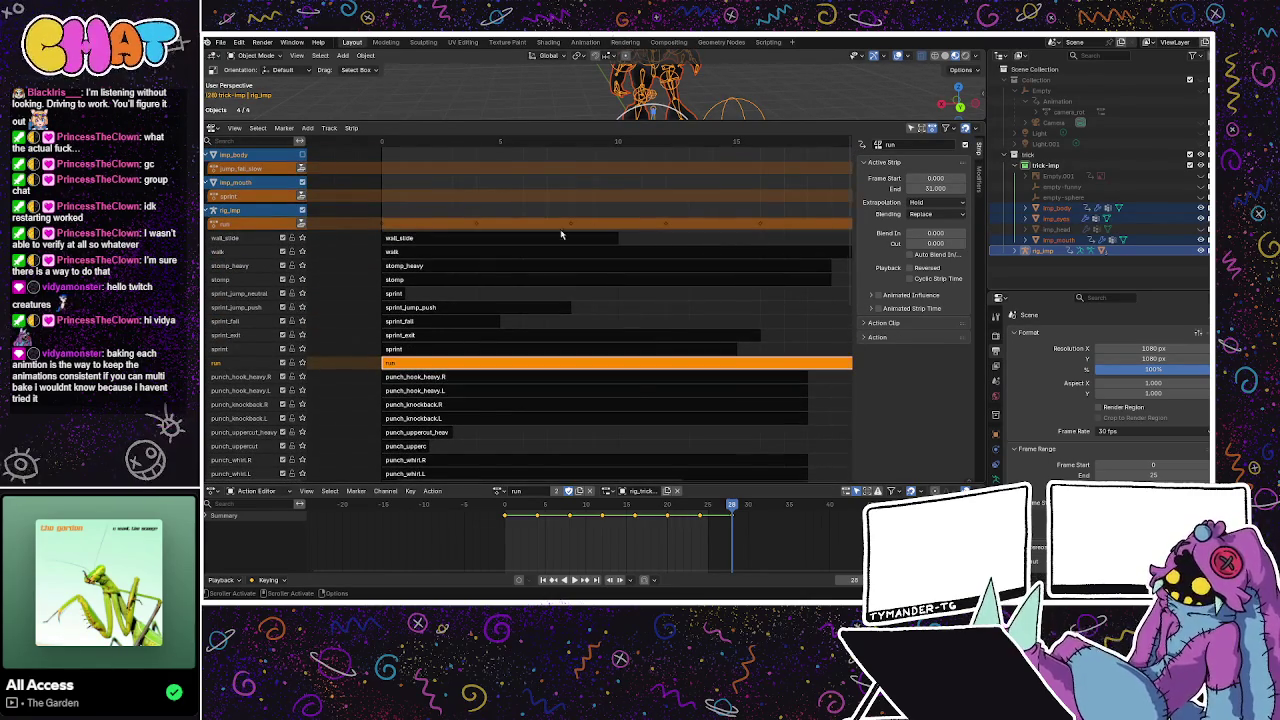
left_click(499, 254)
Load the walk action in the Action Editor and set the walk strip's end frame to 47.
left_click(540, 491)
type("w")
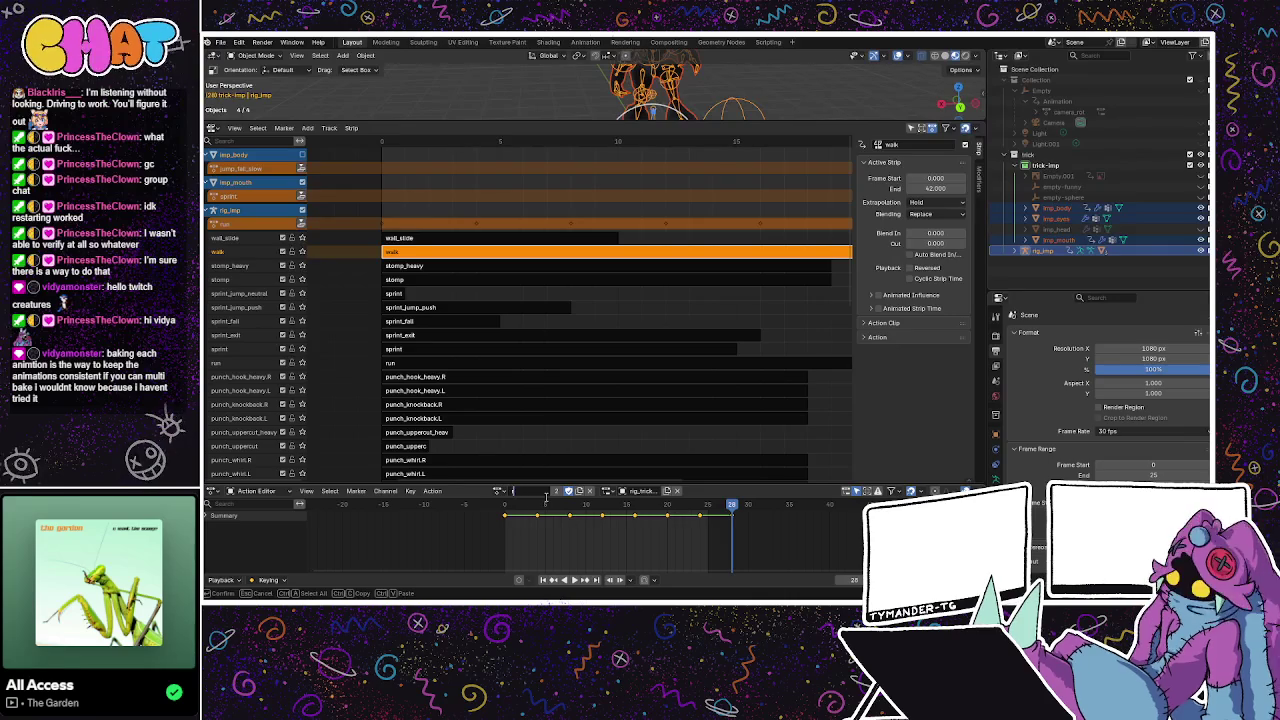
key("Escape")
left_click(499, 490)
type("walk")
left_click(508, 365)
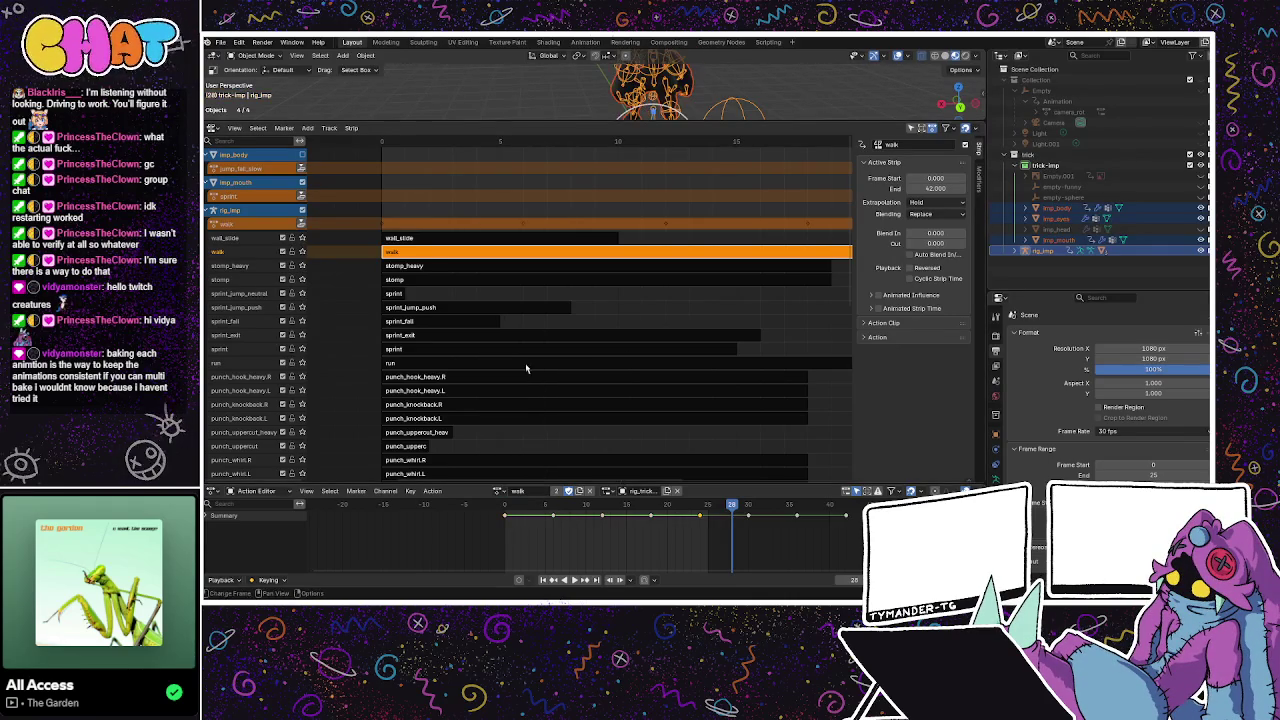
mouse_move(733, 505)
left_mouse_down()
mouse_move(484, 518)
mouse_move(848, 525)
left_mouse_up()
left_click(937, 188)
type("47.000")
key("Return")
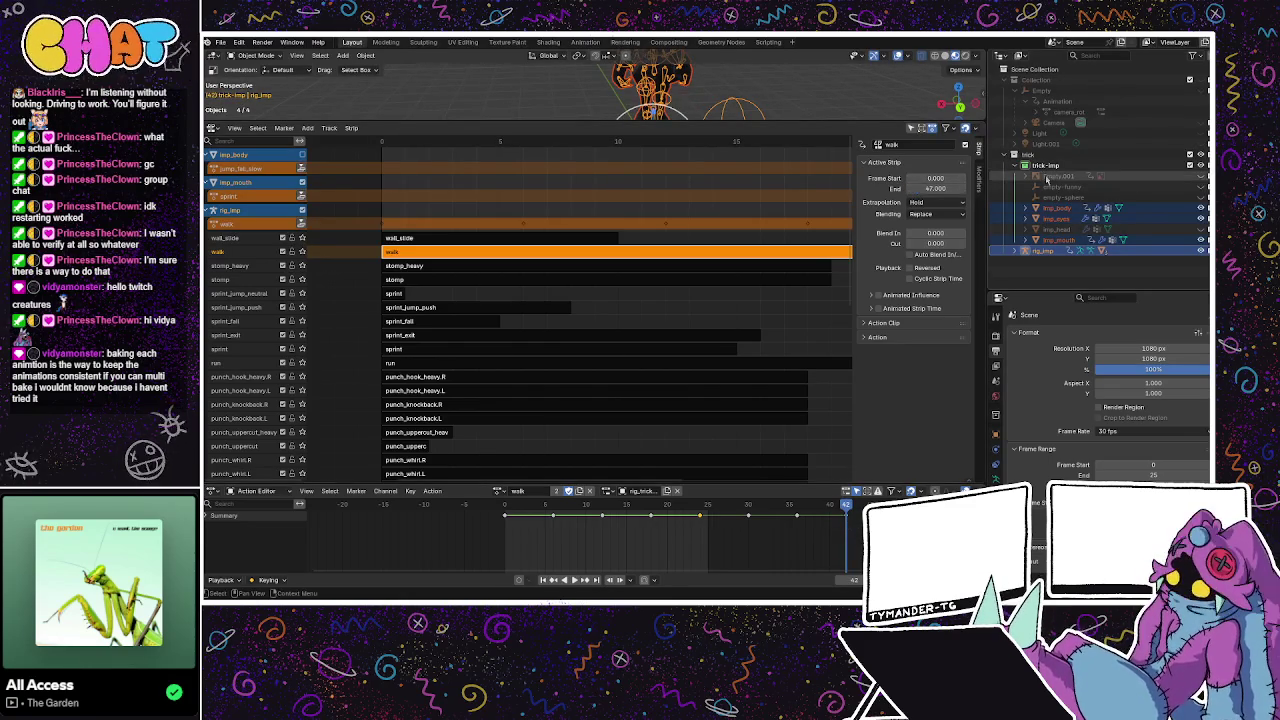
Save the blend file with Ctrl+S and bring up the File menu for exporting.
left_click(541, 263)
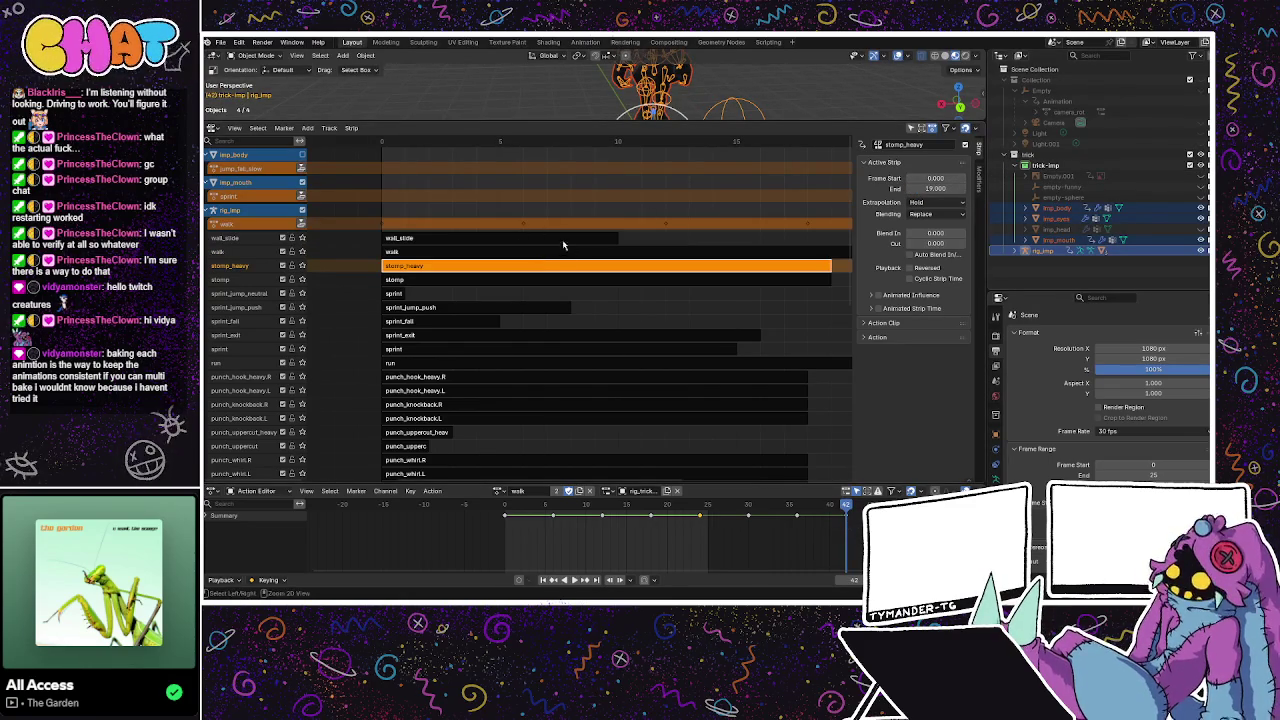
key("ctrl+s")
key("Home")
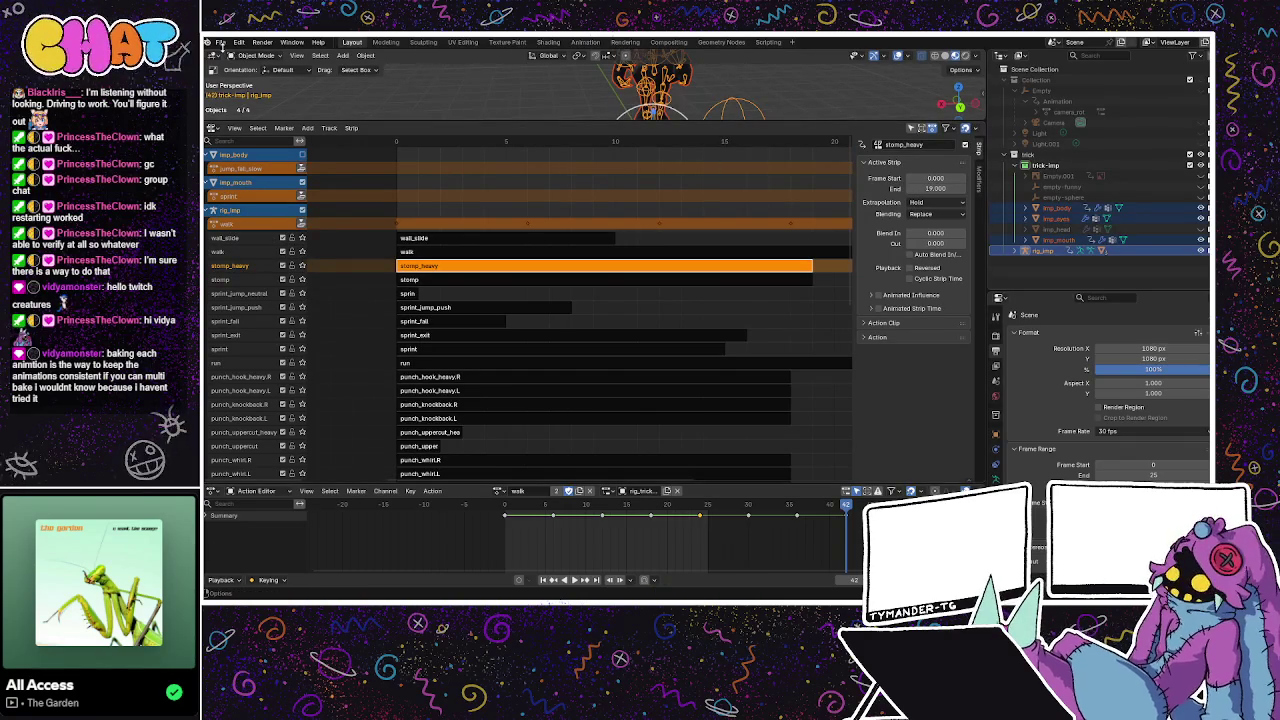
left_click(221, 43)
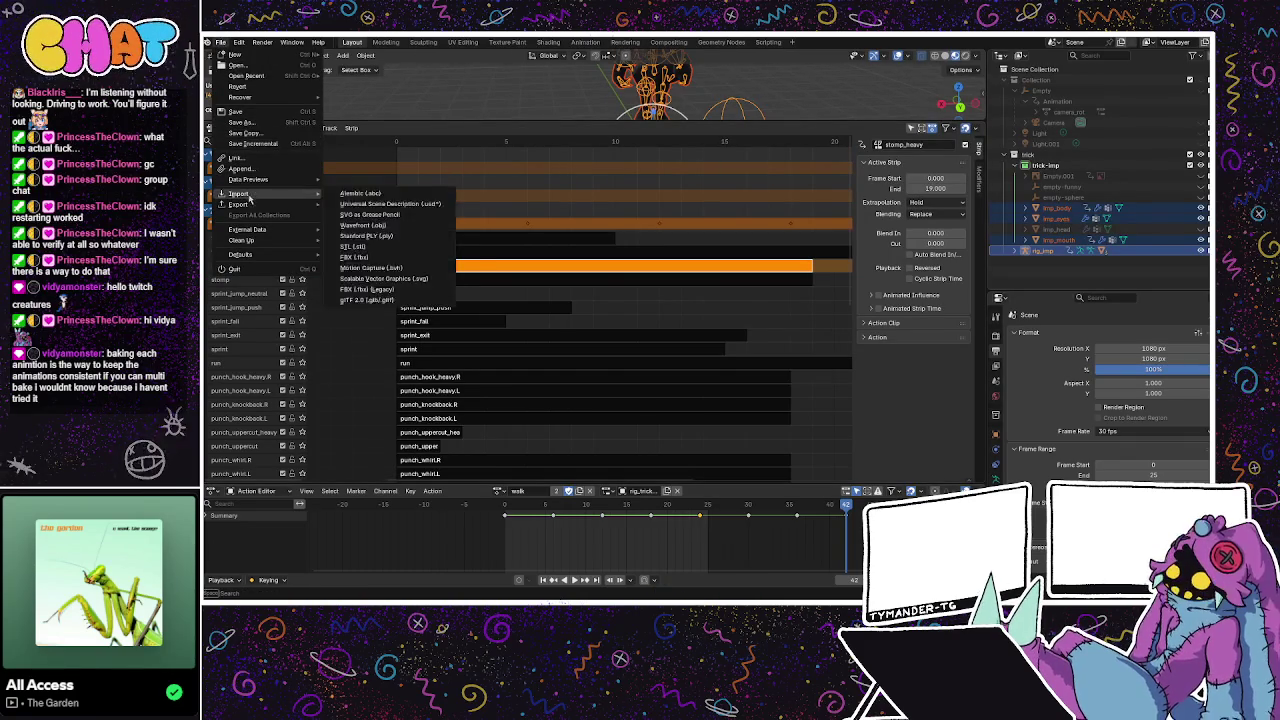
mouse_move(238, 204)
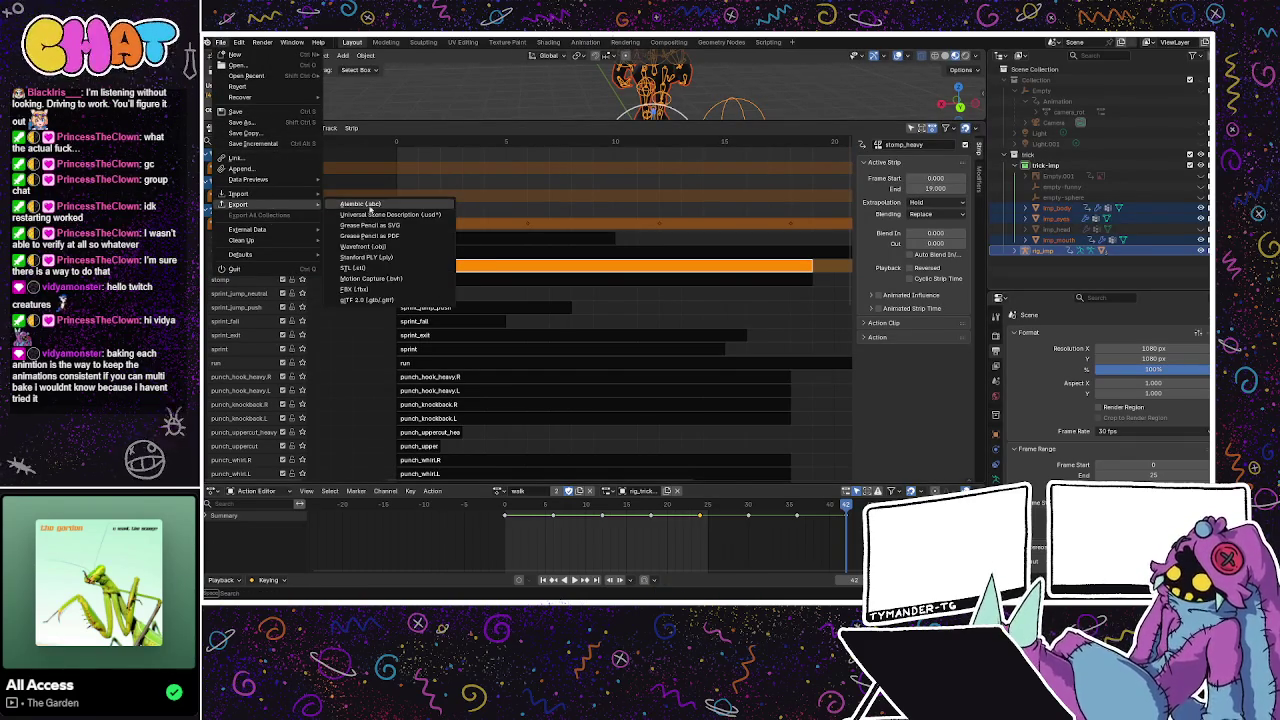
Dismiss the File > Export submenu by clicking back in the NLA editor.
left_click(375, 301)
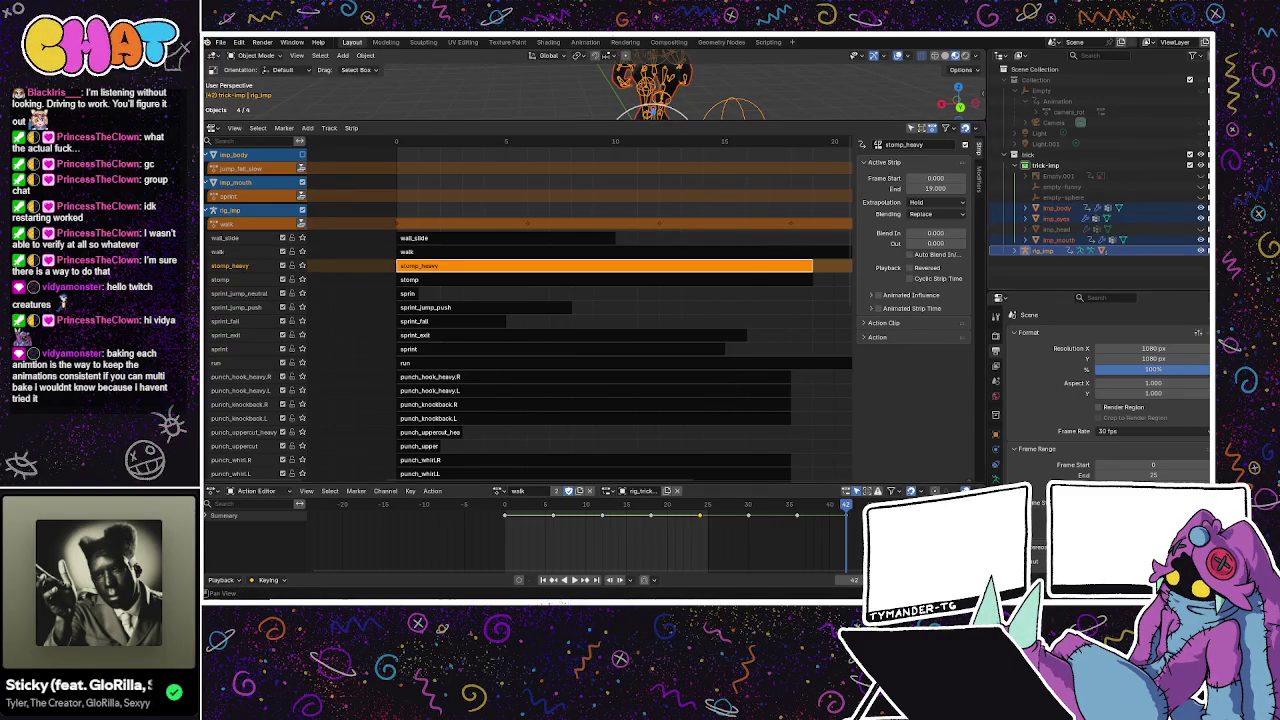
Load the punch_hook.L action onto the imp rig from the action list.
left_click(499, 490)
scroll(533, 428, "up", 1)
scroll(533, 428, "up", 1)
scroll(533, 428, "up", 3)
scroll(540, 410, "up", 2)
scroll(545, 401, "up", 2)
left_click(545, 397)
Enlarge the 3D view and inspect the punch pose from frames 0 to 4 at several angles.
left_click_drag(514, 122, 514, 462)
mouse_move(560, 400)
middle_mouse_down()
mouse_move(524, 282)
mouse_move(787, 352)
mouse_move(640, 300)
middle_mouse_up()
scroll(560, 330, "up", 4)
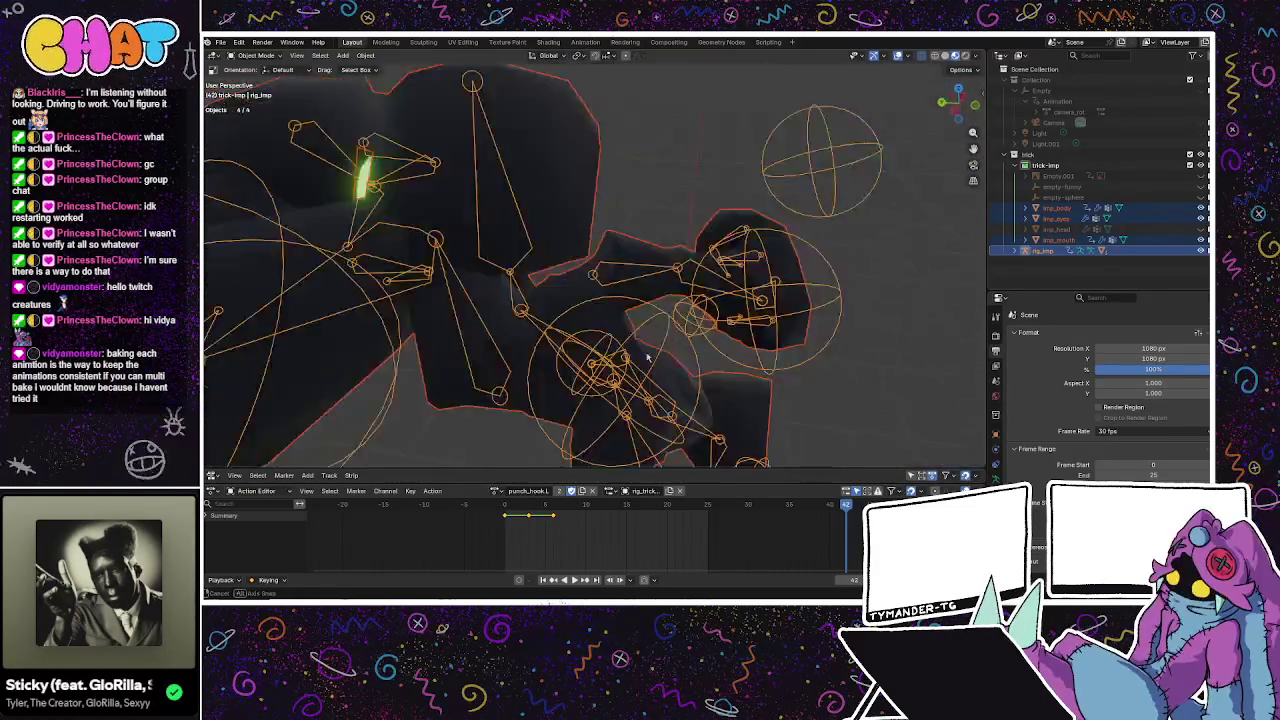
left_click(520, 505)
left_click_drag(520, 505, 504, 505)
middle_click_drag(505, 330, 498, 267)
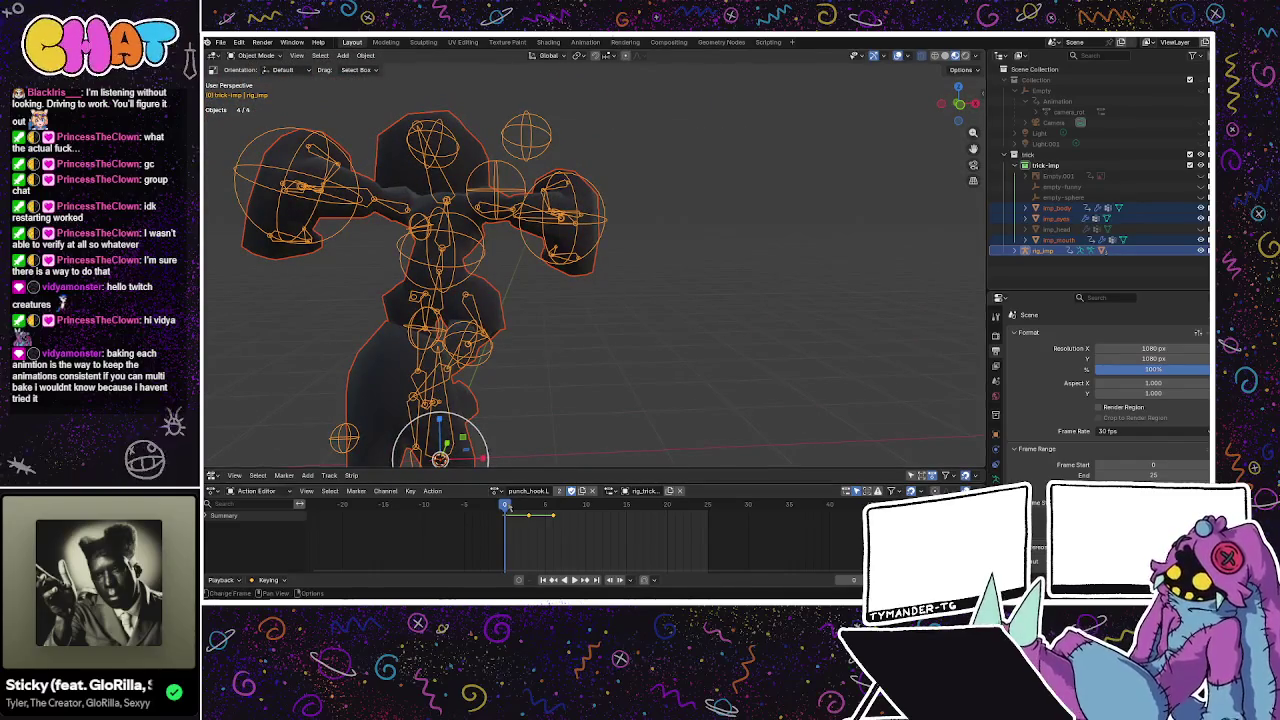
mouse_move(505, 505)
left_mouse_down()
mouse_move(561, 514)
mouse_move(504, 508)
left_mouse_up()
mouse_move(560, 300)
middle_mouse_down()
mouse_move(640, 343)
mouse_move(408, 392)
mouse_move(716, 253)
mouse_move(614, 297)
middle_mouse_up()
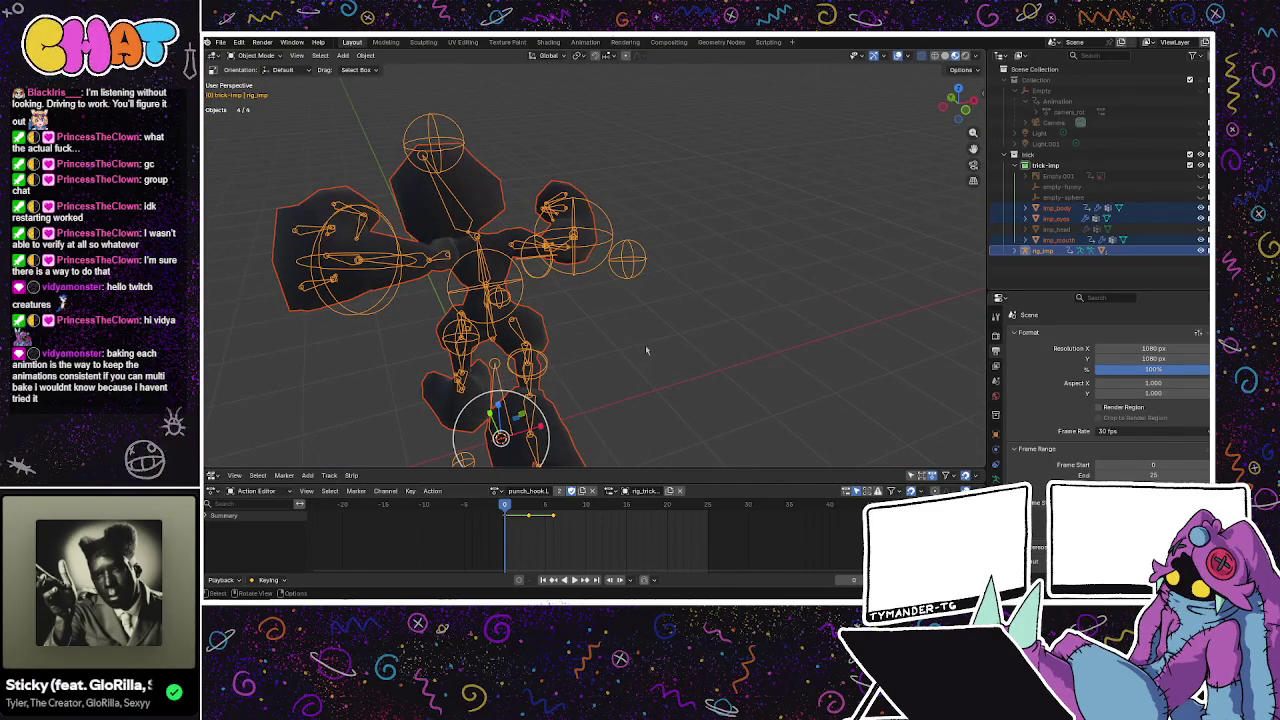
middle_click_drag(600, 373, 590, 390)
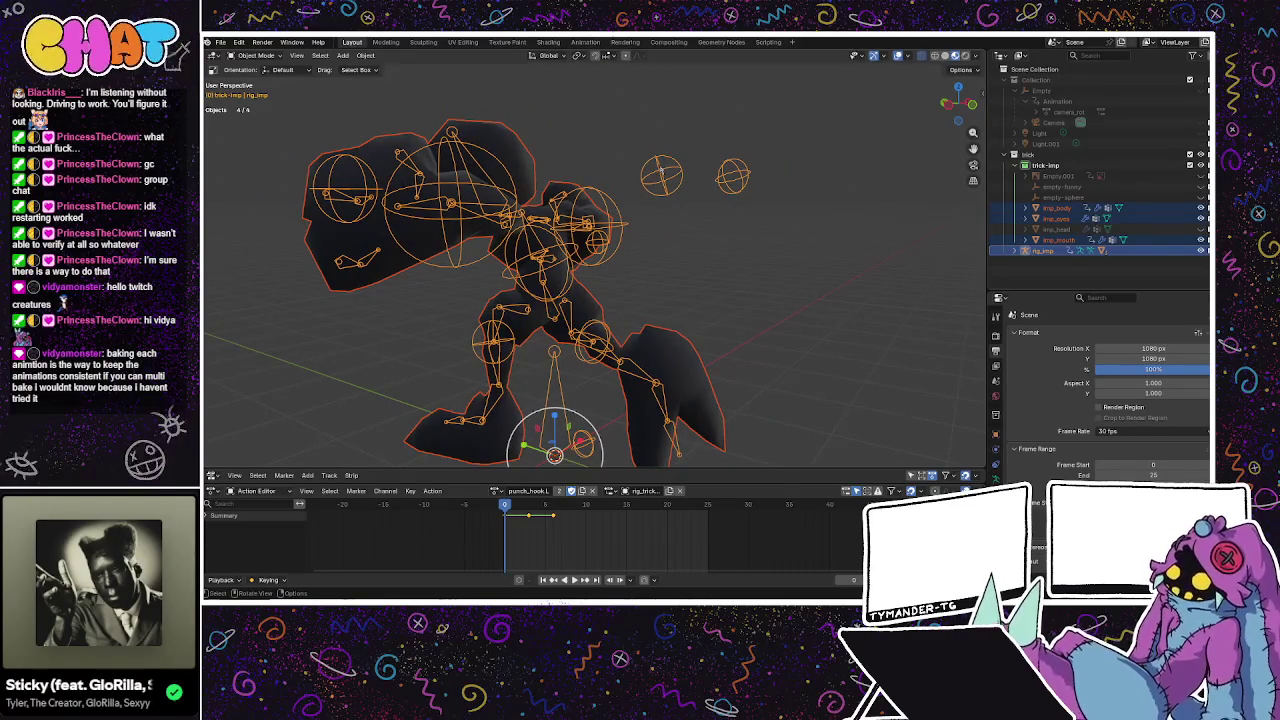
mouse_move(512, 510)
left_mouse_down()
mouse_move(571, 516)
mouse_move(509, 520)
mouse_move(562, 523)
mouse_move(509, 520)
mouse_move(560, 521)
mouse_move(514, 522)
mouse_move(543, 522)
mouse_move(529, 522)
left_mouse_up()
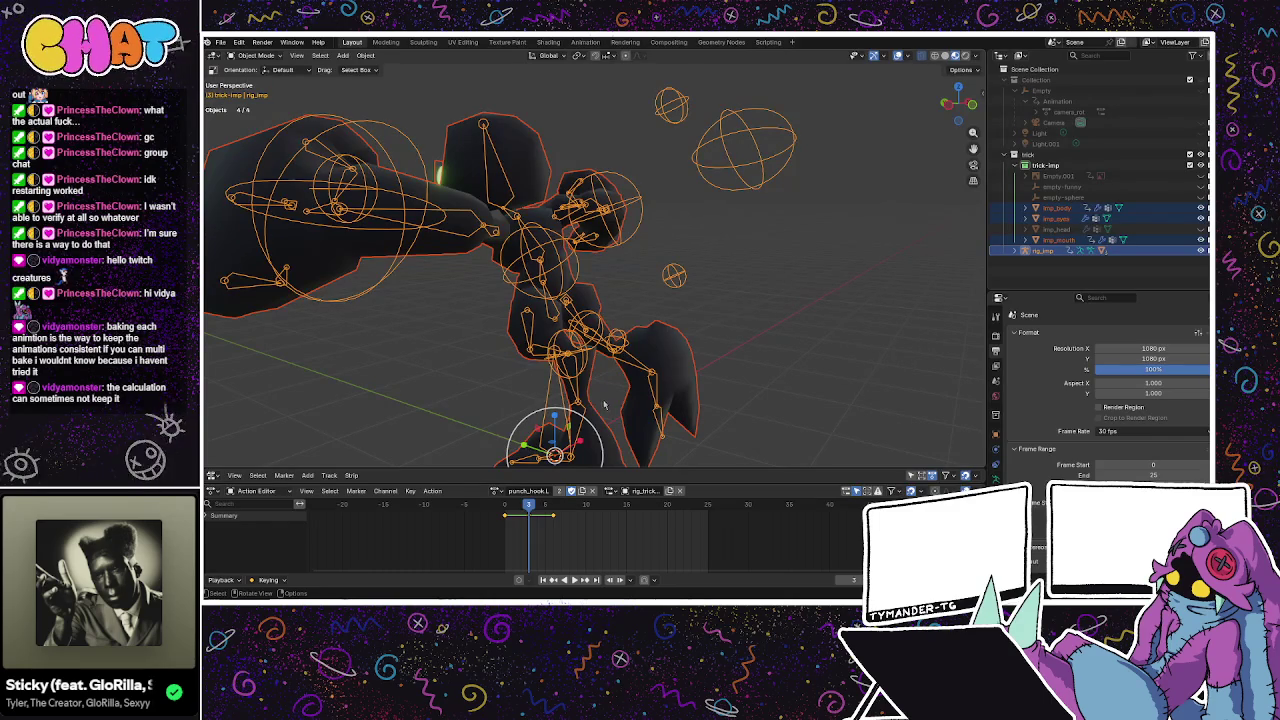
mouse_move(605, 405)
middle_mouse_down()
mouse_move(603, 343)
mouse_move(678, 206)
middle_mouse_up()
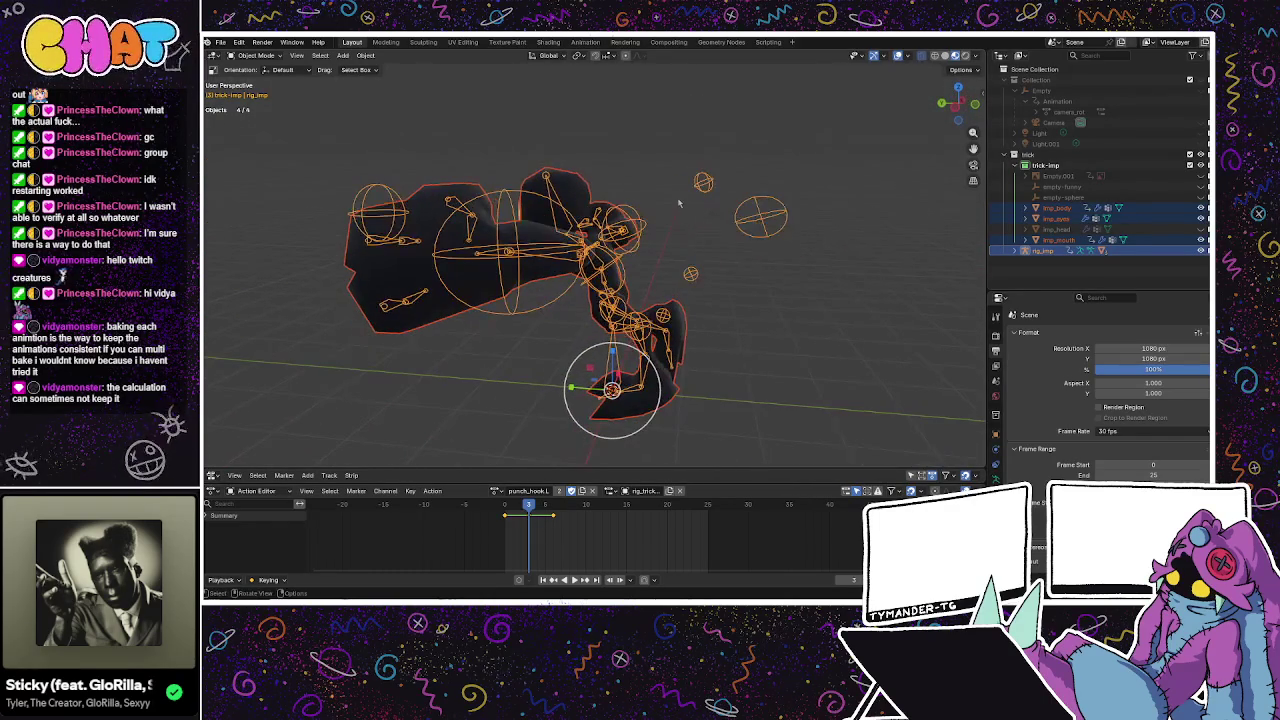
key("space")
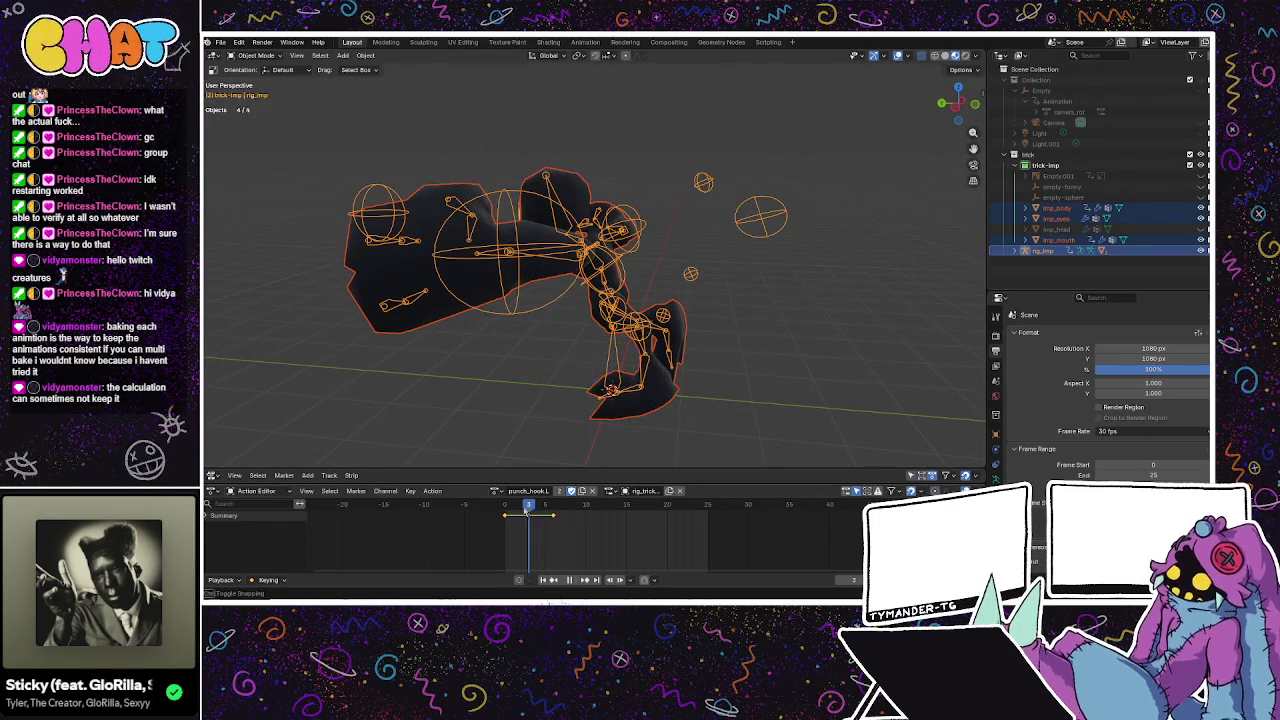
key("Escape")
mouse_move(530, 520)
left_mouse_down()
mouse_move(562, 521)
mouse_move(510, 525)
mouse_move(556, 525)
left_mouse_up()
key("space")
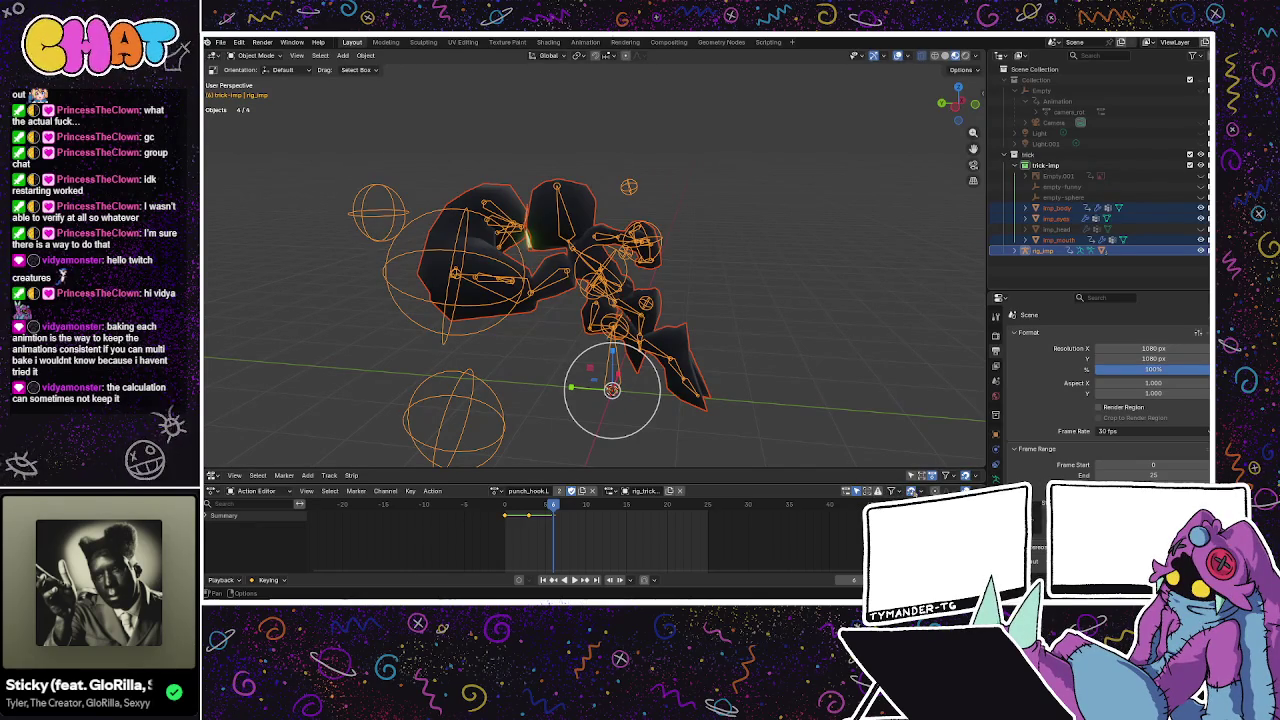
Check the frame snapping options, pull back from the trick-imp rig, and save the blend file.
left_click(912, 491)
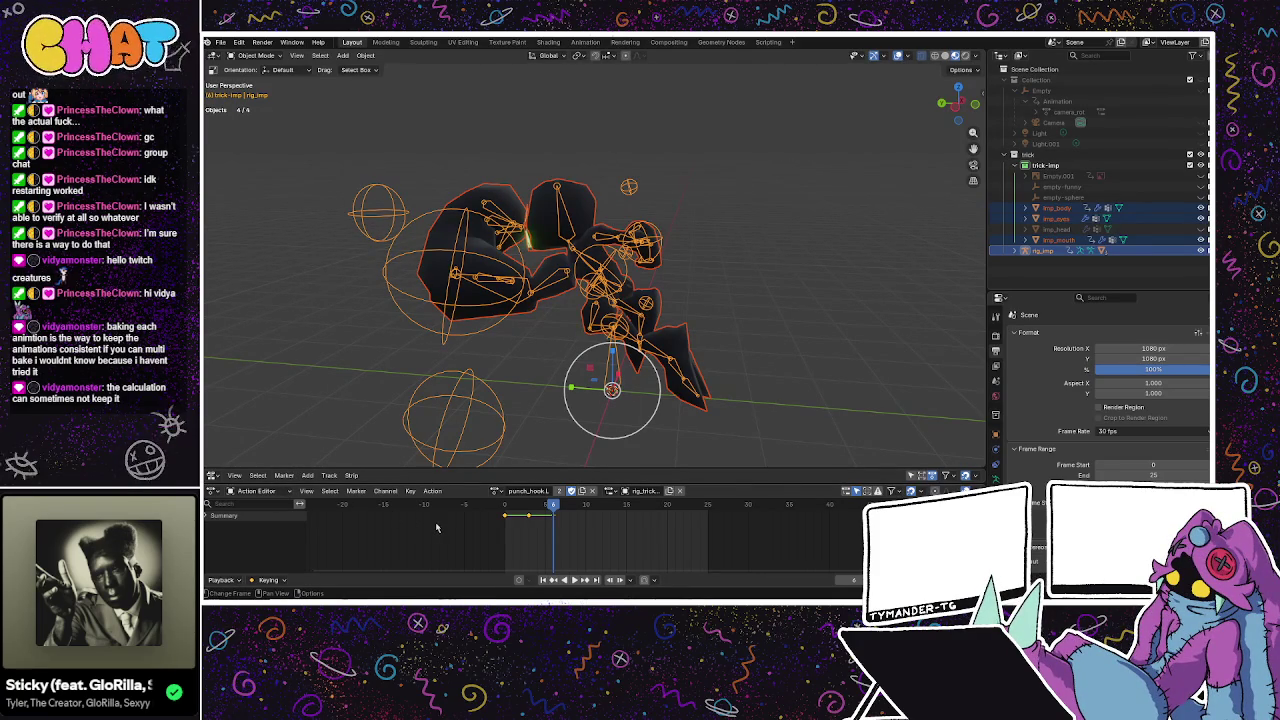
middle_click_drag(646, 143, 752, 516)
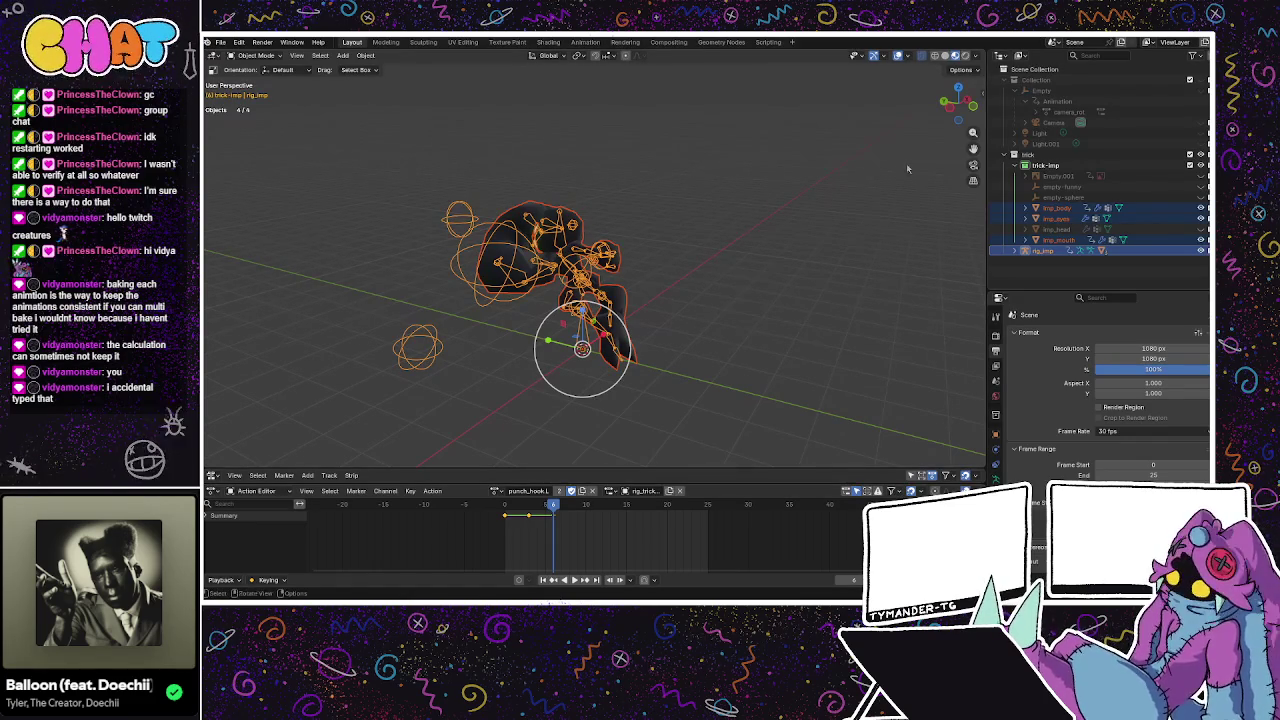
key("ctrl+s")
Switch to Godot and scrub the PlayerTrick idle animation preview.
key("alt+Tab")
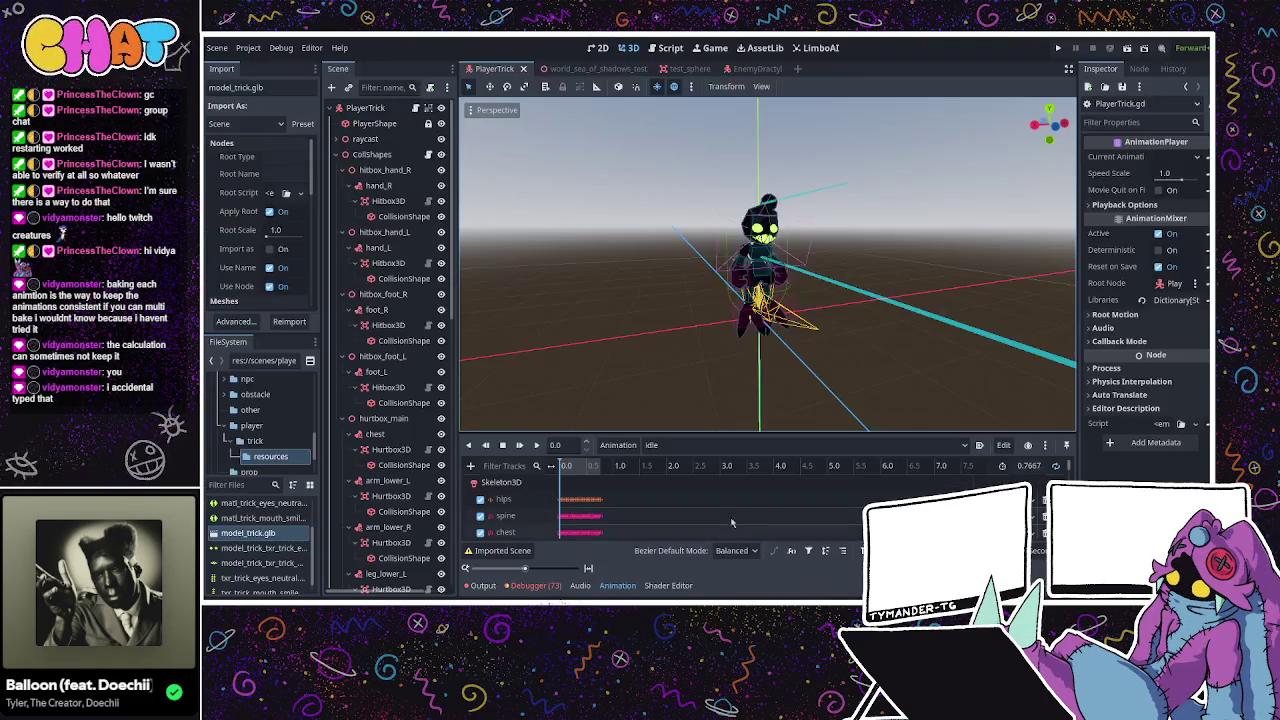
scroll(588, 503, "down", 5)
scroll(588, 503, "up", 5)
scroll(586, 500, "up", 2, "ctrl")
scroll(585, 498, "up", 2, "ctrl")
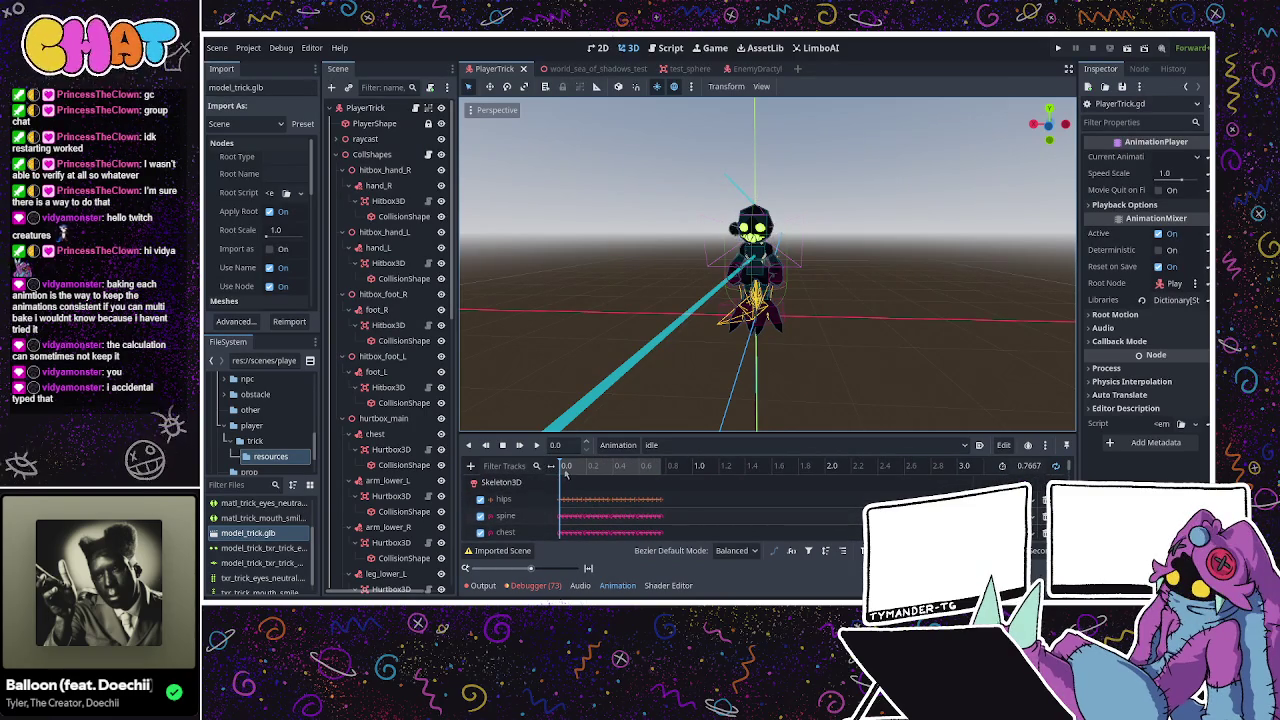
left_click(567, 468)
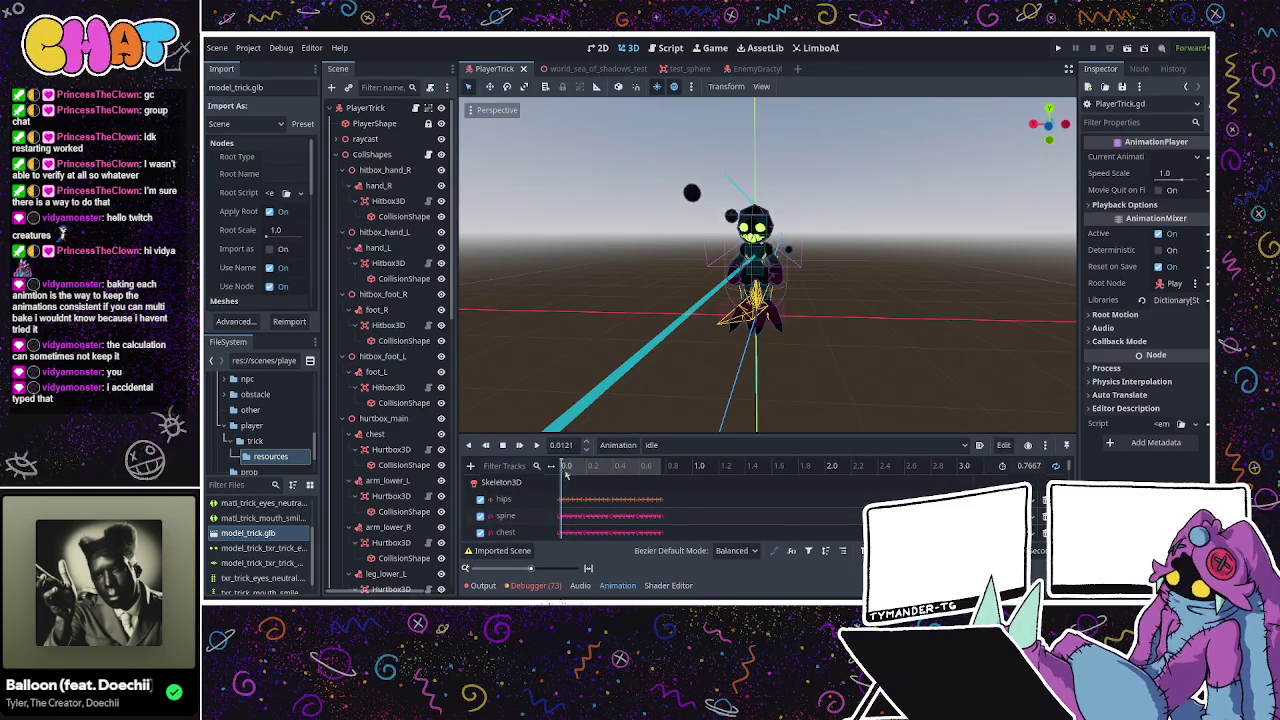
mouse_move(567, 468)
left_mouse_down()
mouse_move(618, 468)
mouse_move(566, 468)
left_mouse_up()
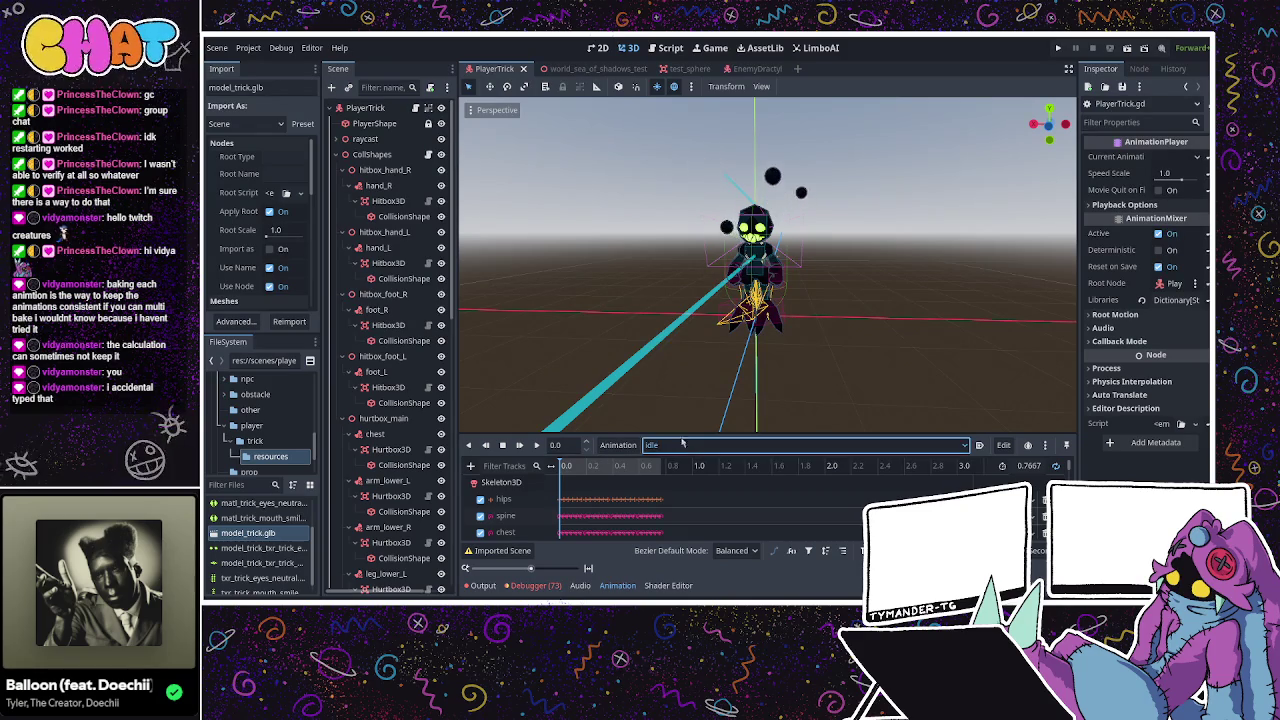
Preview punch_hook_R from a couple of camera angles, then save the PlayerTrick scene.
left_click(651, 445)
left_click(650, 467)
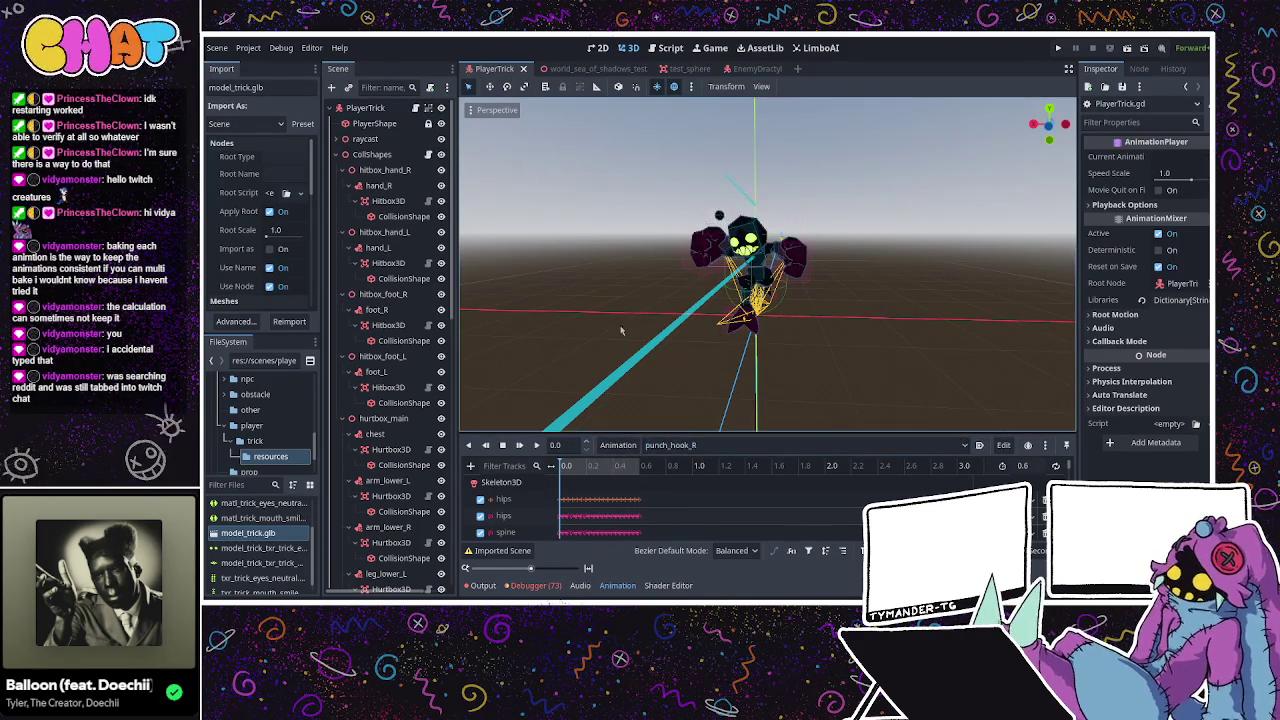
middle_click_drag(656, 200, 1079, 393)
mouse_move(903, 323)
middle_mouse_down()
mouse_move(889, 323)
mouse_move(903, 291)
mouse_move(772, 358)
mouse_move(760, 410)
middle_mouse_up()
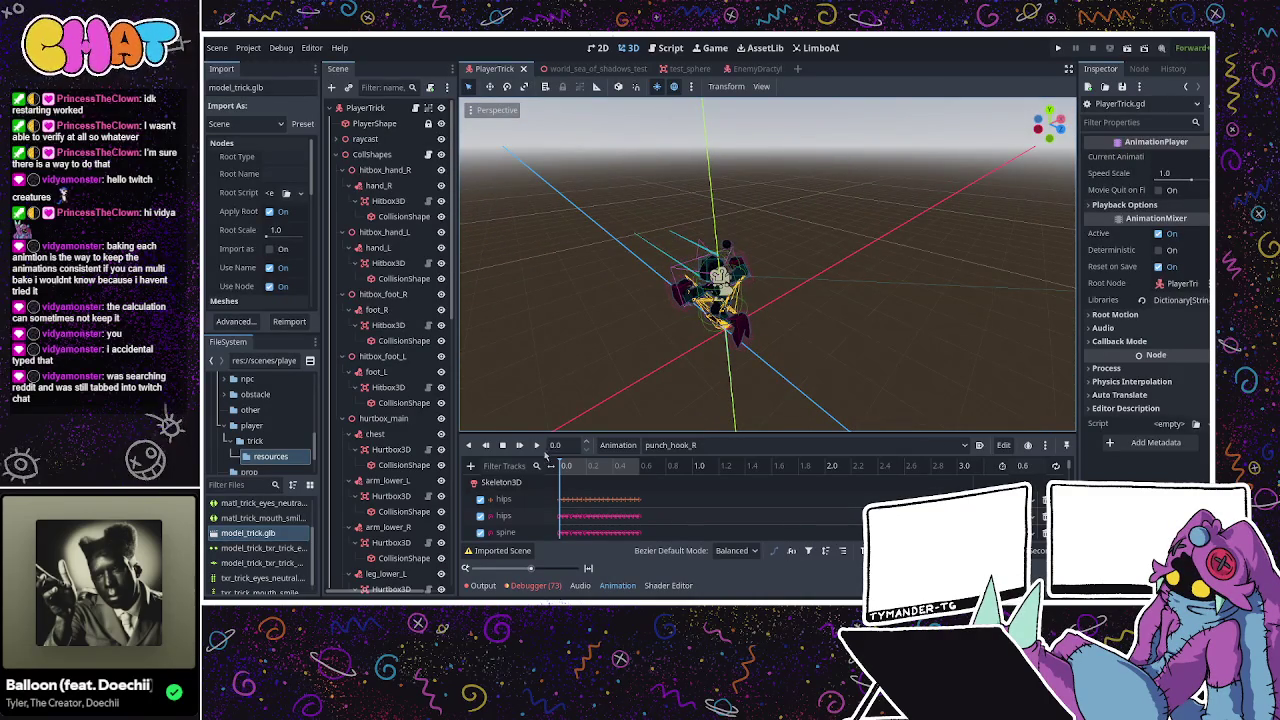
left_click(536, 445)
left_click(503, 446)
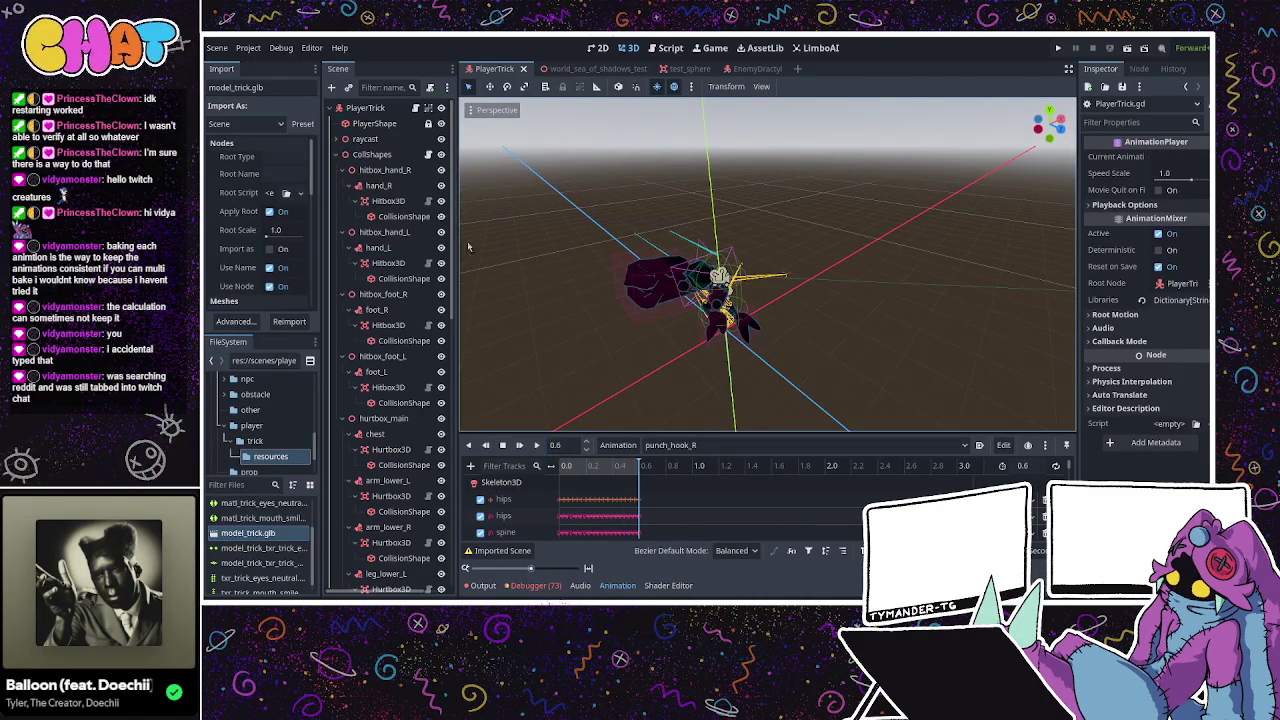
left_click(428, 110)
key("ctrl+s")
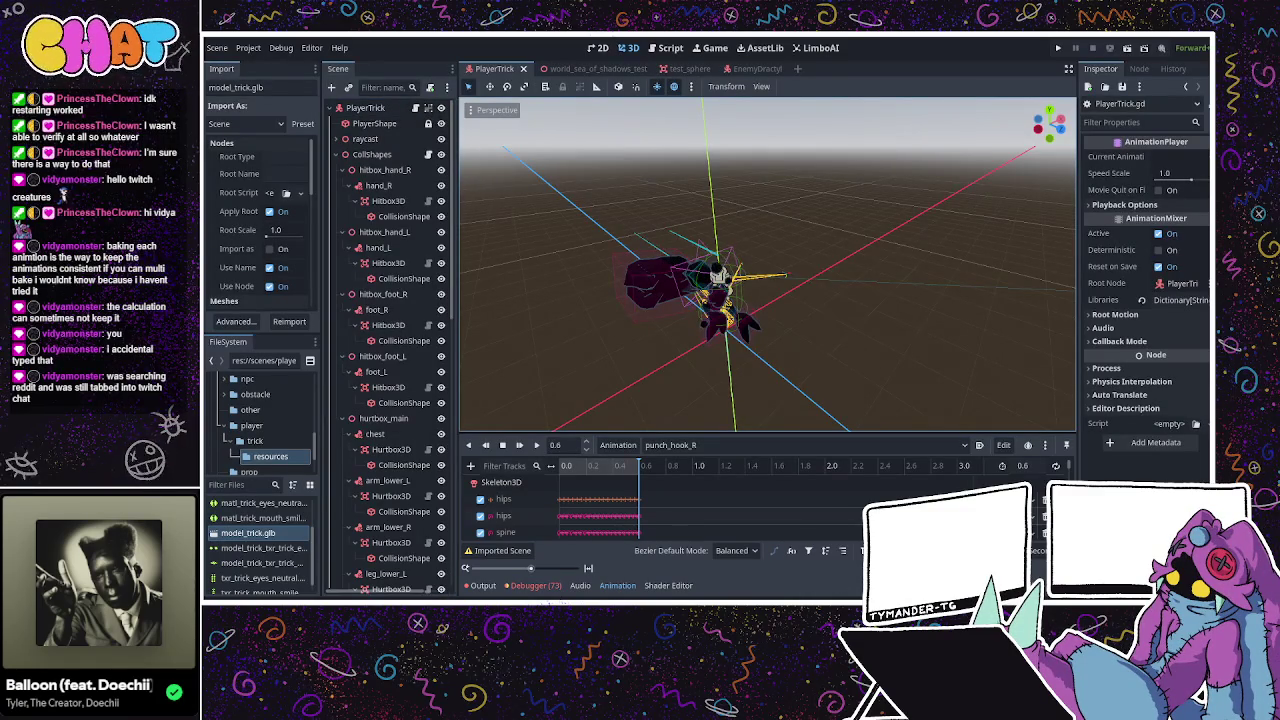
key("ctrl+F3")
Open PlayerTrick.gd and scroll through it down to the floor-check code near line 452.
left_click(620, 214)
left_click(564, 255)
scroll(565, 255, "down", 5)
scroll(565, 255, "down", 5)
scroll(565, 255, "down", 5)
scroll(565, 255, "down", 5)
scroll(566, 257, "down", 4)
scroll(567, 259, "down", 4)
scroll(568, 261, "down", 5)
scroll(568, 261, "up", 3)
scroll(568, 261, "up", 2)
scroll(568, 261, "down", 3)
scroll(568, 261, "down", 3)
scroll(700, 230, "down", 14)
scroll(750, 215, "down", 13)
scroll(800, 205, "down", 13)
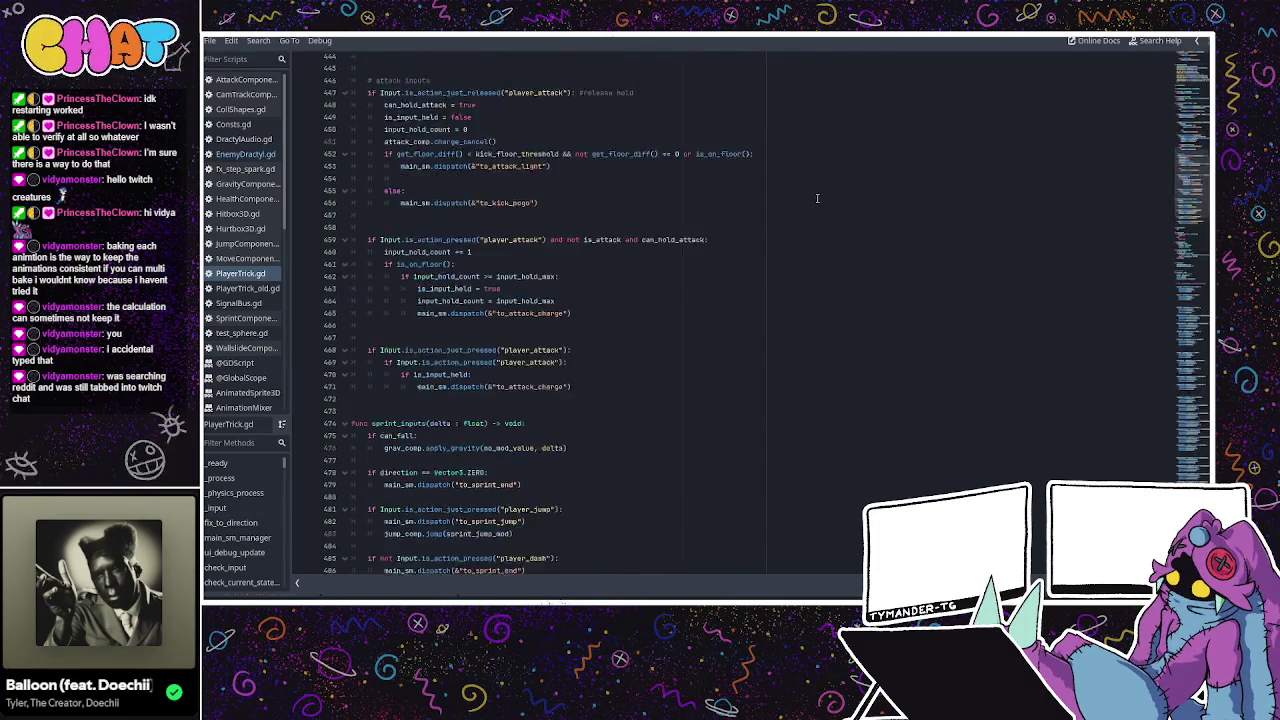
scroll(817, 198, "down", 13)
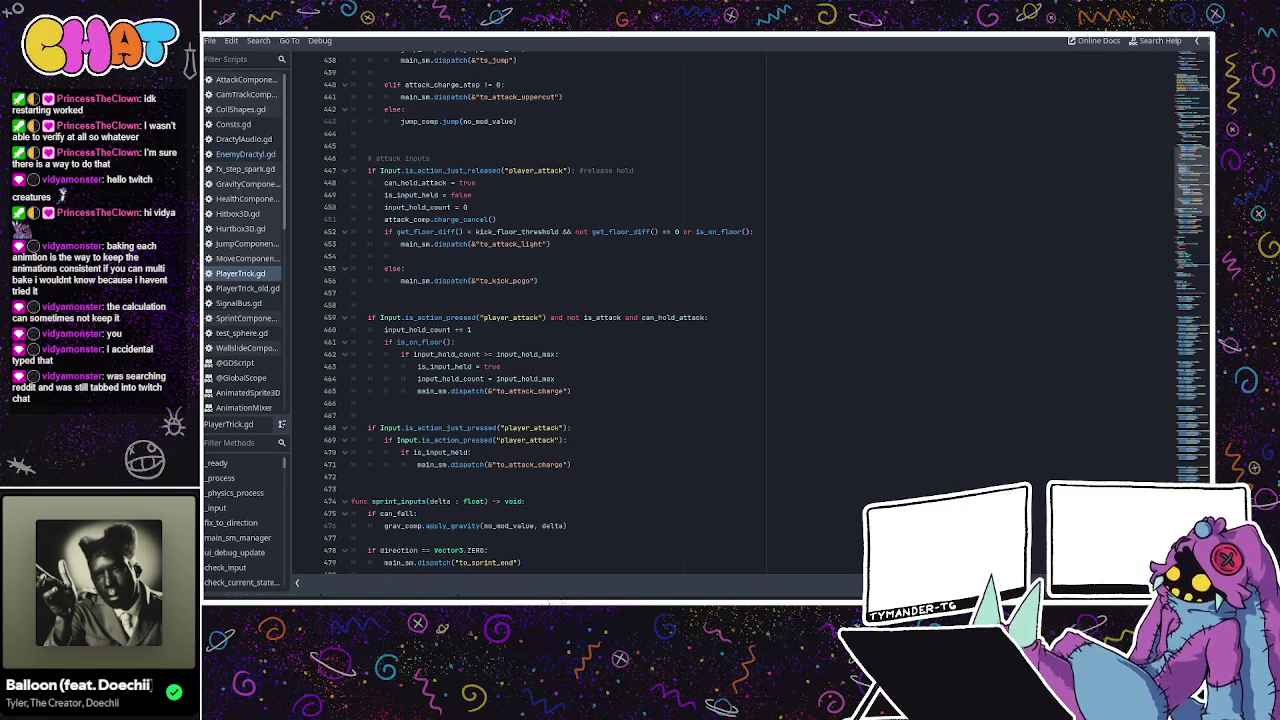
scroll(1198, 198, "up", 5)
scroll(1198, 198, "down", 5)
scroll(1198, 198, "down", 1)
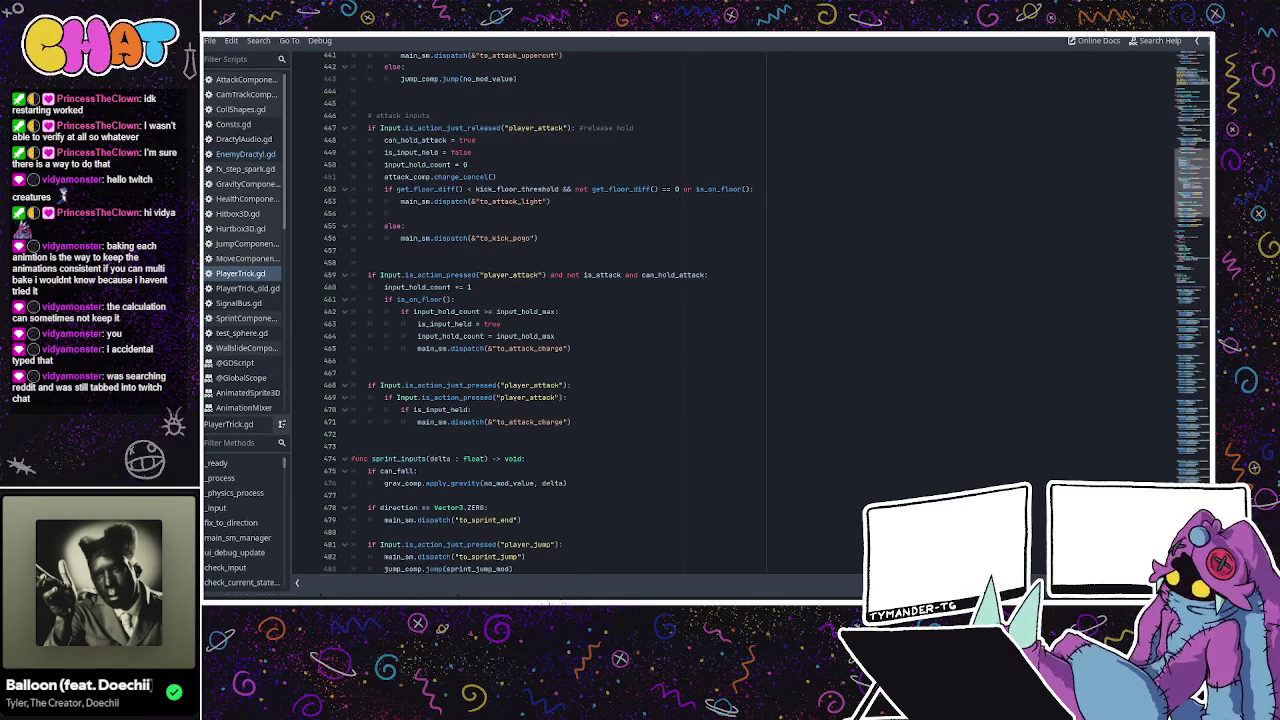
scroll(1198, 198, "down", 2)
left_click(558, 141)
left_click(567, 127)
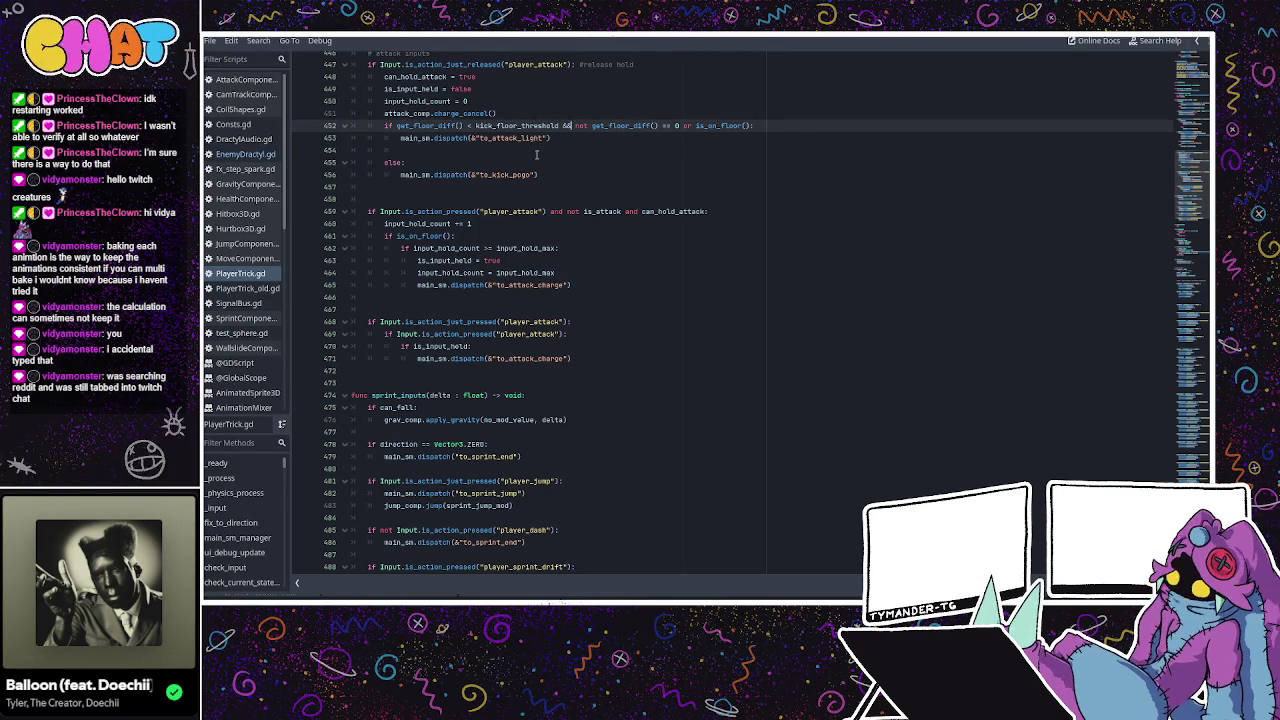
scroll(536, 154, "up", 2)
Search for anim.play and step through matches until reaching attack_light_ready's punch_jab calls.
key("ctrl+f")
type("anim.play")
scroll(519, 253, "down", 2)
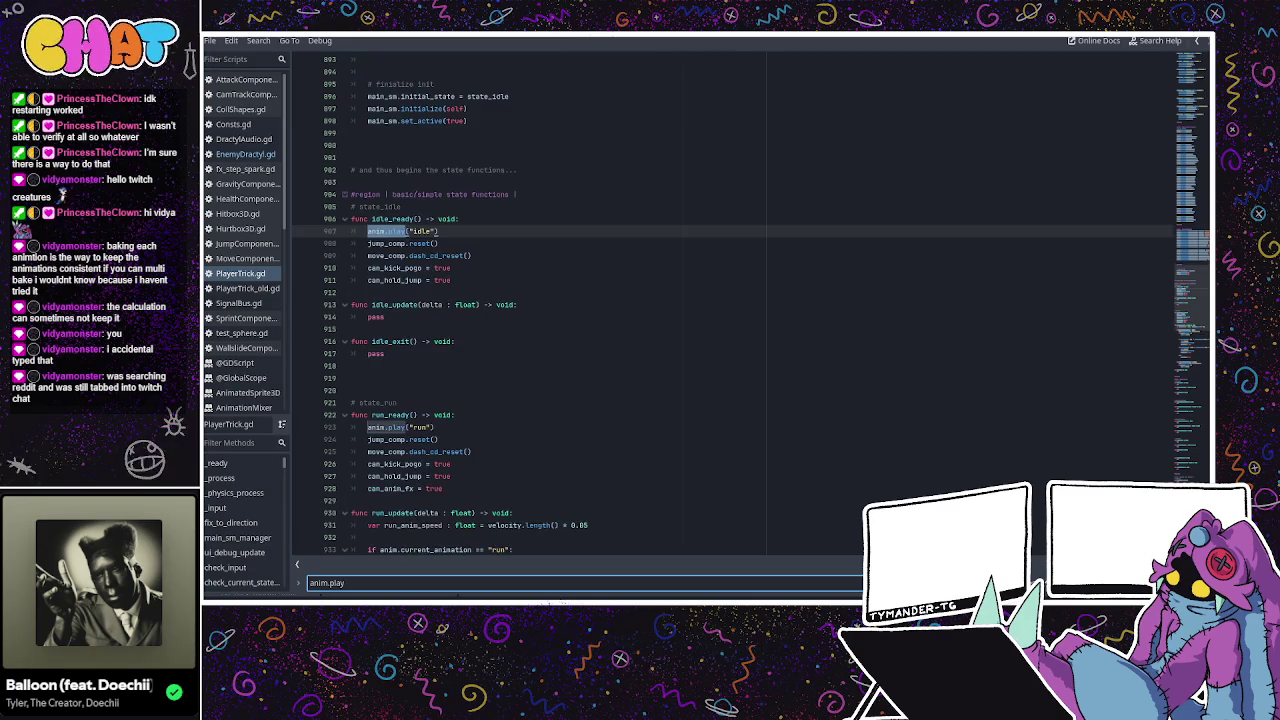
key("Return")
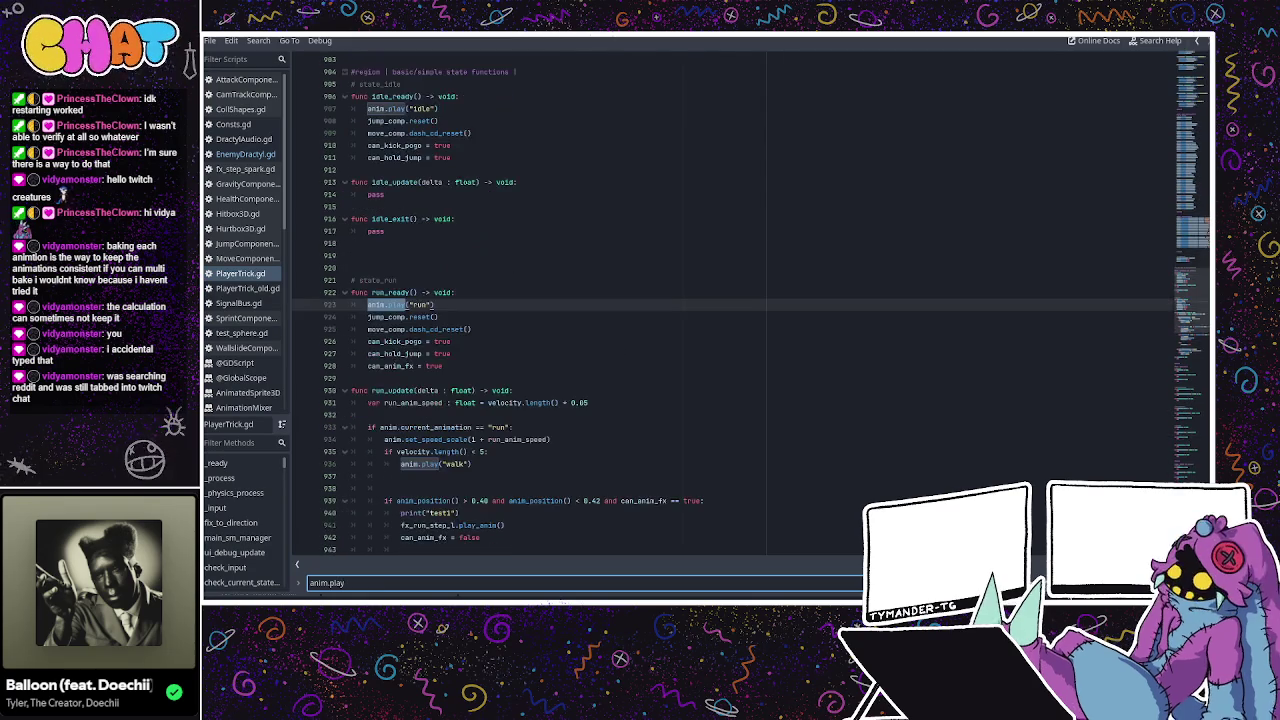
key("Return")
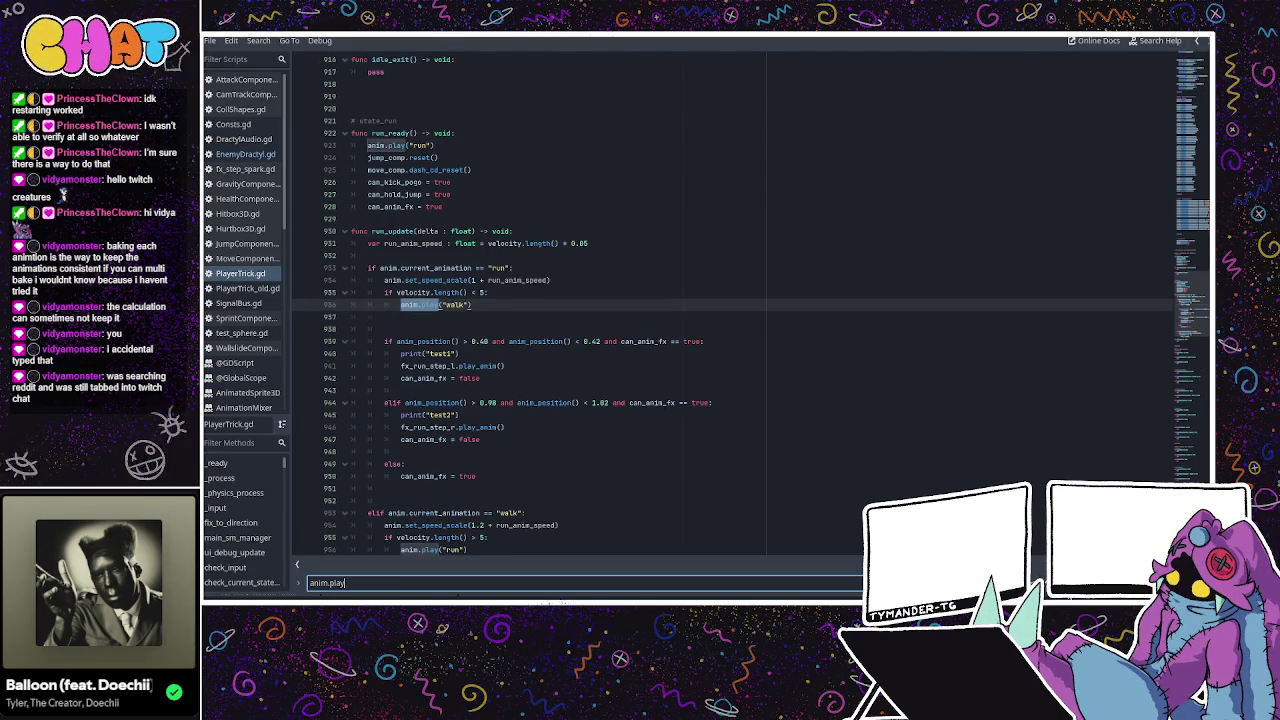
key("Return")
key("Return")
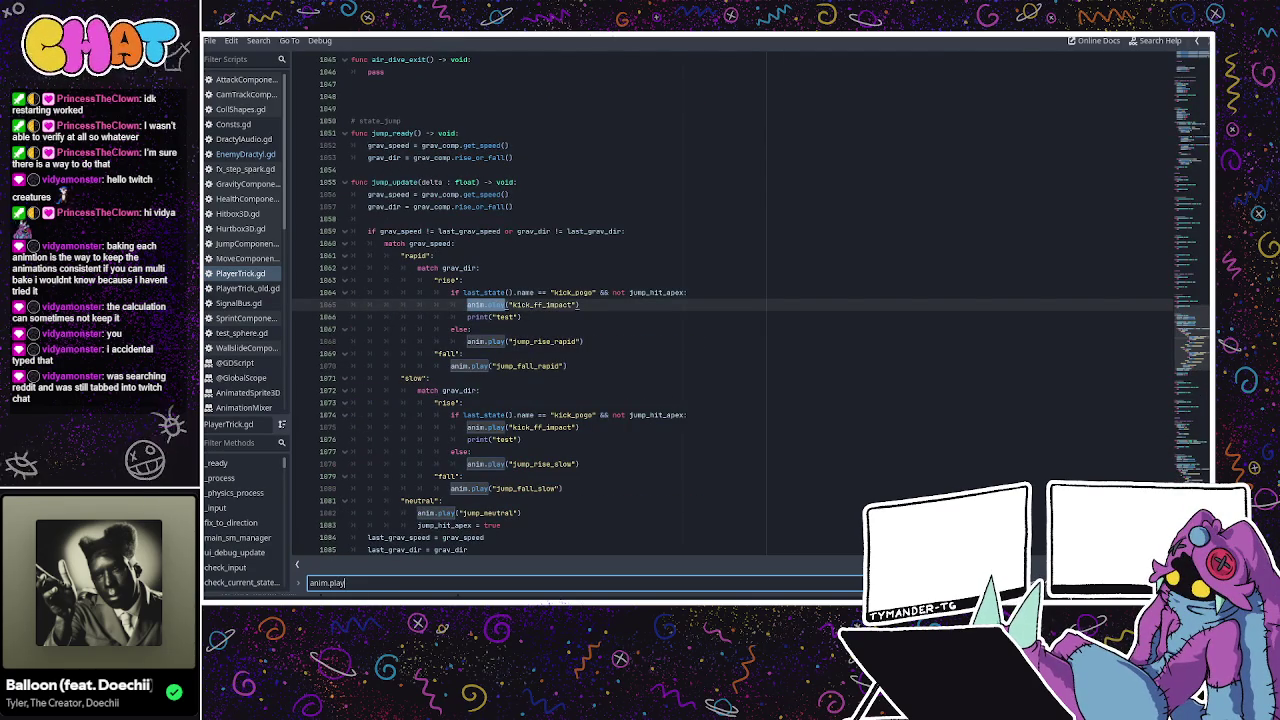
key("Return")
key("Return")
key("Return")
key("Return")
key("Return")
key("Return")
key("Return")
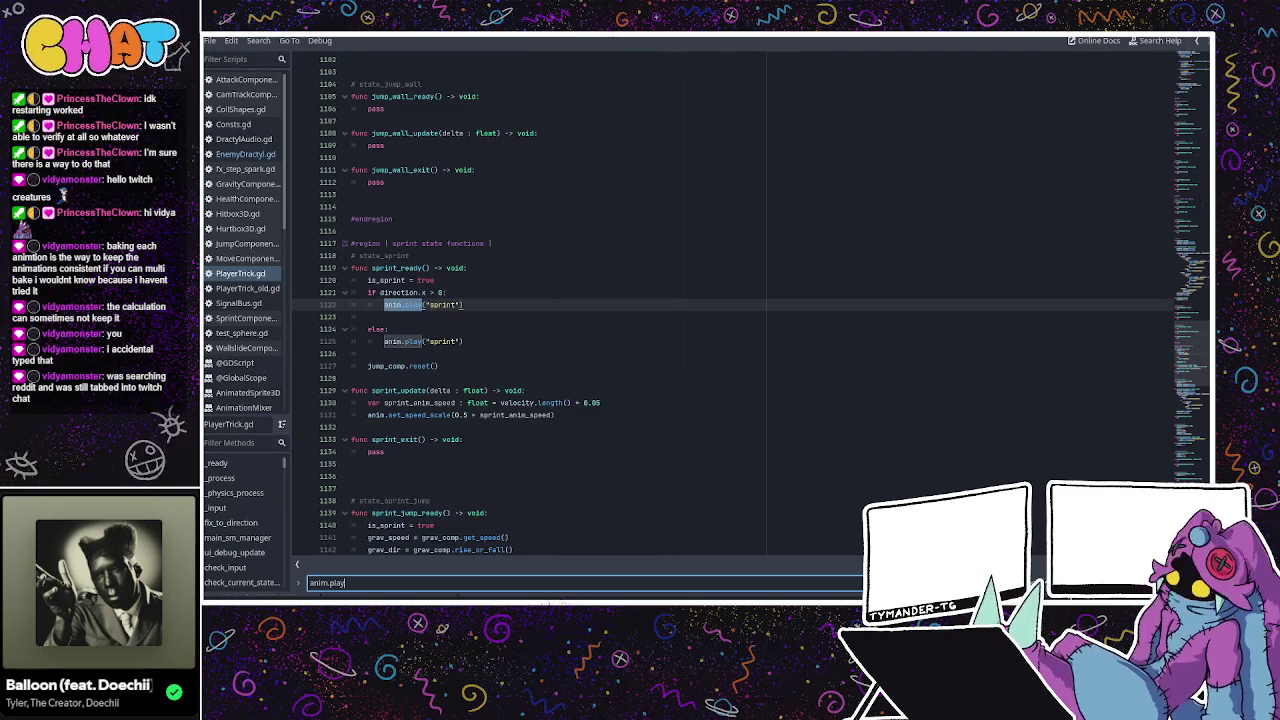
key("Return")
key("Return")
key("Return")
key("Return")
key("Return")
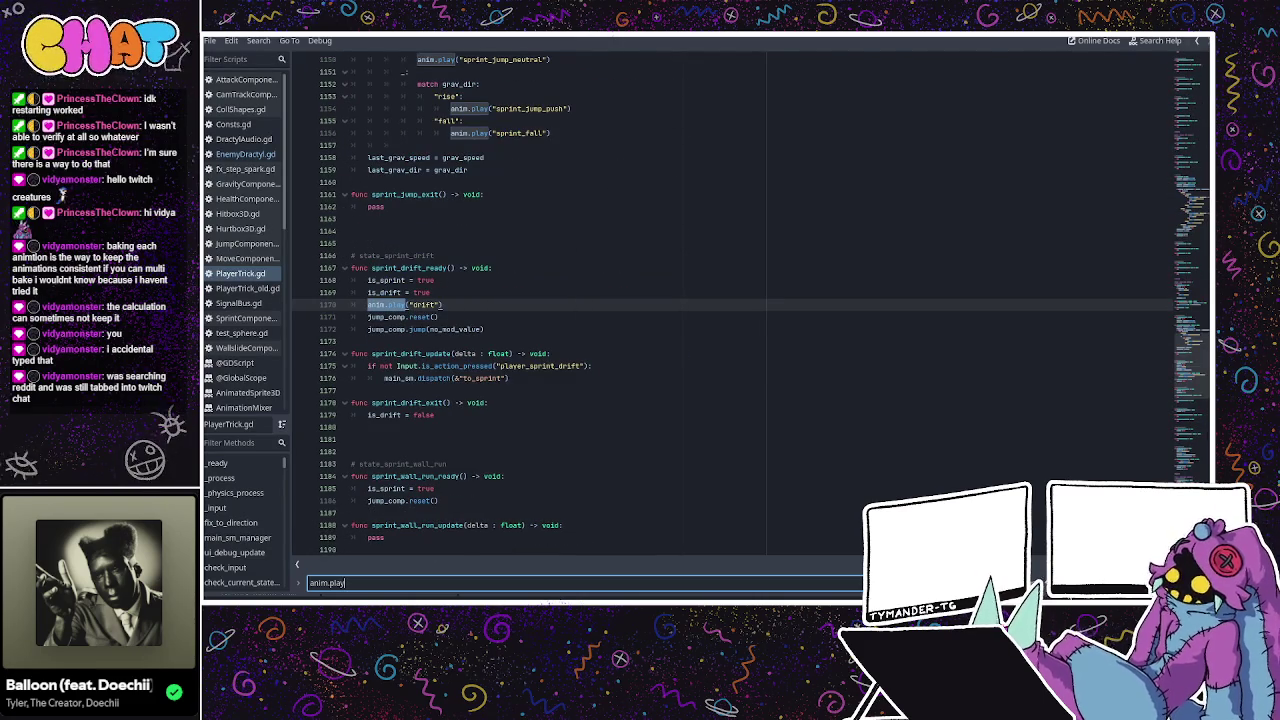
key("Return")
key("Return")
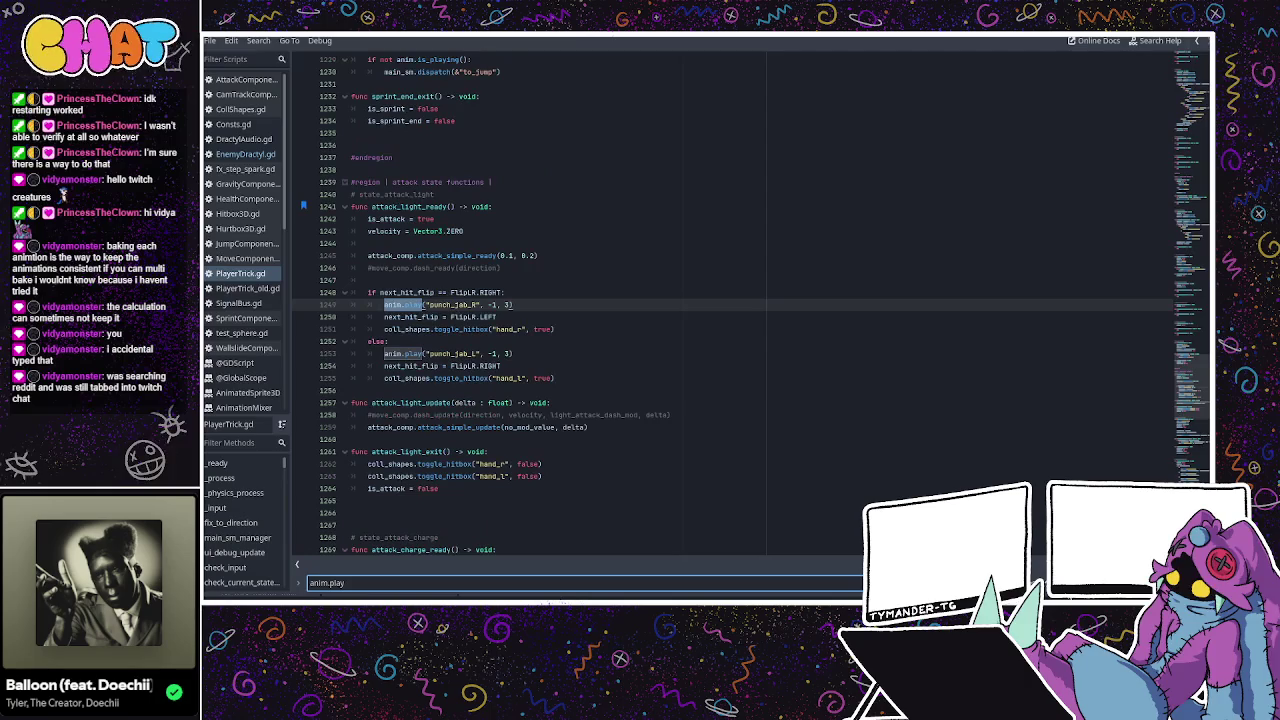
key("Return")
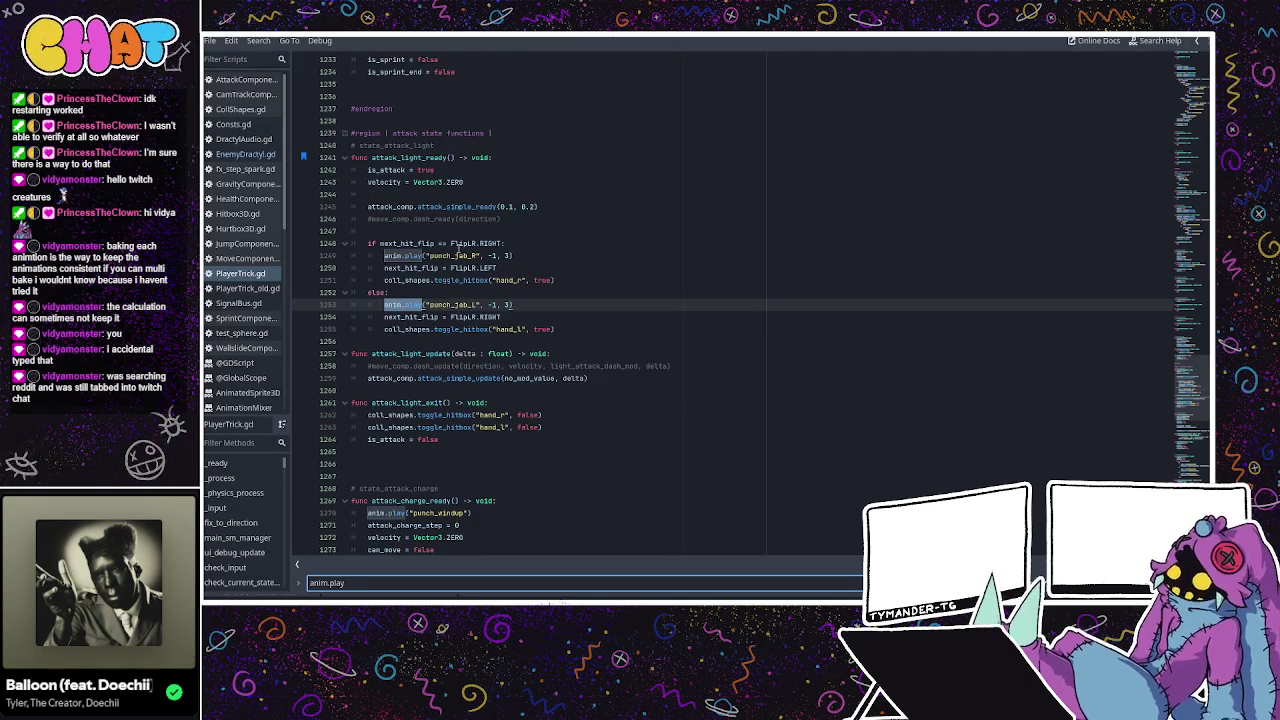
Rename punch_jab_R and punch_jab_L to punch_hook_R and punch_hook_L in the light attack.
left_click(455, 256)
type("hook")
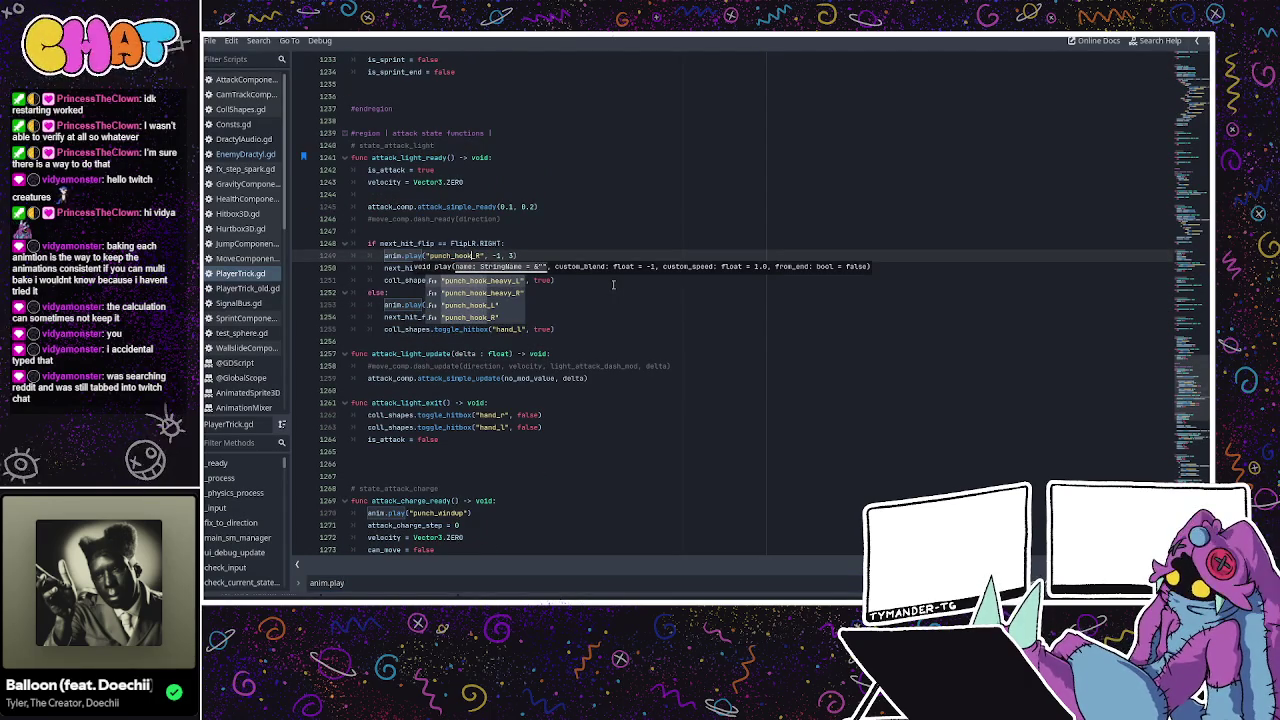
left_click(613, 284)
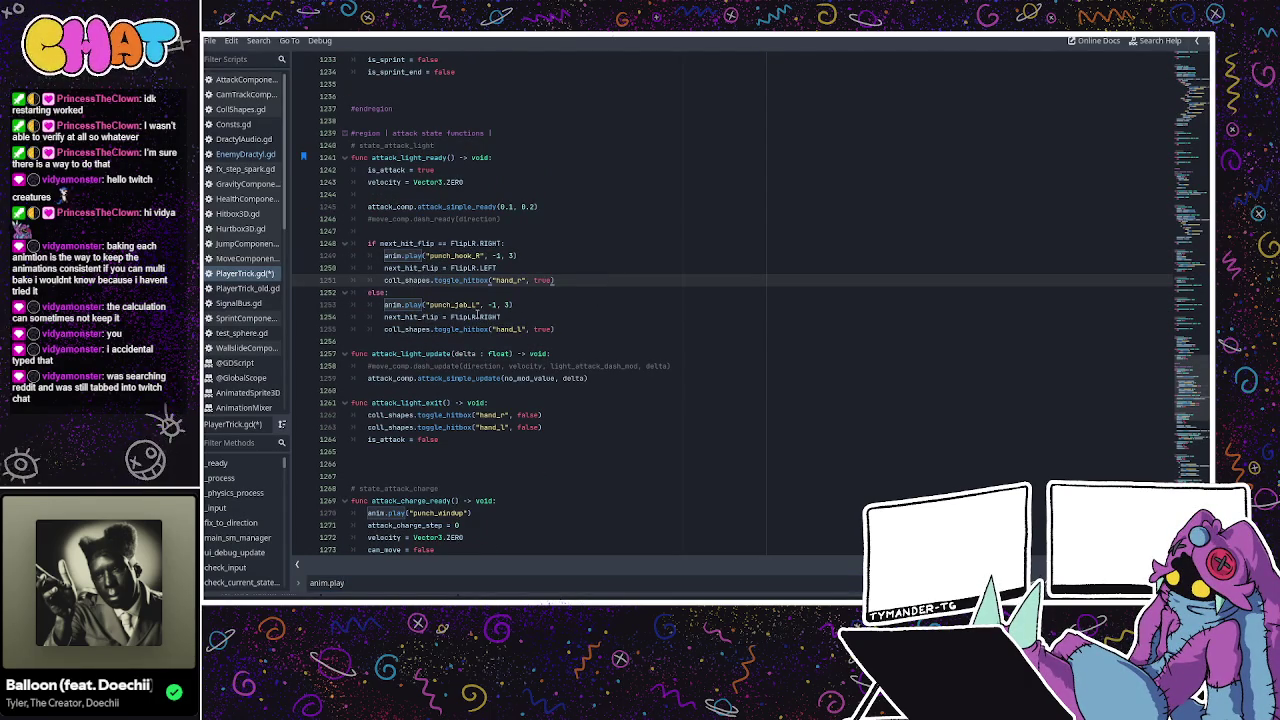
double_click(465, 304)
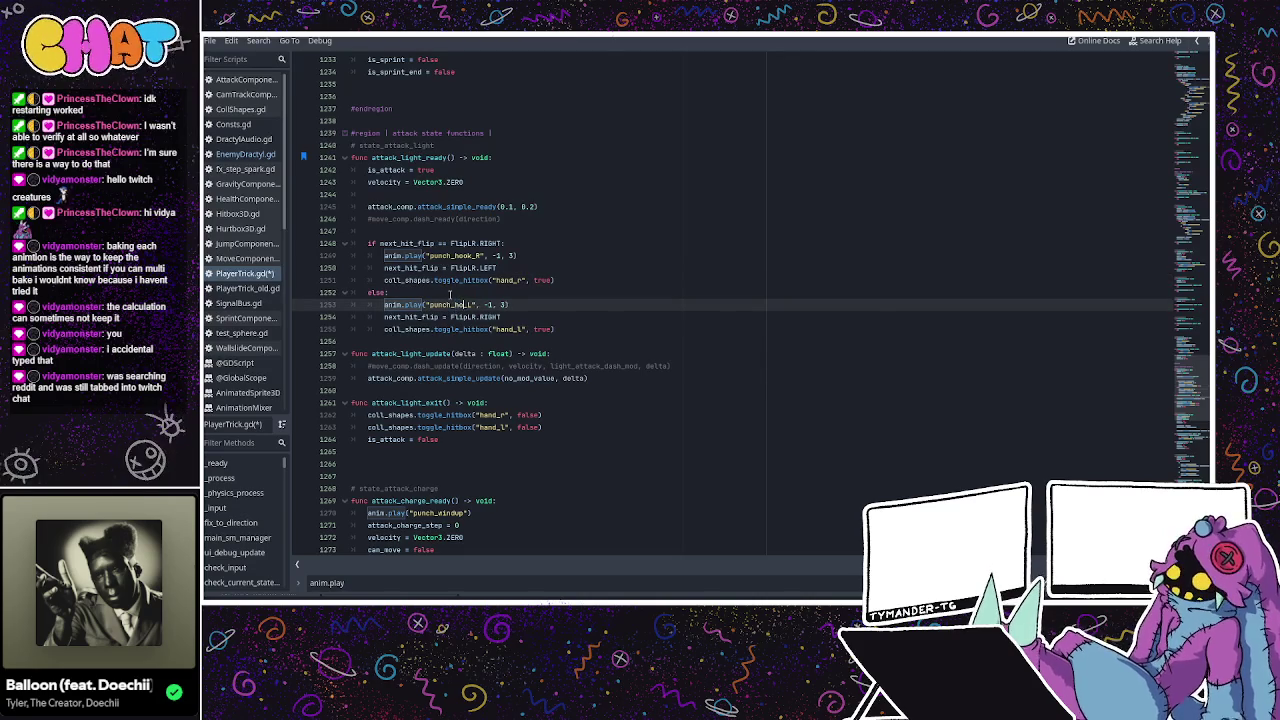
type("hook")
left_click(450, 293)
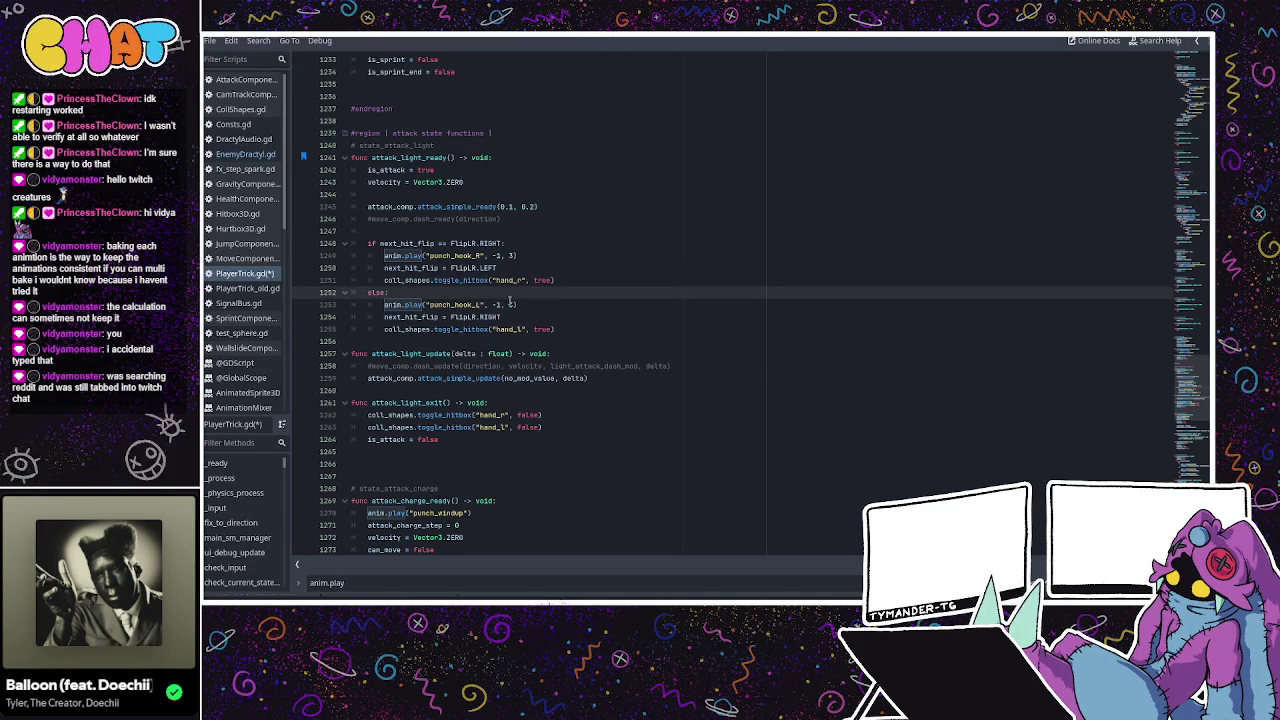
left_click(521, 300)
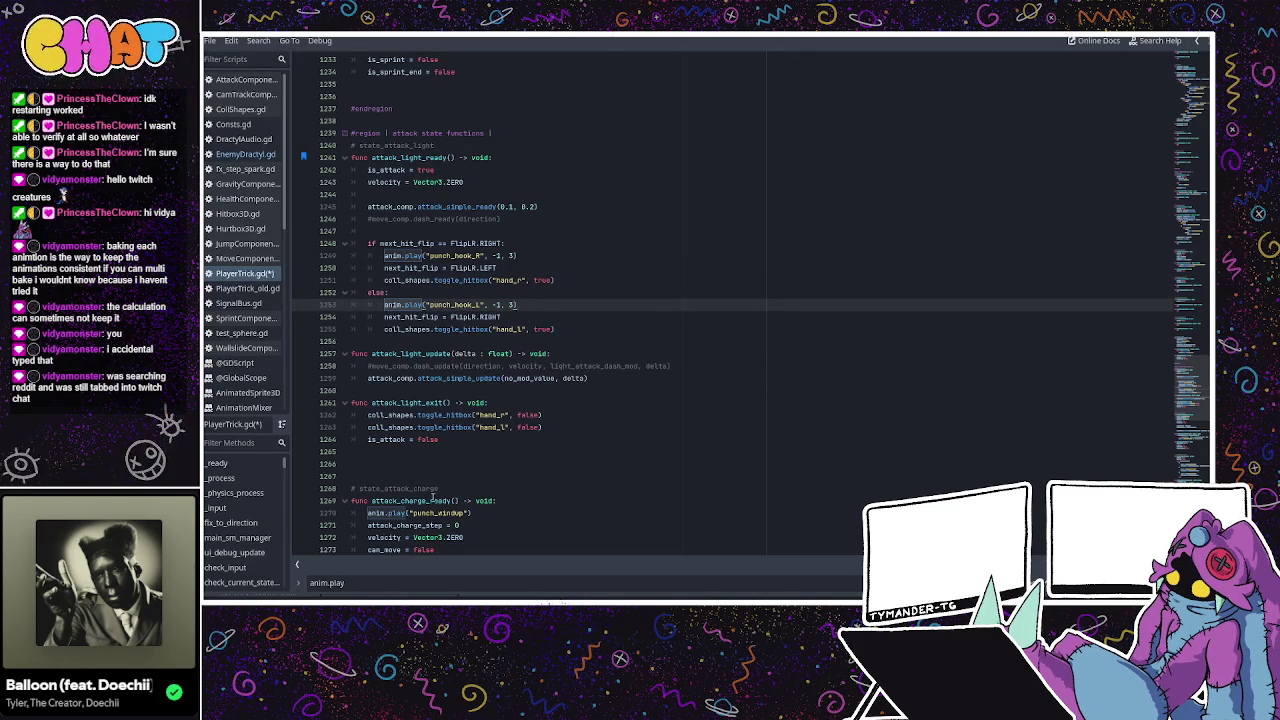
Change punch_windup to charge_windup in the charge attack code.
left_click_drag(413, 513, 440, 513)
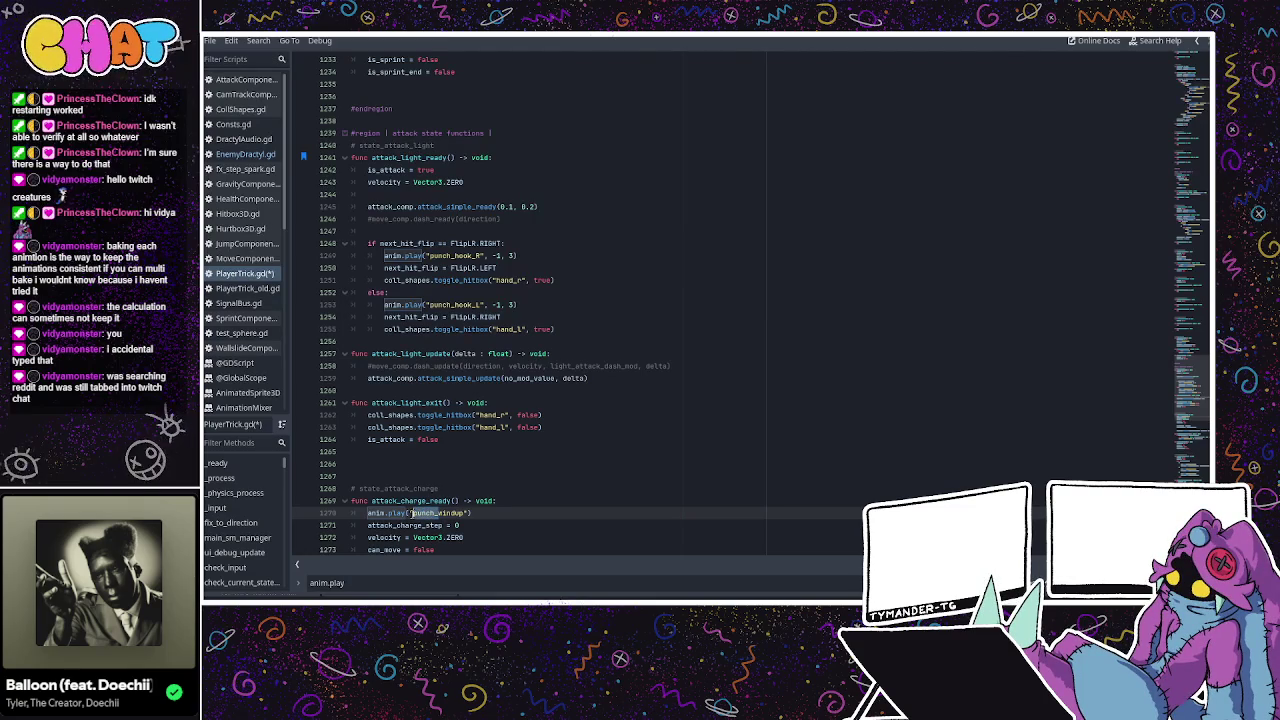
type("charge_")
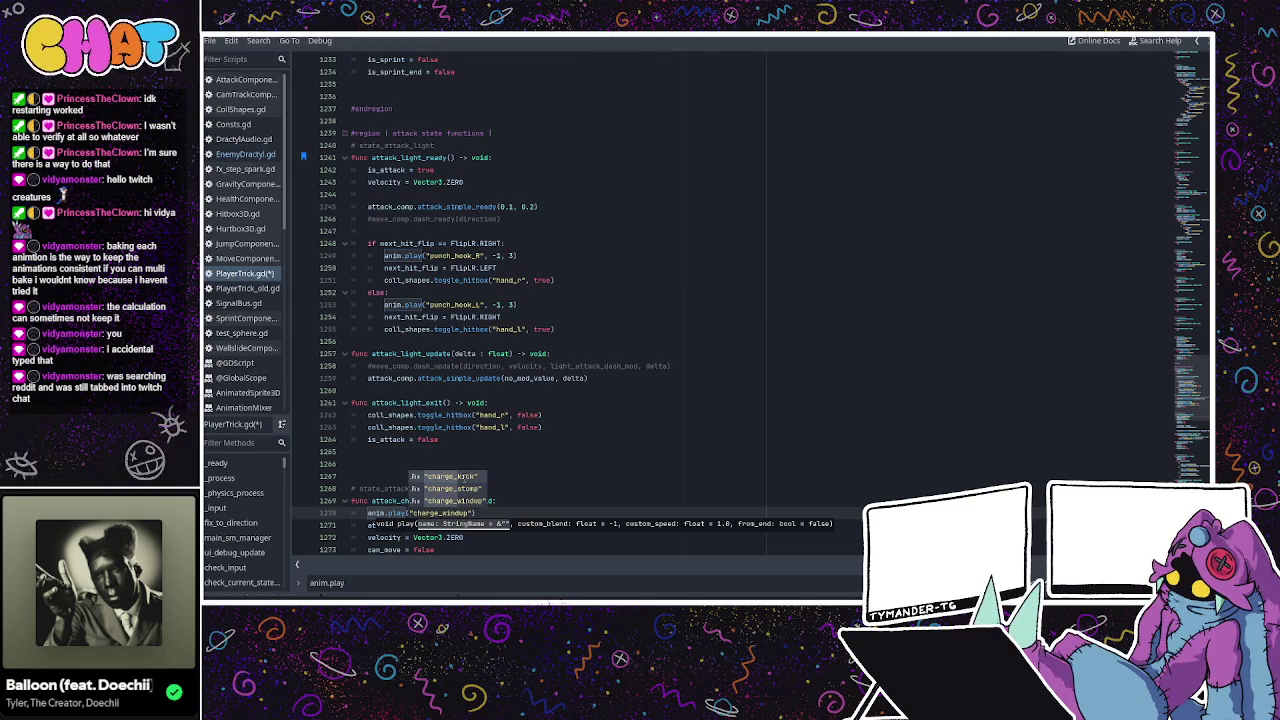
left_click(494, 414)
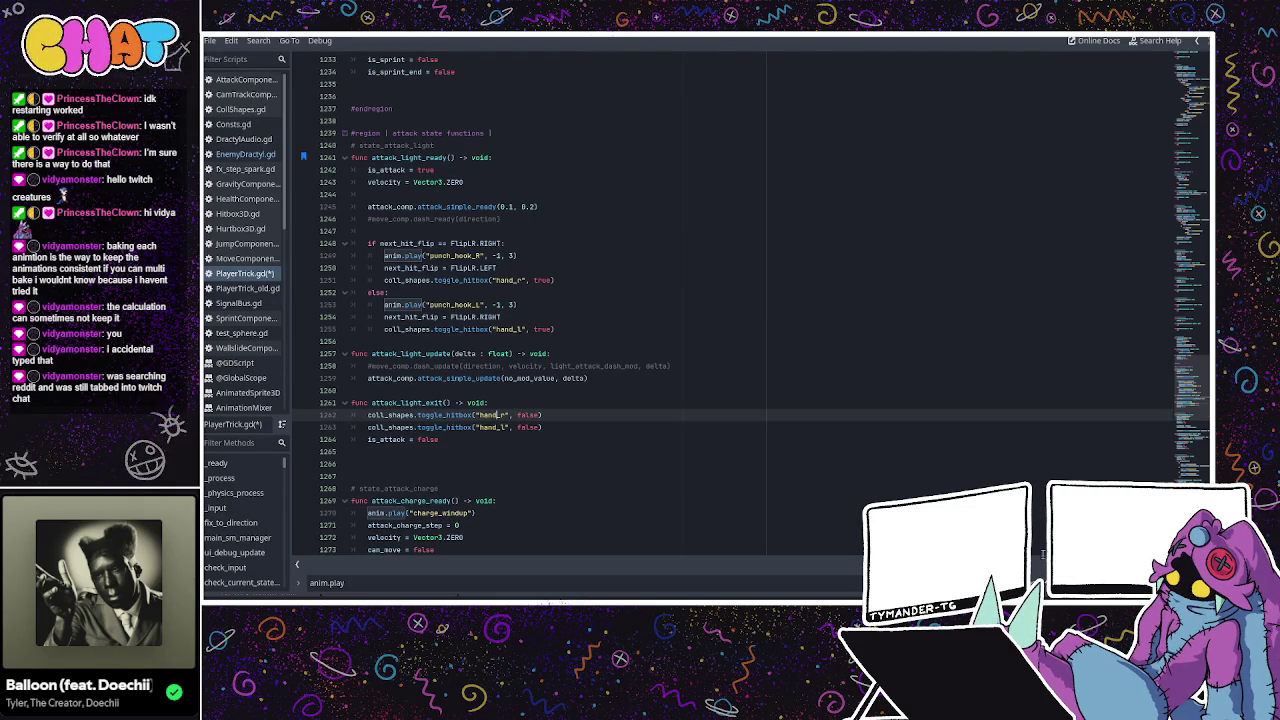
key("F3")
key("F3")
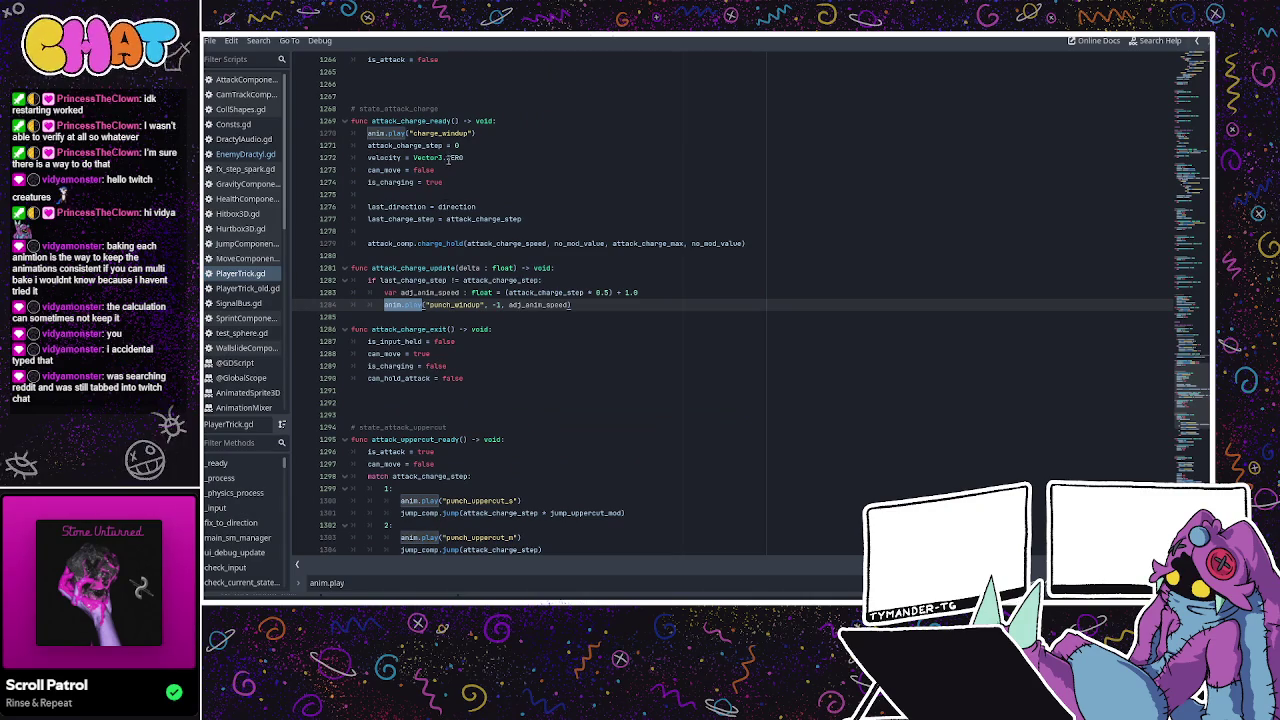
Replace punch_windup on line 1284 with the copied charge_windup name.
double_click(450, 133)
key("ctrl+c")
double_click(455, 305)
key("ctrl+v")
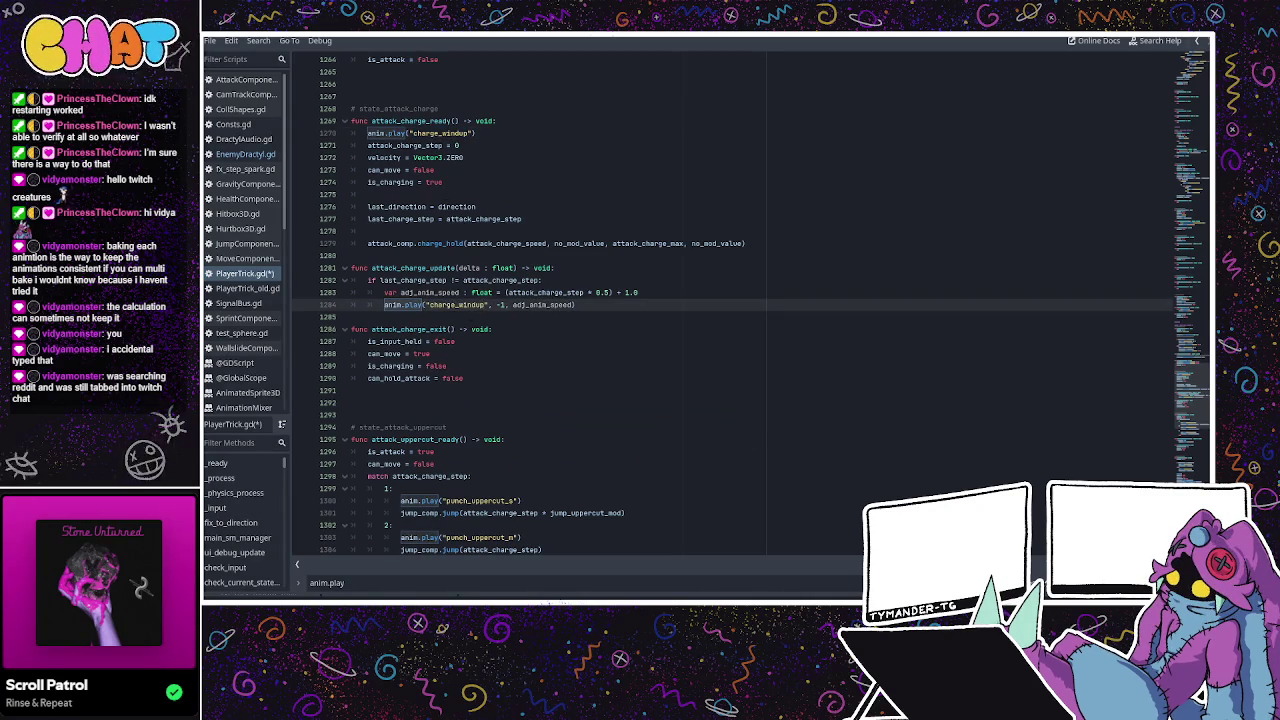
Strip the _s and _m suffixes from the uppercut animation names and save the script.
key("F3")
left_click(510, 305)
key("BackSpace")
key("BackSpace")
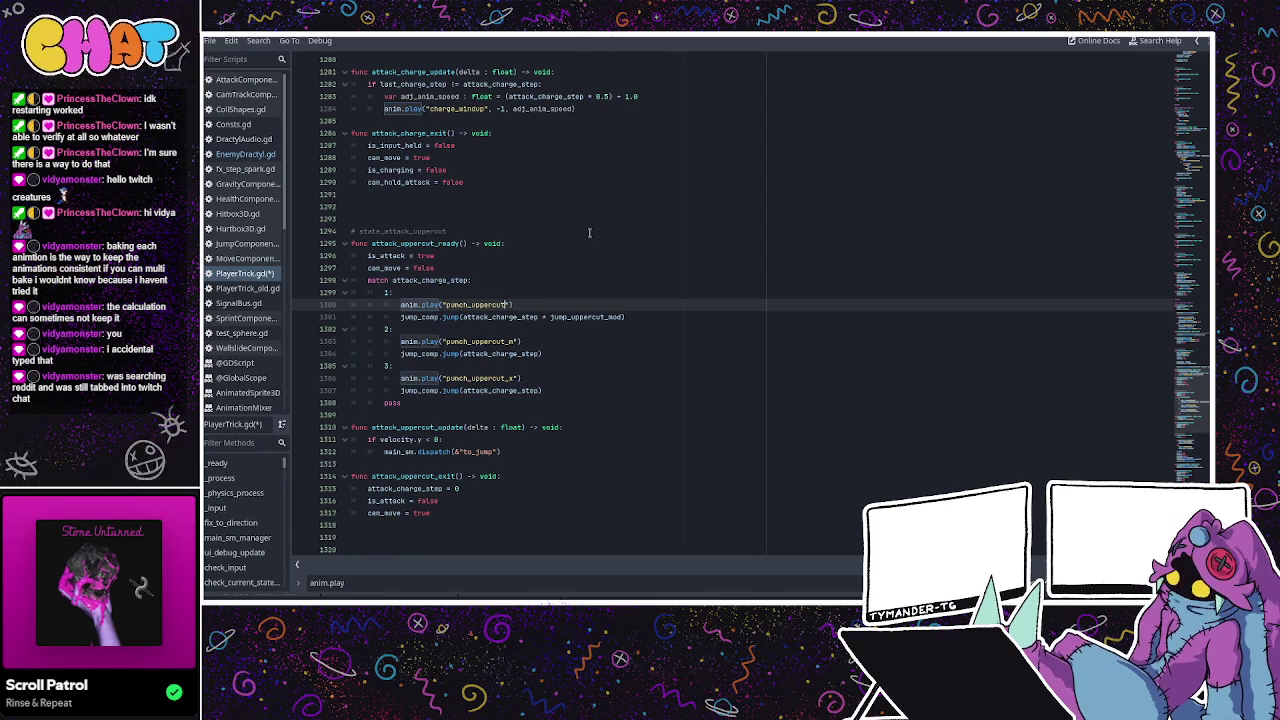
left_click(518, 341)
key("BackSpace")
key("BackSpace")
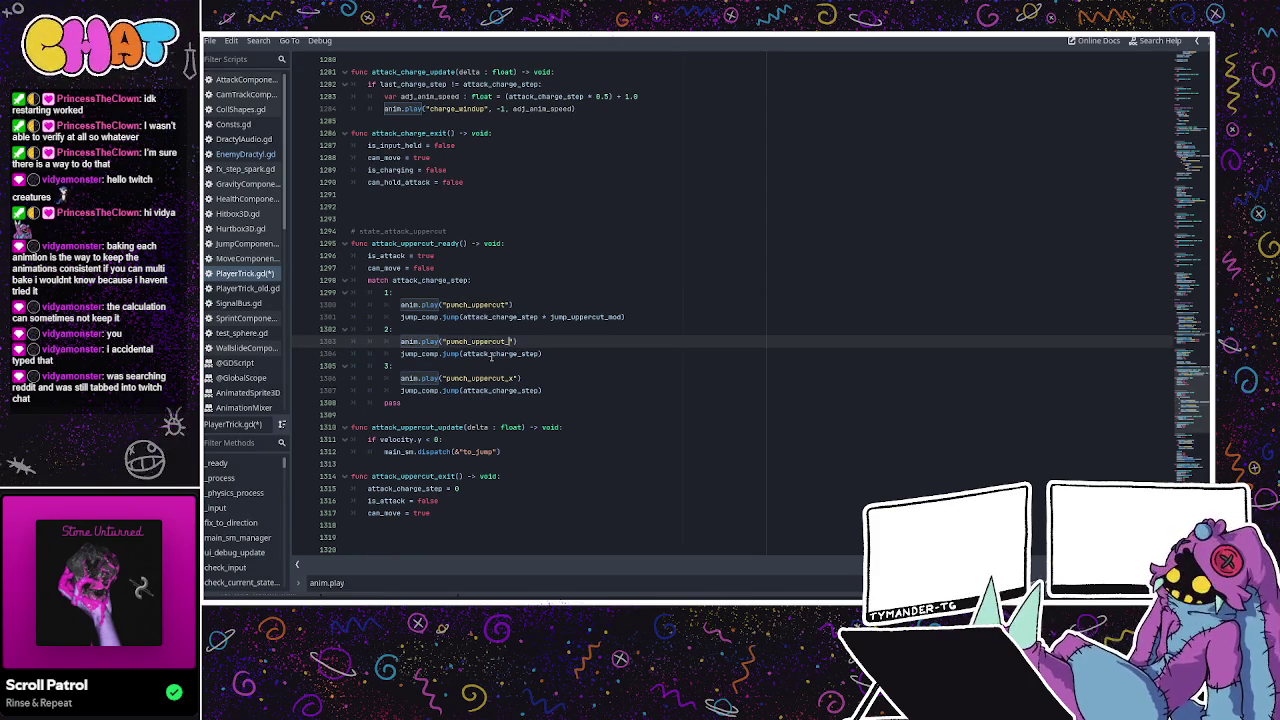
key("ctrl+s")
Rename the second and third uppercut animations to punch_uppercut_heavy.
left_click(510, 378)
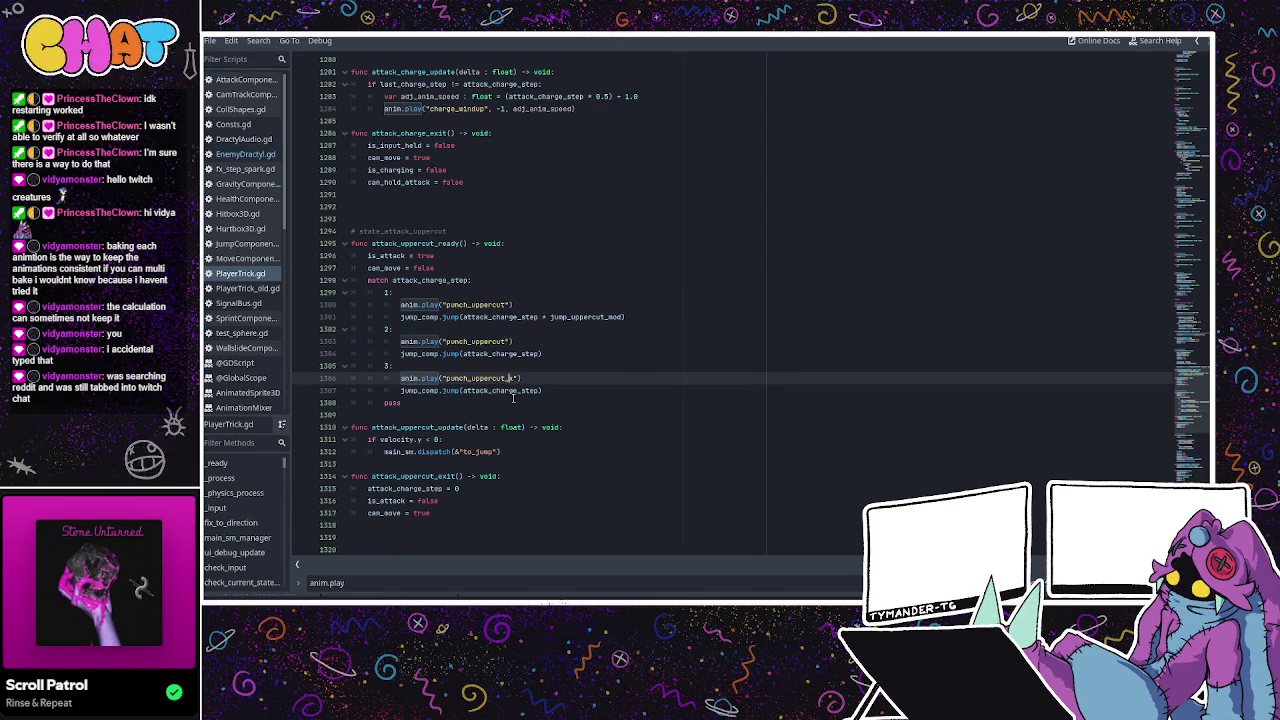
left_click(510, 341)
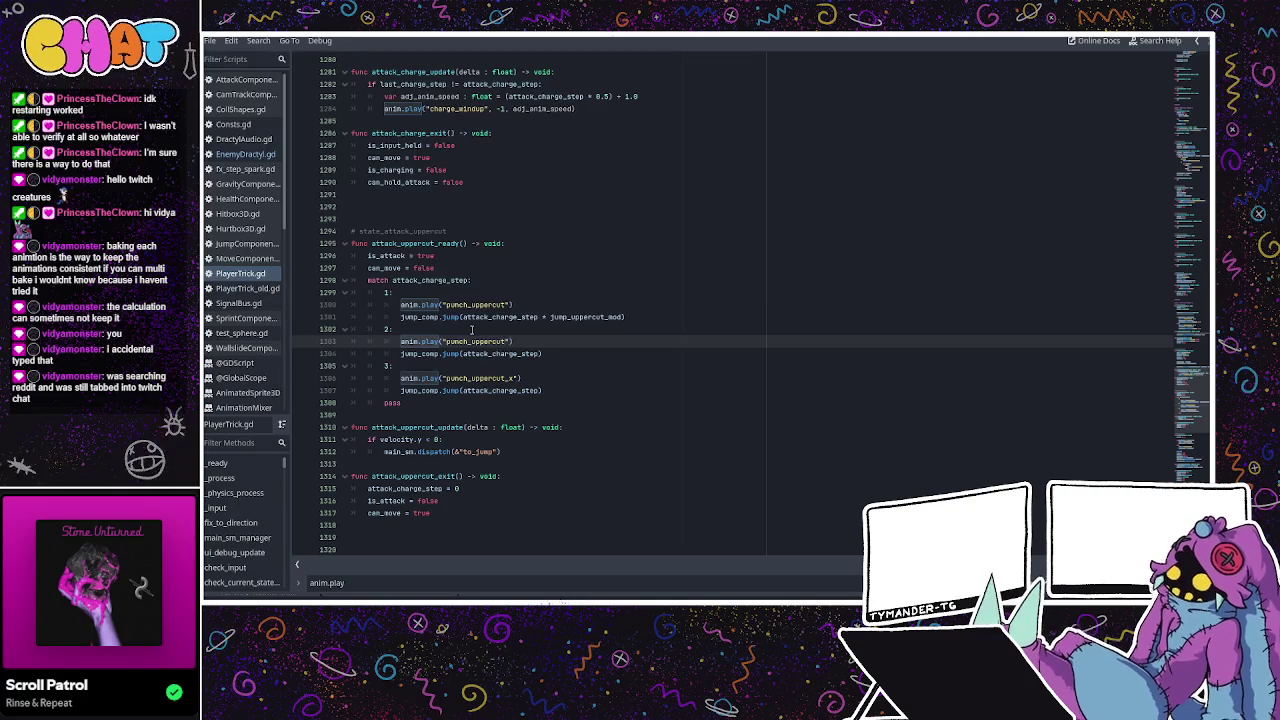
type("_heavy")
left_click(471, 329)
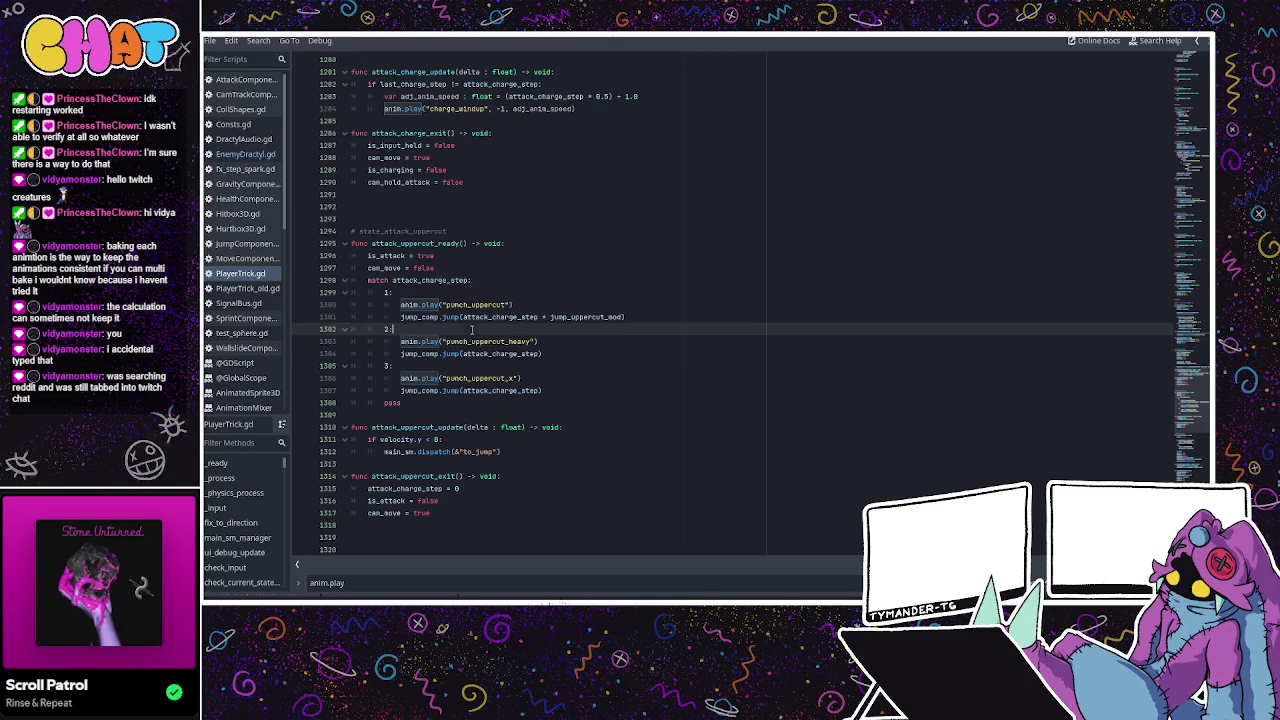
left_click(510, 378)
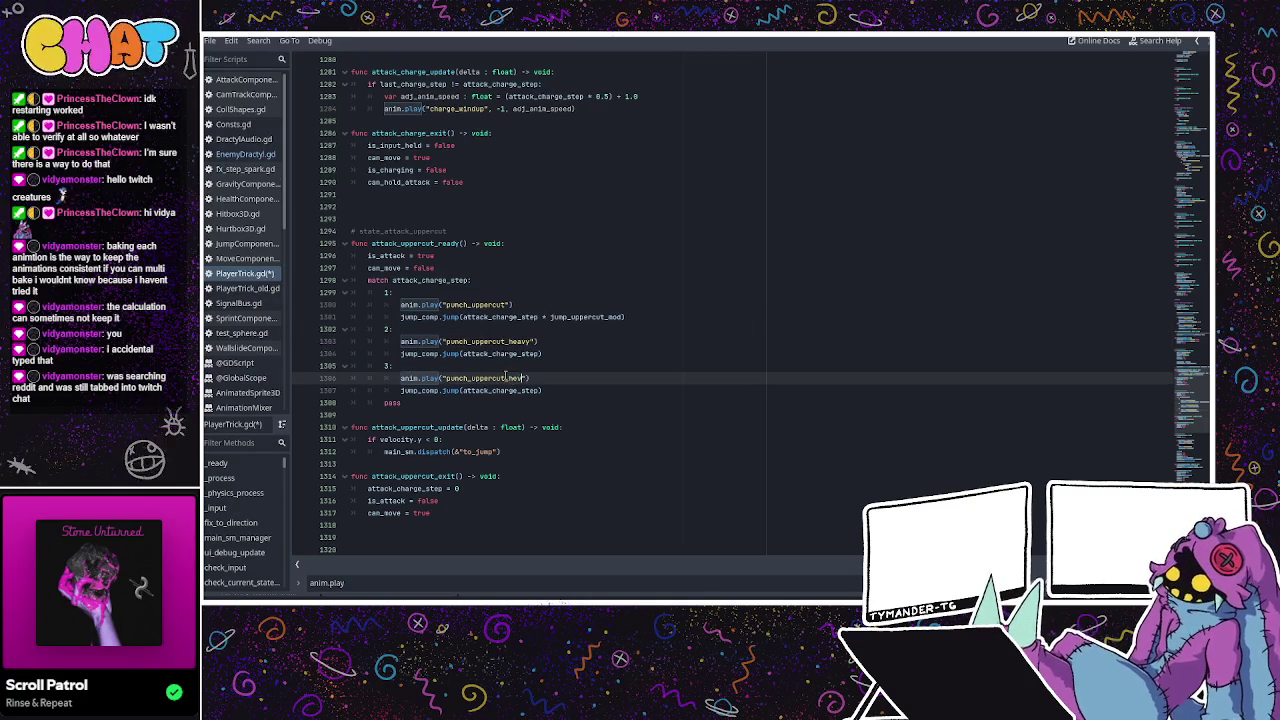
type("_heavy")
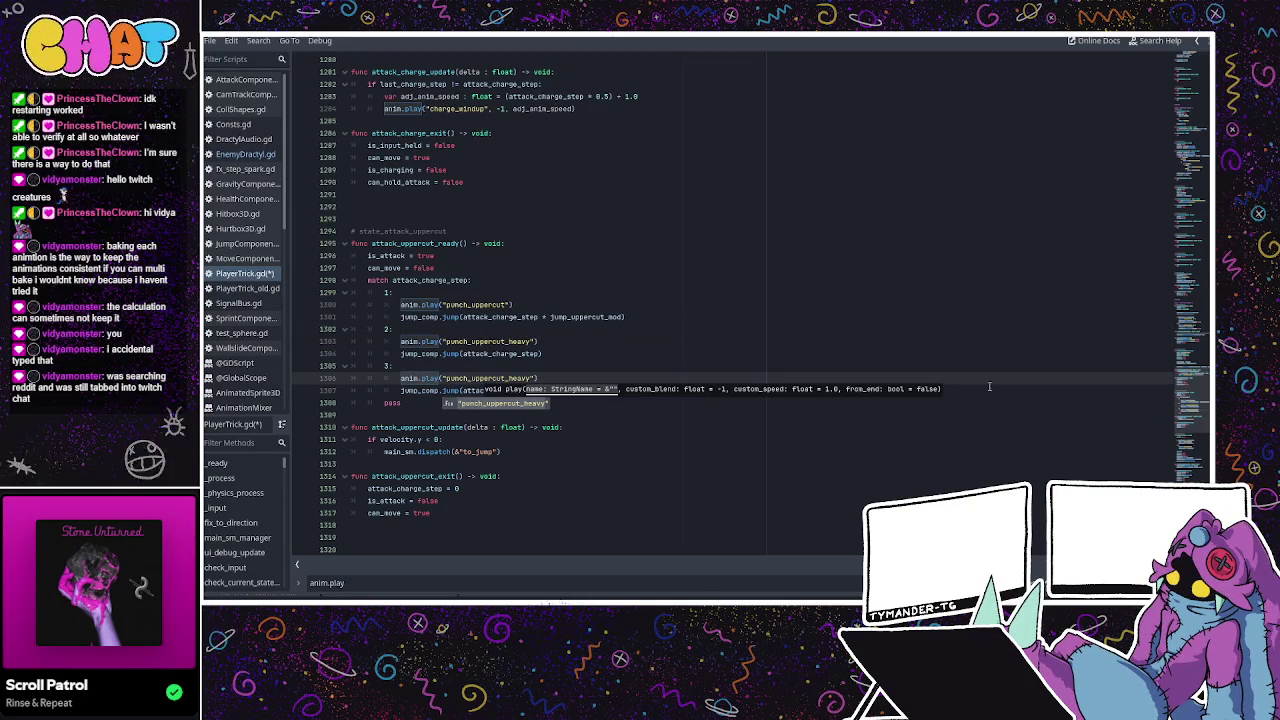
key("F3")
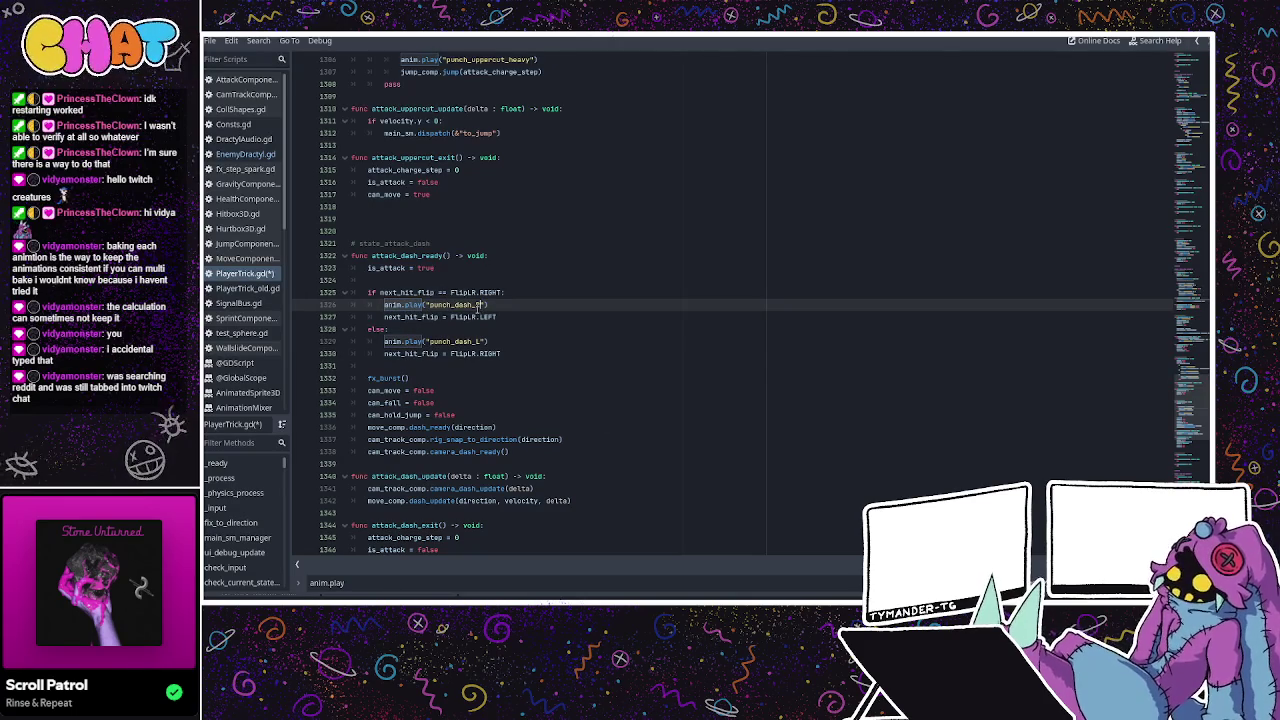
Set the dash attack's first anim.play string to punch_dash_R in attack_dash_ready.
scroll(852, 406, "down", 4)
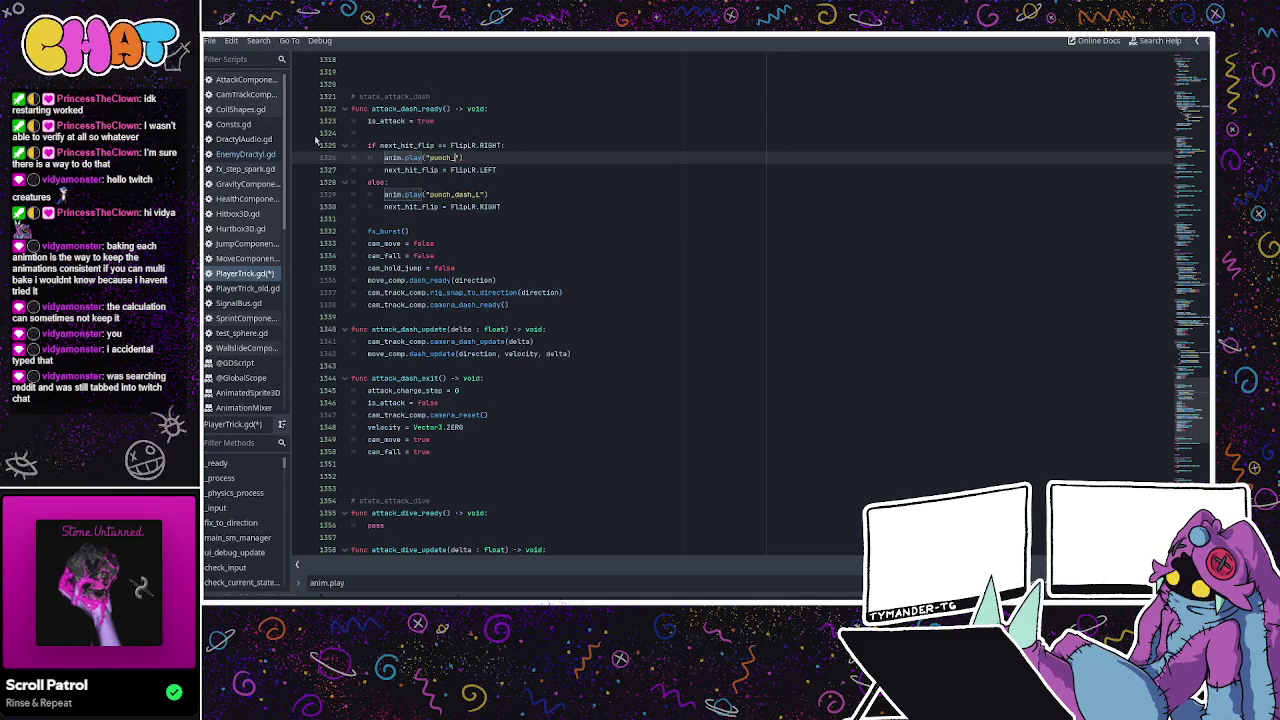
type("unch_dash_R")
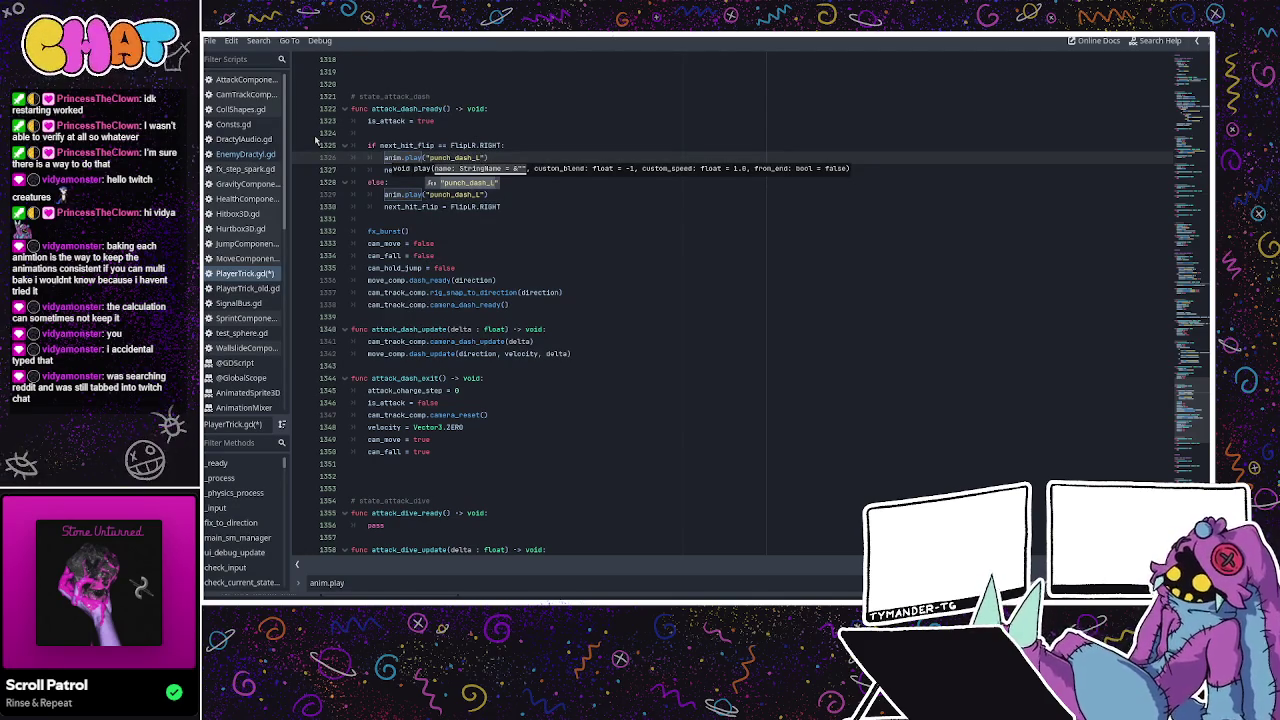
left_click(570, 279)
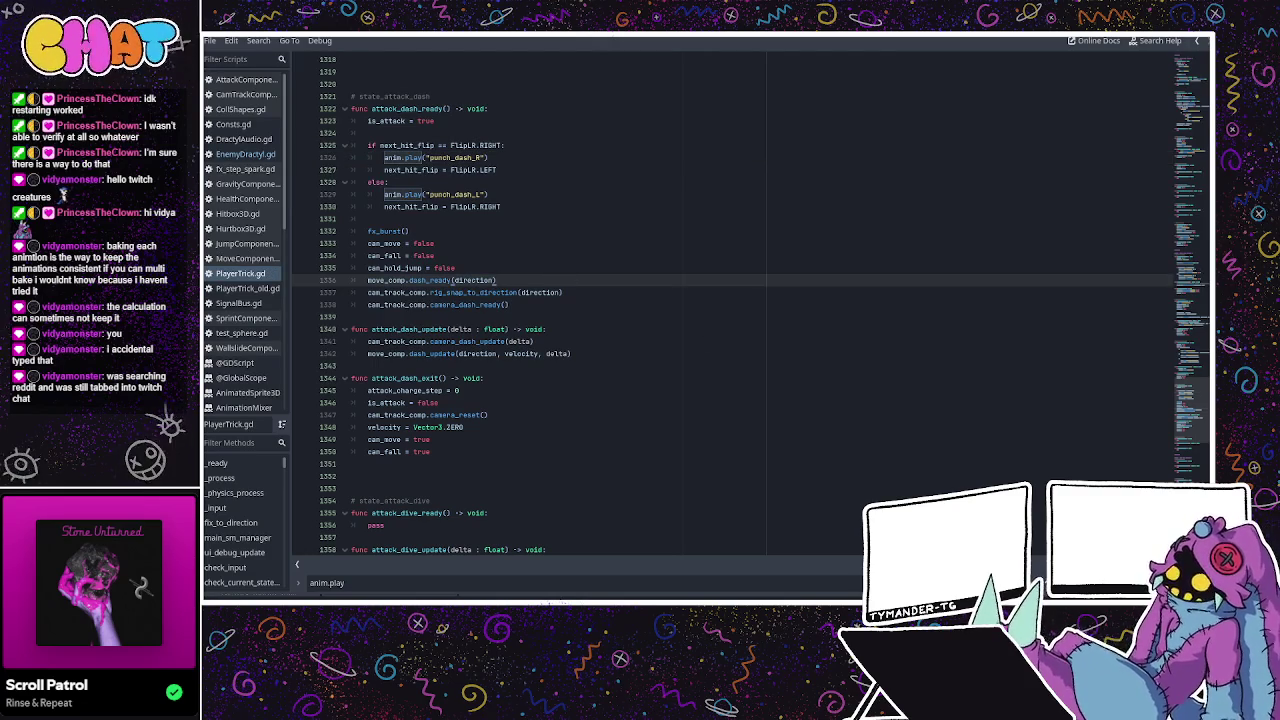
key("F3")
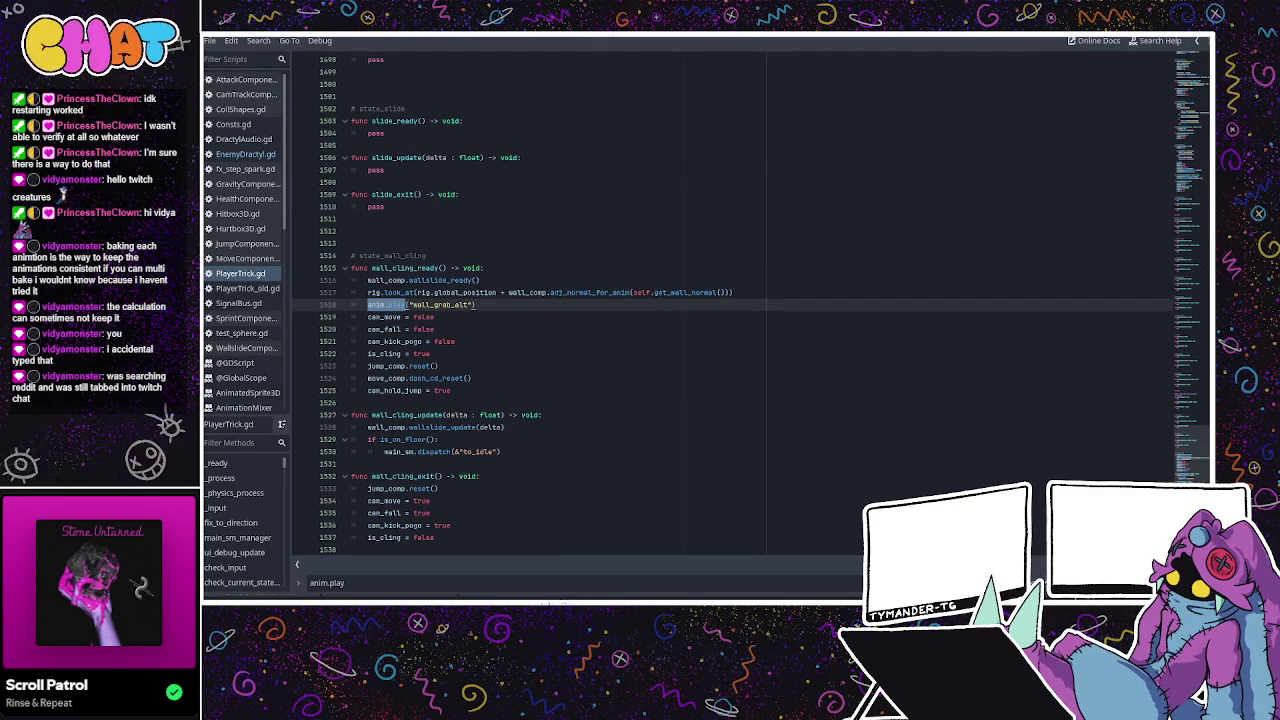
Change the wall cling animation on line 1518 from grab_alt to wall_slide.
left_click_drag(433, 305, 459, 305)
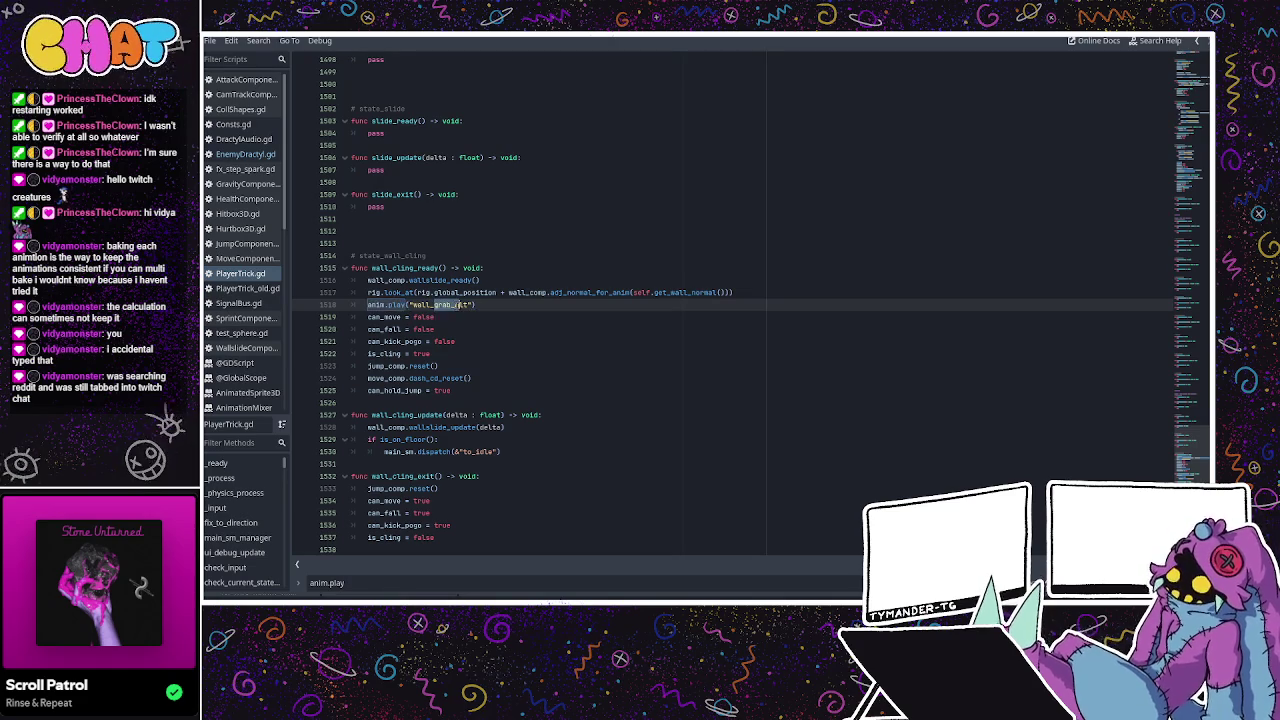
type("sli")
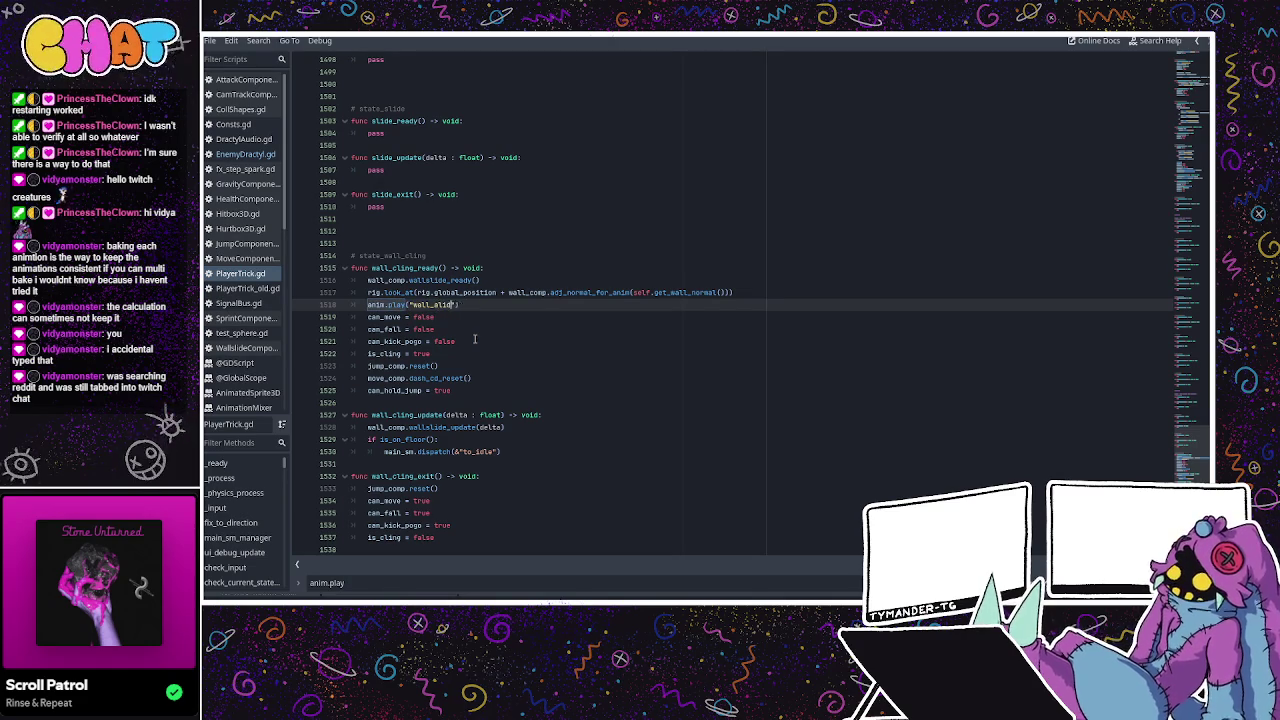
type("de")
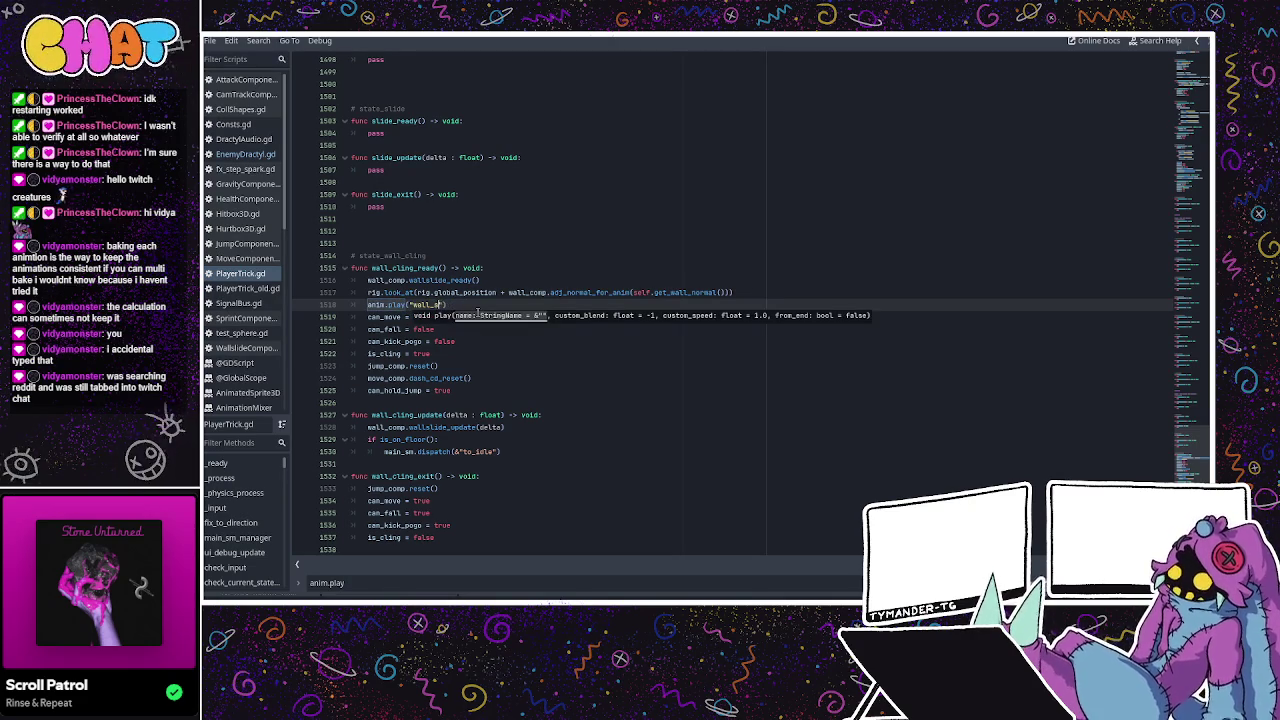
left_click(478, 280)
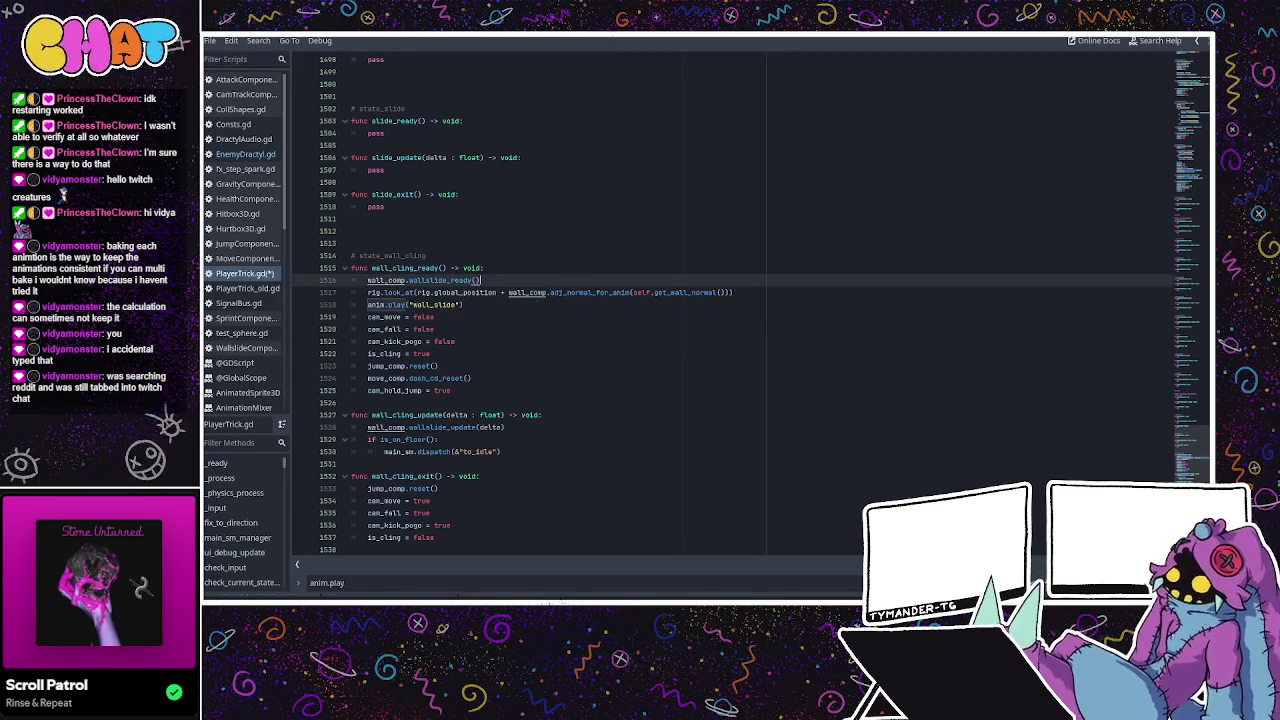
Step through the remaining anim.play calls, close the search, and return to the 3D scene.
key("F3")
key("F3")
key("F3")
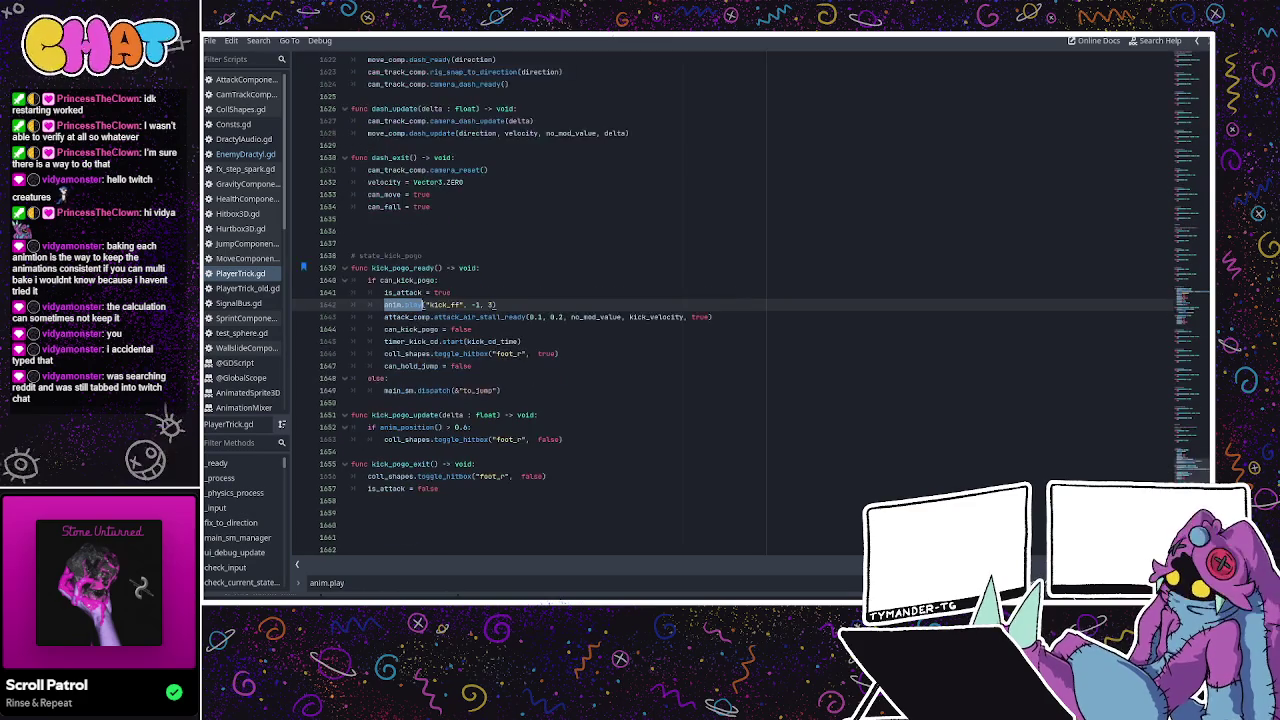
key("F3")
key("F3")
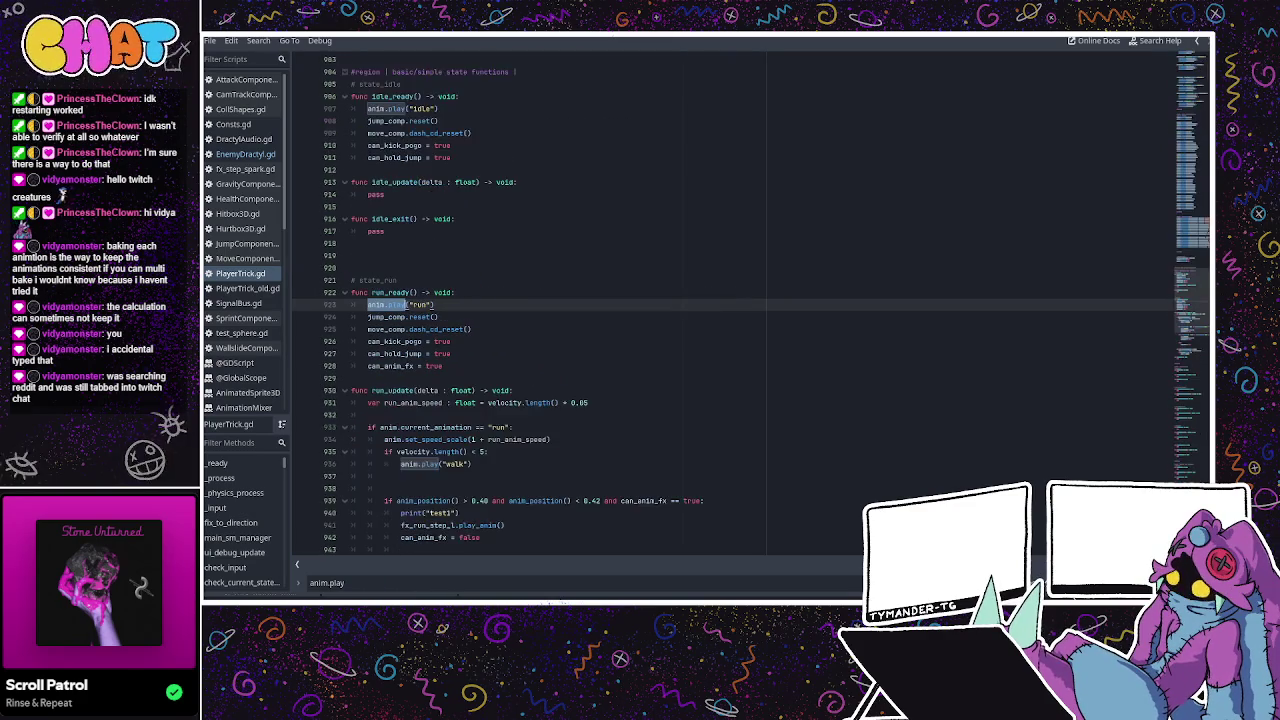
key("F3")
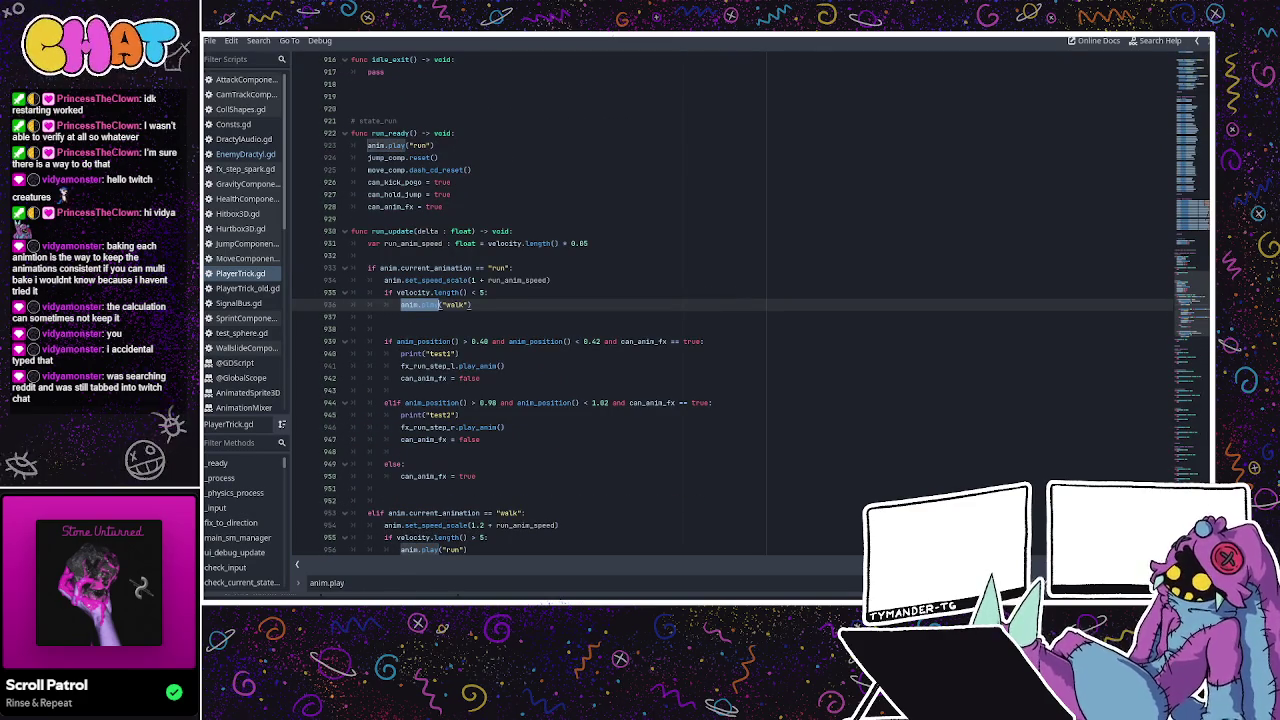
key("Escape")
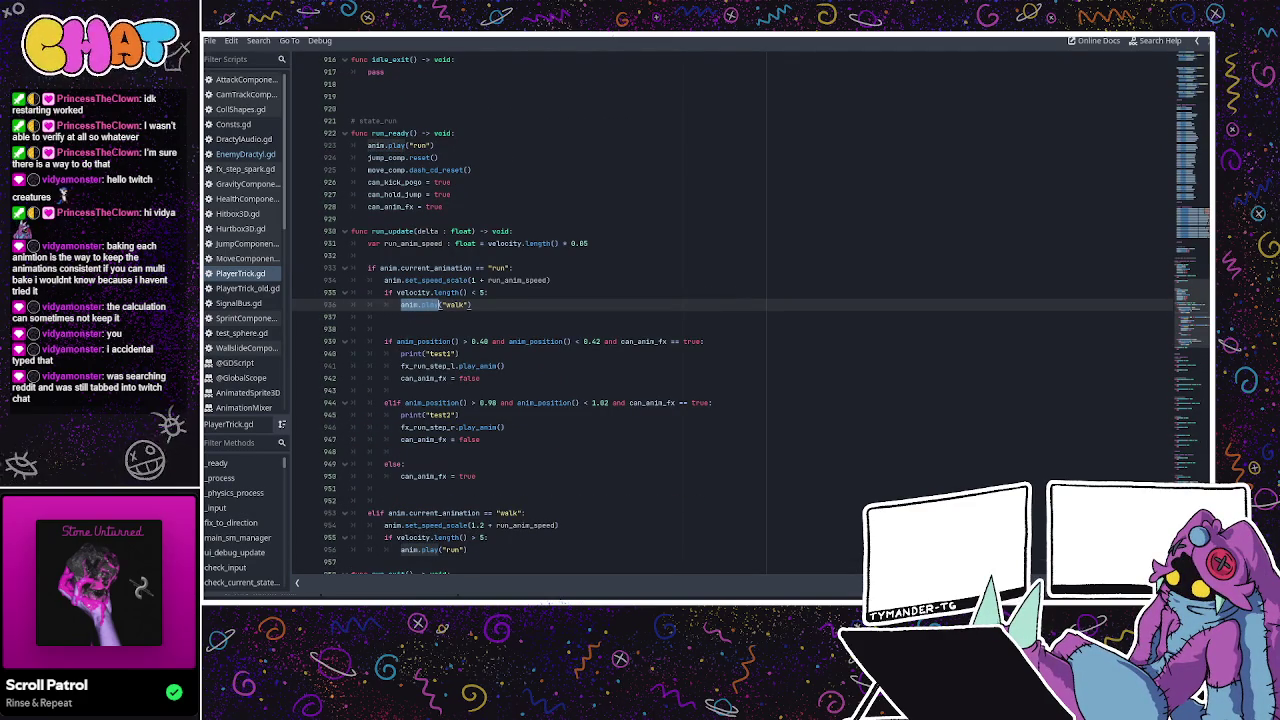
left_click(652, 354)
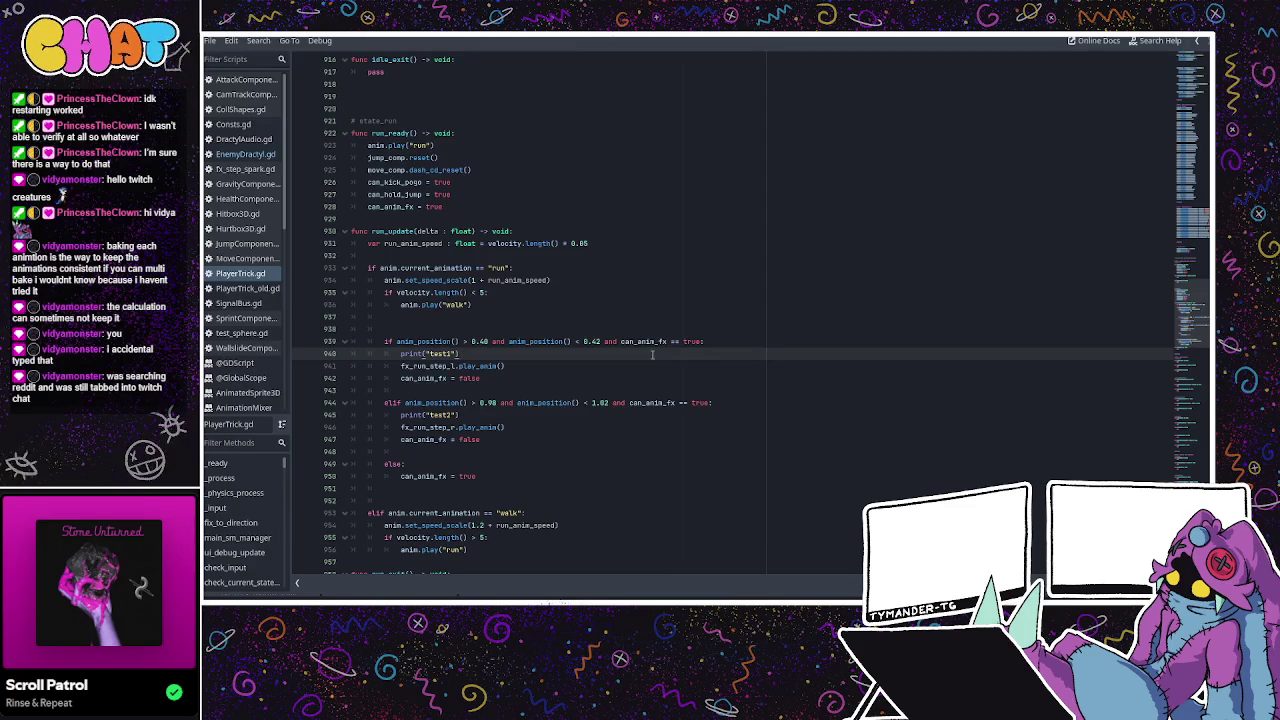
key("ctrl+F2")
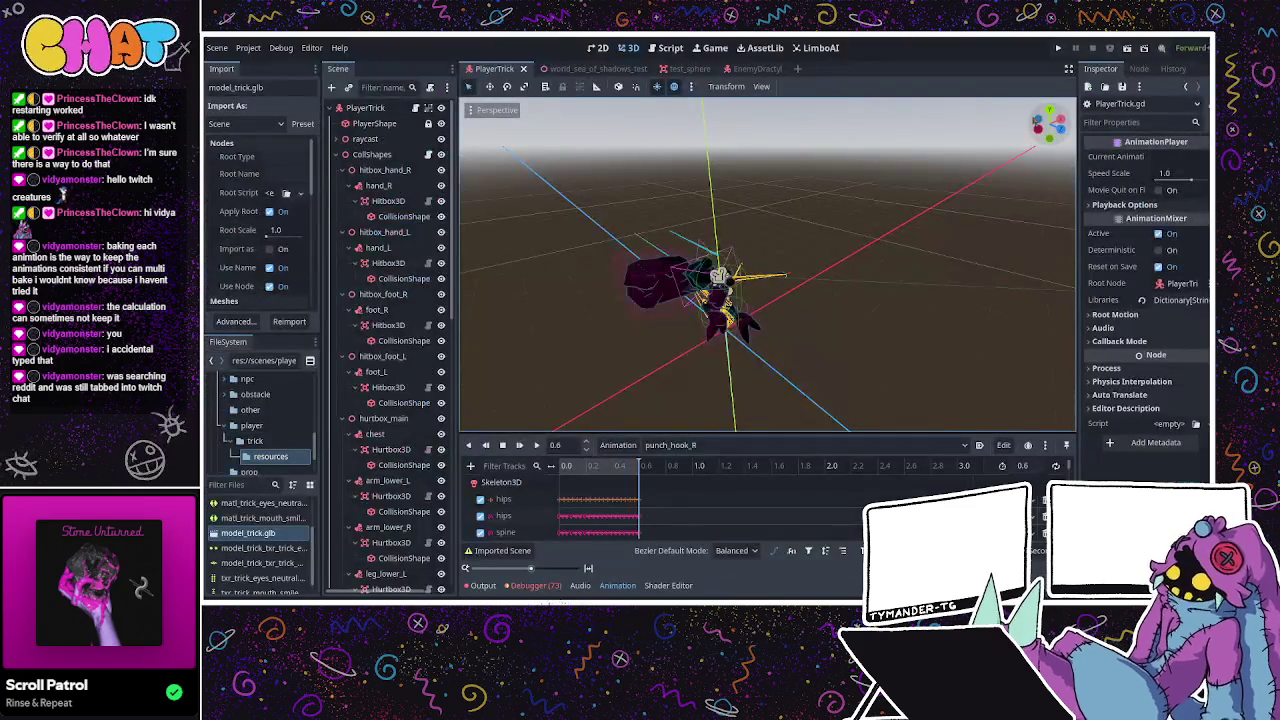
Playtest running, repeated punches, jumps, a pogo kick, an air attack and a dash, then stop.
key("F5")
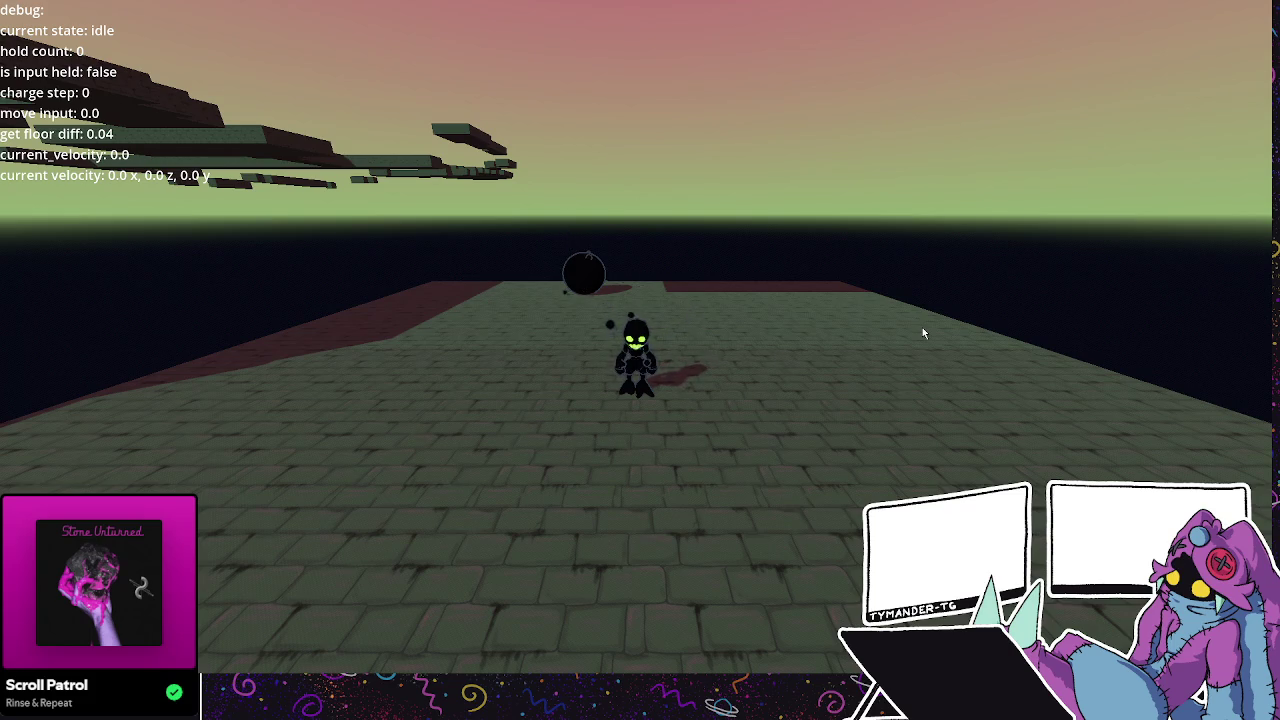
key("s")
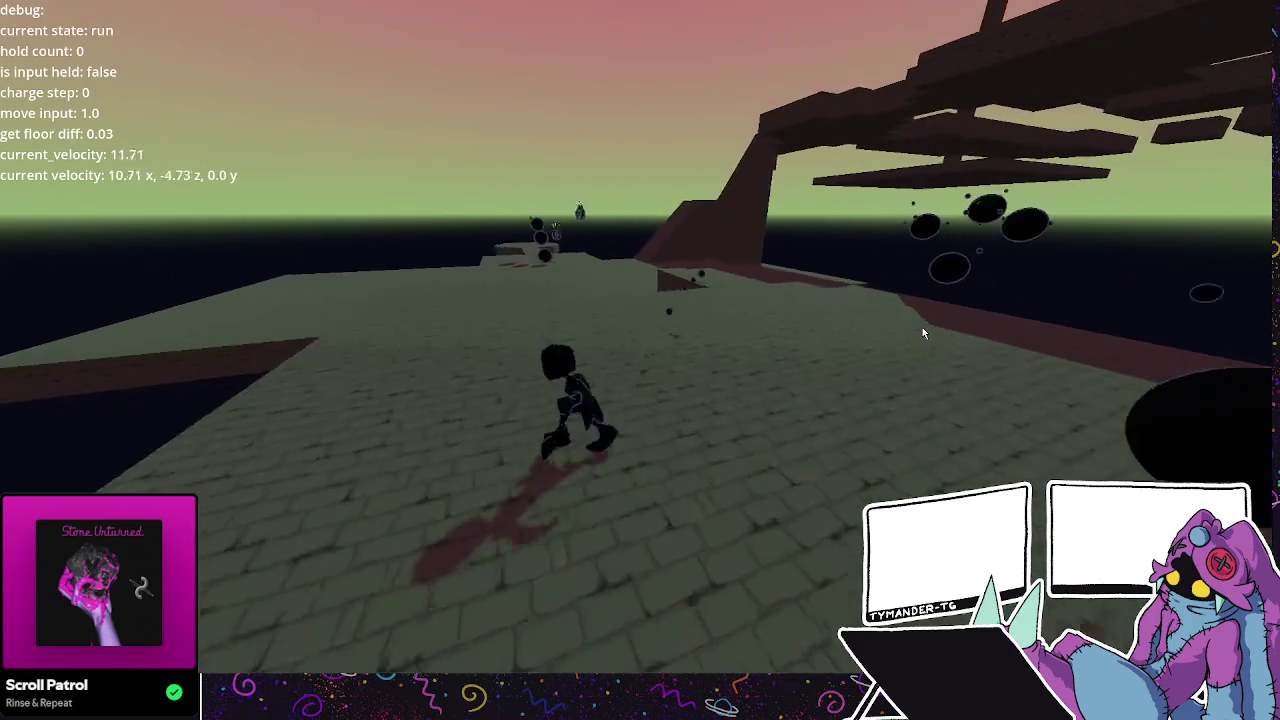
left_click(923, 333)
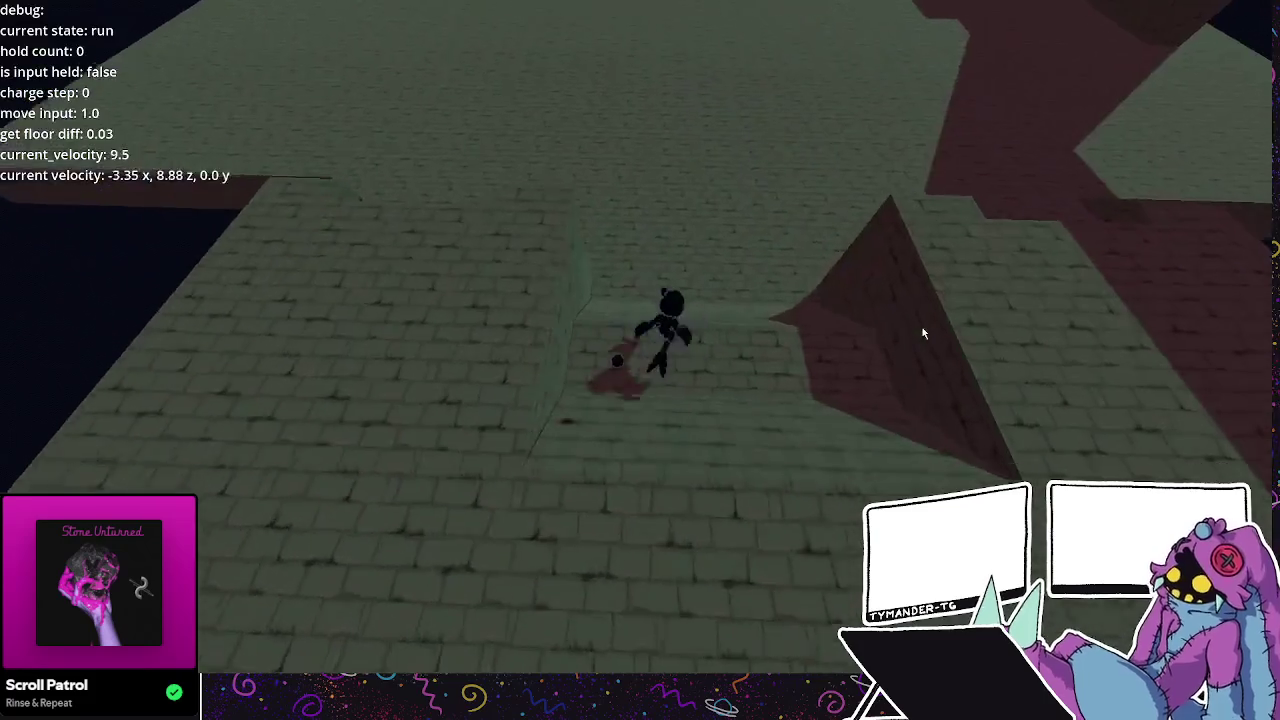
left_click(923, 333)
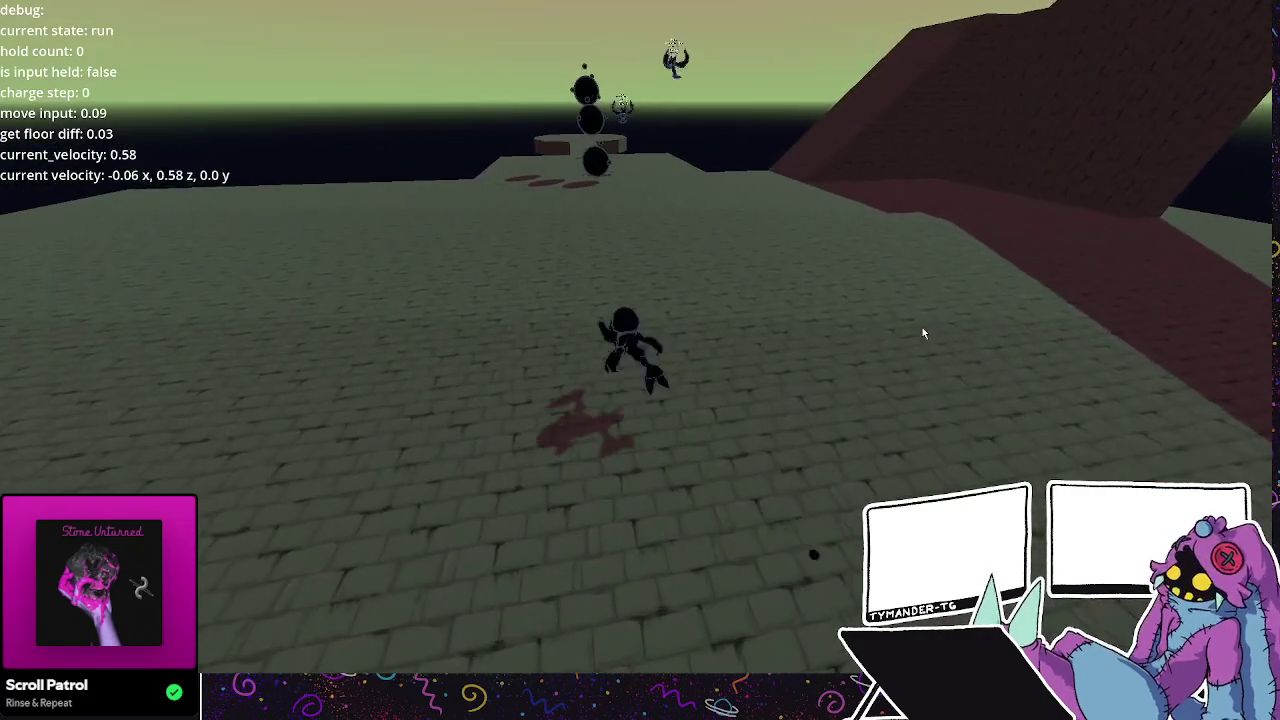
left_click(923, 333)
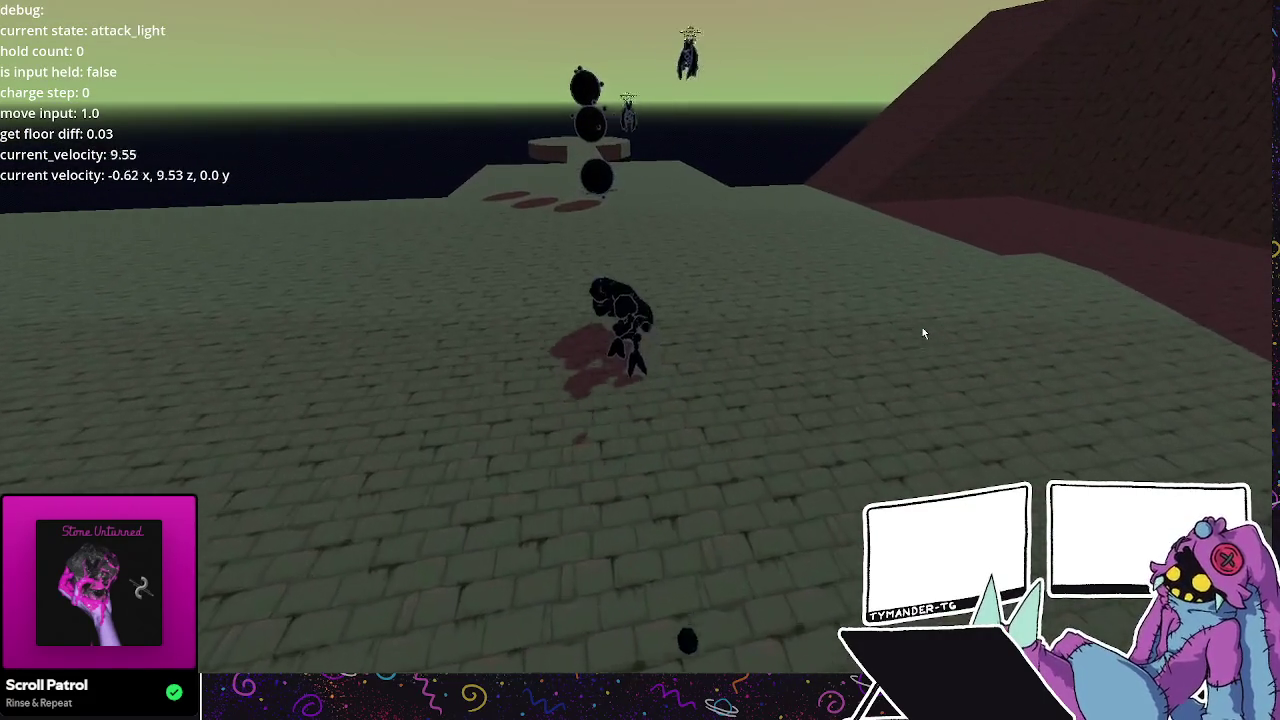
left_click(923, 333)
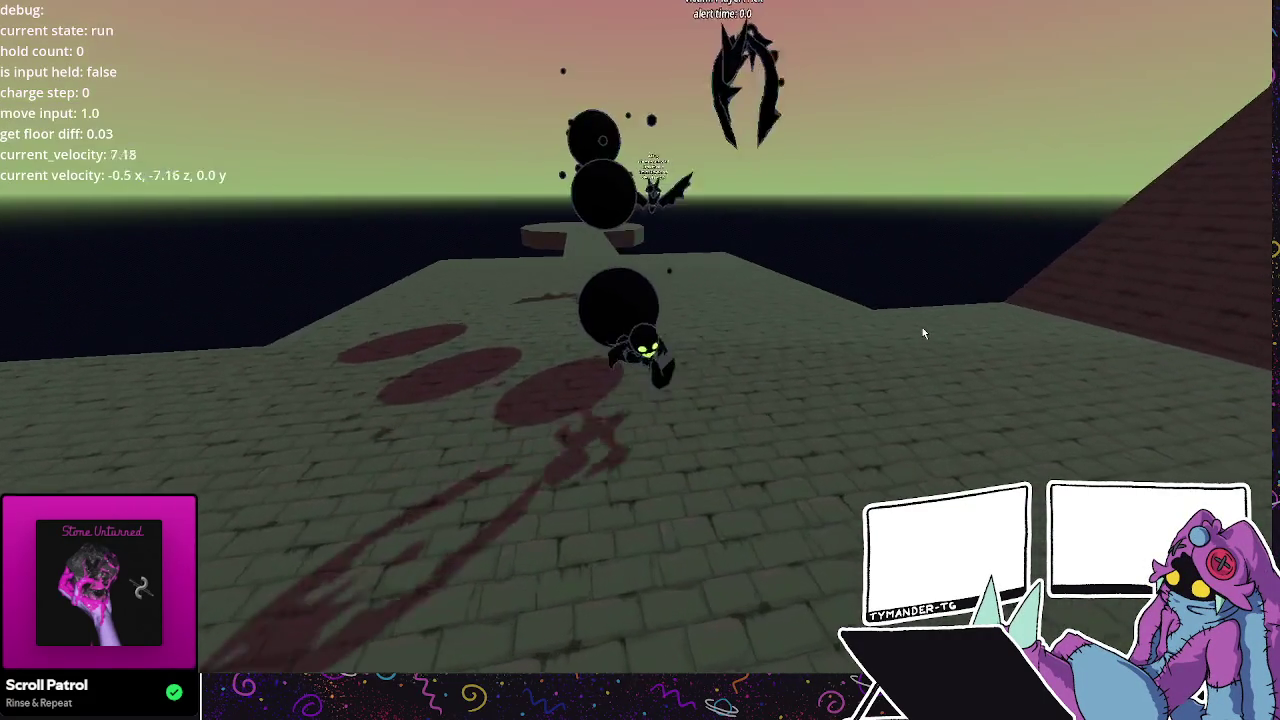
key("space")
key("space")
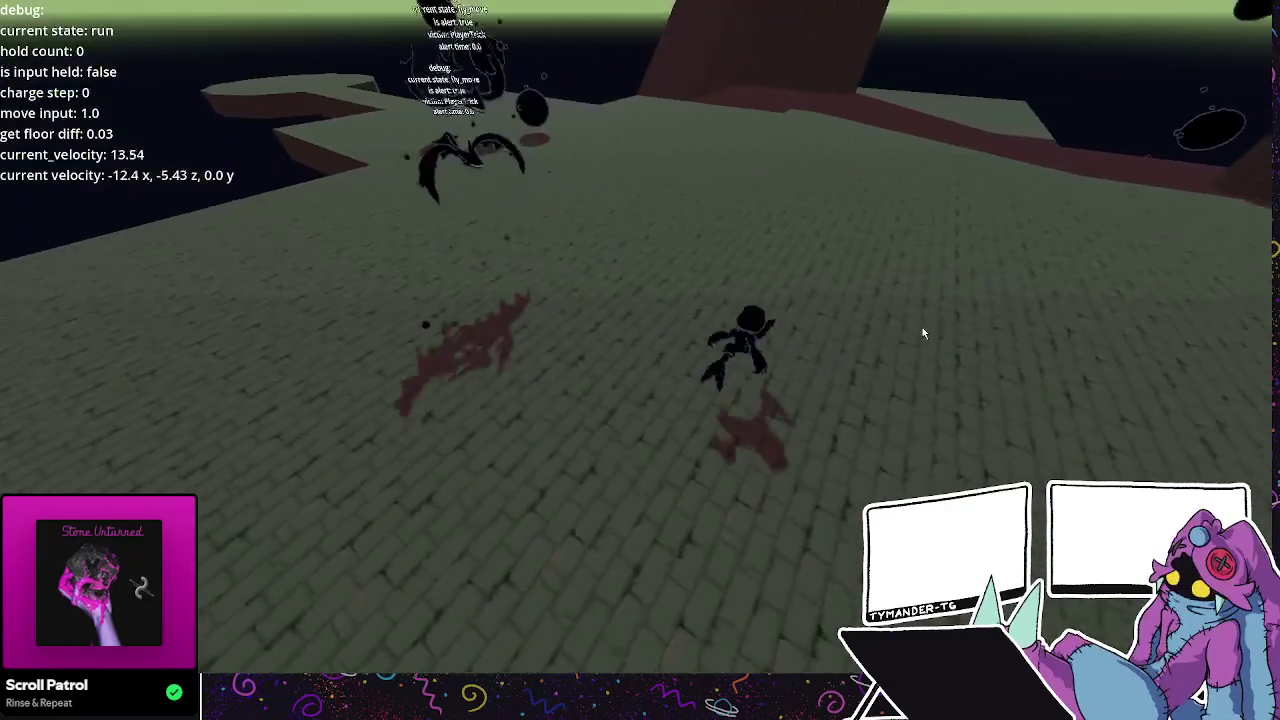
key("space")
left_click(923, 333)
key("shift")
key("shift")
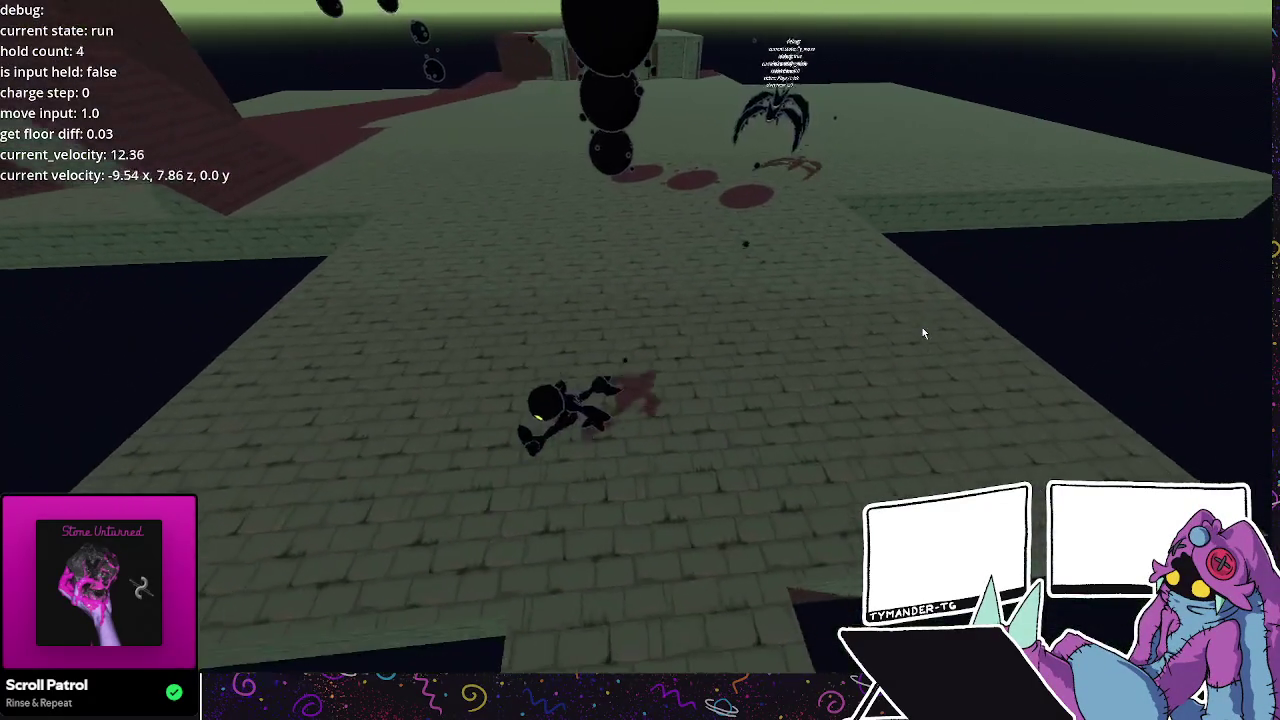
key("space")
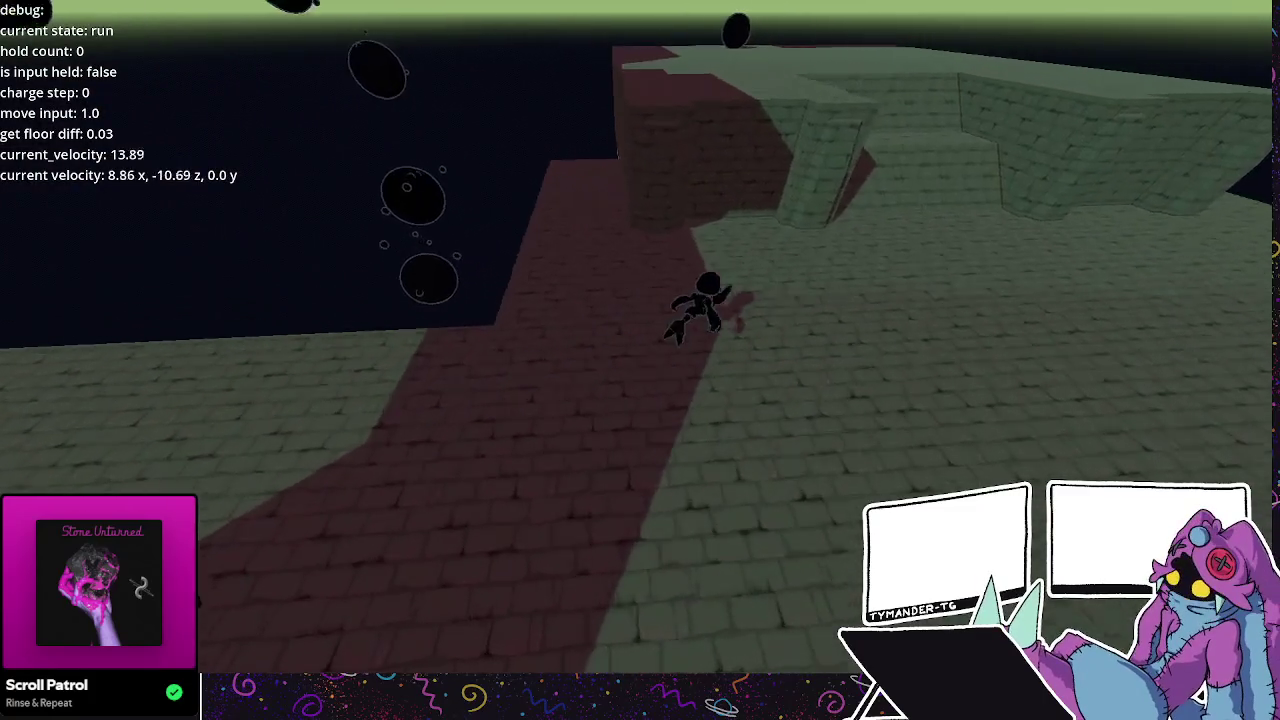
key("F8")
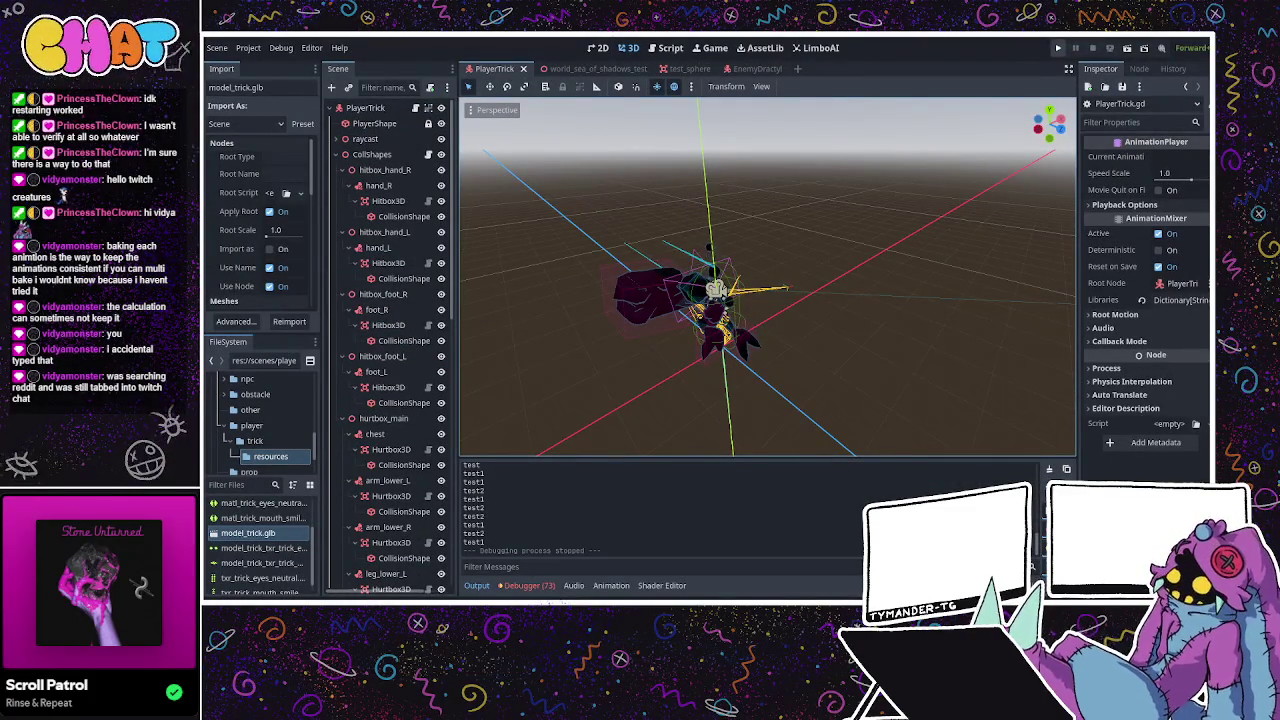
Relaunch the game, run and jump across the arena floor, then stop it.
key("F5")
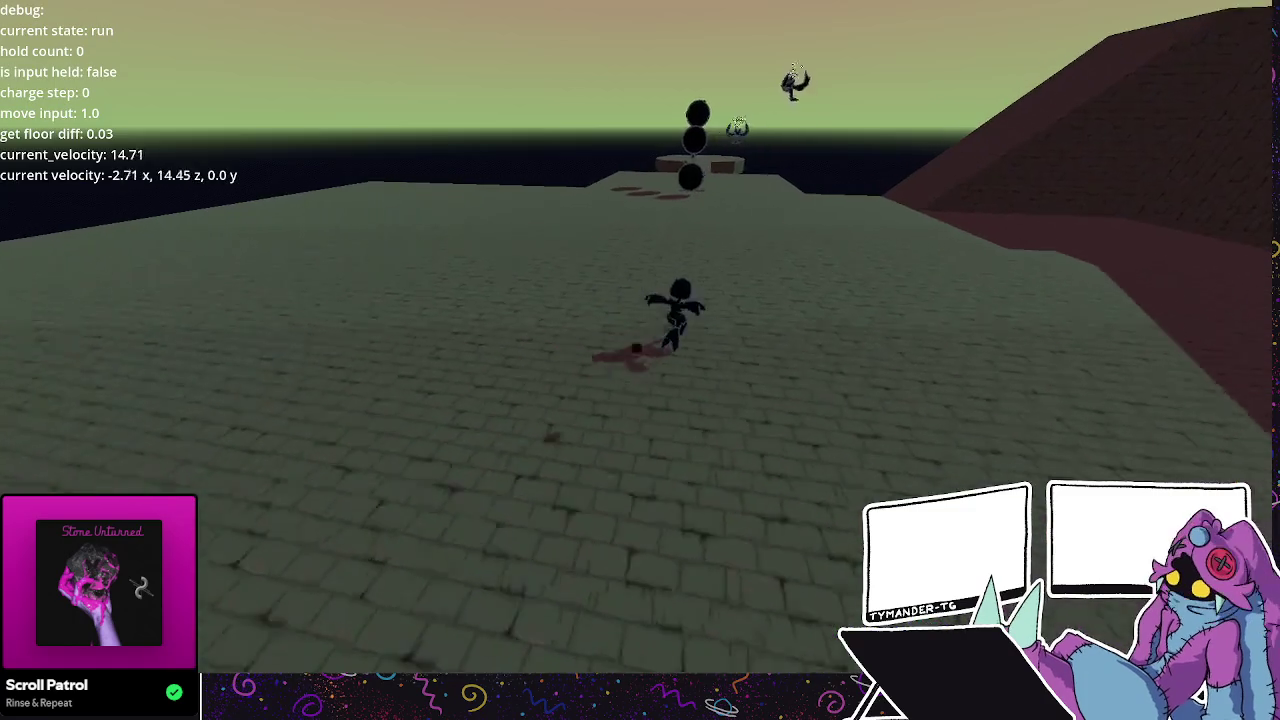
key("w")
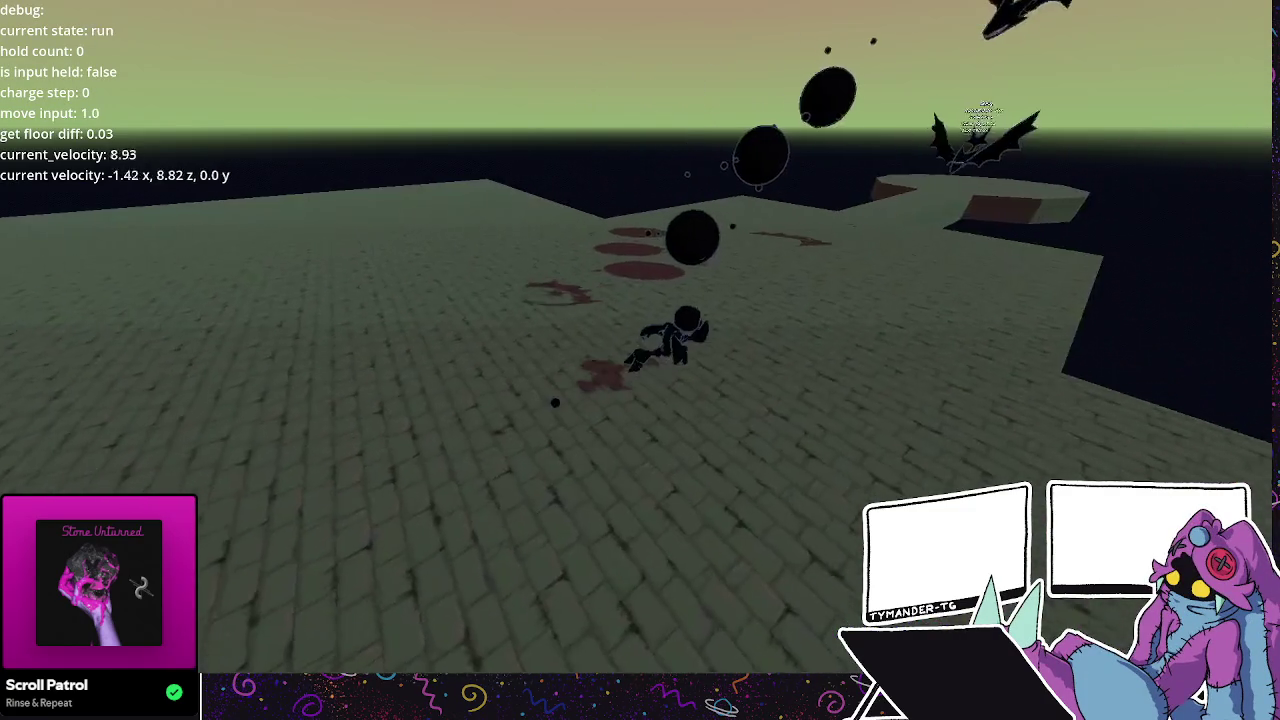
key("w")
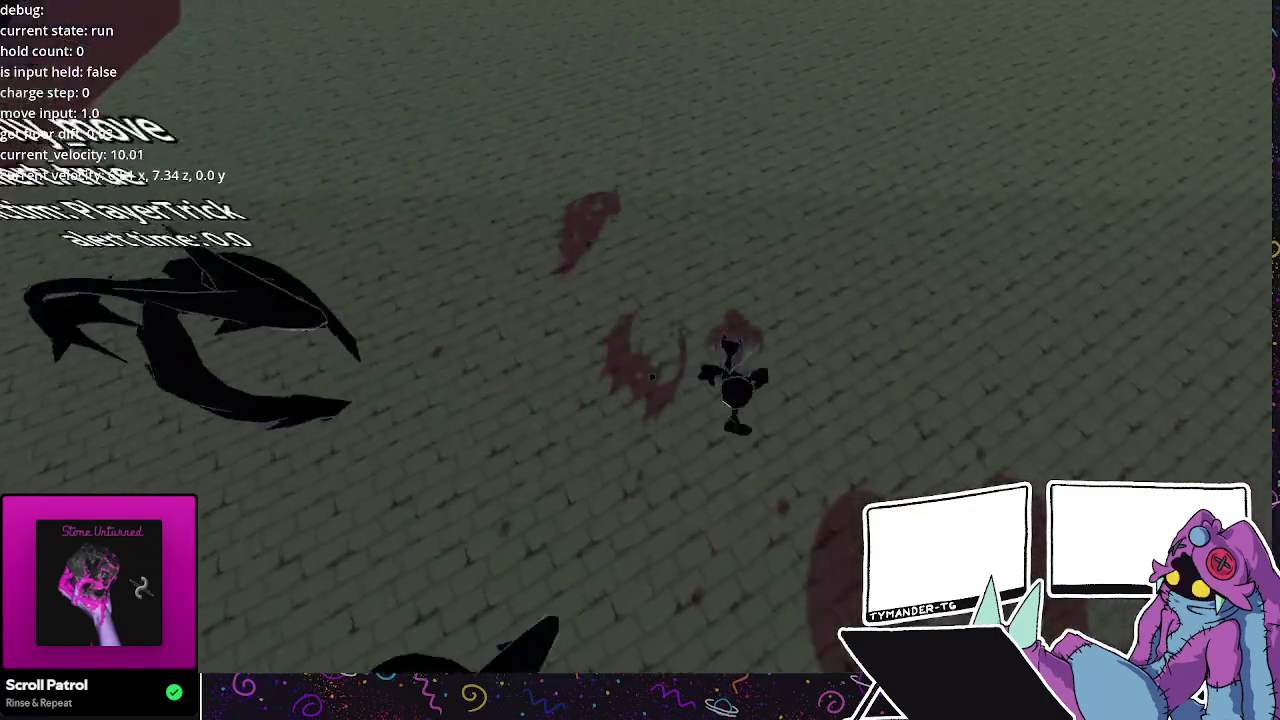
key("space")
key("w")
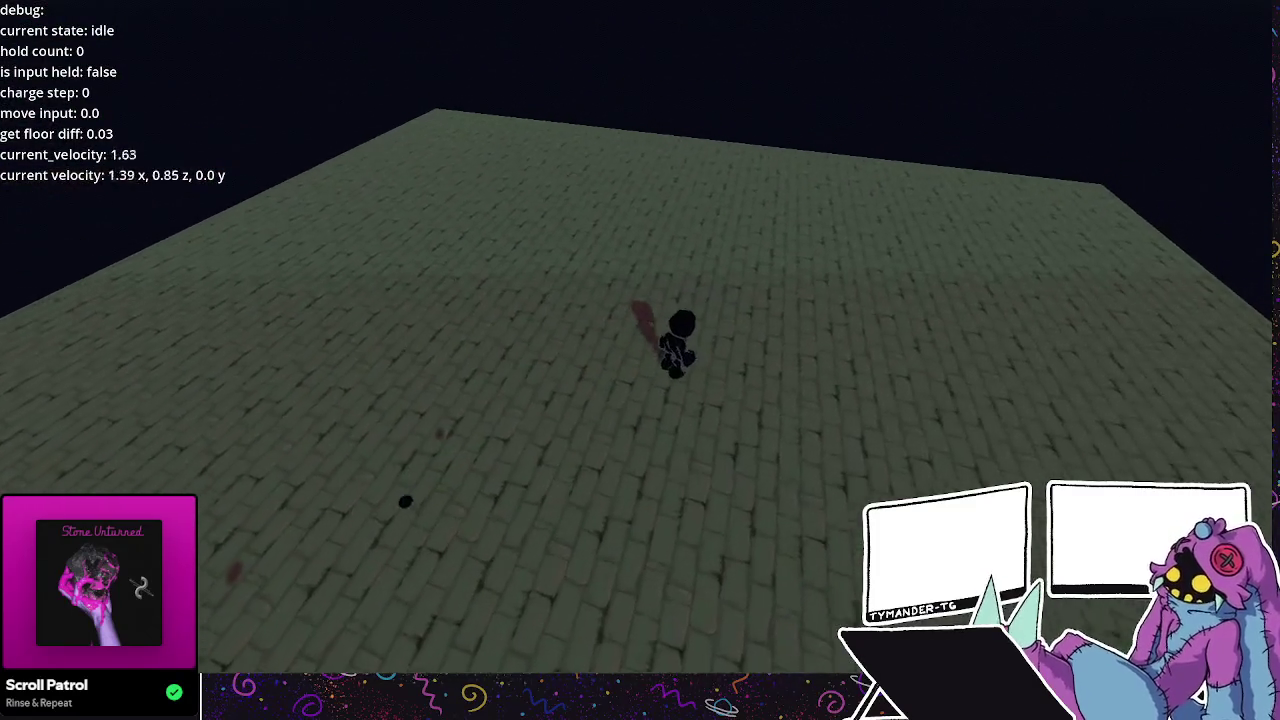
key("F8")
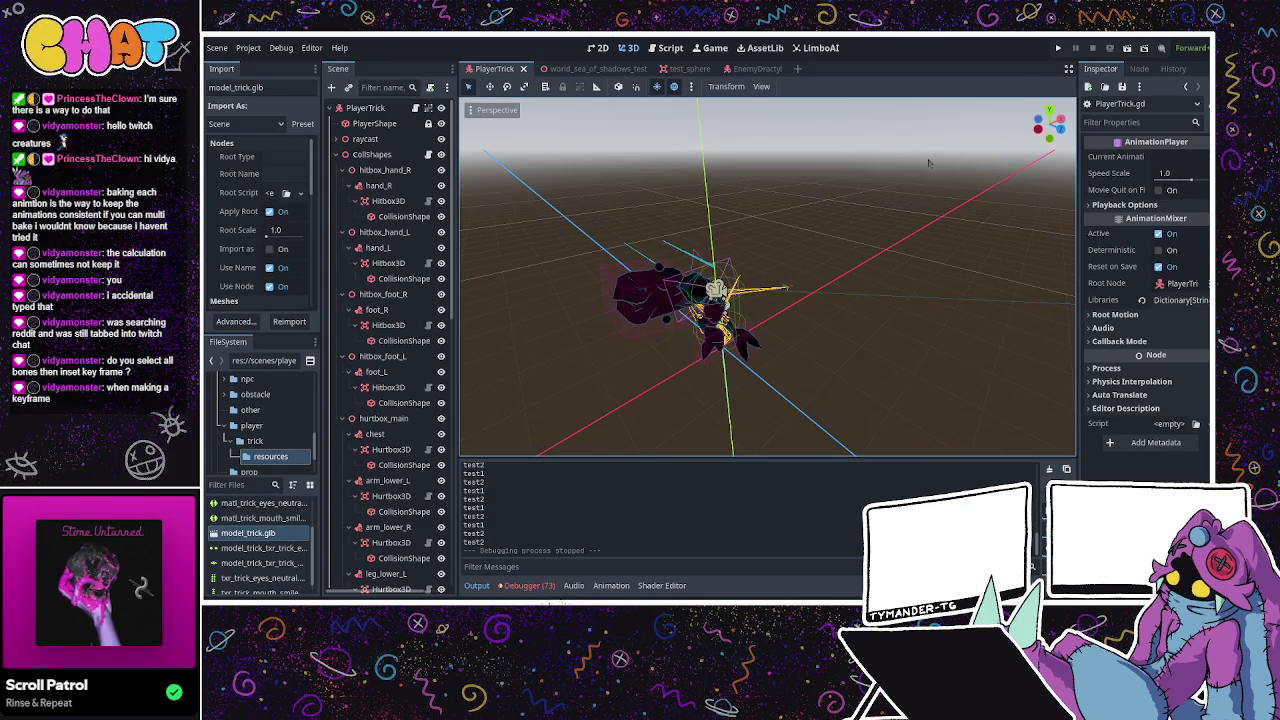
Orbit to face the character, then bring up PlayerTrick.gd at the run_update footstep code.
mouse_move(866, 228)
middle_mouse_down()
mouse_move(757, 256)
mouse_move(848, 247)
mouse_move(920, 260)
mouse_move(863, 208)
mouse_move(709, 233)
middle_mouse_up()
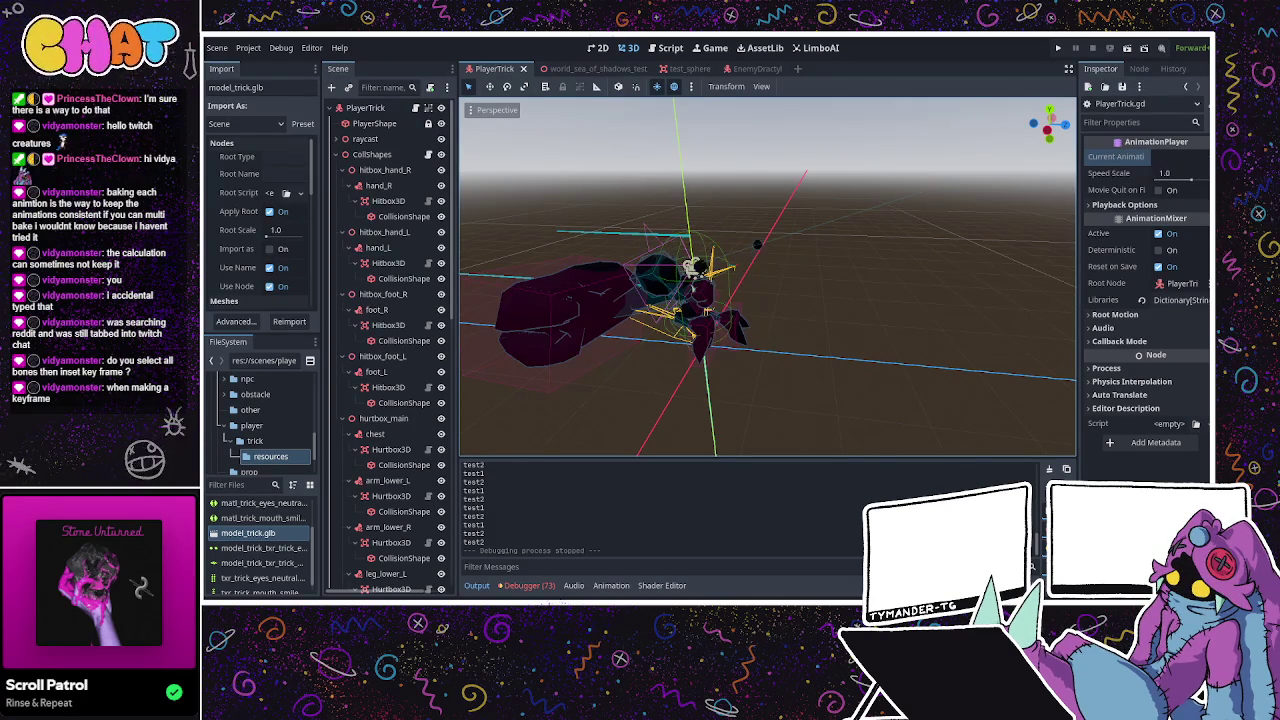
key("ctrl+F3")
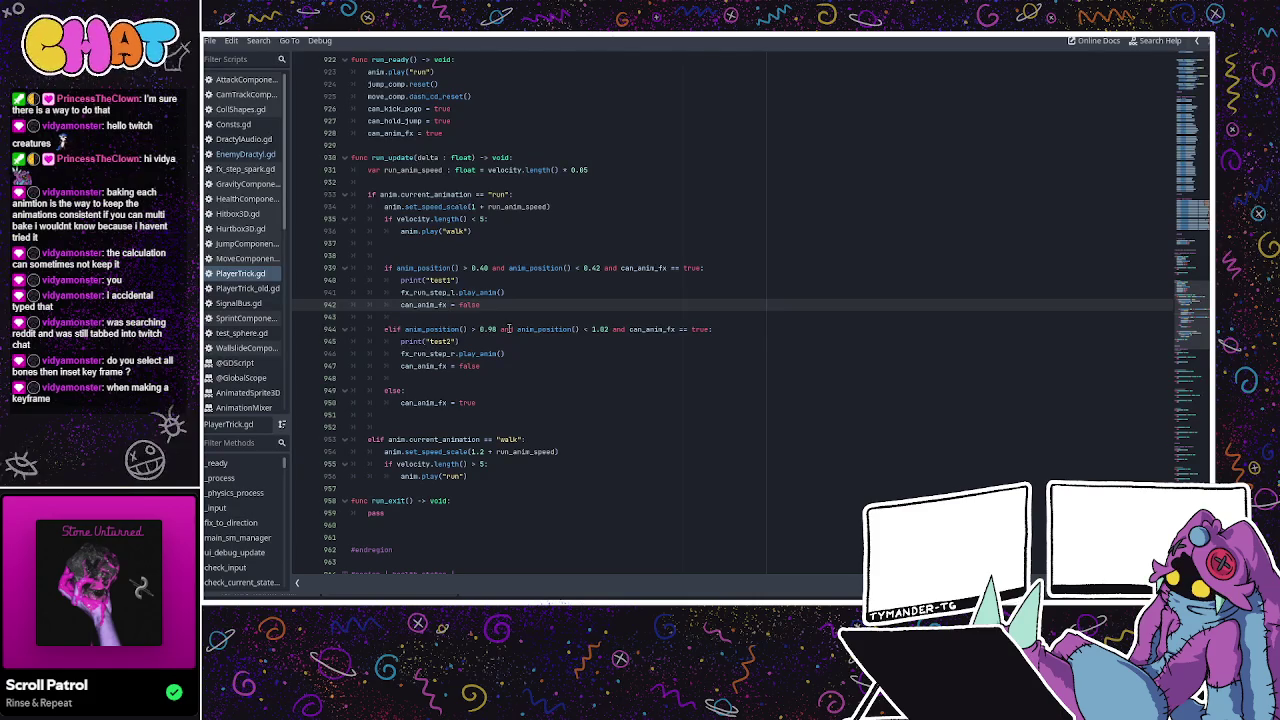
Review the footstep checks on lines 940–944, then return to 3D and run the project again.
left_click(509, 329)
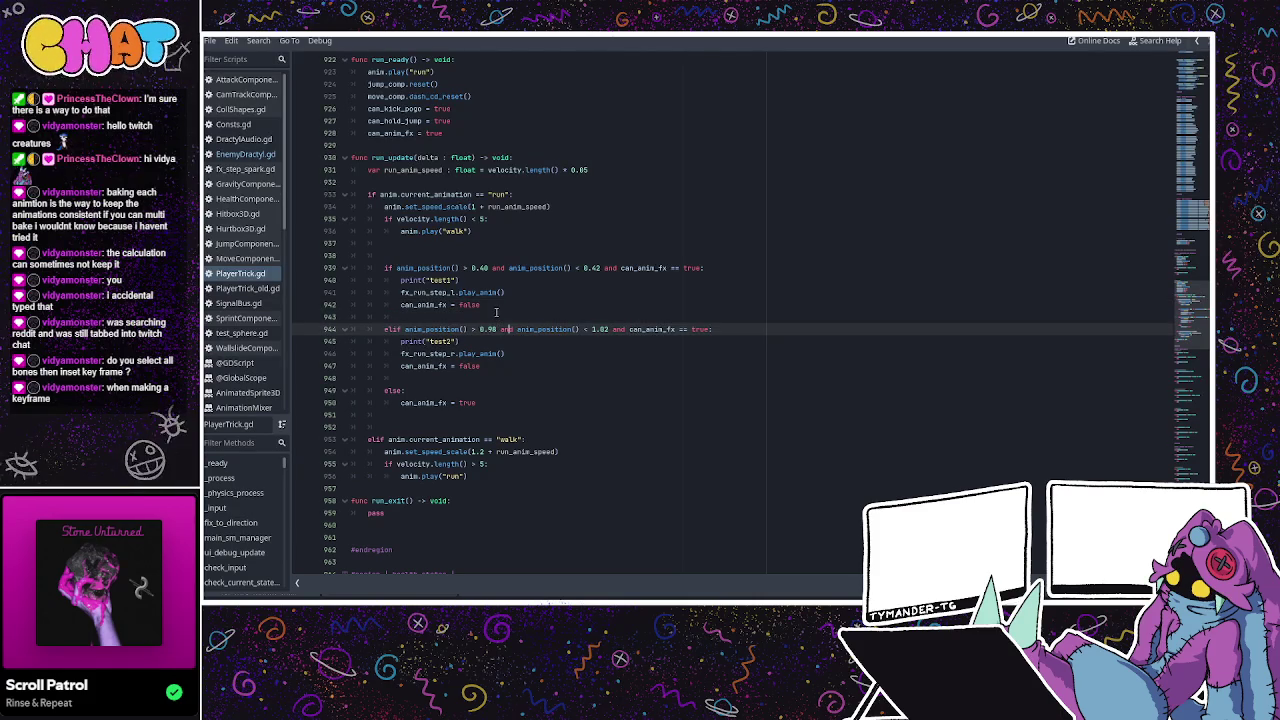
left_click(486, 304)
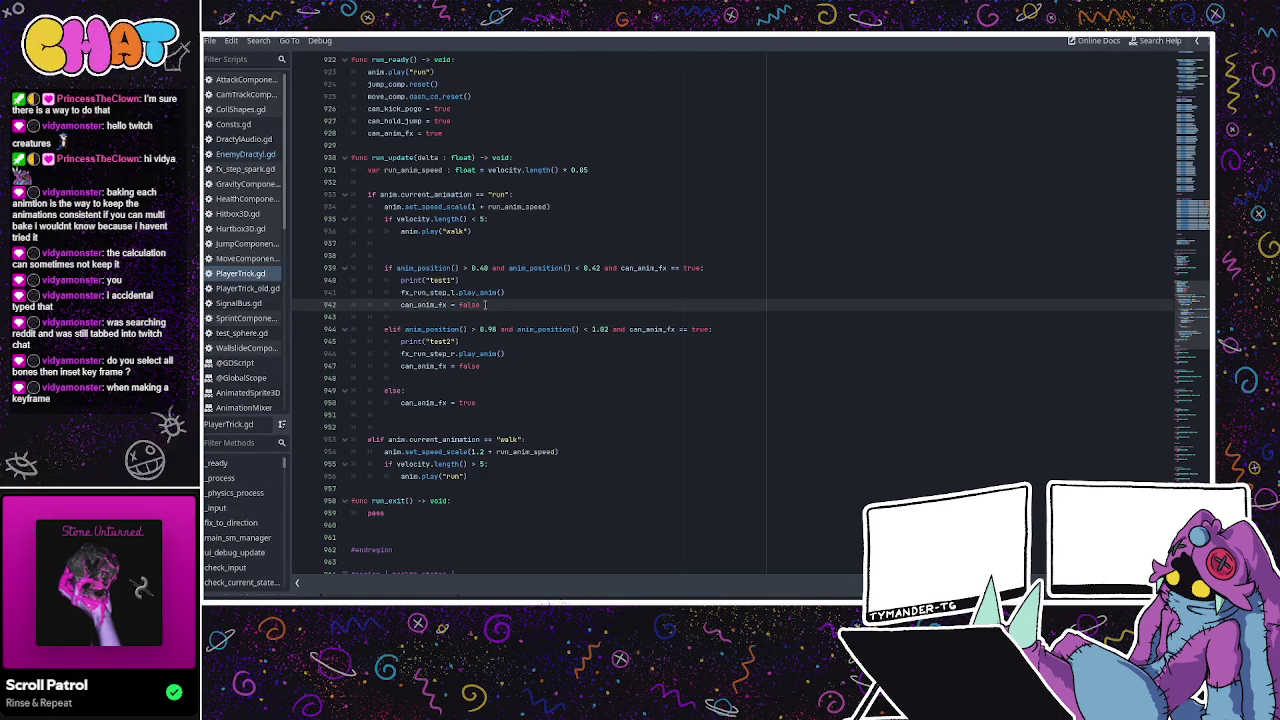
left_click(478, 282)
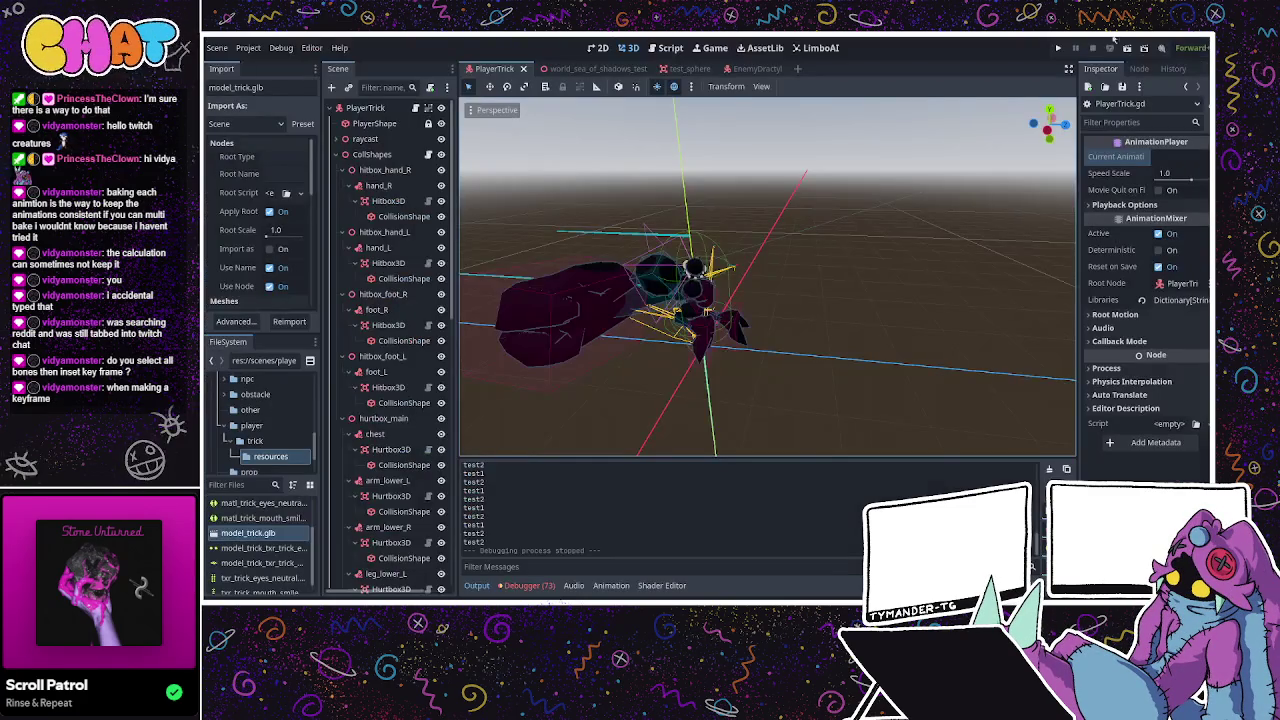
key("alt+Tab")
left_click(1057, 48)
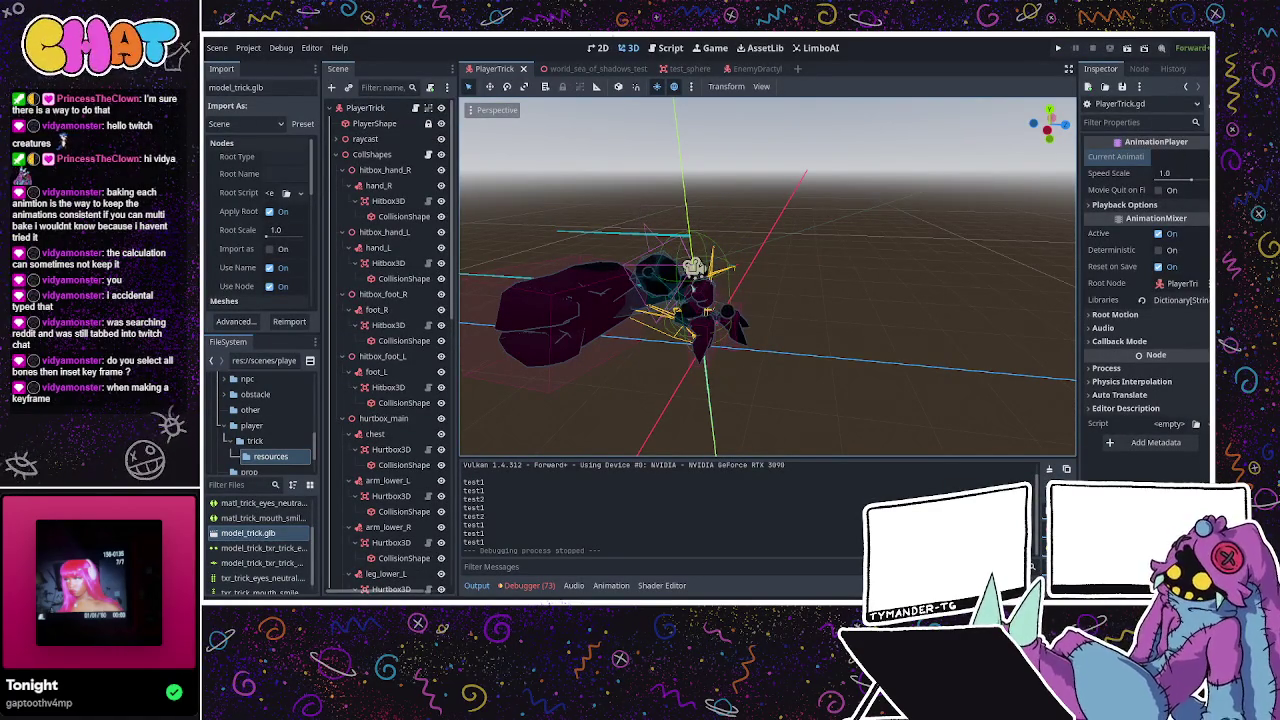
Select rig_imp's fx node and create a Node3D child under it.
middle_click_drag(630, 266, 700, 230)
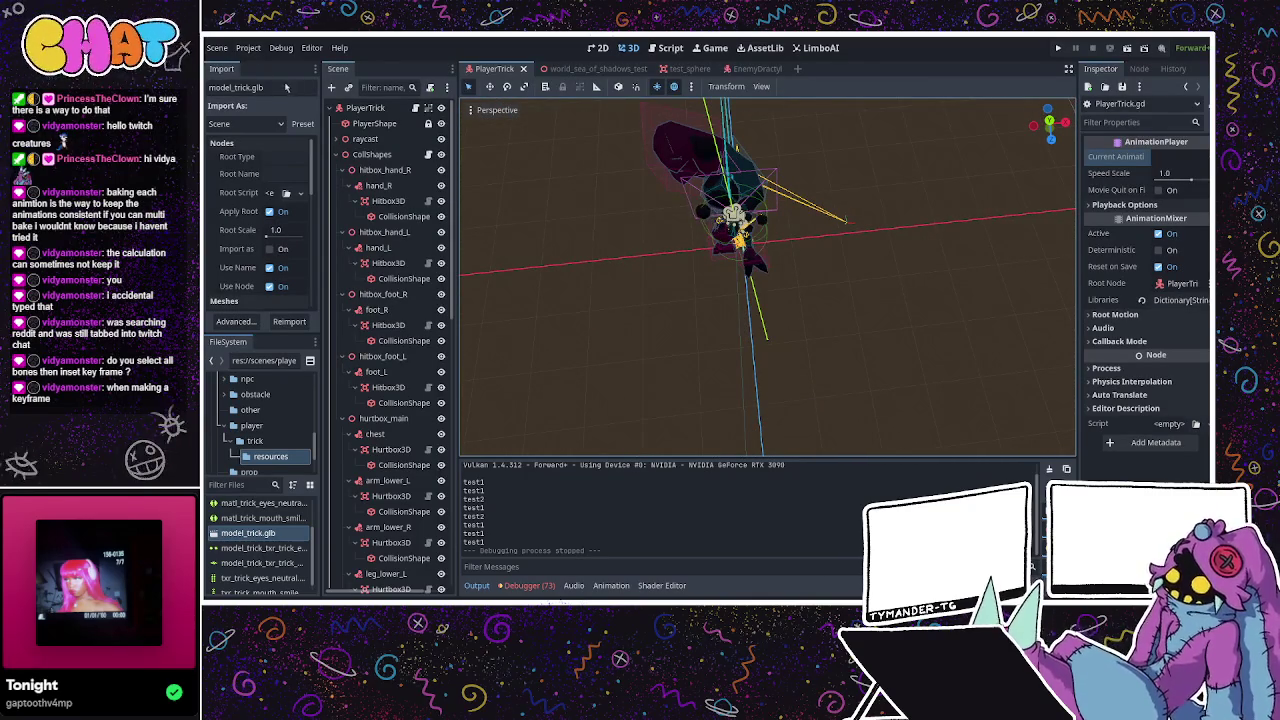
scroll(400, 330, "down", 5)
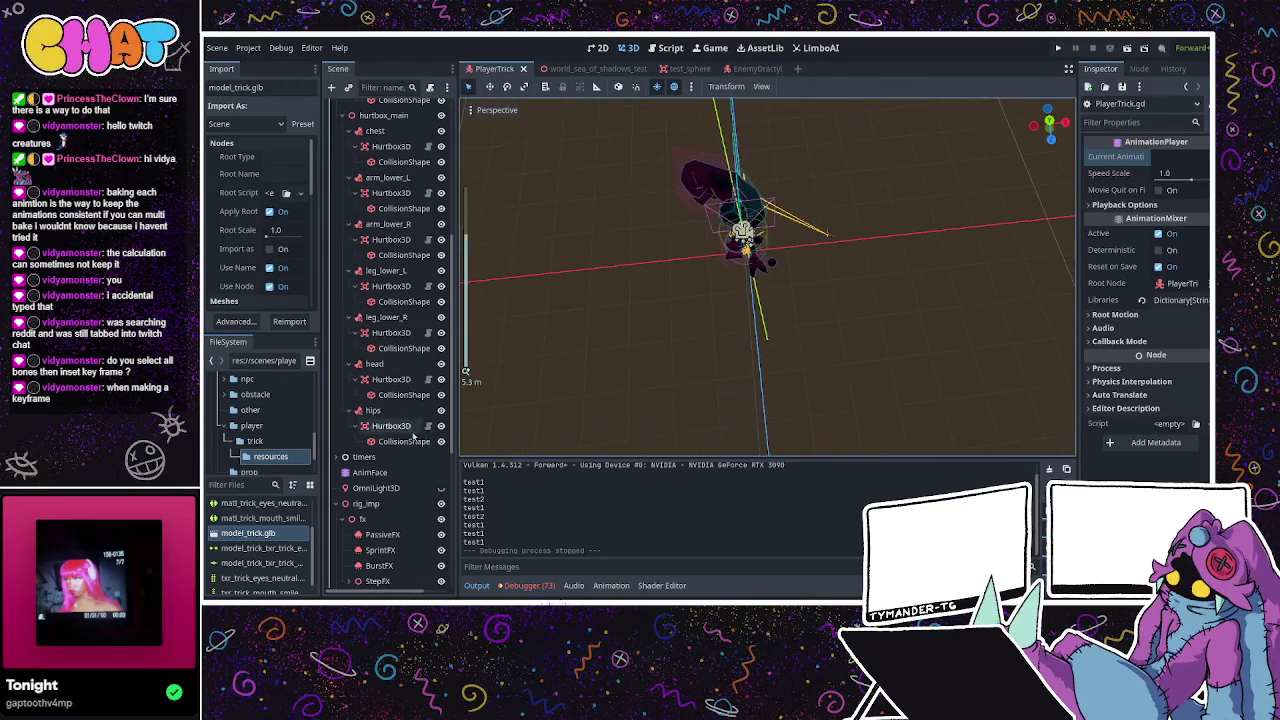
left_click(366, 321)
mouse_move(720, 350)
middle_mouse_down()
mouse_move(641, 320)
mouse_move(625, 353)
middle_mouse_up()
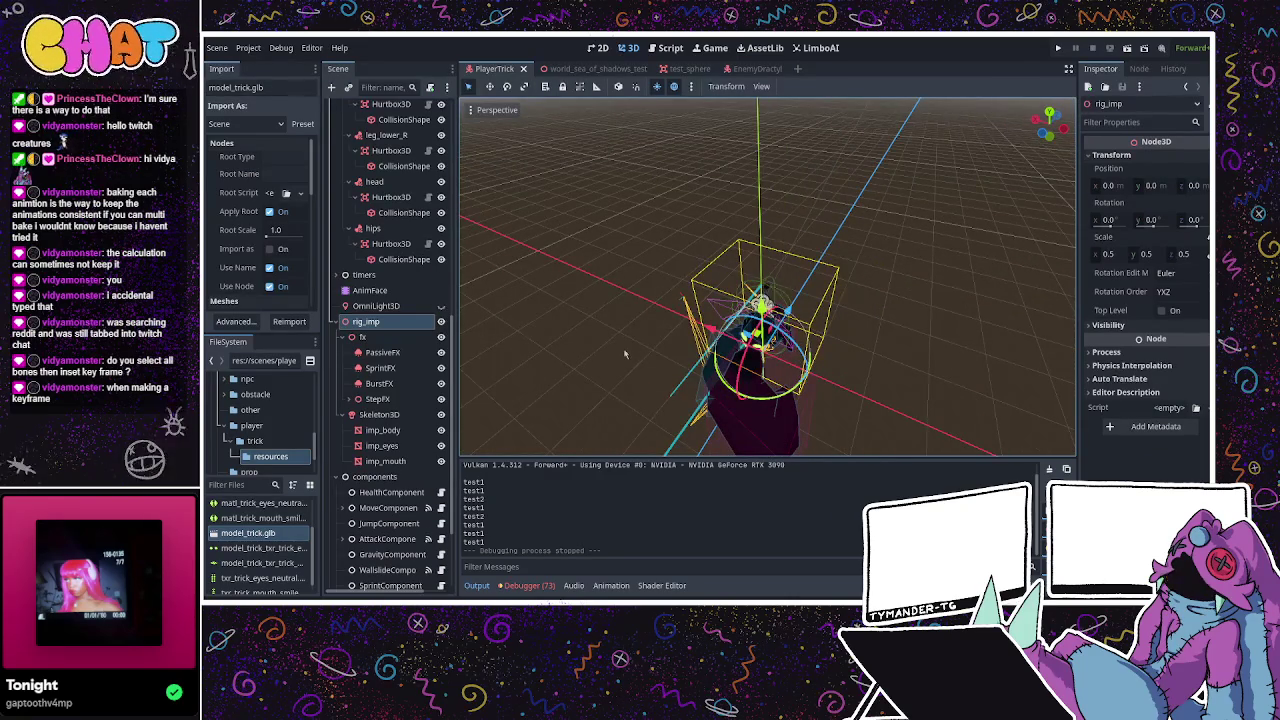
left_click(388, 337)
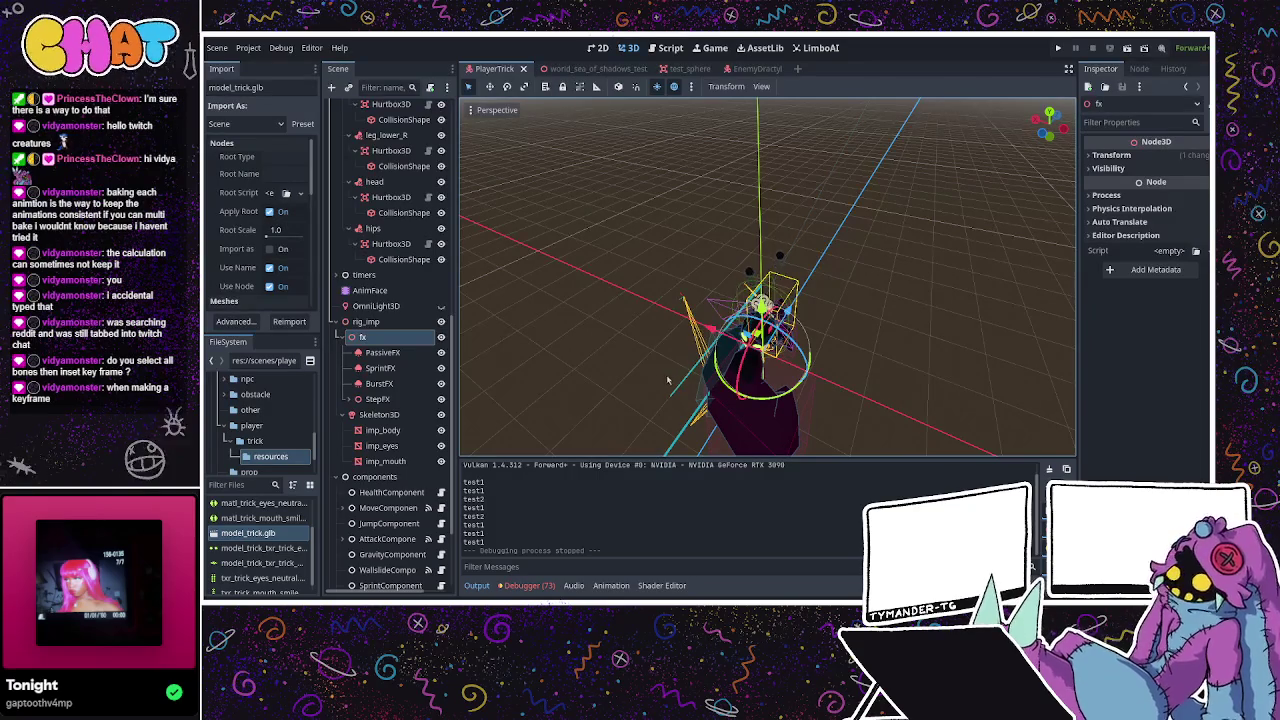
key("ctrl+a")
key("Return")
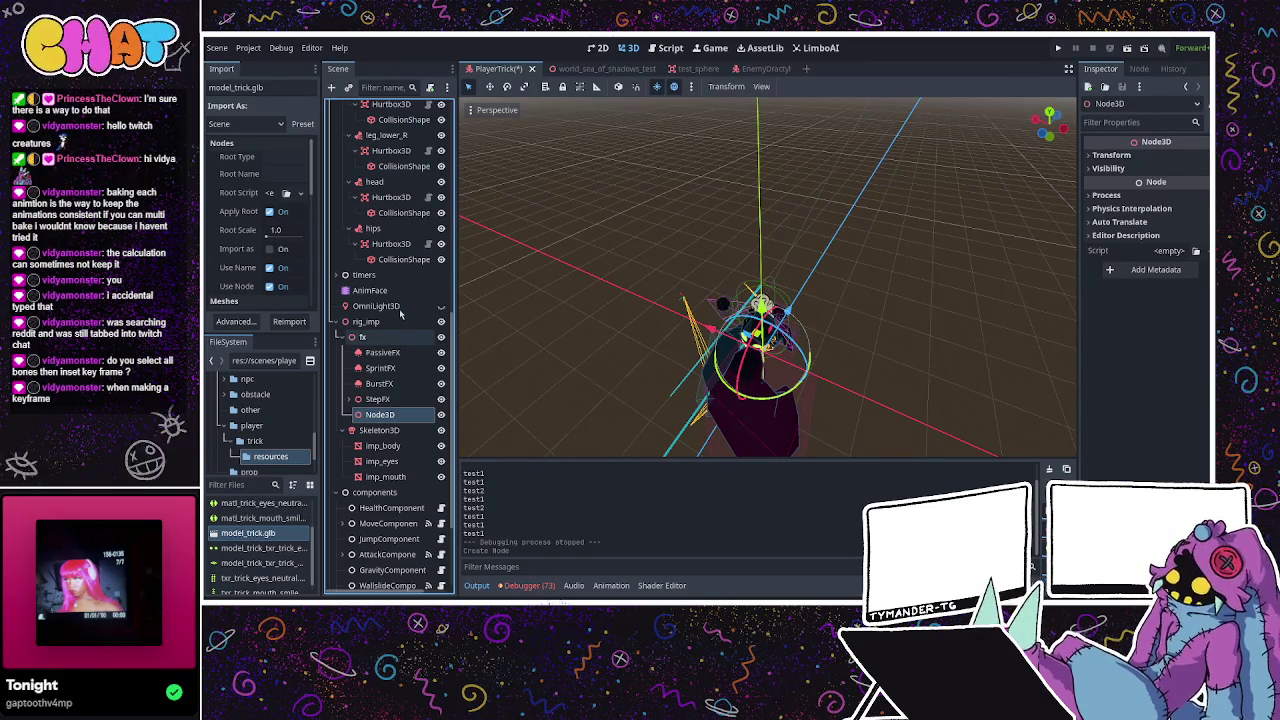
Rename the new Node3D to PunchHookFX and expand StepFX for comparison.
type("PunchHookFX")
key("Return")
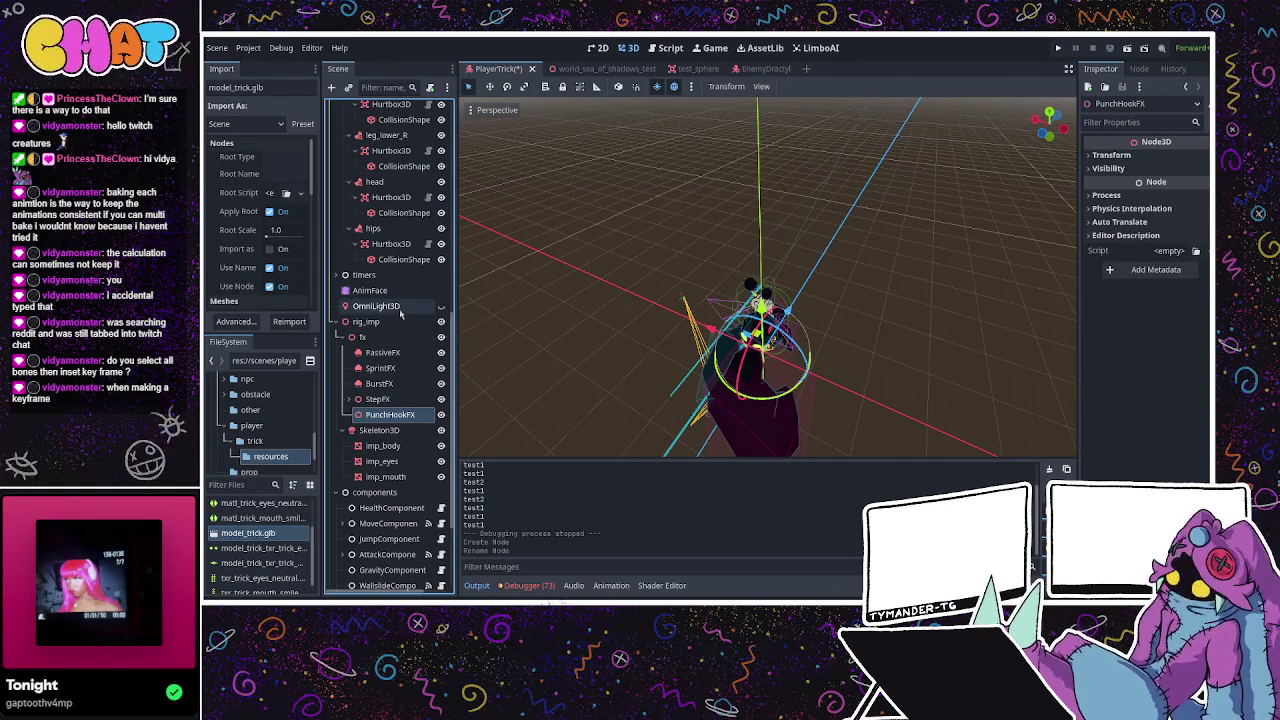
left_click(377, 399)
left_click(348, 399)
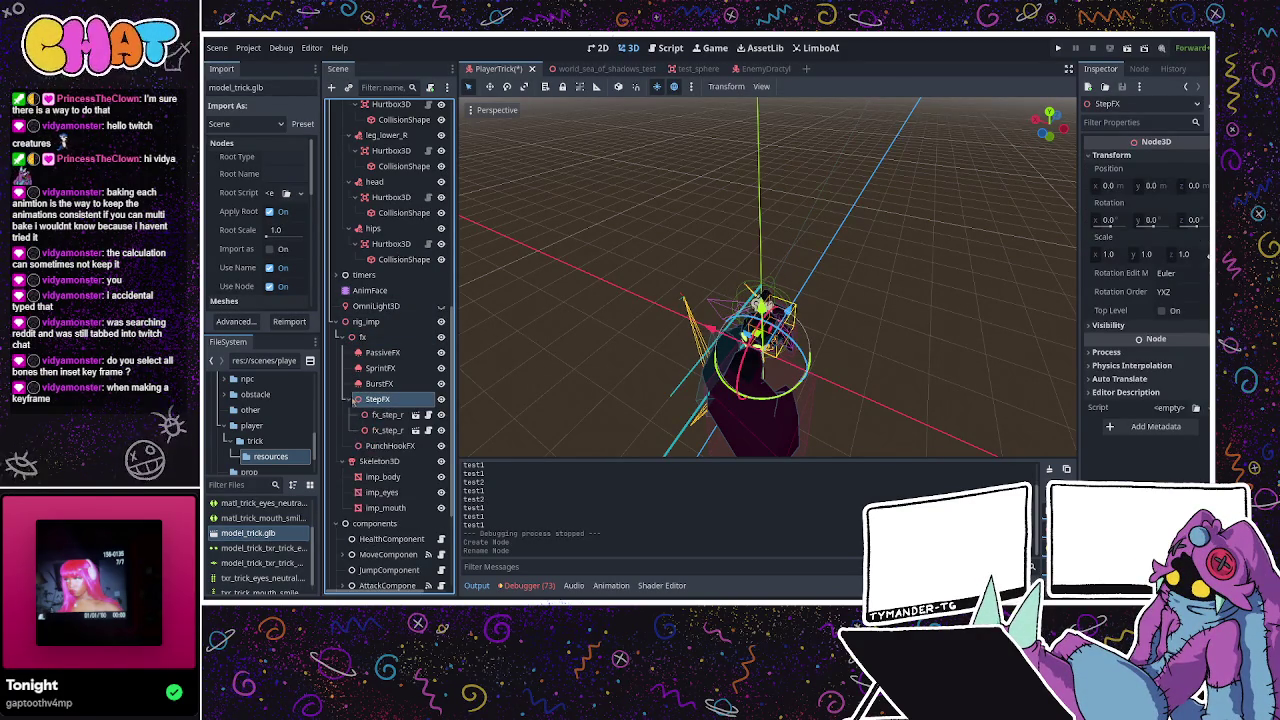
Inspect StepFX's fx_step_run_R node, then give PunchHookFX an AnimatedSprite3D child.
left_click(348, 399)
left_click(360, 414)
left_click(350, 400)
left_click(385, 414)
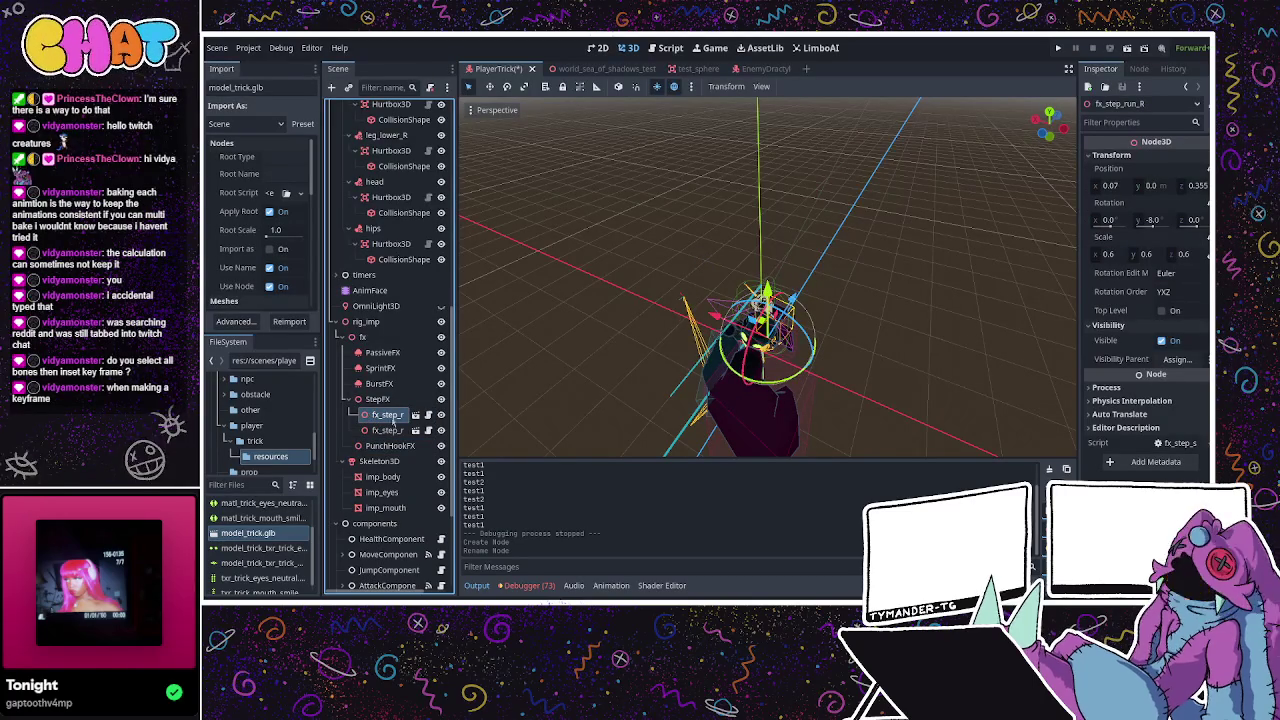
left_click(348, 399)
left_click(388, 414)
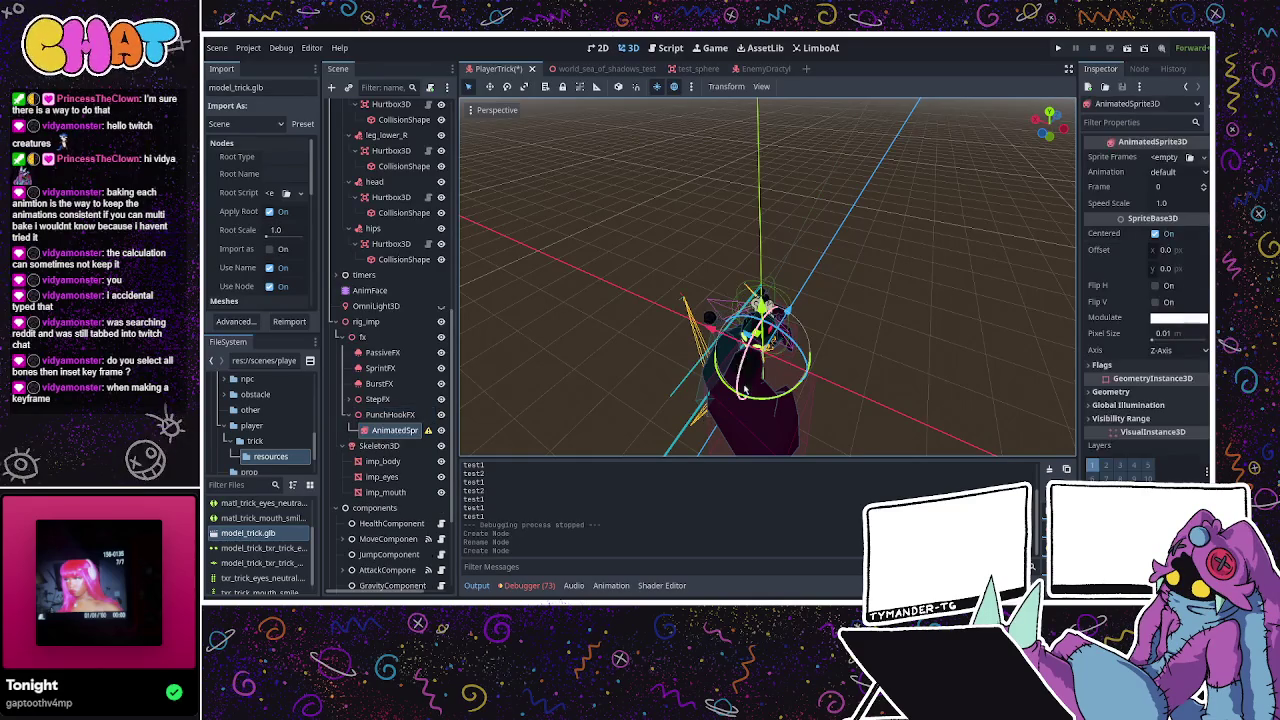
mouse_move(705, 418)
middle_mouse_down()
mouse_move(637, 313)
mouse_move(617, 350)
middle_mouse_up()
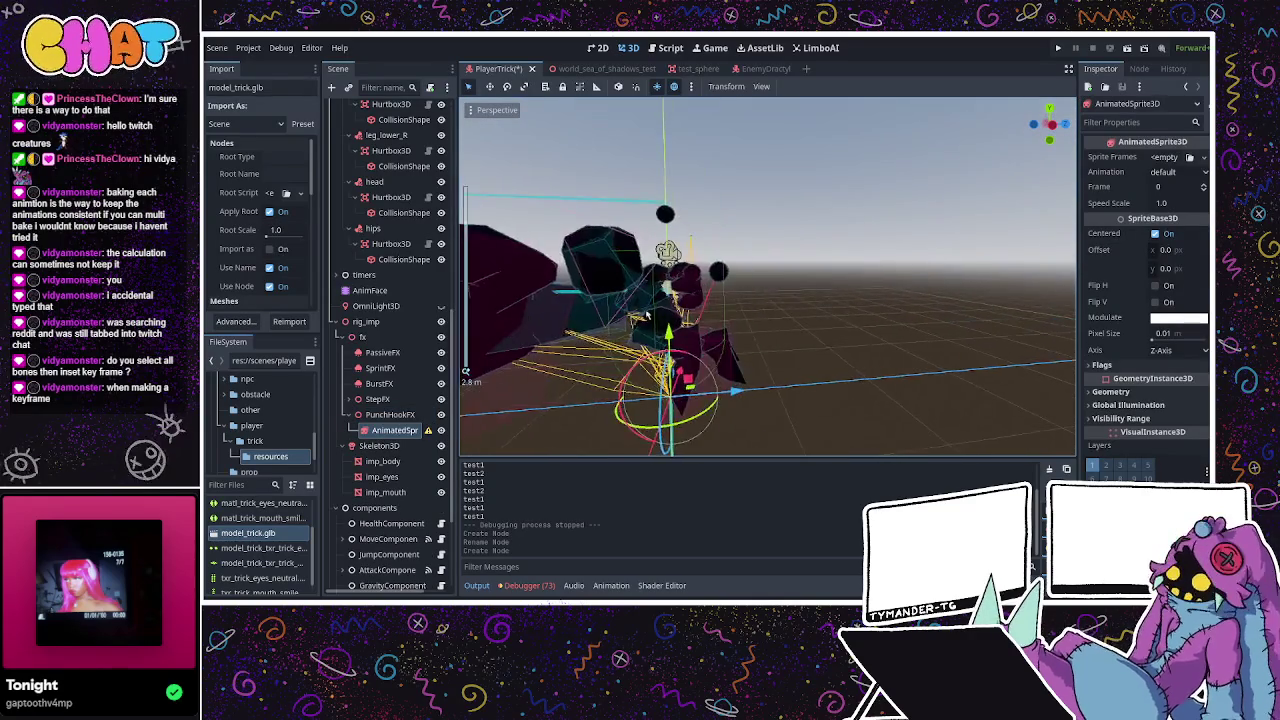
Raise the AnimatedSprite3D above the character, check it from several angles, then view the sketch notes.
left_click_drag(670, 320, 730, 222)
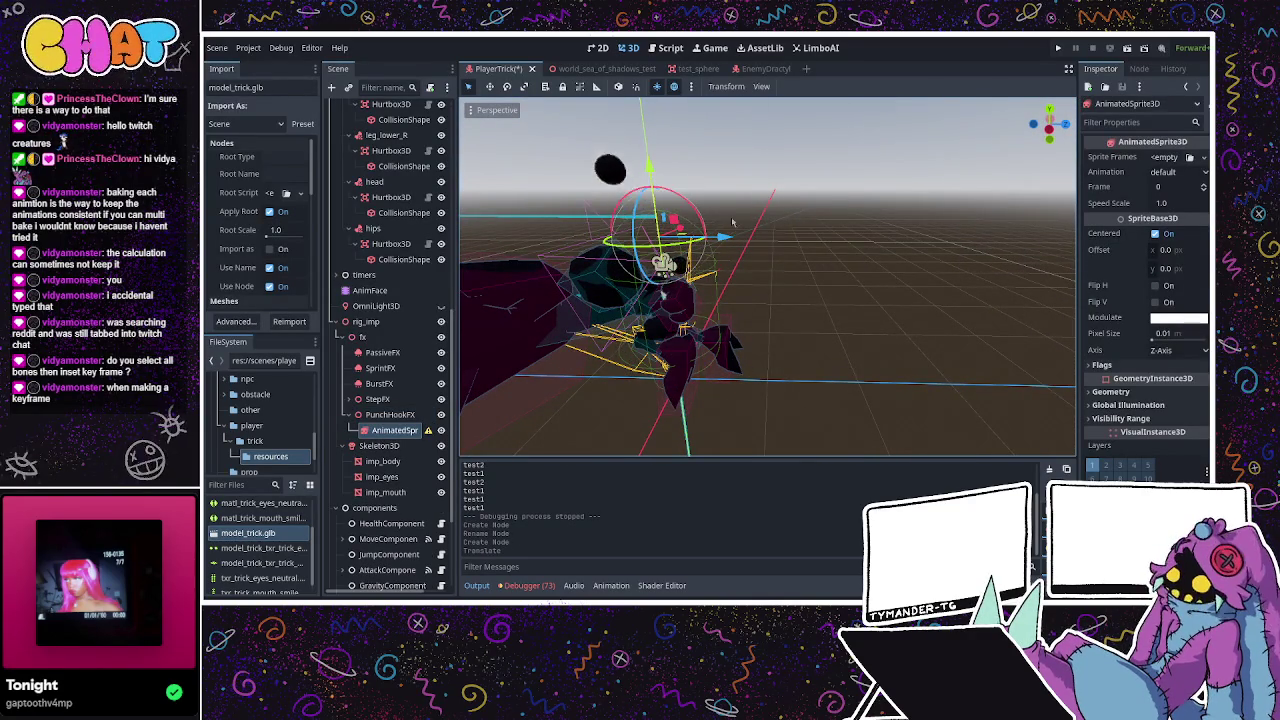
middle_click_drag(730, 222, 1026, 207)
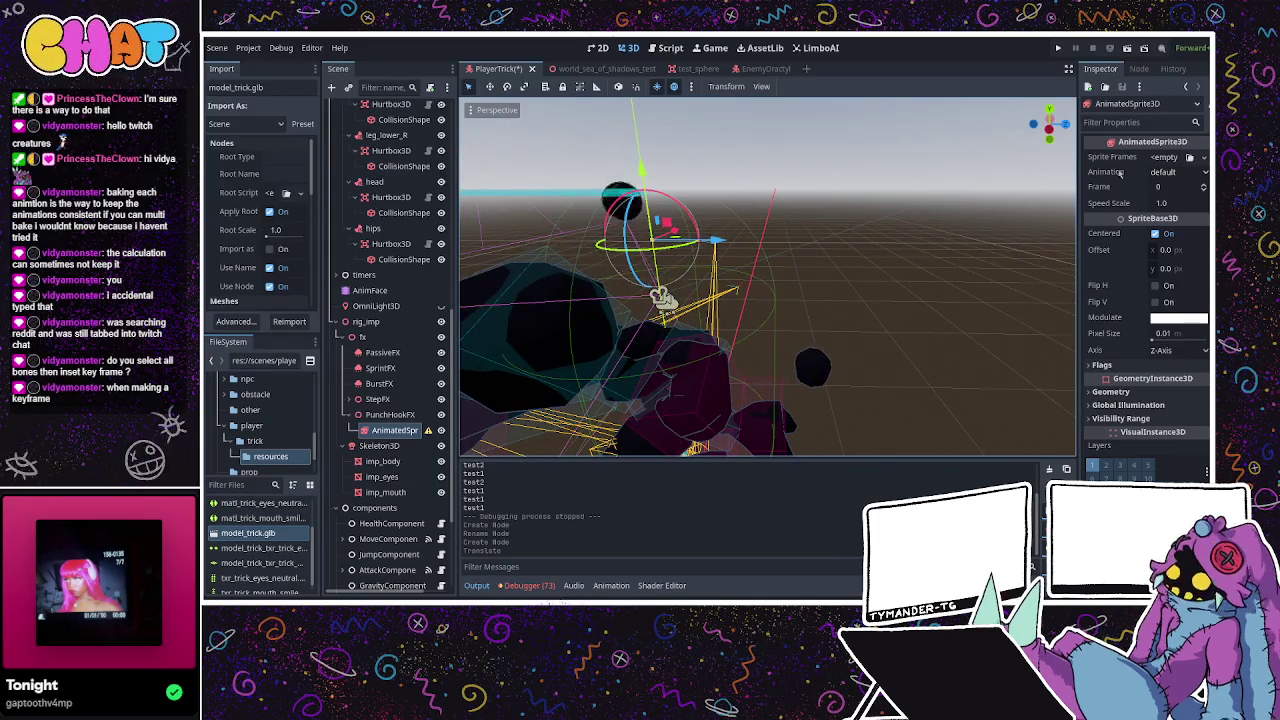
middle_click_drag(938, 212, 900, 270)
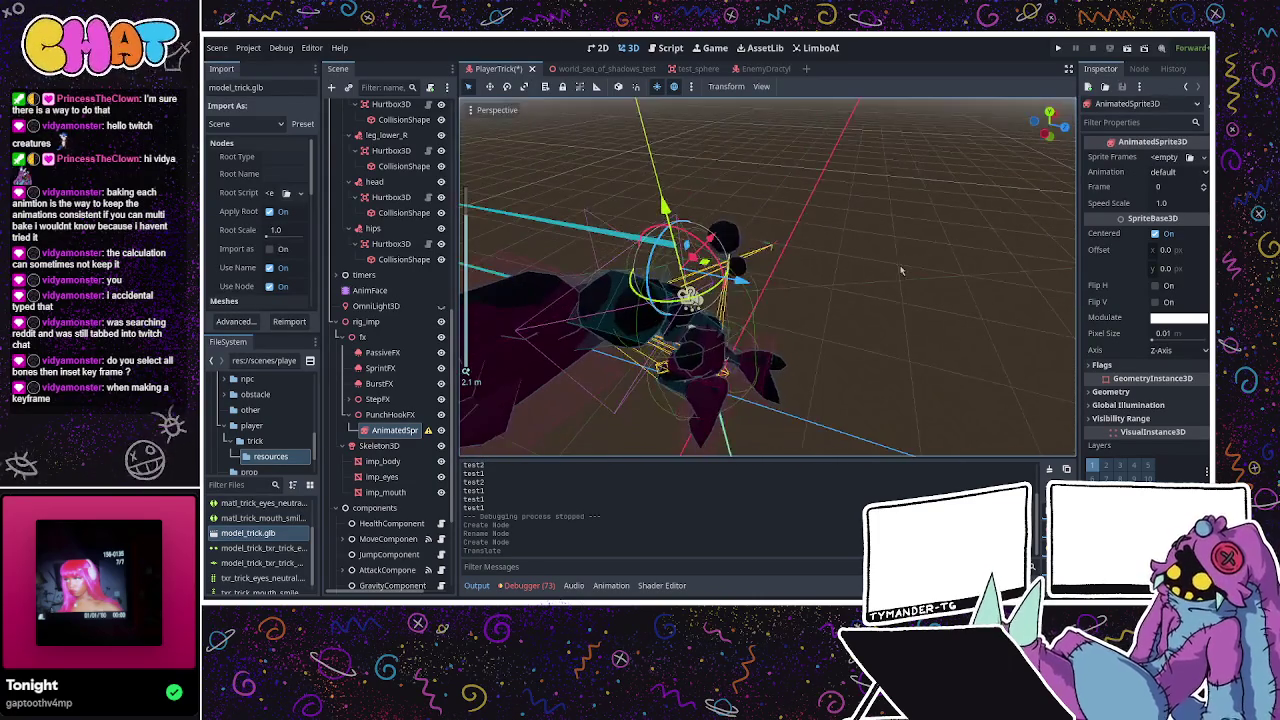
mouse_move(969, 192)
middle_mouse_down()
mouse_move(815, 187)
mouse_move(680, 230)
middle_mouse_up()
scroll(680, 230, "down", 3)
middle_click_drag(680, 230, 725, 292)
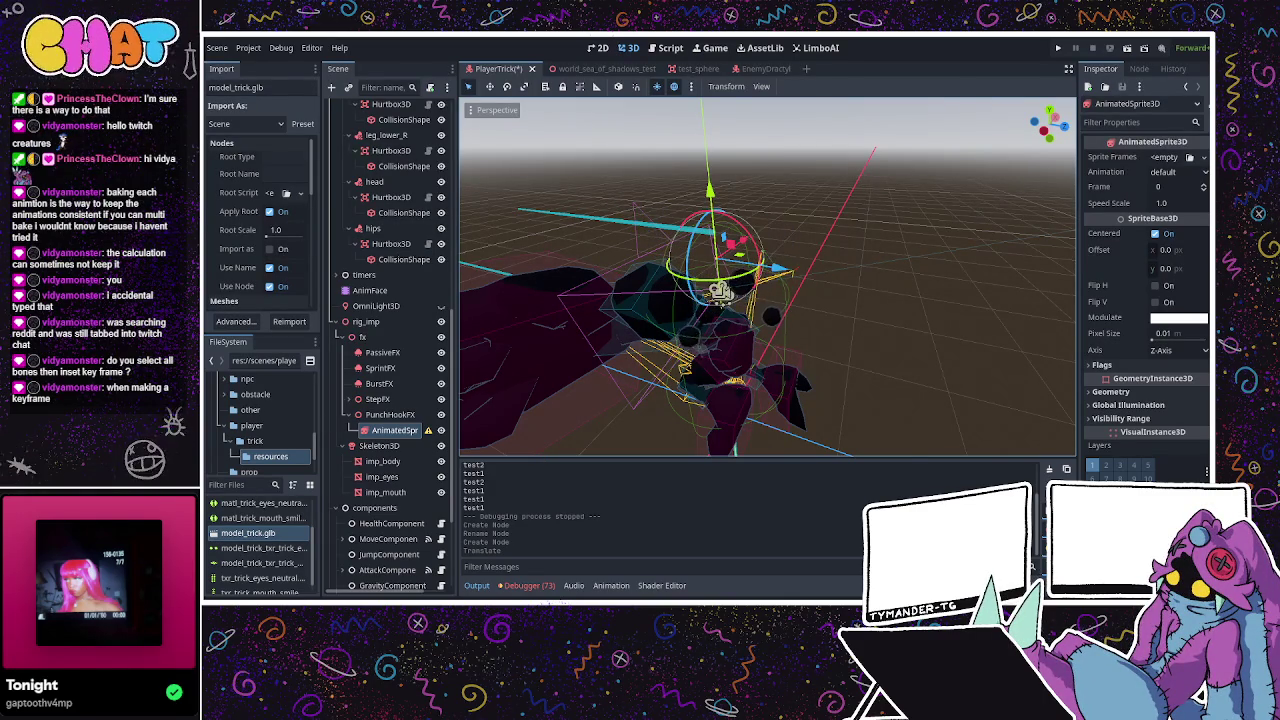
key("alt+Tab")
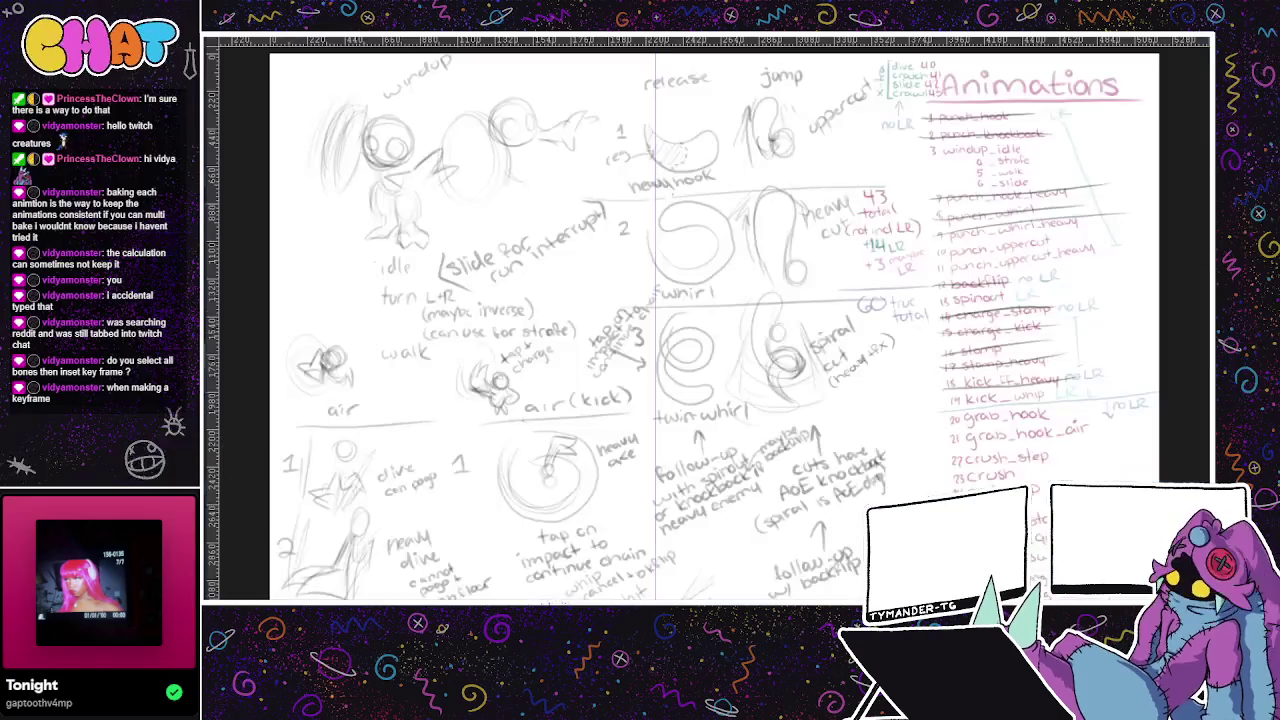
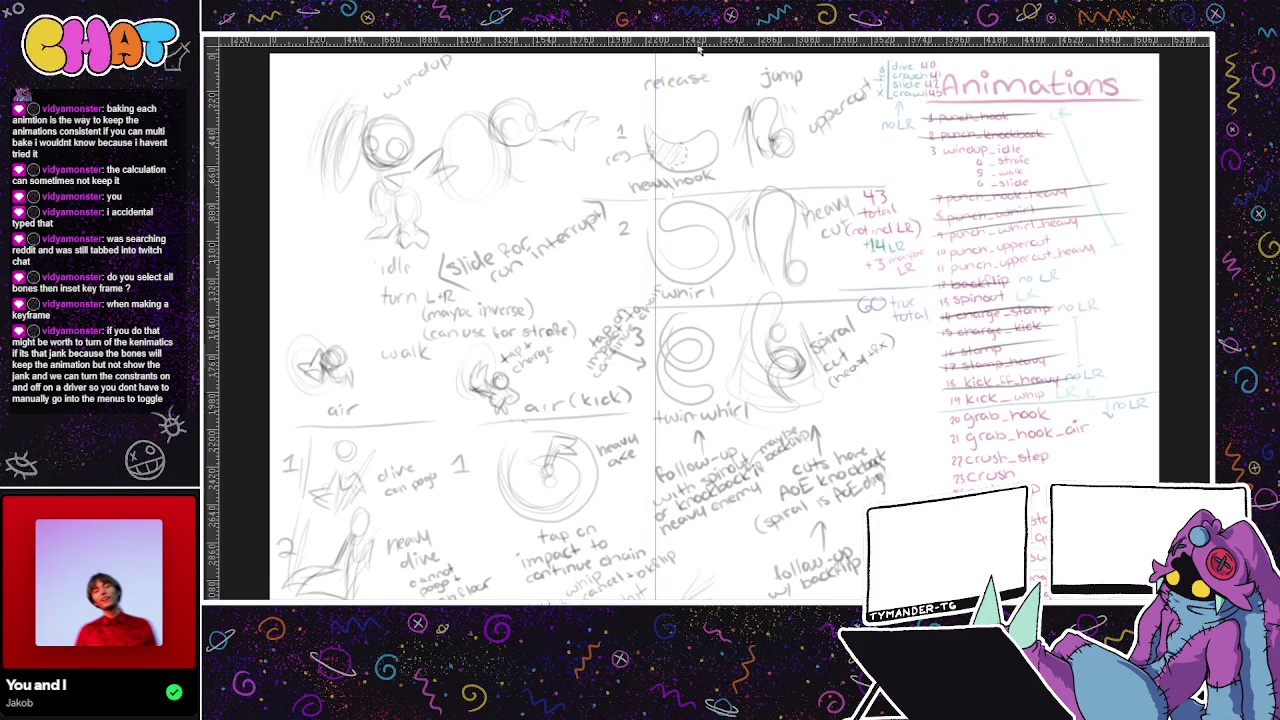
Switch to the small square canvas and draw one light-blue C-shaped stroke.
key("ctrl+Tab")
left_click_drag(736, 343, 741, 422)
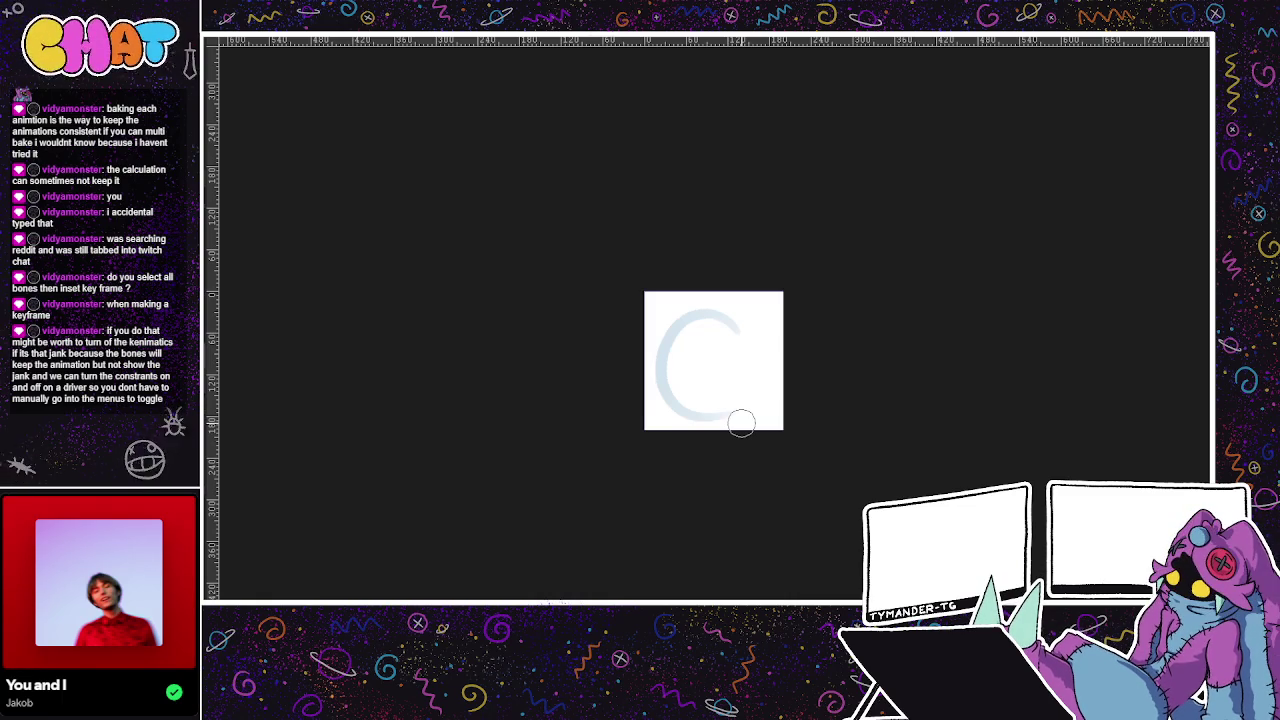
Draw and undo a series of trial C-shaped strokes until the canvas is blank.
scroll(770, 300, "up", 3)
key("ctrl+z")
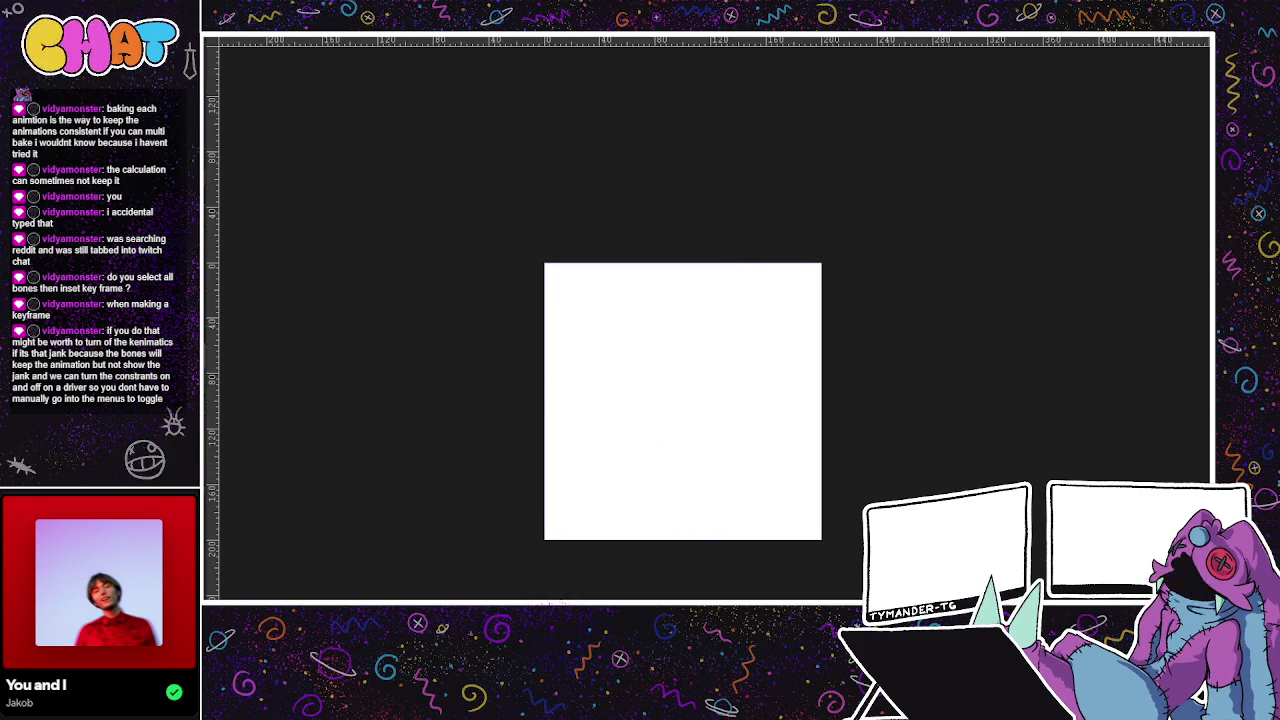
left_click_drag(759, 337, 740, 494)
key("ctrl+z")
left_click_drag(771, 314, 686, 494)
key("ctrl+z")
mouse_move(753, 317)
left_mouse_down()
mouse_move(657, 509)
mouse_move(776, 408)
left_mouse_up()
key("ctrl+z")
mouse_move(763, 340)
left_mouse_down()
mouse_move(563, 397)
mouse_move(776, 397)
mouse_move(674, 283)
mouse_move(749, 466)
left_mouse_up()
key("ctrl+z")
key("ctrl+z")
mouse_move(766, 340)
left_mouse_down()
mouse_move(566, 404)
mouse_move(782, 457)
left_mouse_up()
left_click_drag(786, 343, 794, 309)
mouse_move(720, 271)
left_mouse_down()
mouse_move(651, 271)
mouse_move(677, 457)
left_mouse_up()
key("ctrl+z")
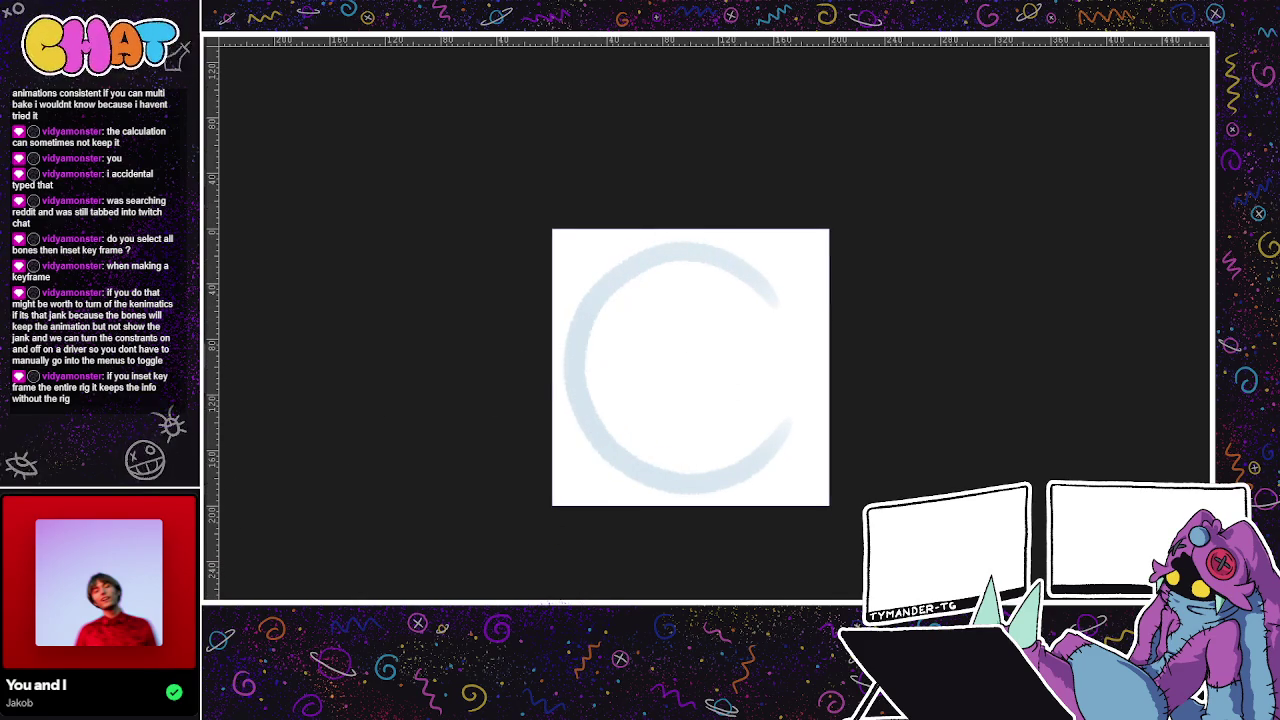
key("ctrl+z")
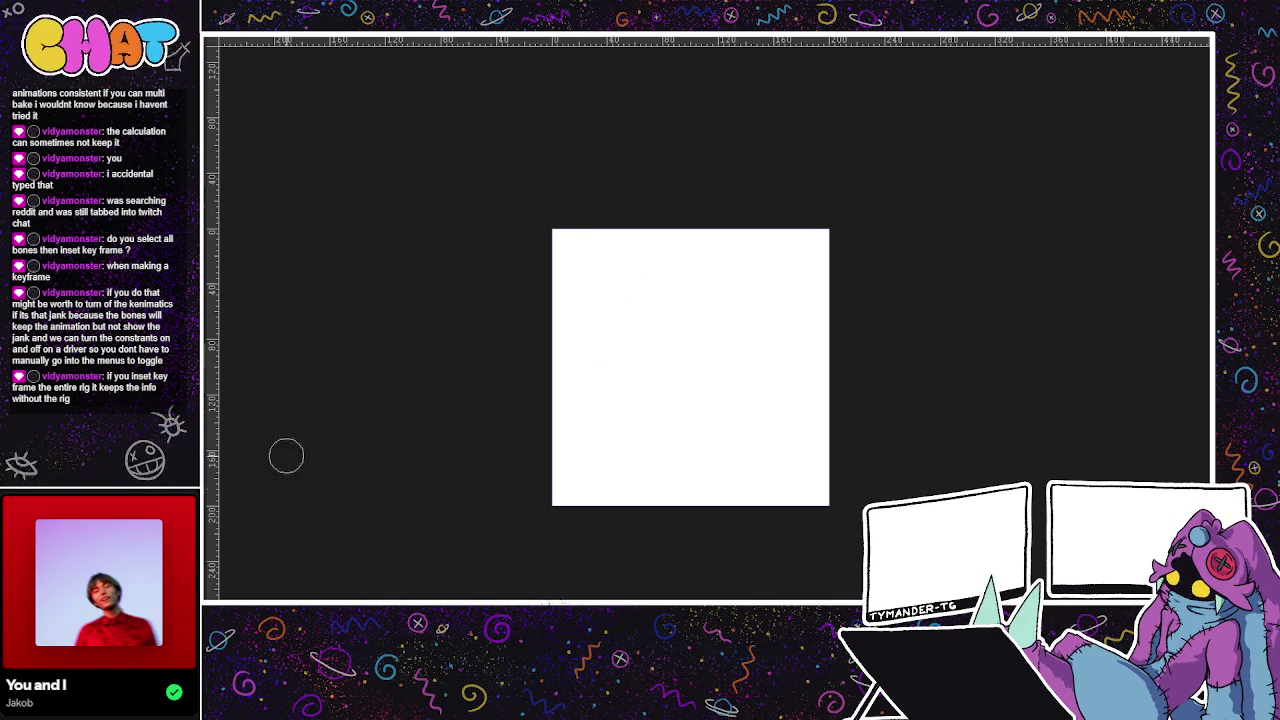
Sketch and undo several more light-blue arcs and C strokes on the canvas.
mouse_move(712, 462)
left_mouse_down()
mouse_move(663, 466)
mouse_move(600, 278)
left_mouse_up()
key("ctrl+z")
mouse_move(754, 275)
left_mouse_down()
mouse_move(586, 340)
mouse_move(765, 457)
left_mouse_up()
key("ctrl+z")
mouse_move(736, 279)
left_mouse_down()
mouse_move(583, 348)
mouse_move(763, 423)
left_mouse_up()
key("ctrl+z")
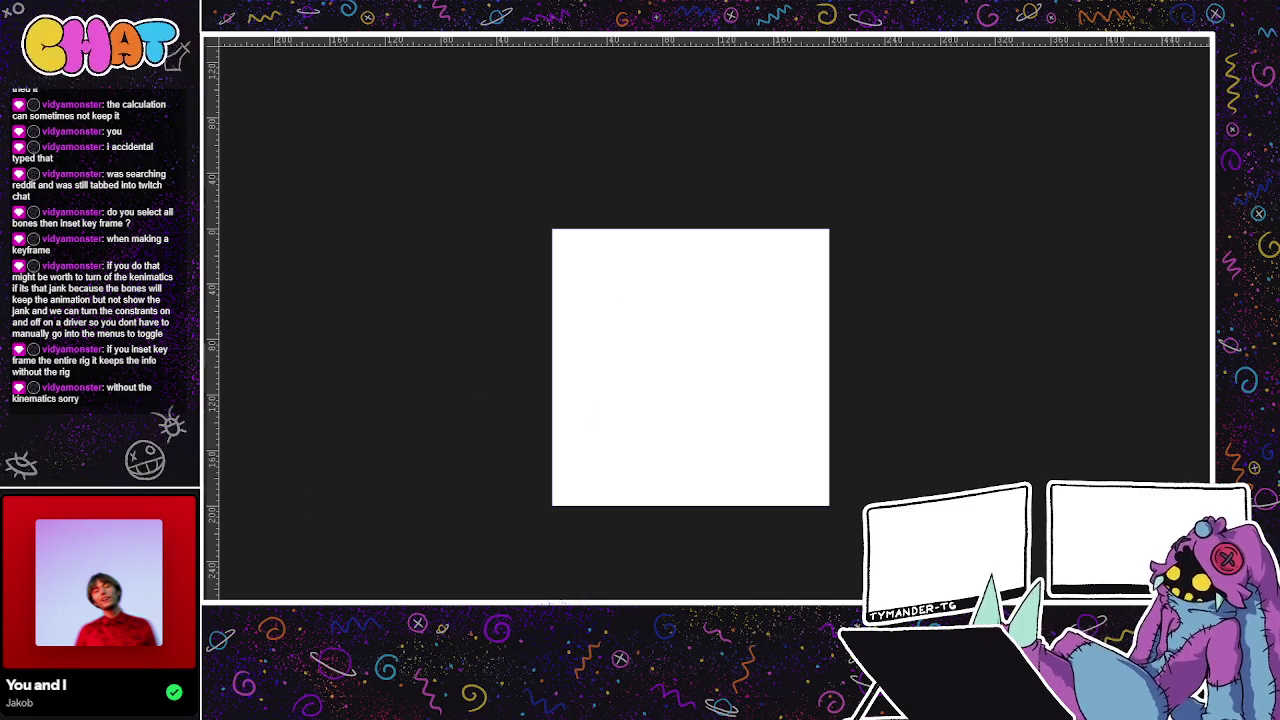
left_click_drag(752, 278, 643, 411)
key("ctrl+z")
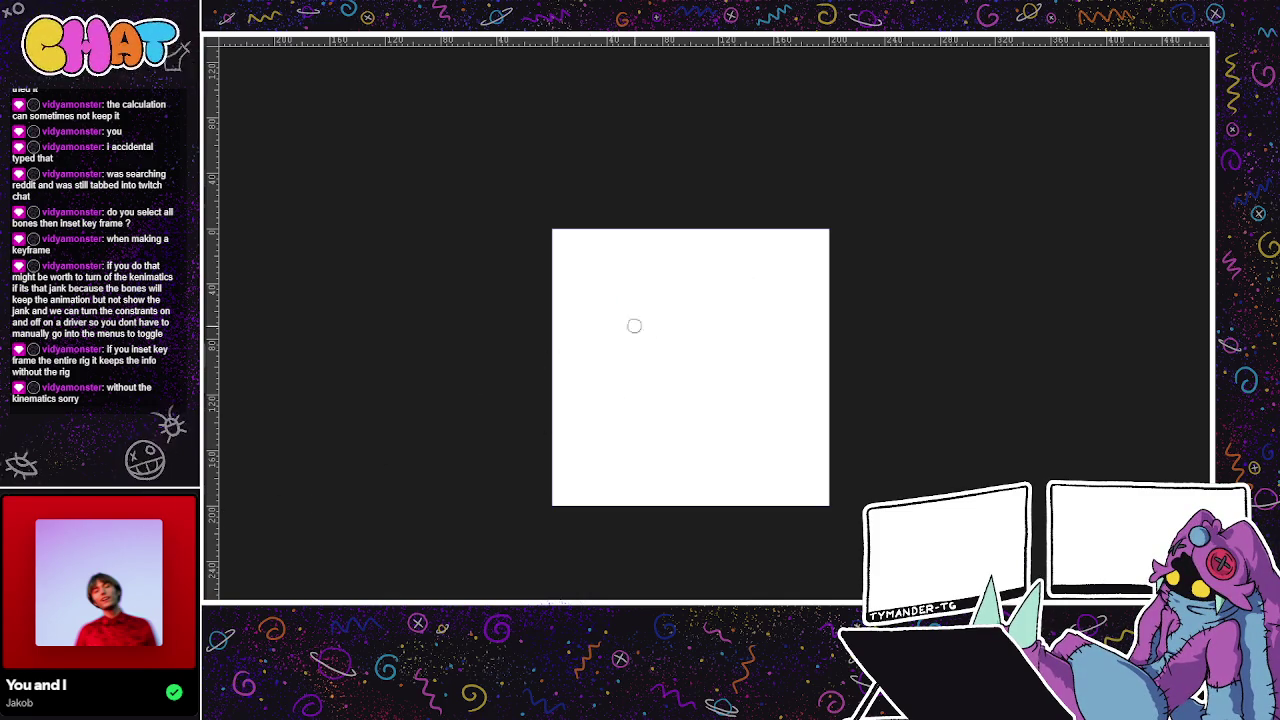
key("ctrl+z")
key("ctrl+z")
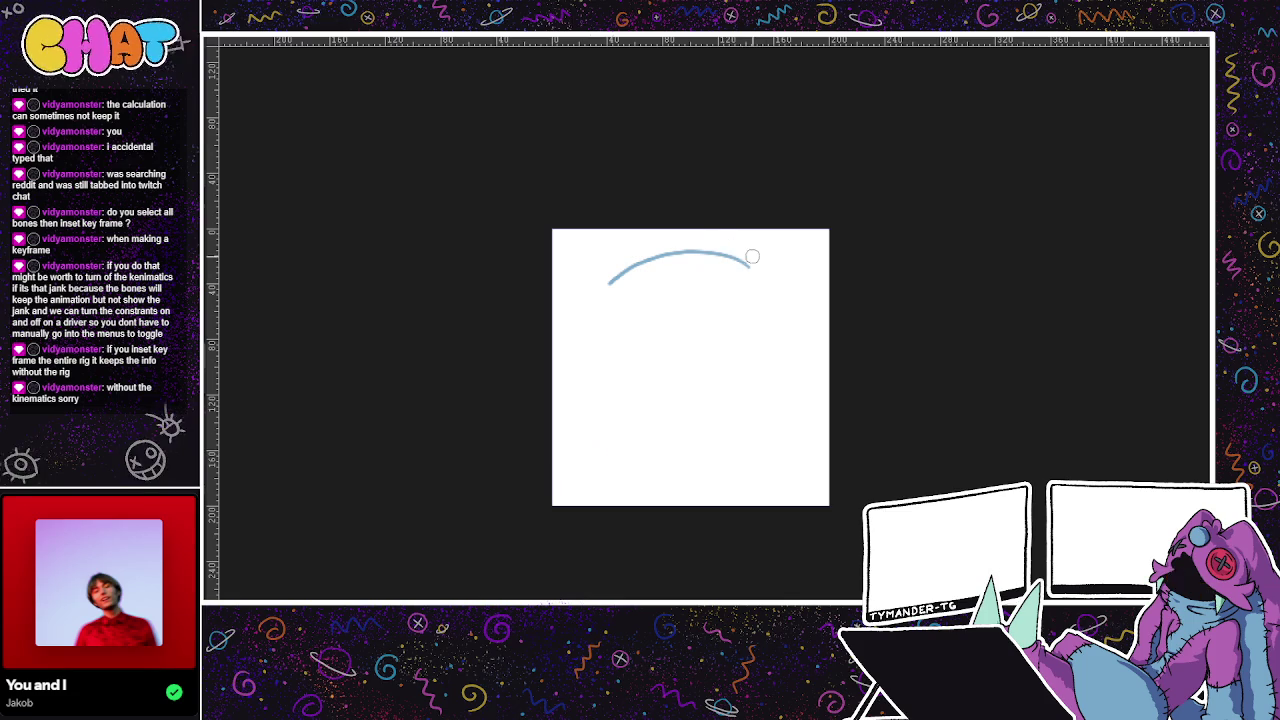
left_click_drag(621, 297, 677, 451)
key("ctrl+z")
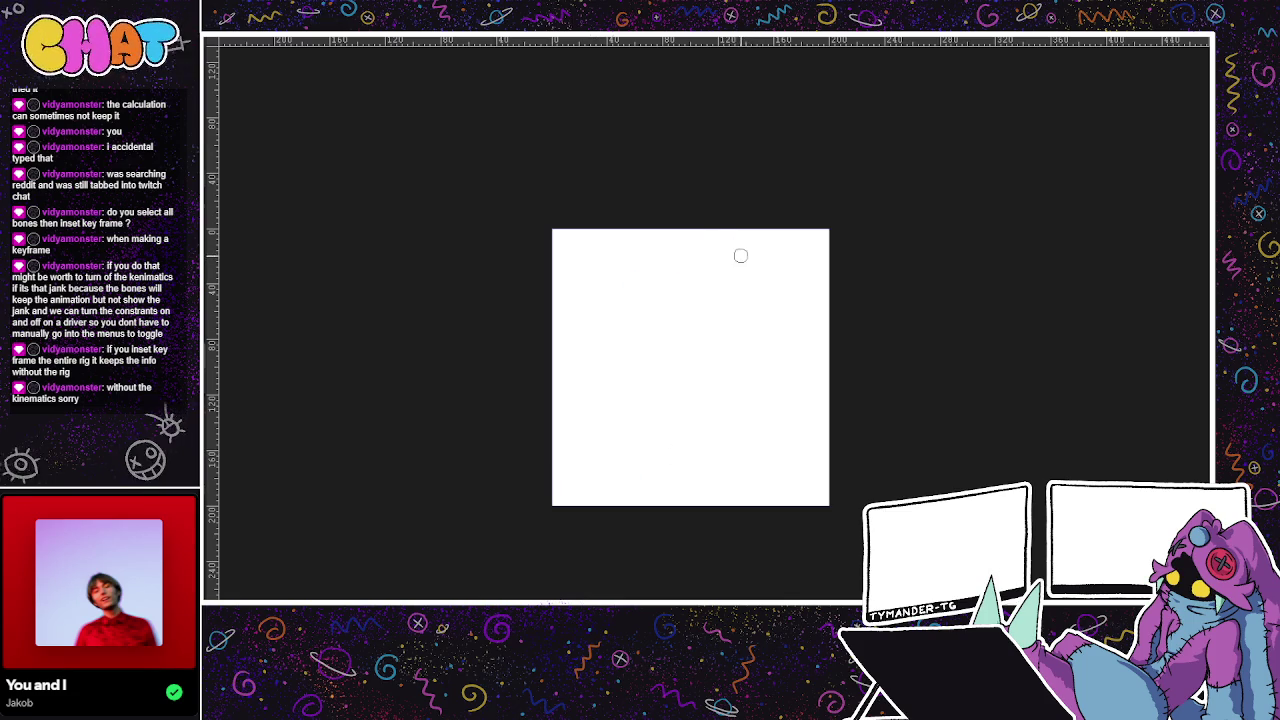
key("ctrl+z")
Undo the outer and inner C strokes, then return to the notes sheet and Blender.
left_click_drag(578, 394, 724, 475)
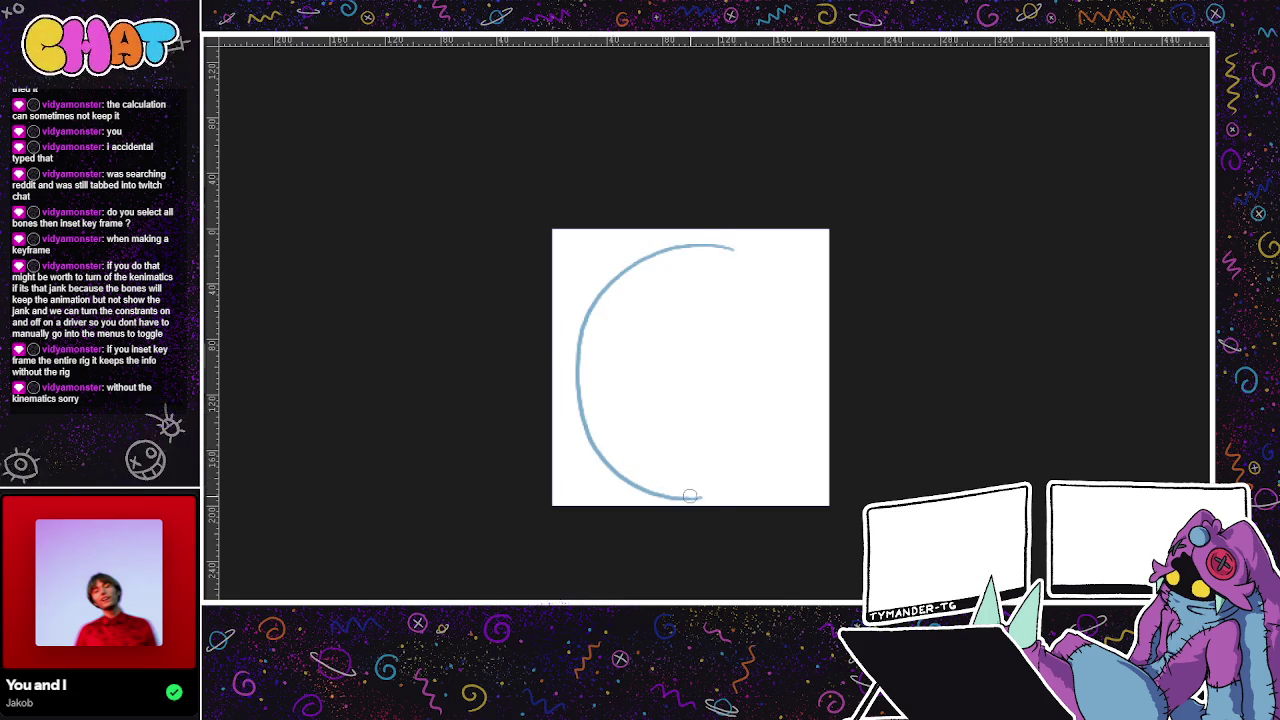
key("ctrl+z")
left_click_drag(640, 422, 740, 252)
key("ctrl+z")
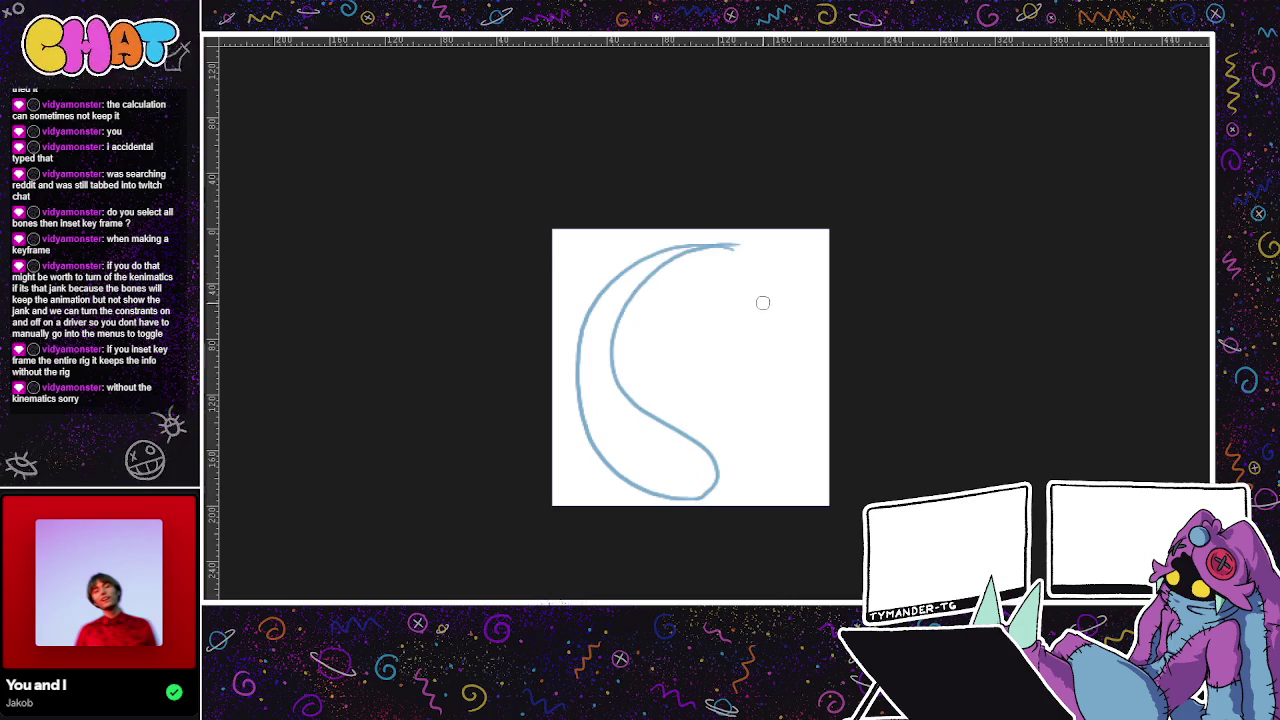
scroll(764, 302, "up", 2)
key("ctrl+z")
key("ctrl+z")
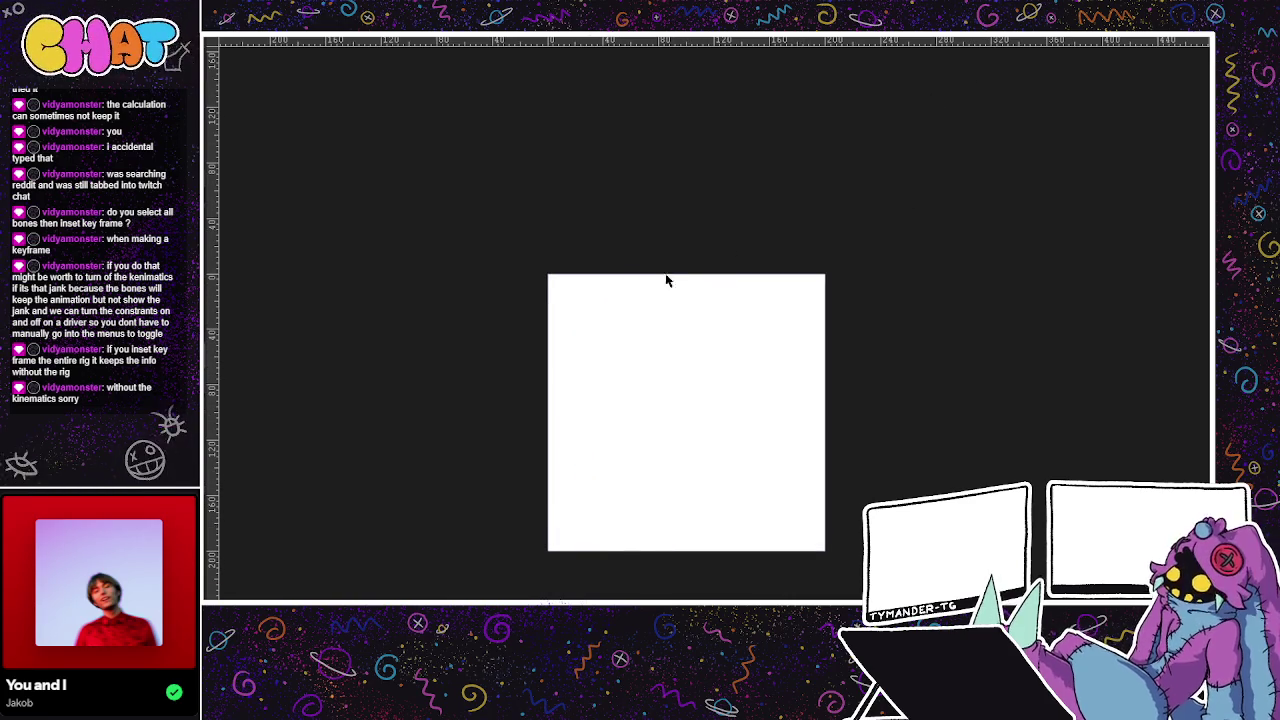
key("ctrl+Tab")
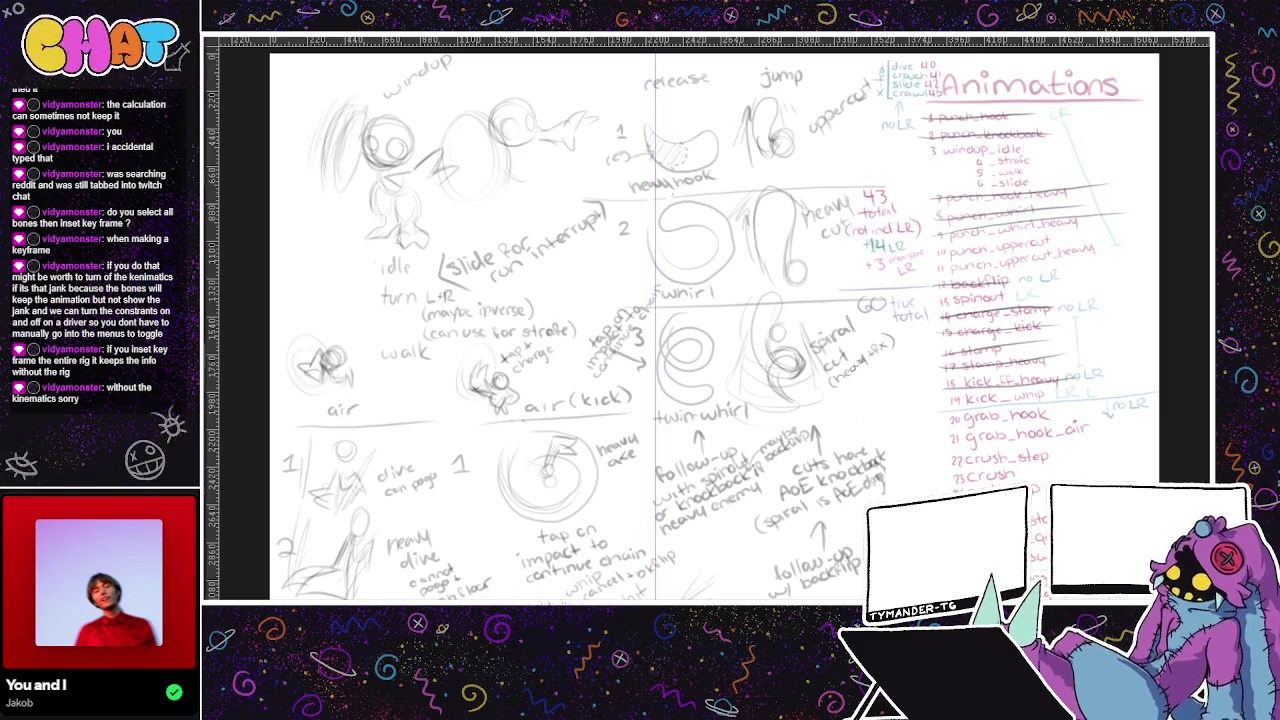
key("alt+Tab")
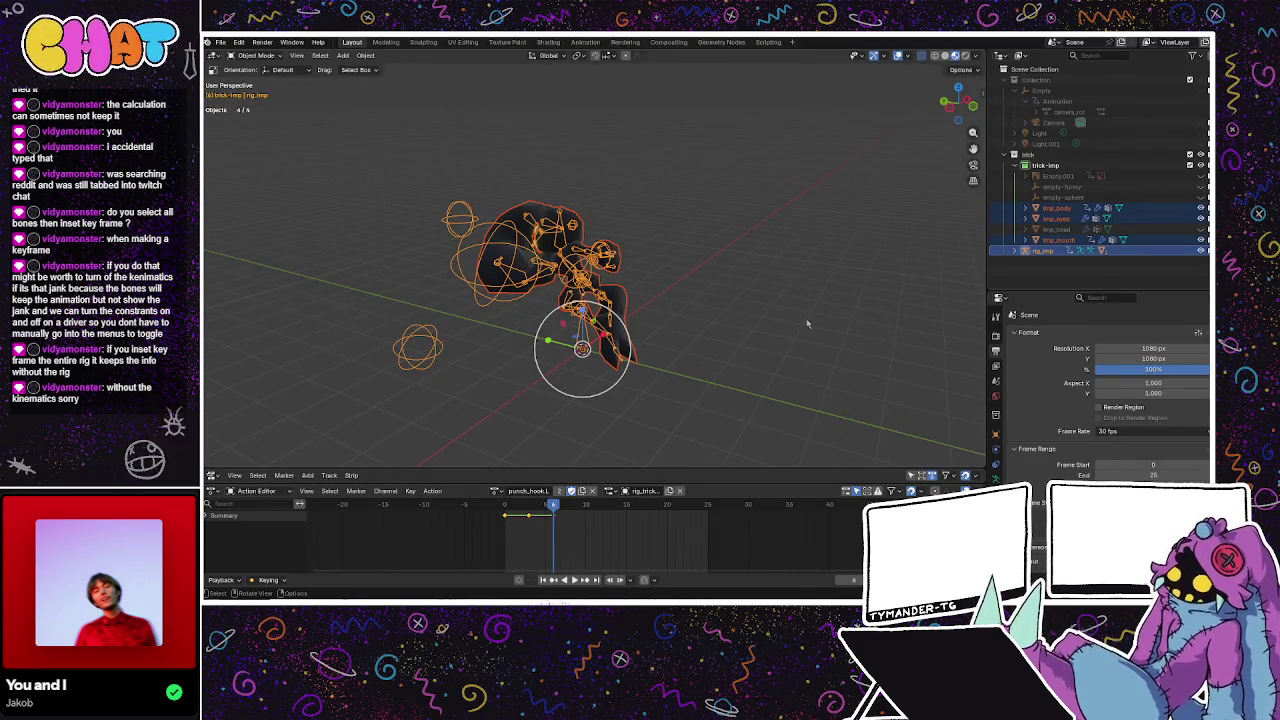
Orbit the Blender viewport around the imp rig to inspect its punch pose from several angles.
mouse_move(806, 318)
middle_mouse_down()
mouse_move(650, 321)
mouse_move(775, 320)
mouse_move(624, 340)
mouse_move(666, 309)
mouse_move(727, 318)
mouse_move(670, 316)
mouse_move(756, 364)
mouse_move(750, 343)
mouse_move(697, 346)
mouse_move(615, 380)
middle_mouse_up()
scroll(727, 318, "up", 3)
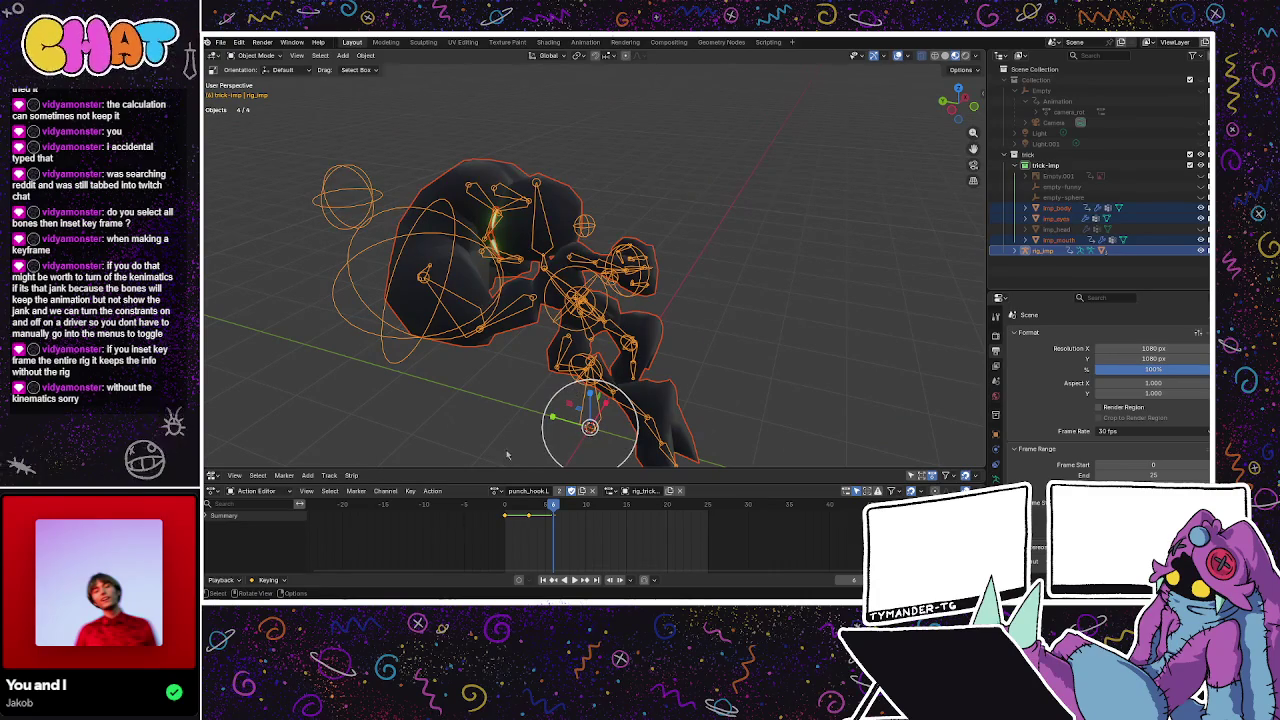
middle_click_drag(475, 383, 382, 326)
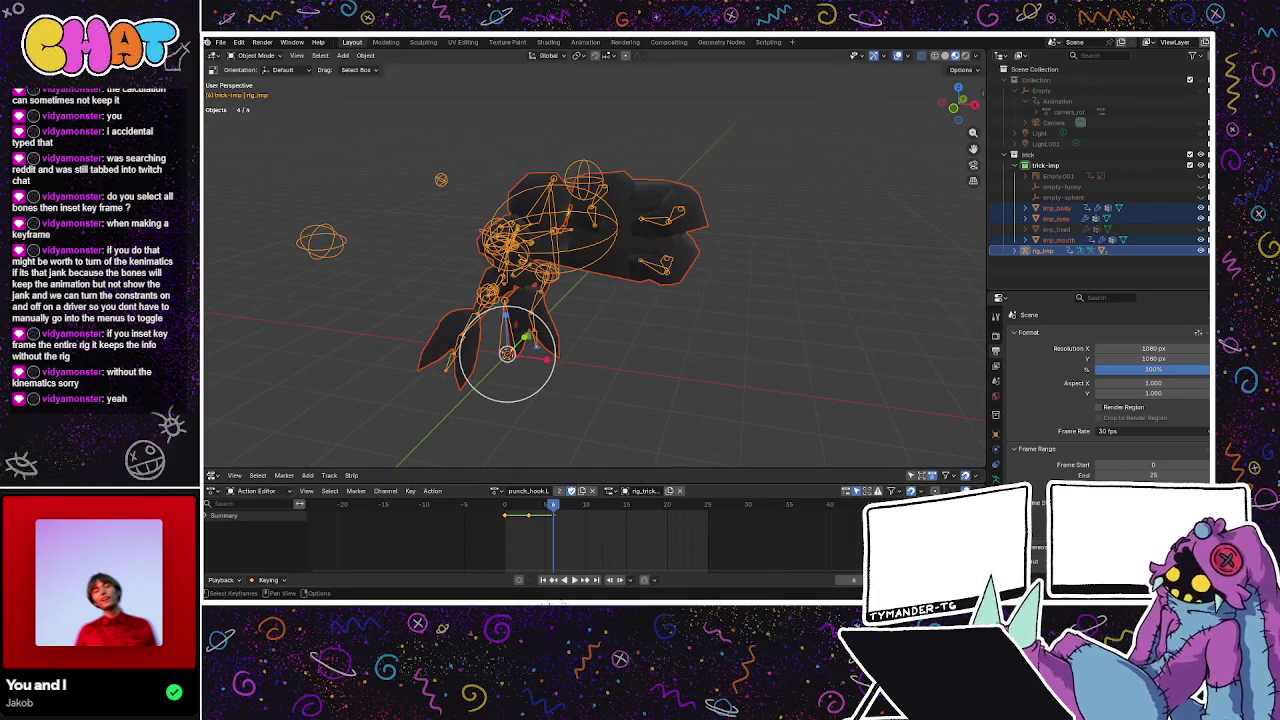
mouse_move(720, 360)
middle_mouse_down()
mouse_move(767, 364)
mouse_move(631, 311)
middle_mouse_up()
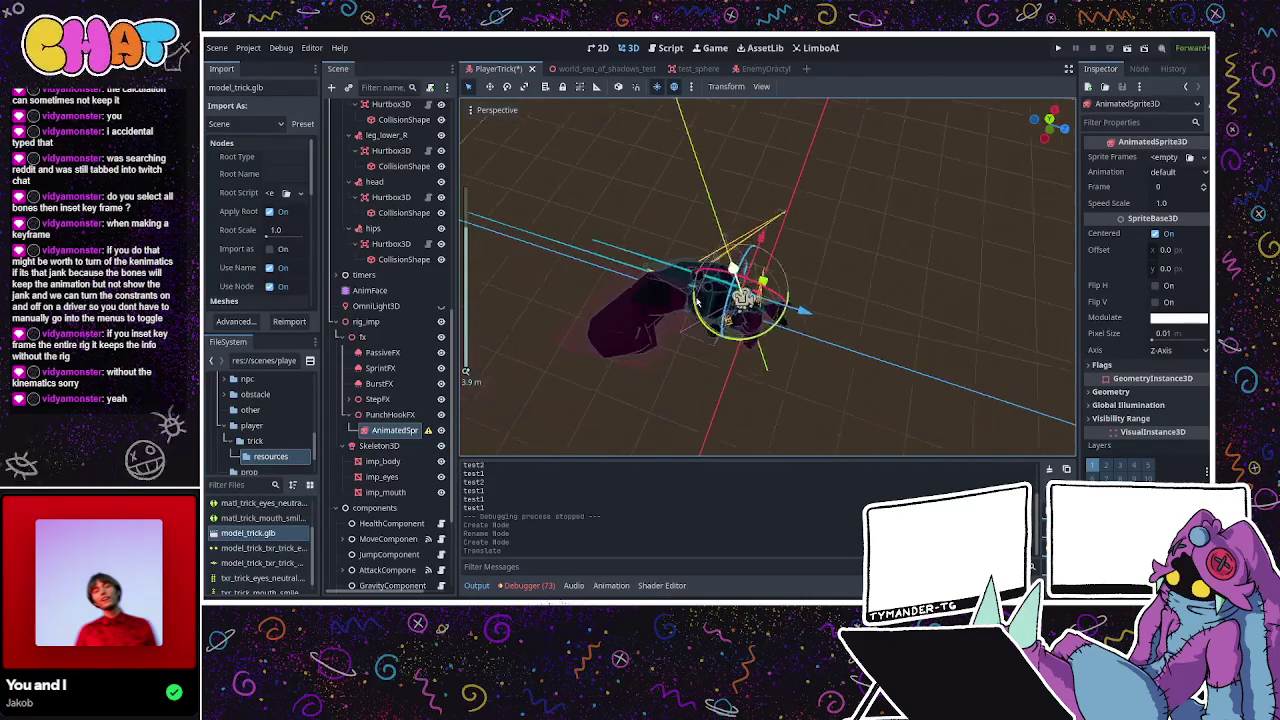
Delete the AnimatedSprite3D node, check PunchHookFX in the viewport, and save PlayerTrick.
middle_click_drag(889, 363, 664, 295)
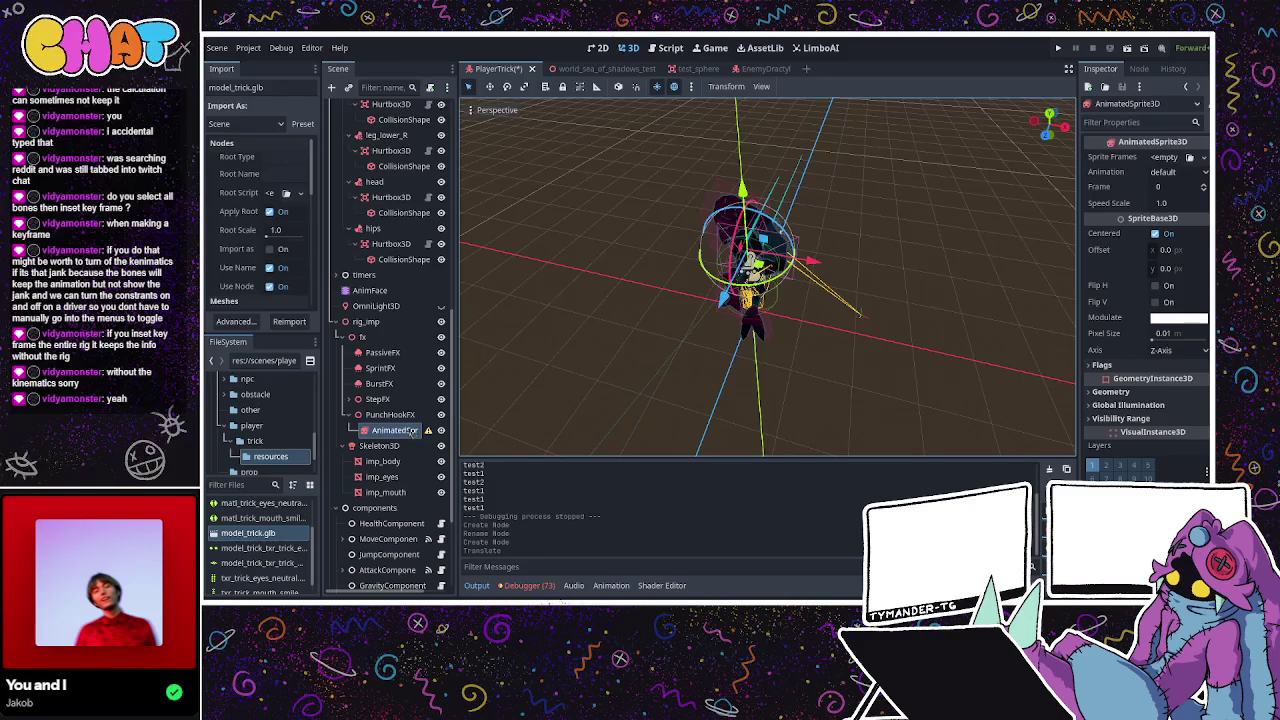
key("Delete")
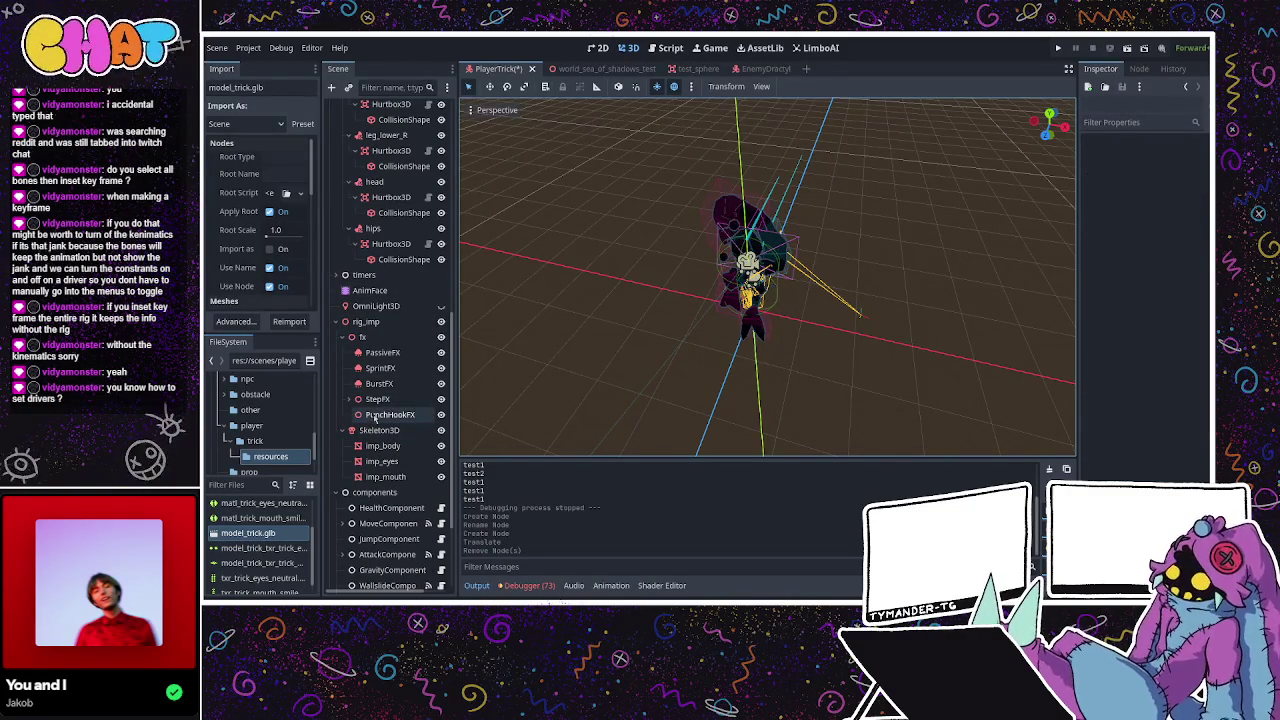
left_click(382, 414)
mouse_move(750, 340)
middle_mouse_down()
mouse_move(603, 366)
mouse_move(488, 328)
middle_mouse_up()
scroll(652, 321, "up", 3)
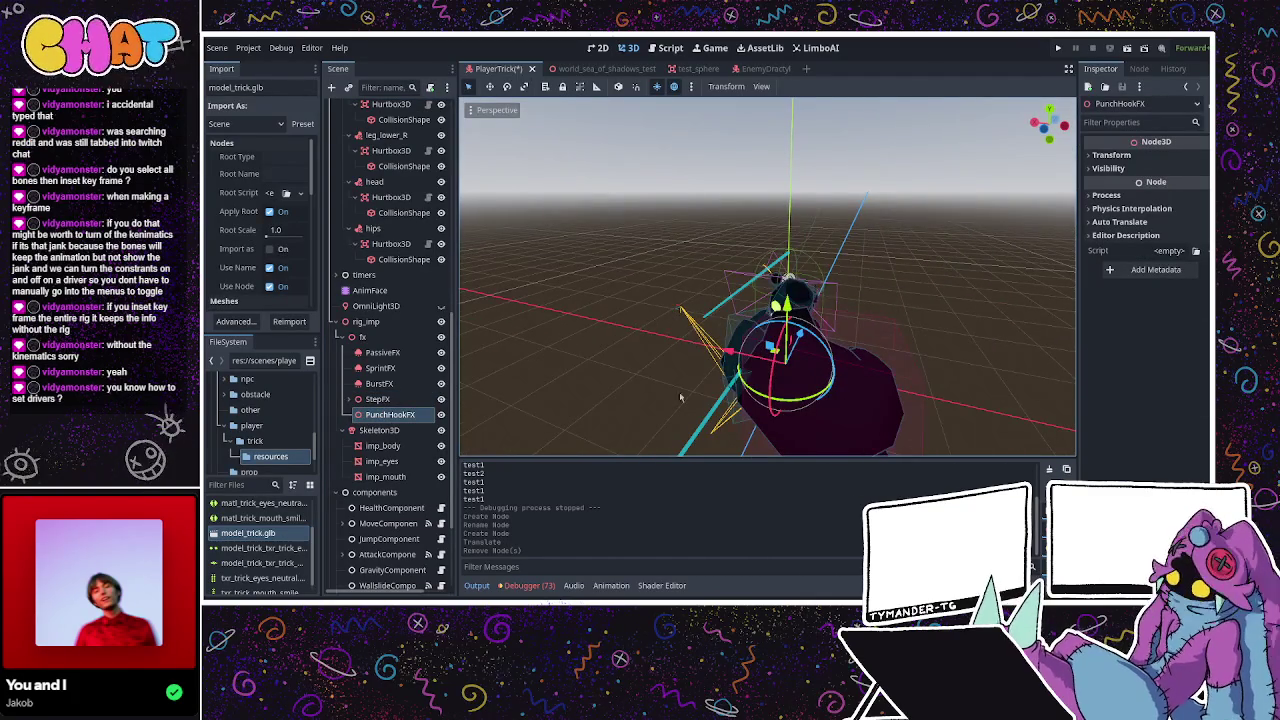
middle_click_drag(652, 321, 973, 311)
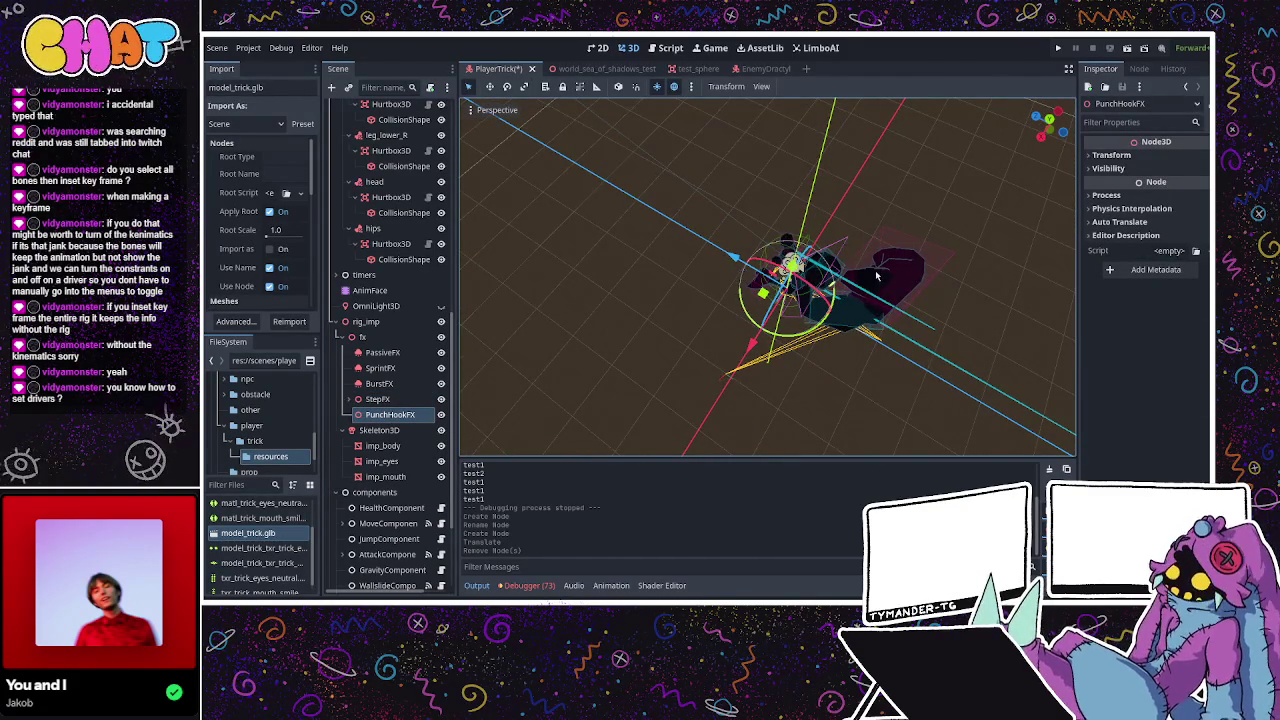
mouse_move(780, 335)
middle_mouse_down()
mouse_move(729, 232)
mouse_move(593, 260)
middle_mouse_up()
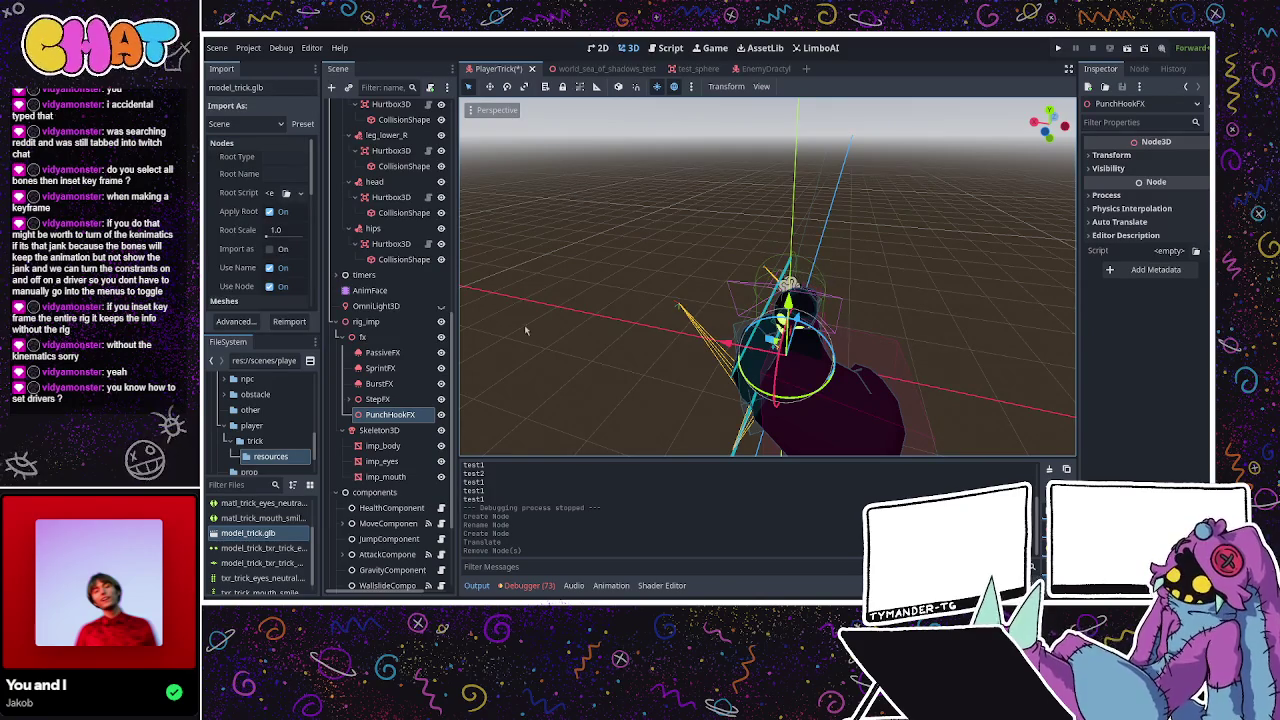
key("ctrl+s")
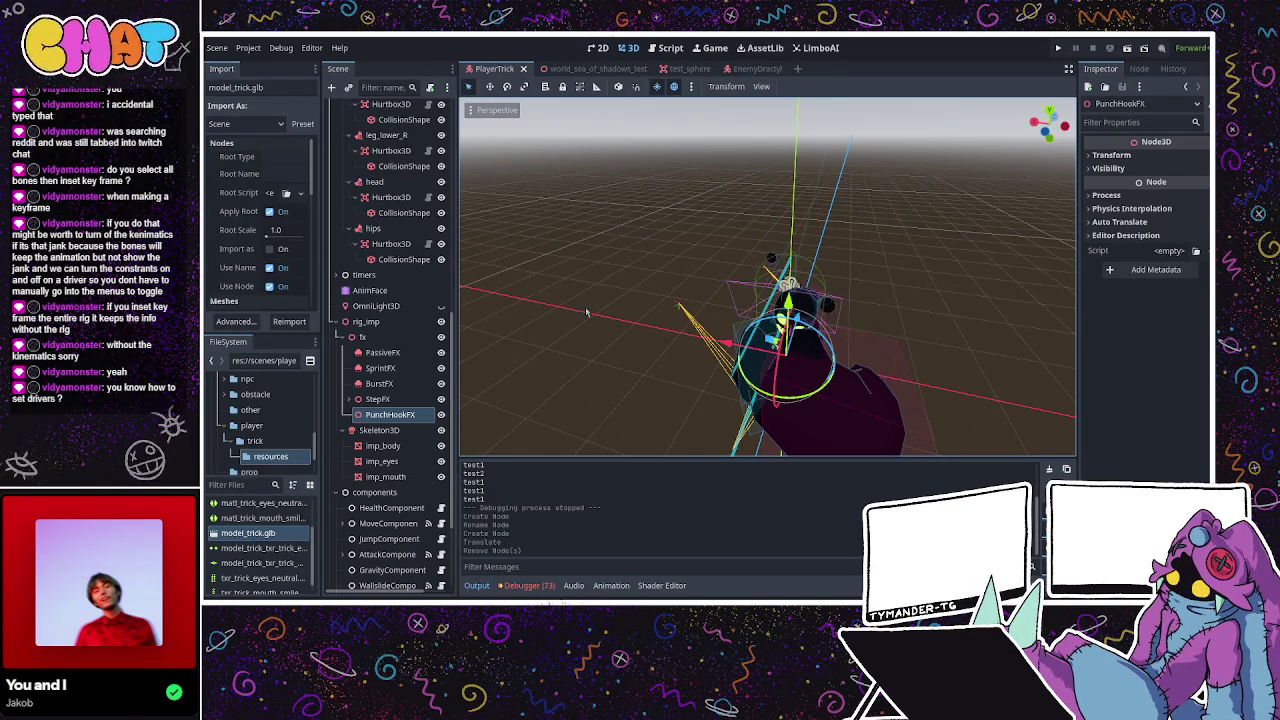
middle_click_drag(584, 306, 679, 300)
scroll(418, 123, "up", 5)
scroll(418, 123, "up", 5)
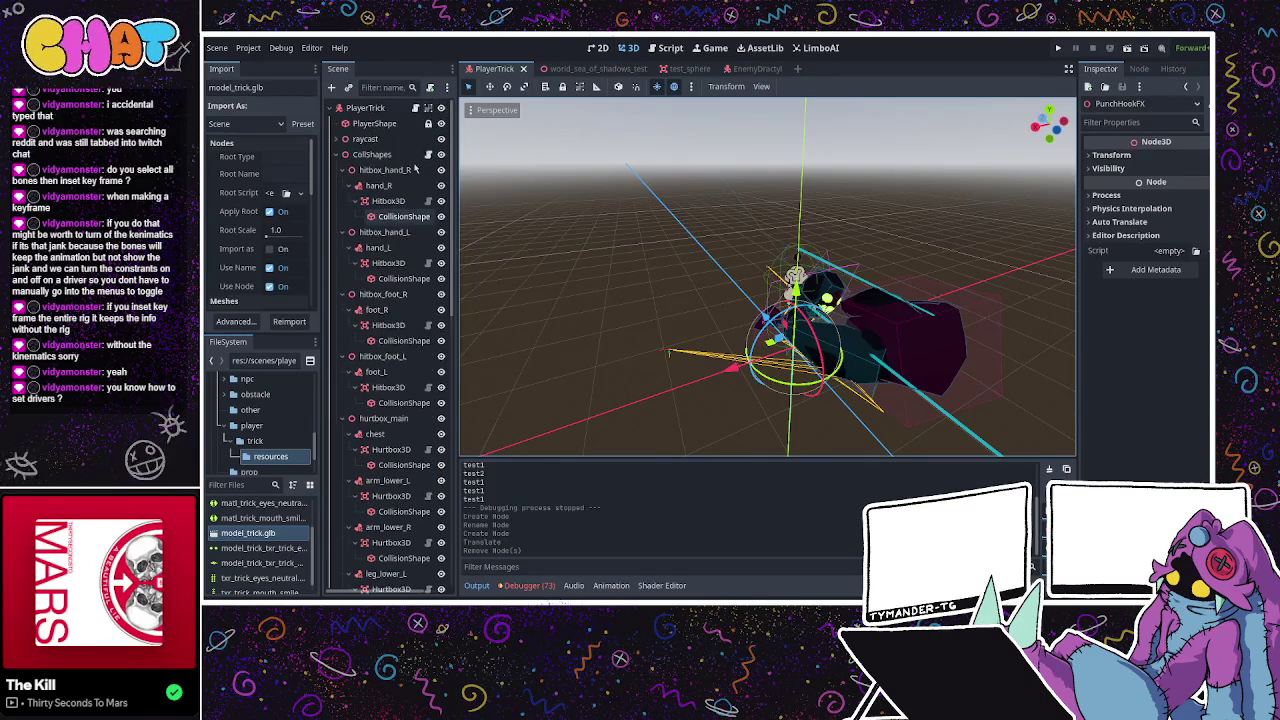
left_click(420, 109)
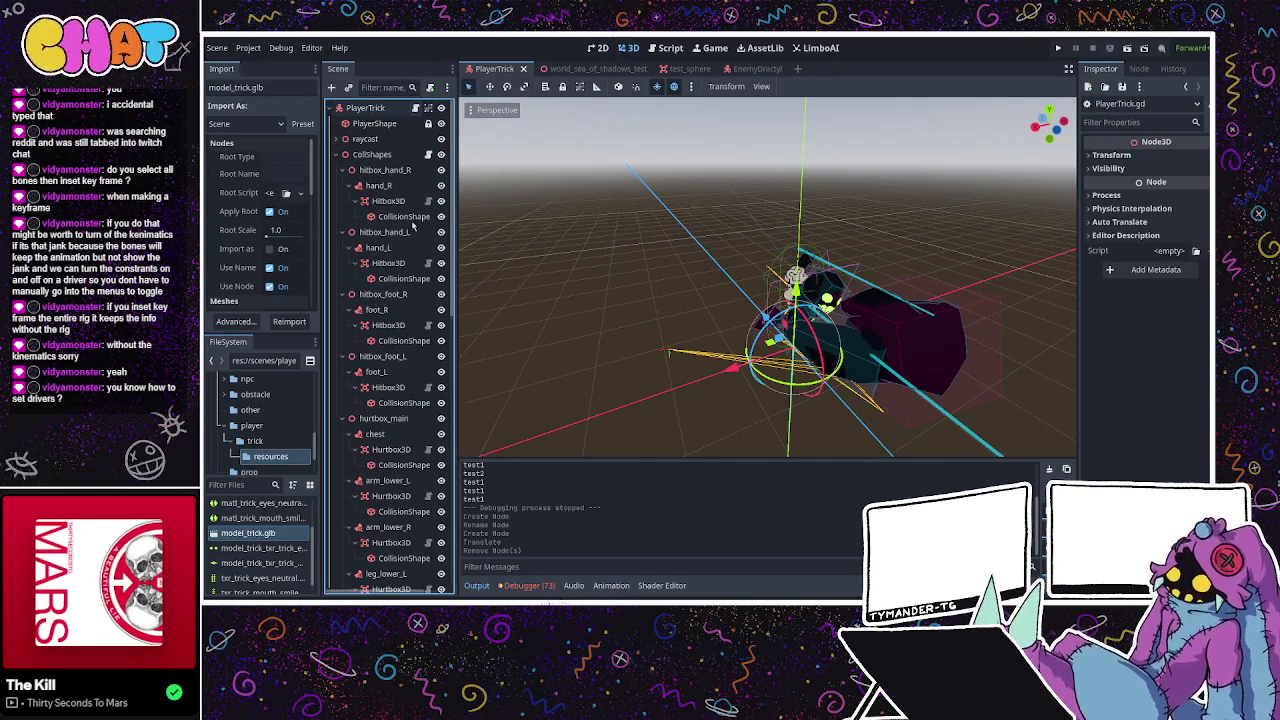
scroll(412, 216, "down", 5)
scroll(412, 216, "down", 5)
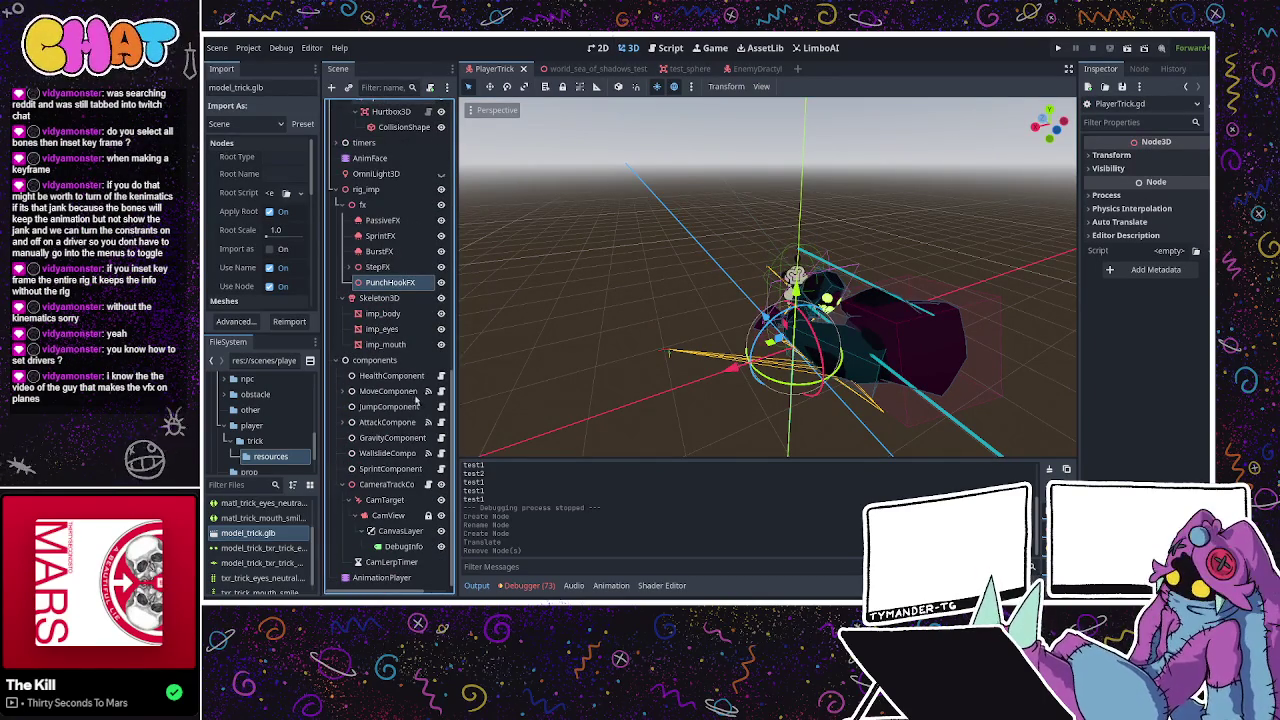
scroll(408, 362, "up", 5)
scroll(408, 362, "up", 5)
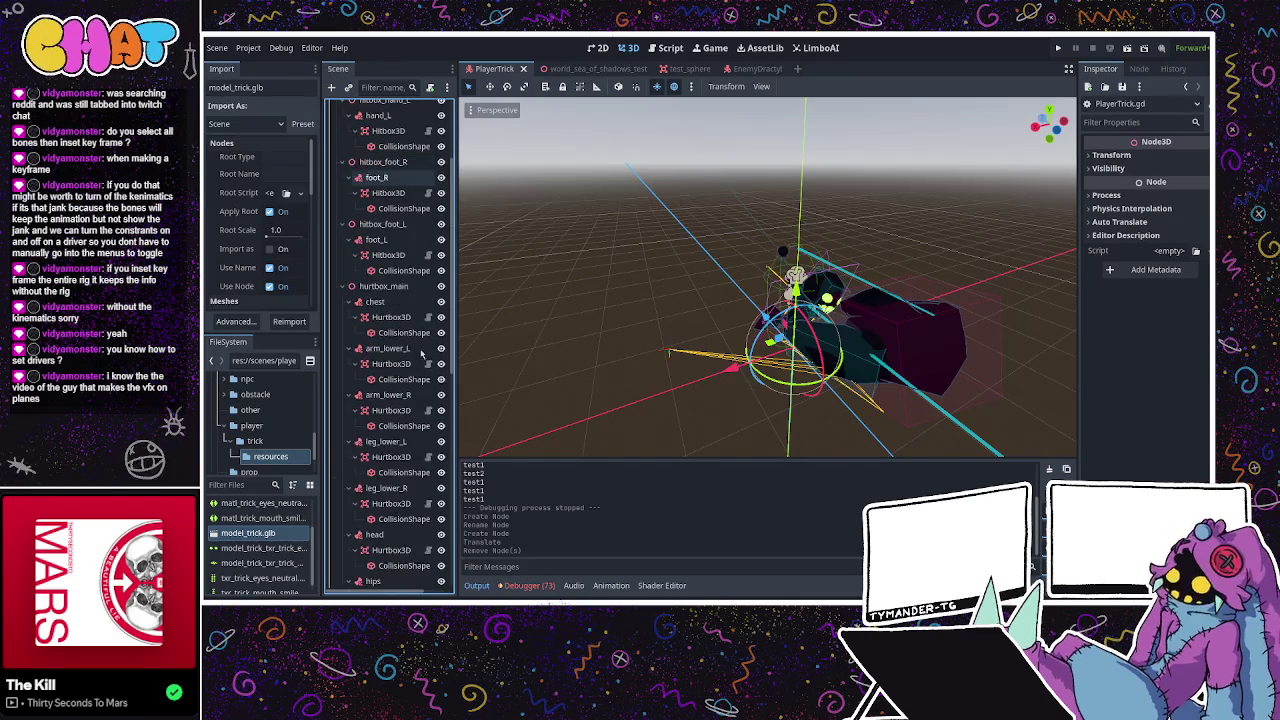
left_click(742, 69)
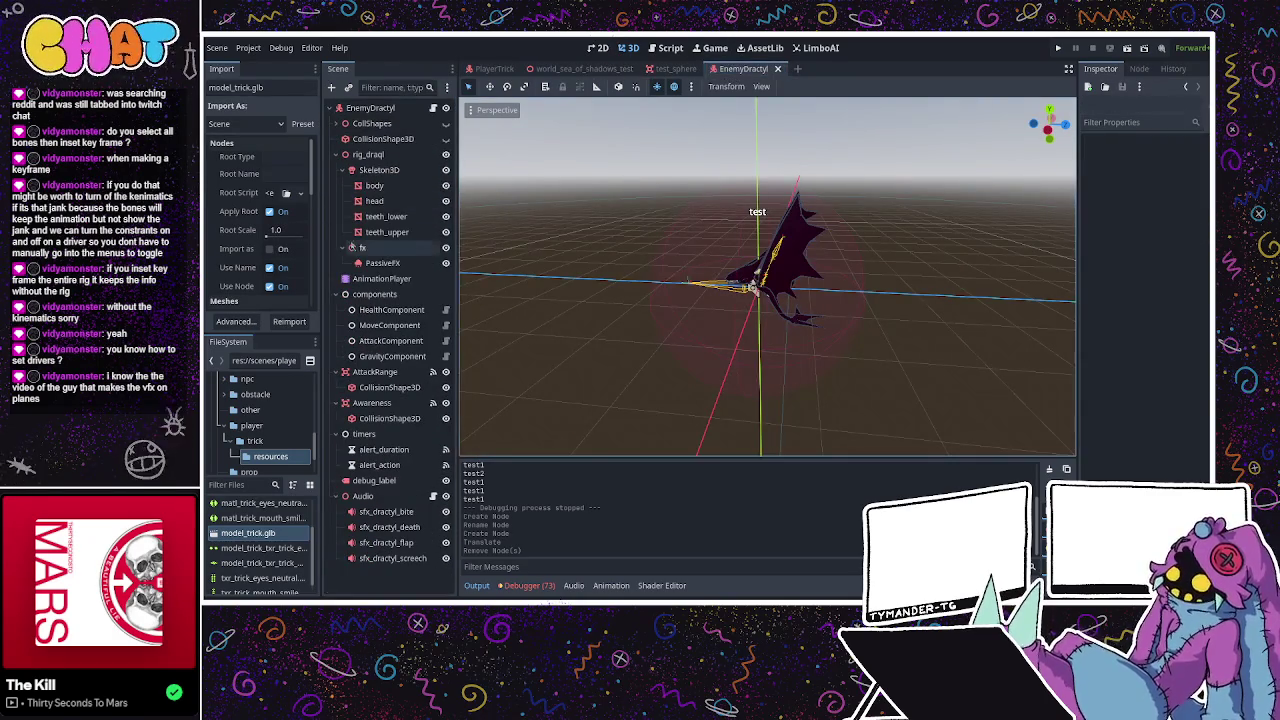
left_click(378, 371)
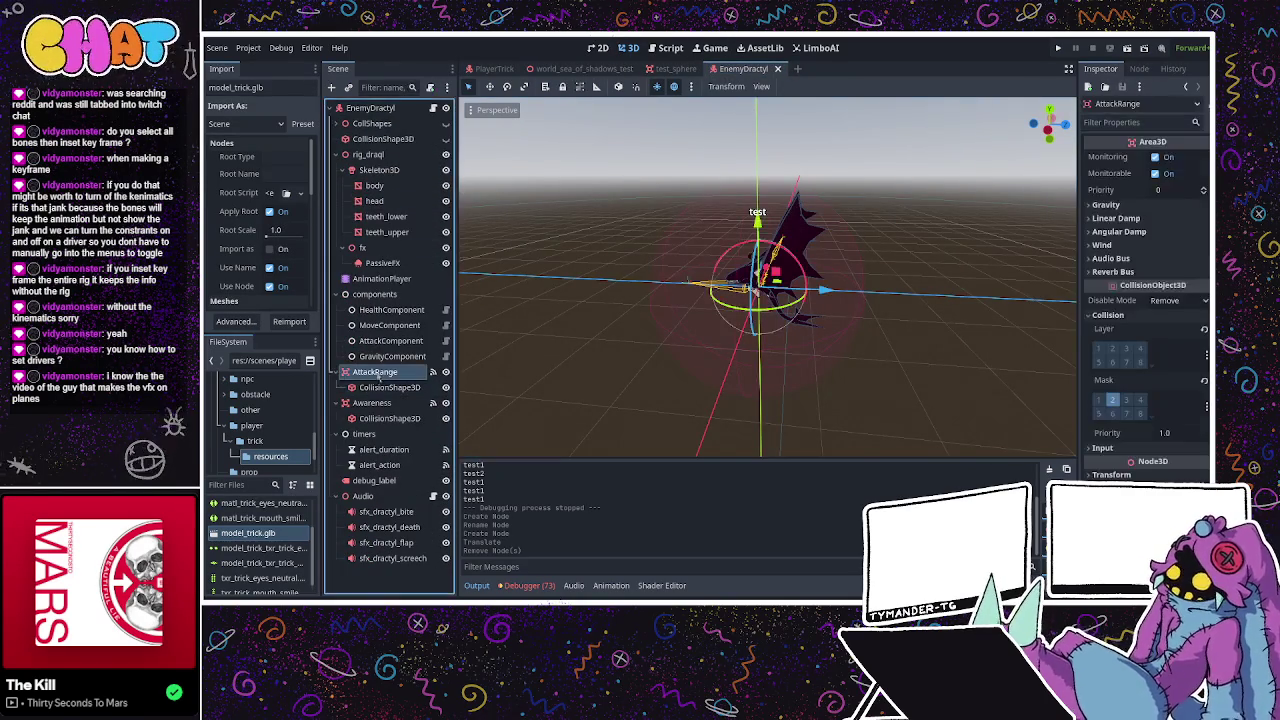
left_click(494, 68)
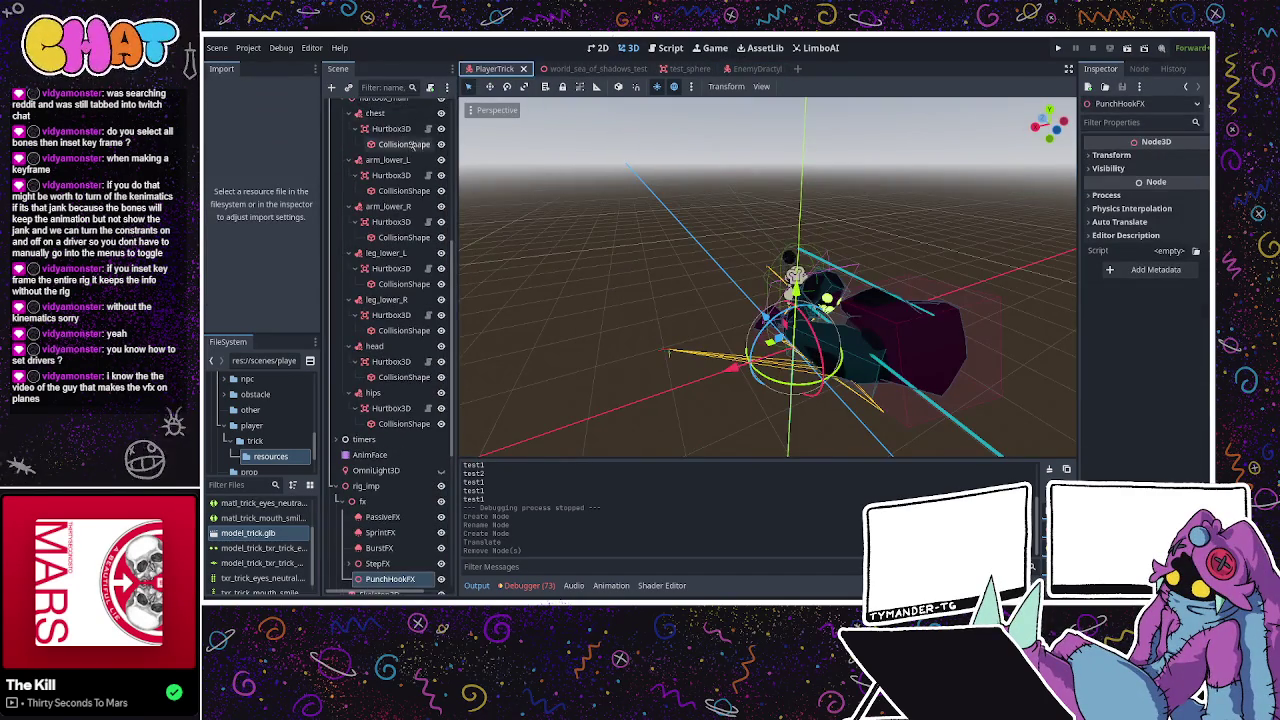
scroll(410, 147, "up", 3)
left_click(400, 108)
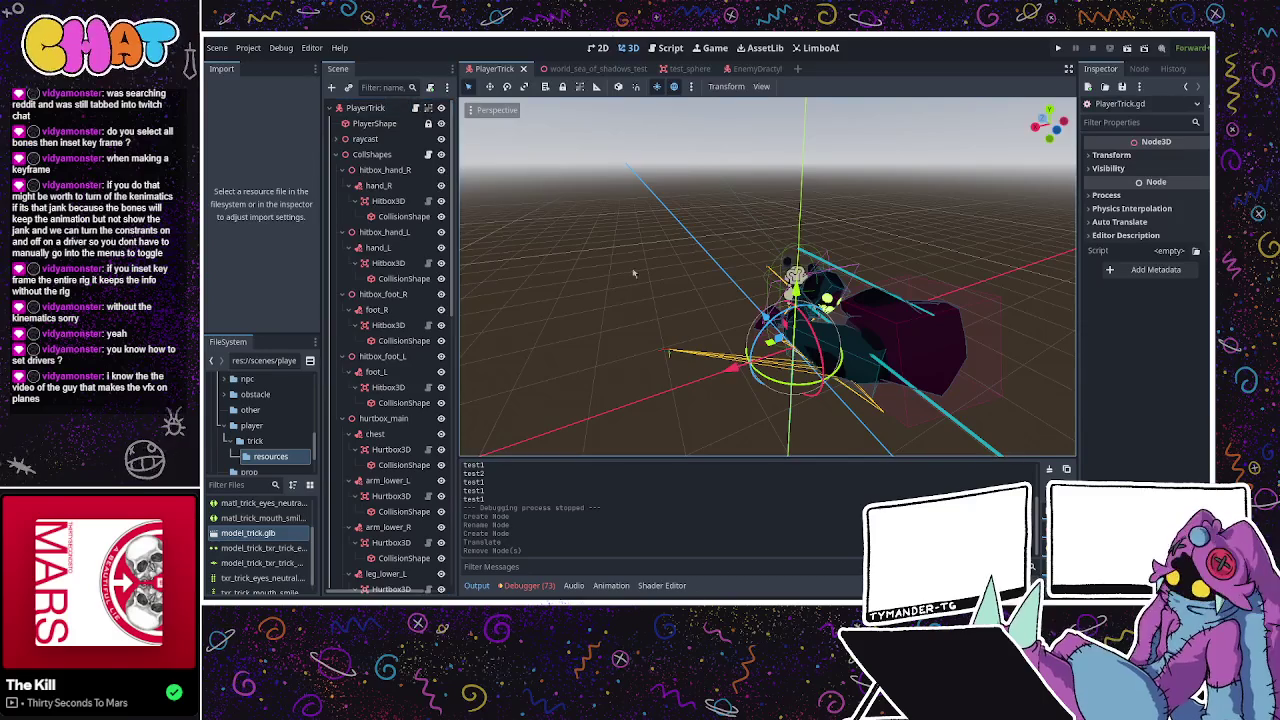
key("ctrl+F3")
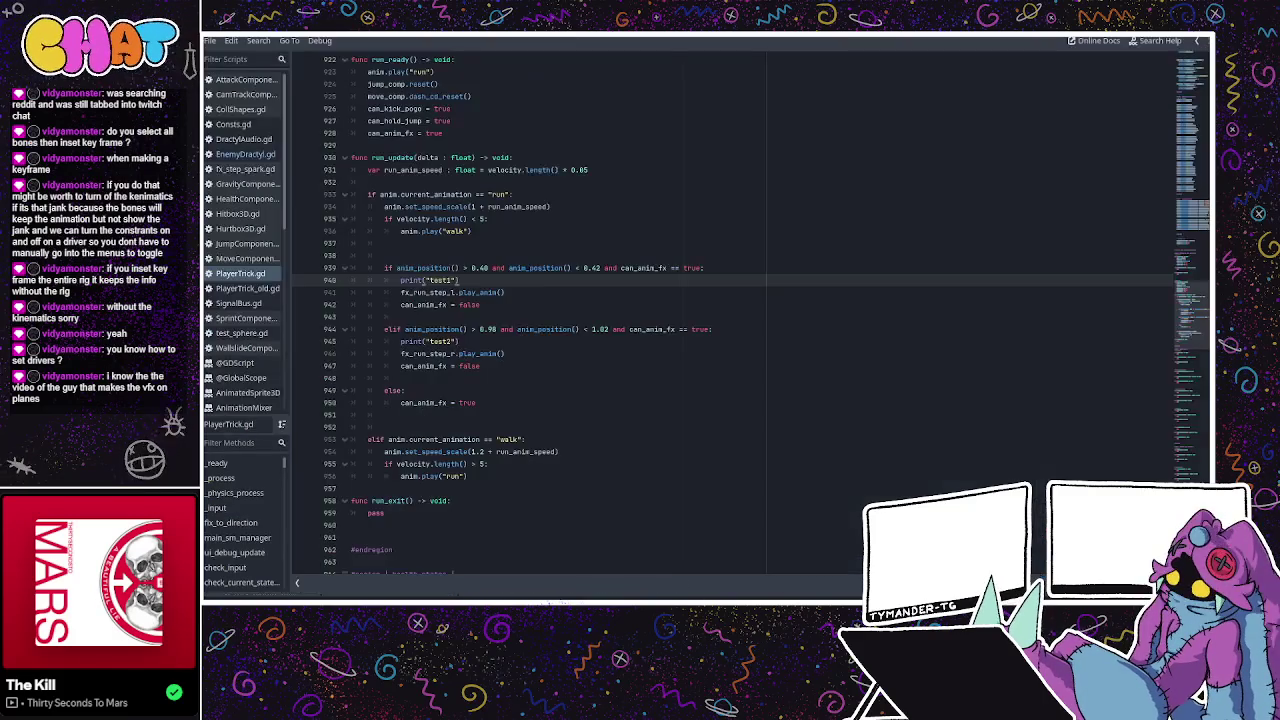
scroll(496, 311, "down", 2)
scroll(496, 311, "down", 4)
scroll(496, 311, "down", 4)
scroll(495, 309, "down", 4)
scroll(495, 308, "down", 4)
scroll(494, 307, "down", 3)
scroll(494, 307, "up", 3)
scroll(496, 309, "up", 8)
scroll(500, 312, "up", 8)
scroll(505, 315, "up", 4)
scroll(540, 300, "up", 5)
scroll(600, 270, "up", 5)
scroll(680, 235, "up", 5)
scroll(705, 220, "up", 3)
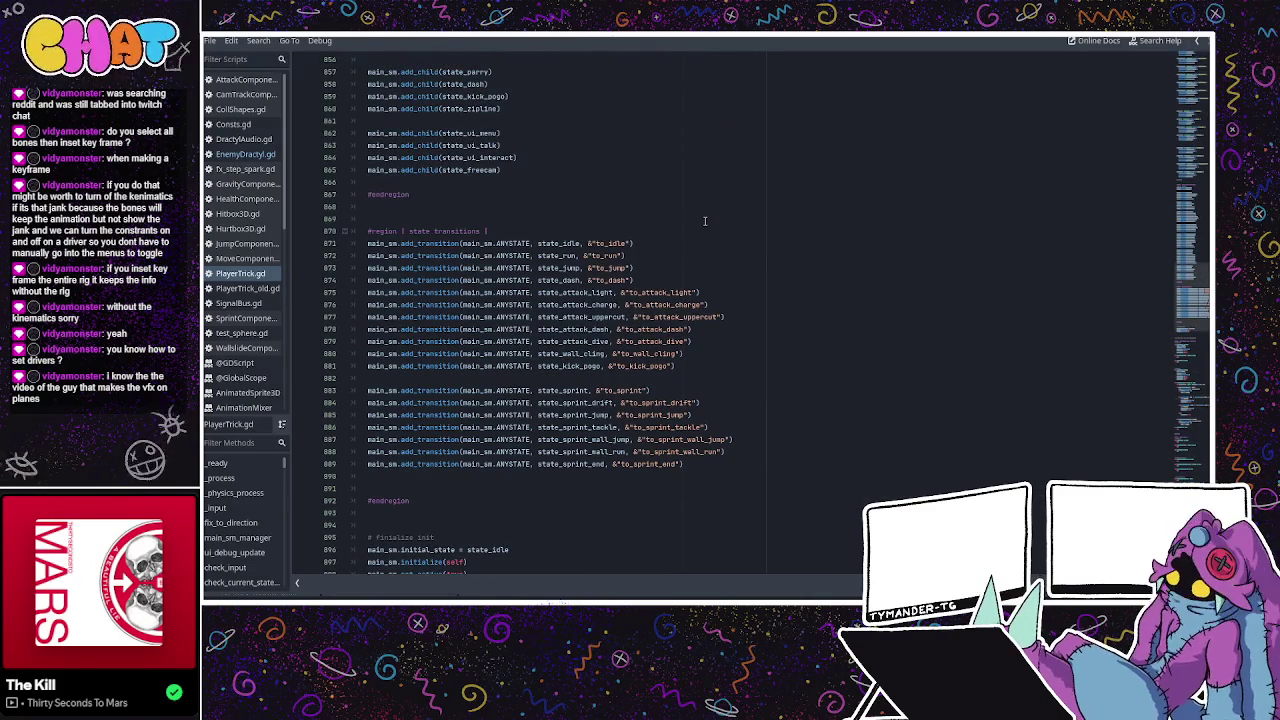
key("ctrl+f")
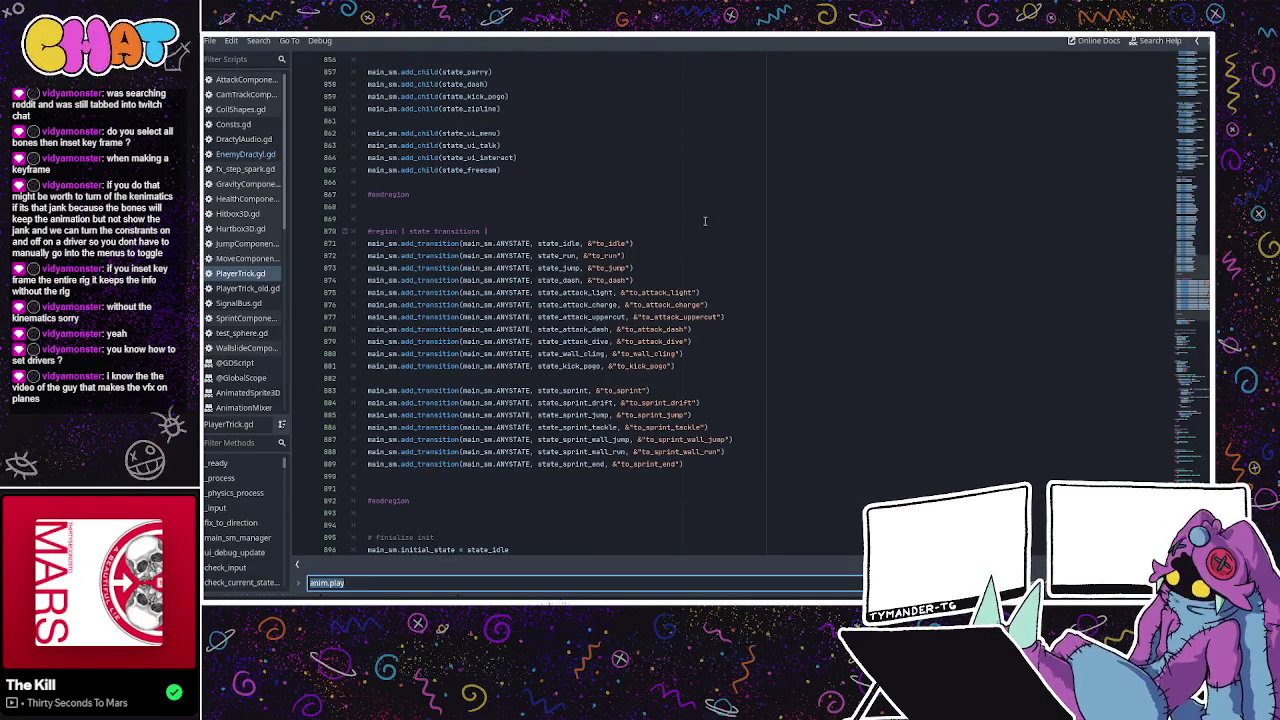
type("attack_comp")
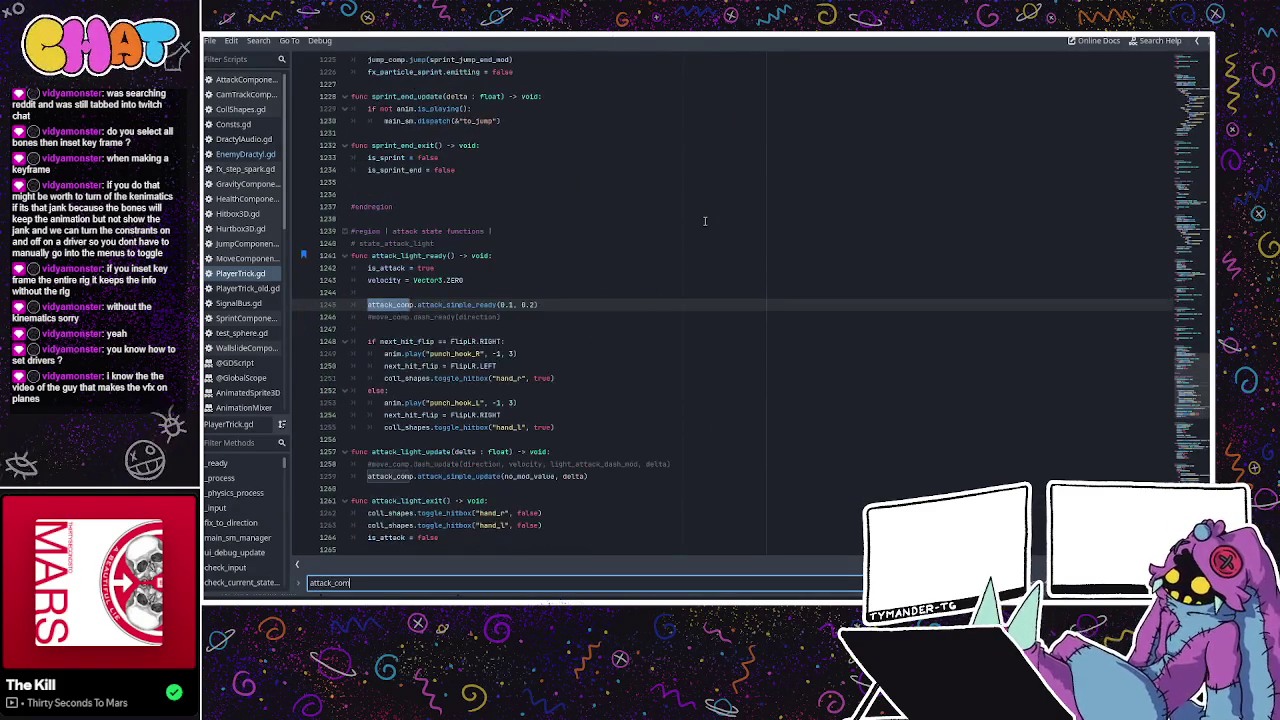
double_click(469, 303)
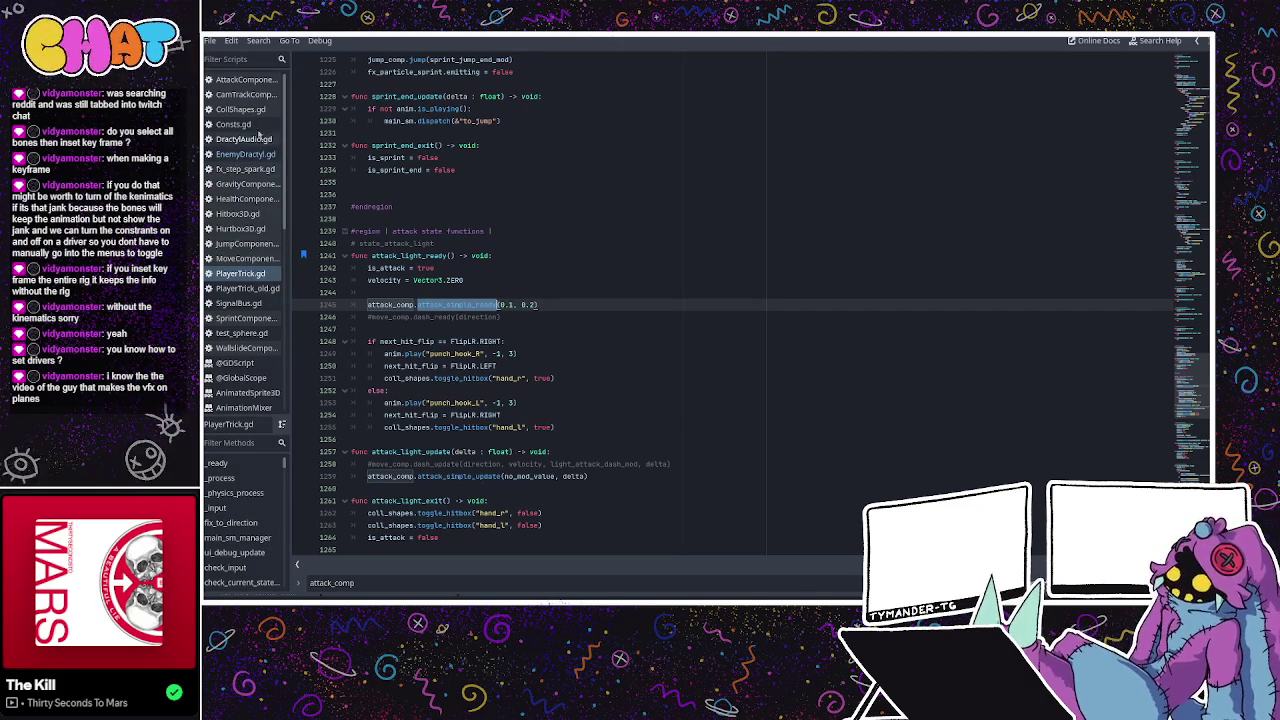
left_click(258, 80)
scroll(446, 216, "up", 1)
scroll(446, 210, "up", 1)
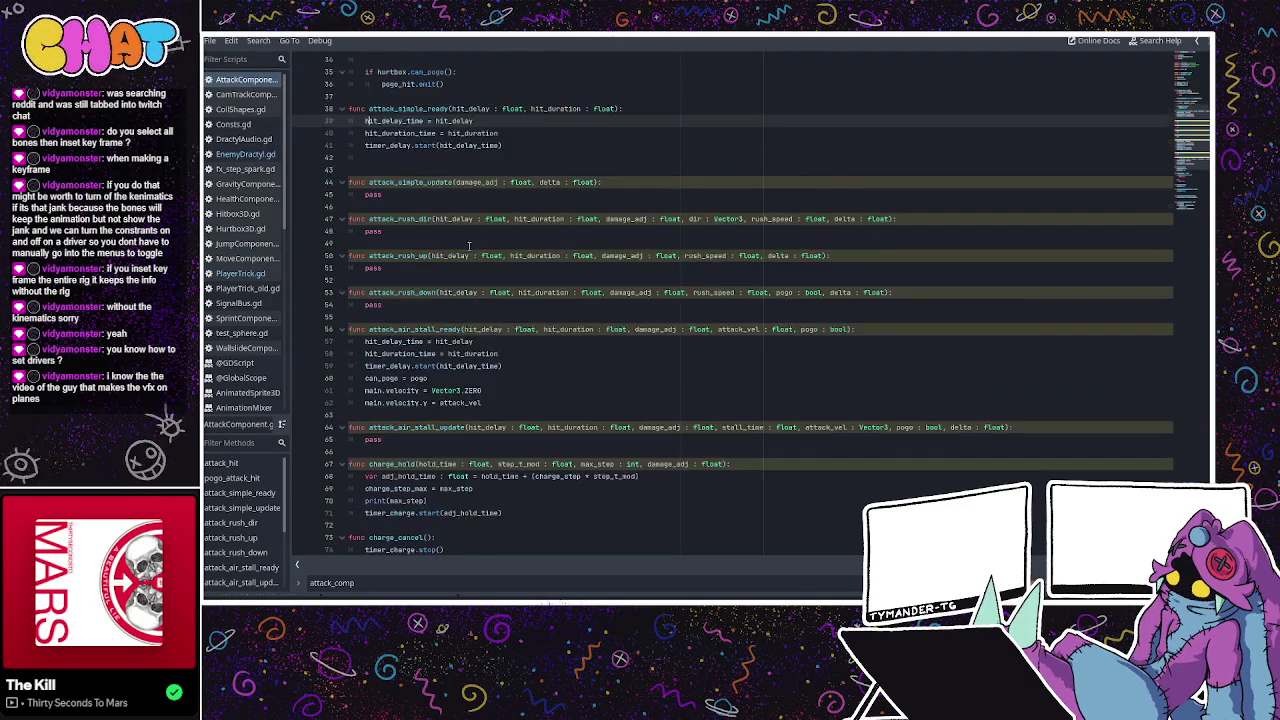
scroll(449, 180, "up", 1)
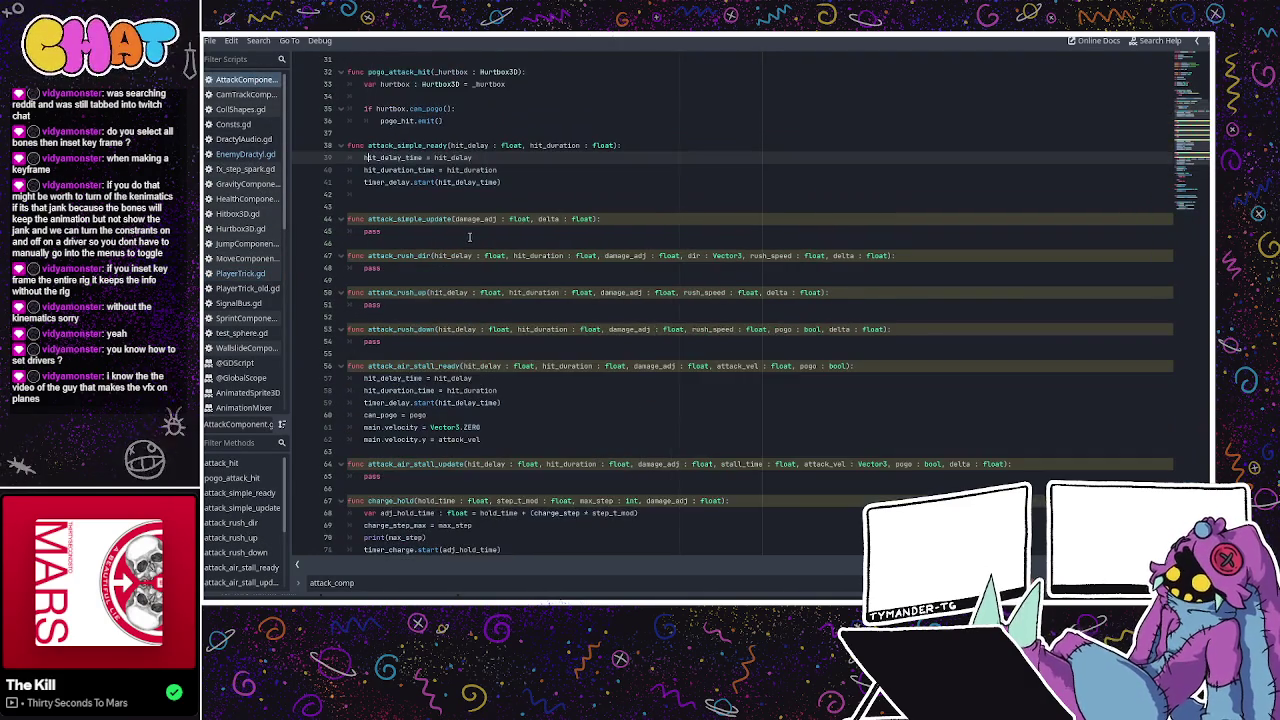
double_click(461, 170)
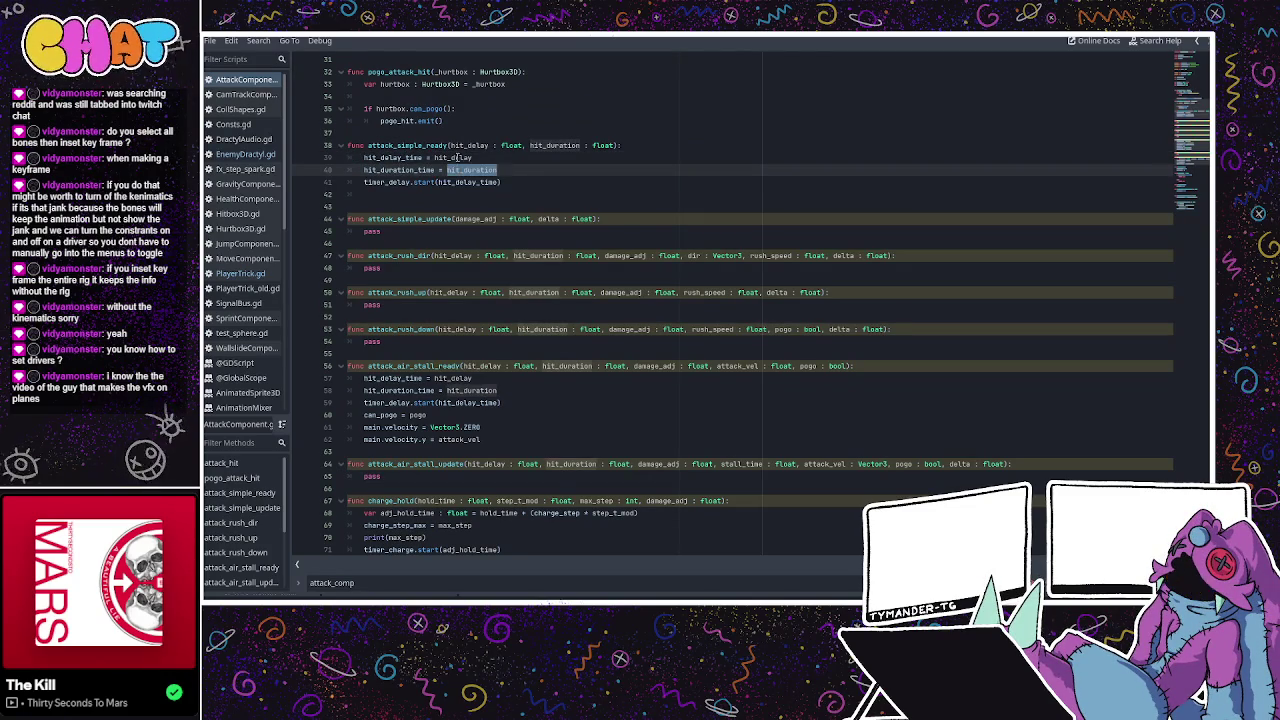
double_click(453, 158)
double_click(465, 145)
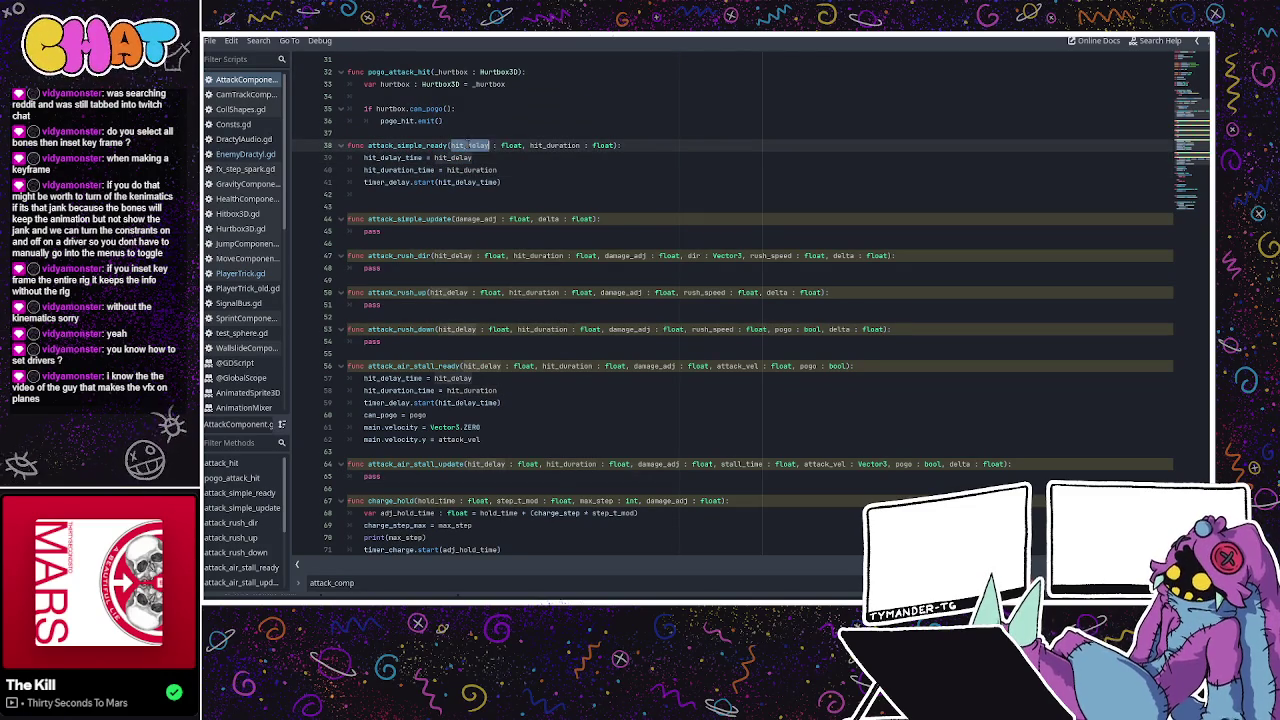
double_click(553, 145)
double_click(465, 145)
left_click(423, 145)
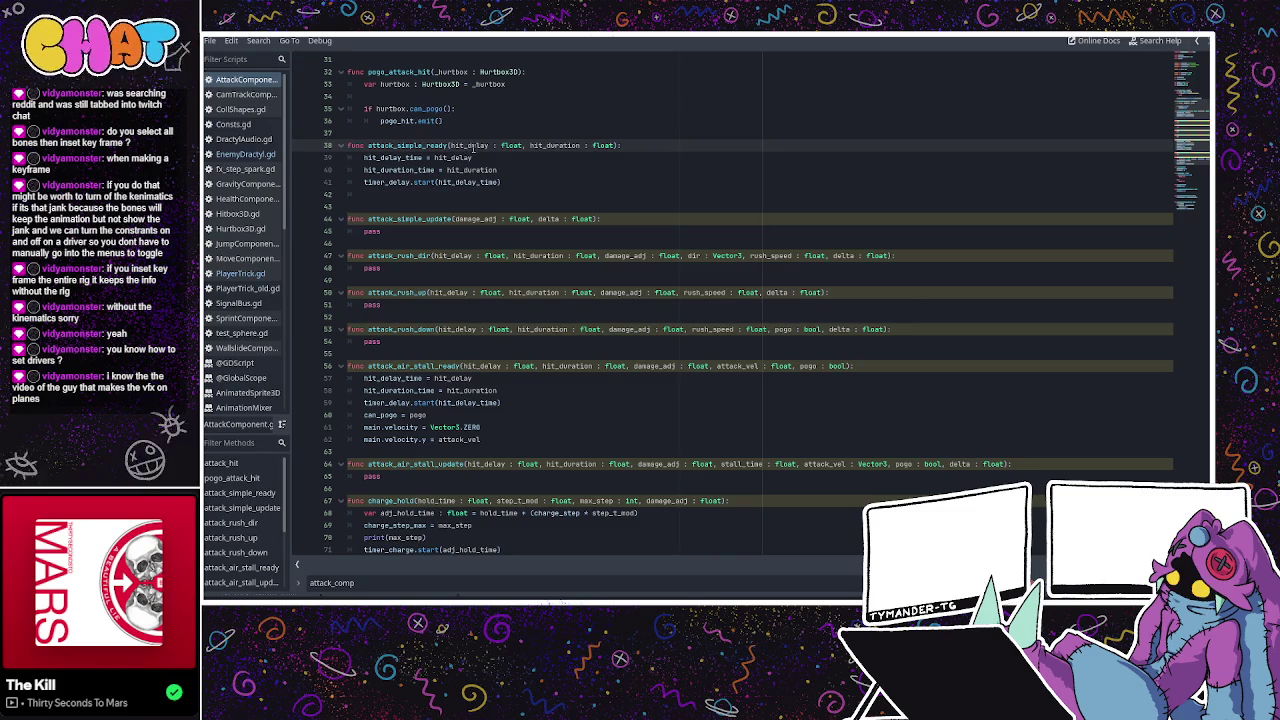
scroll(473, 147, "up", 1)
scroll(473, 147, "up", 2)
scroll(470, 147, "up", 1)
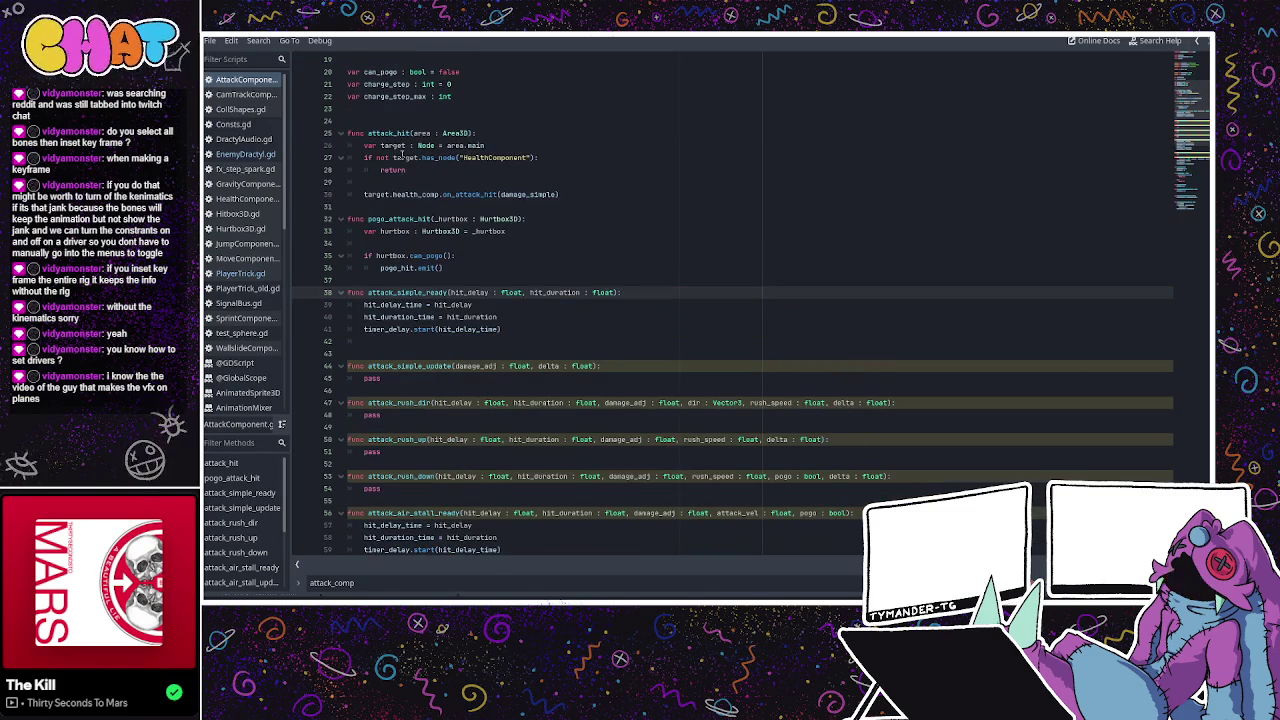
scroll(403, 169, "down", 4)
scroll(402, 168, "down", 4)
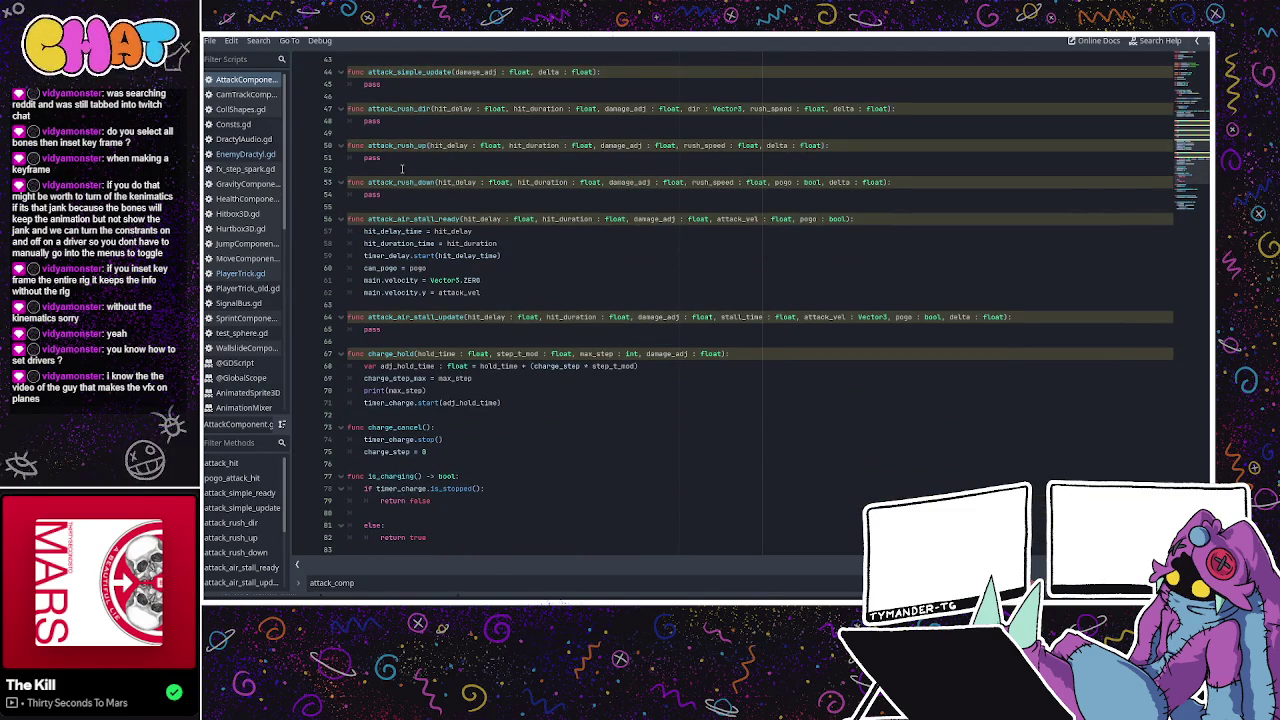
left_click(240, 273)
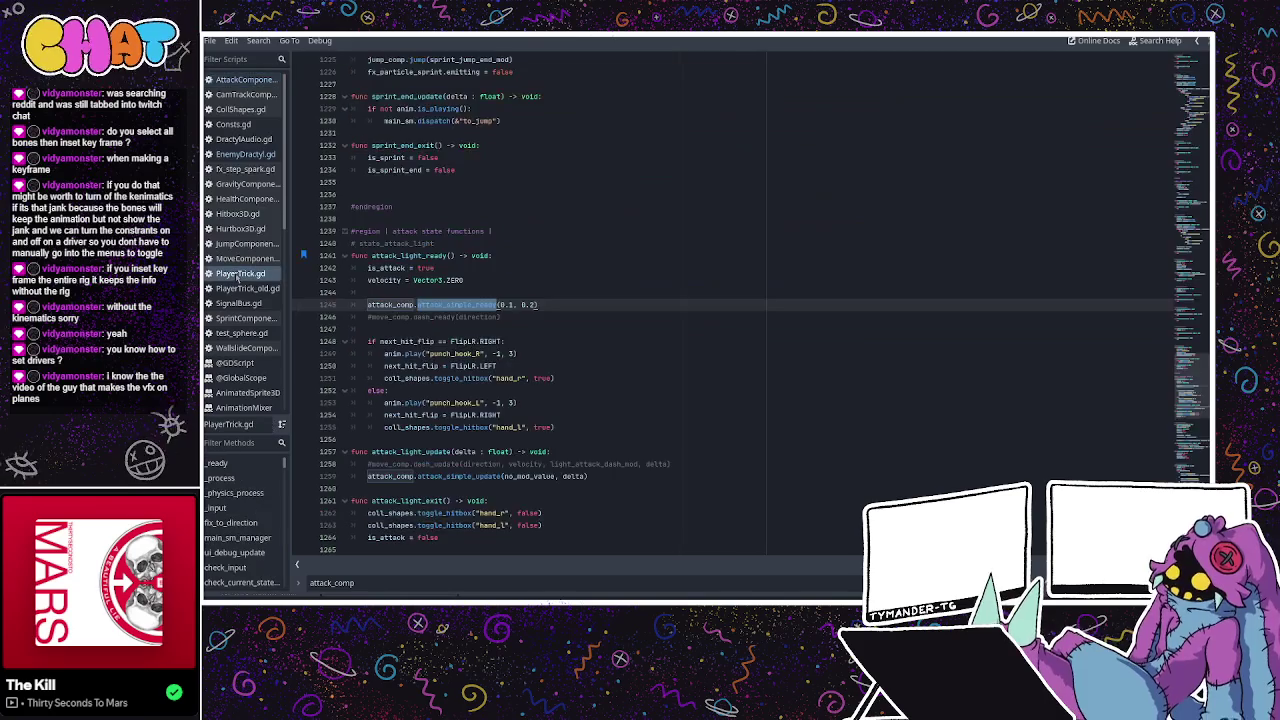
scroll(480, 285, "down", 1)
left_click(476, 306)
scroll(476, 310, "down", 2)
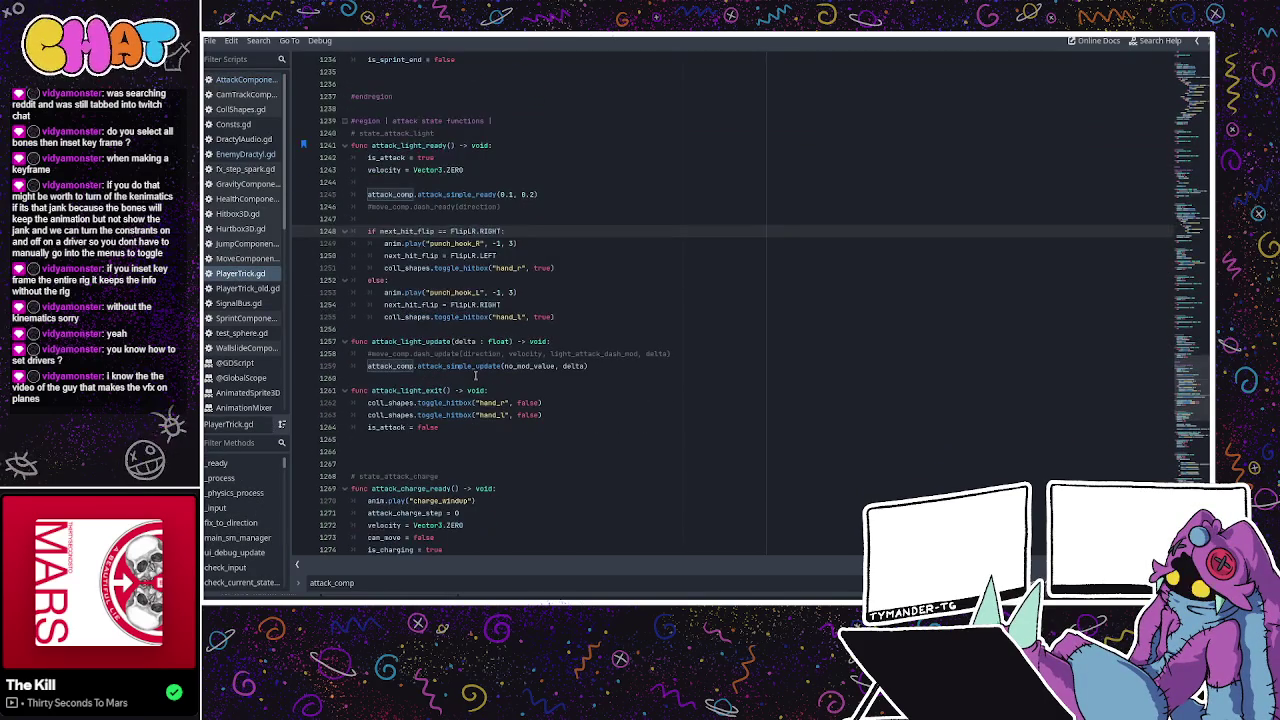
left_click(474, 366)
double_click(436, 402)
left_click(417, 402)
scroll(417, 402, "down", 4)
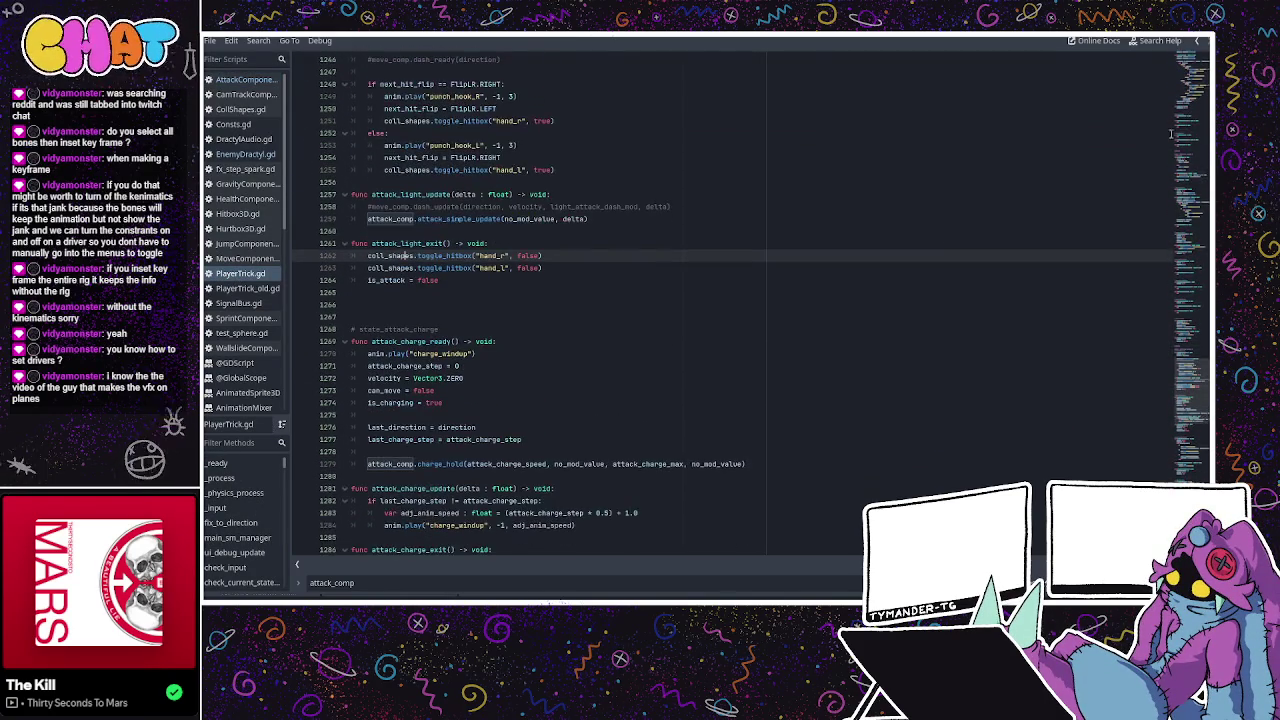
key("ctrl+End")
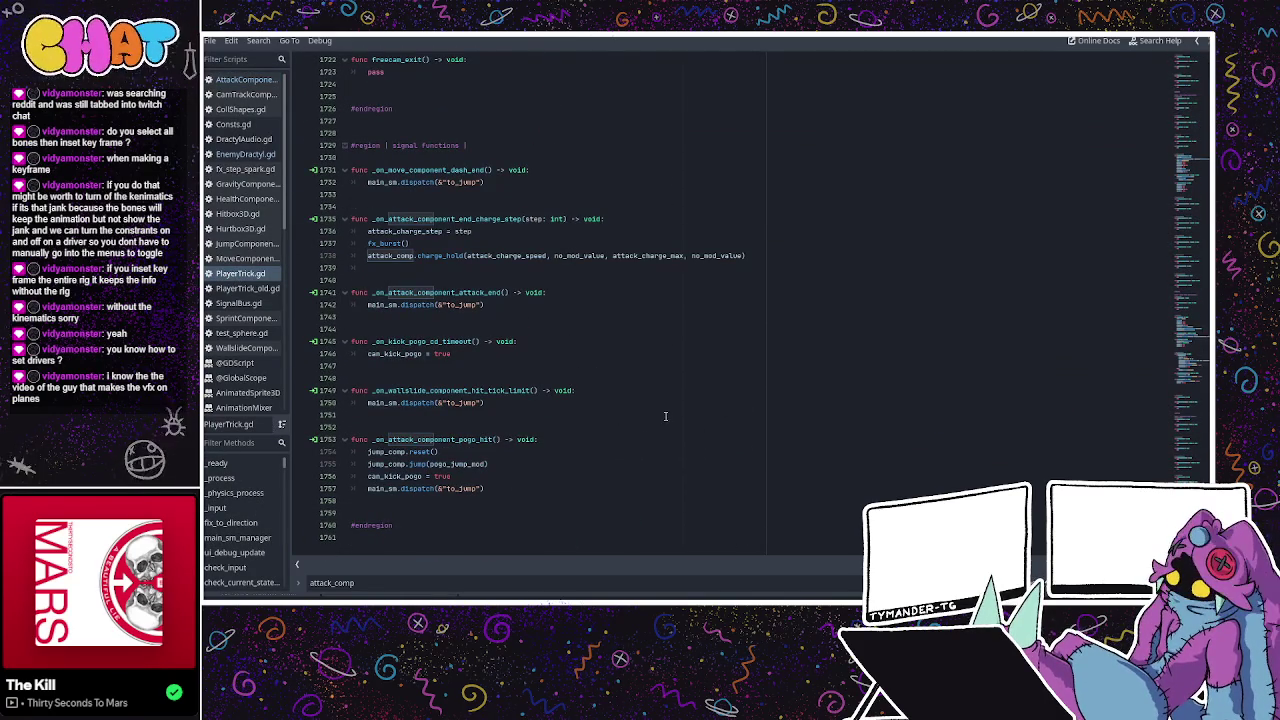
double_click(432, 292)
left_click(456, 208)
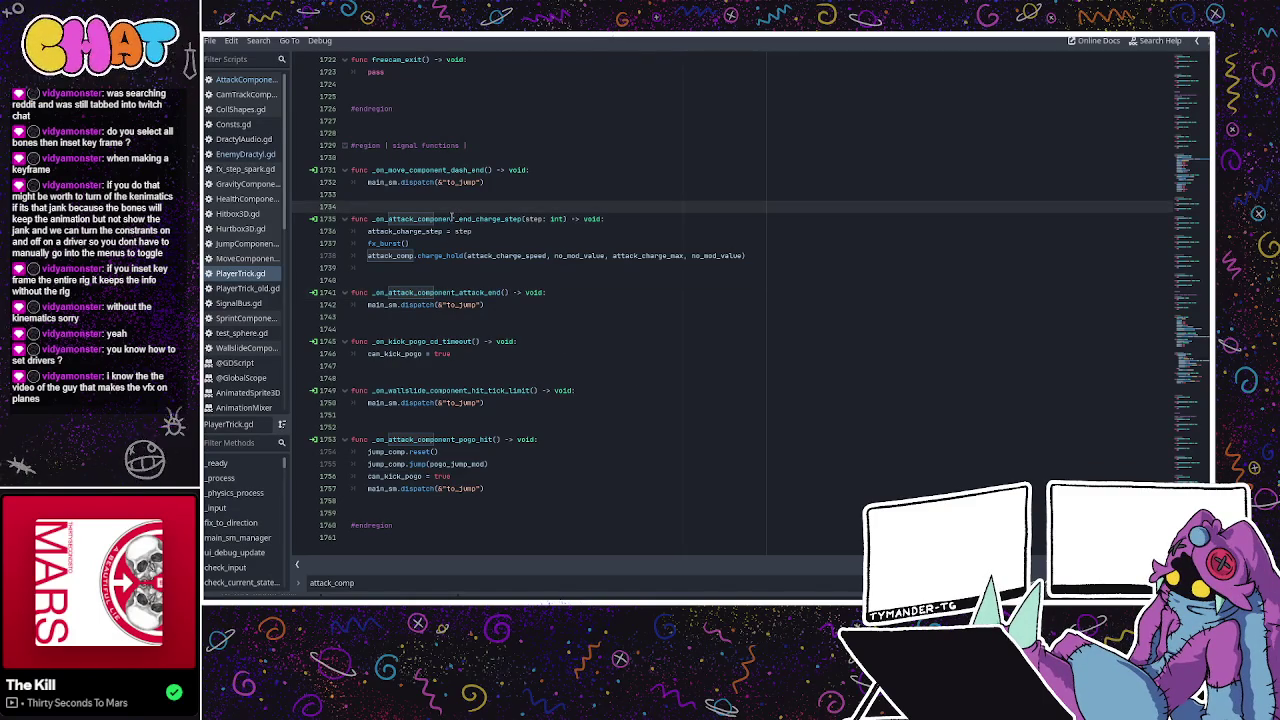
double_click(456, 219)
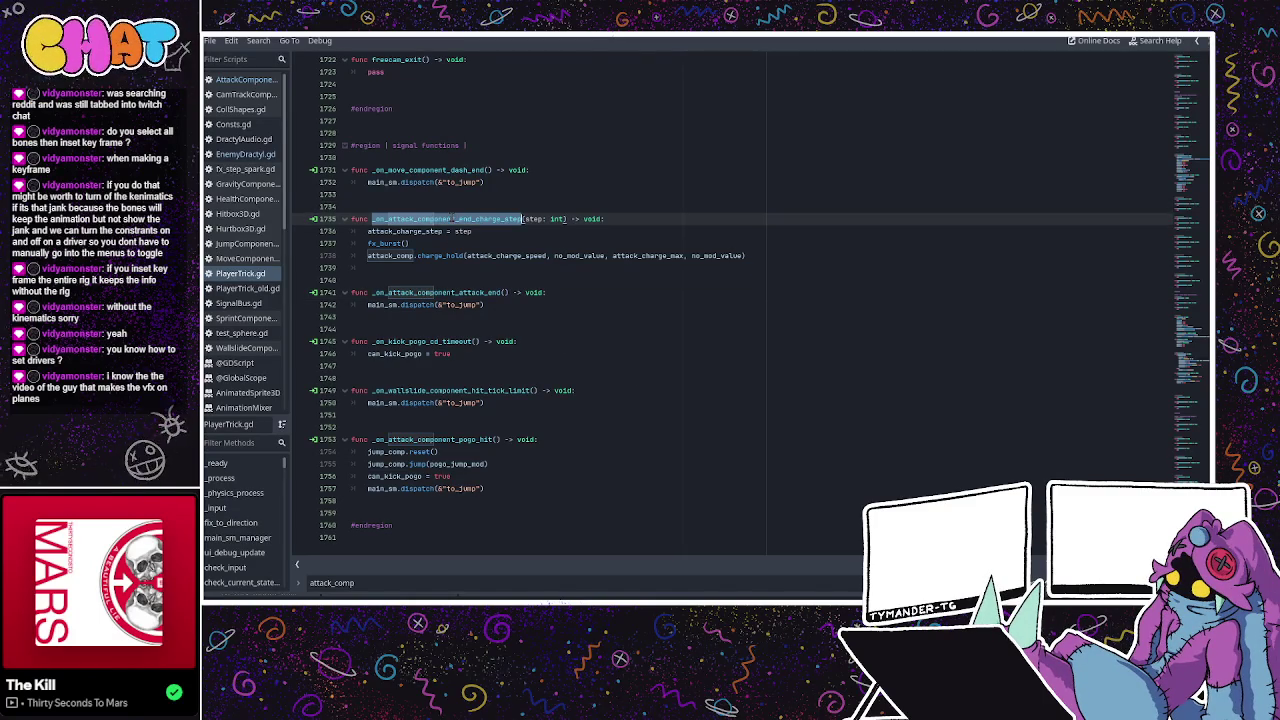
double_click(430, 292)
left_click(418, 304)
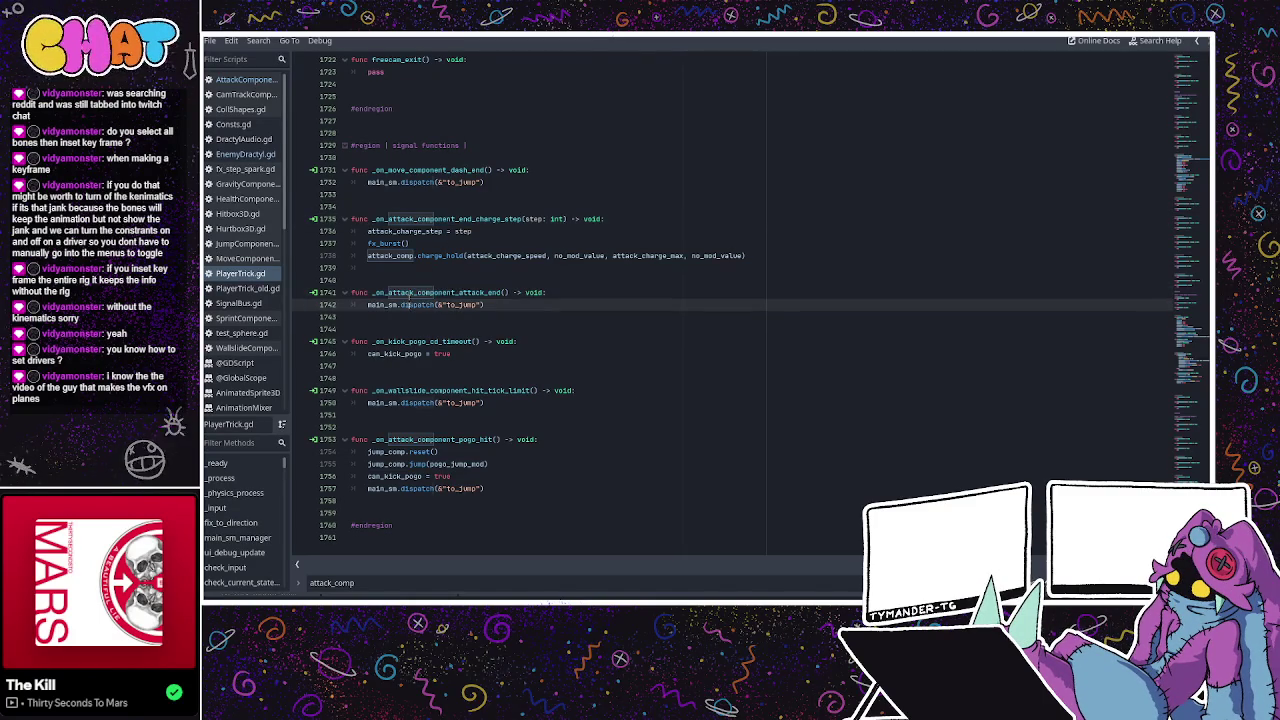
double_click(462, 304)
left_click(462, 292)
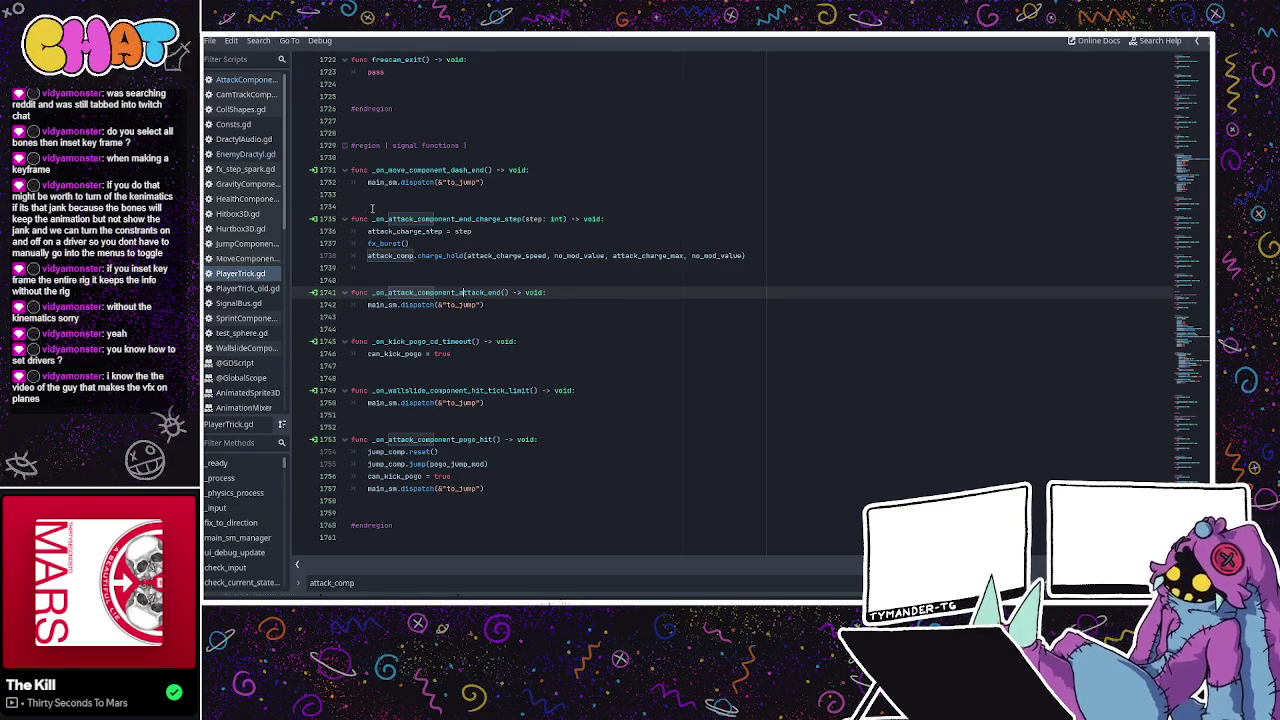
left_click(268, 156)
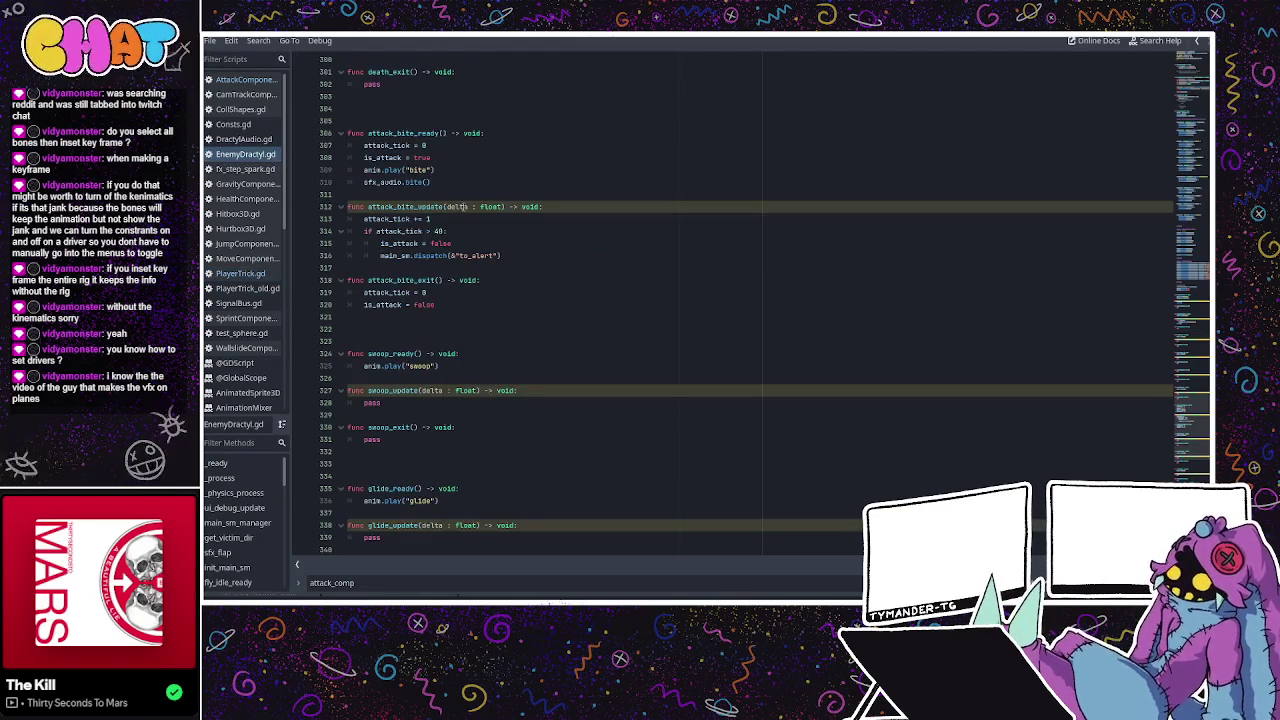
Scroll through EnemyDractyl.gd to the Dractyl's bite-attack functions.
scroll(554, 206, "up", 2)
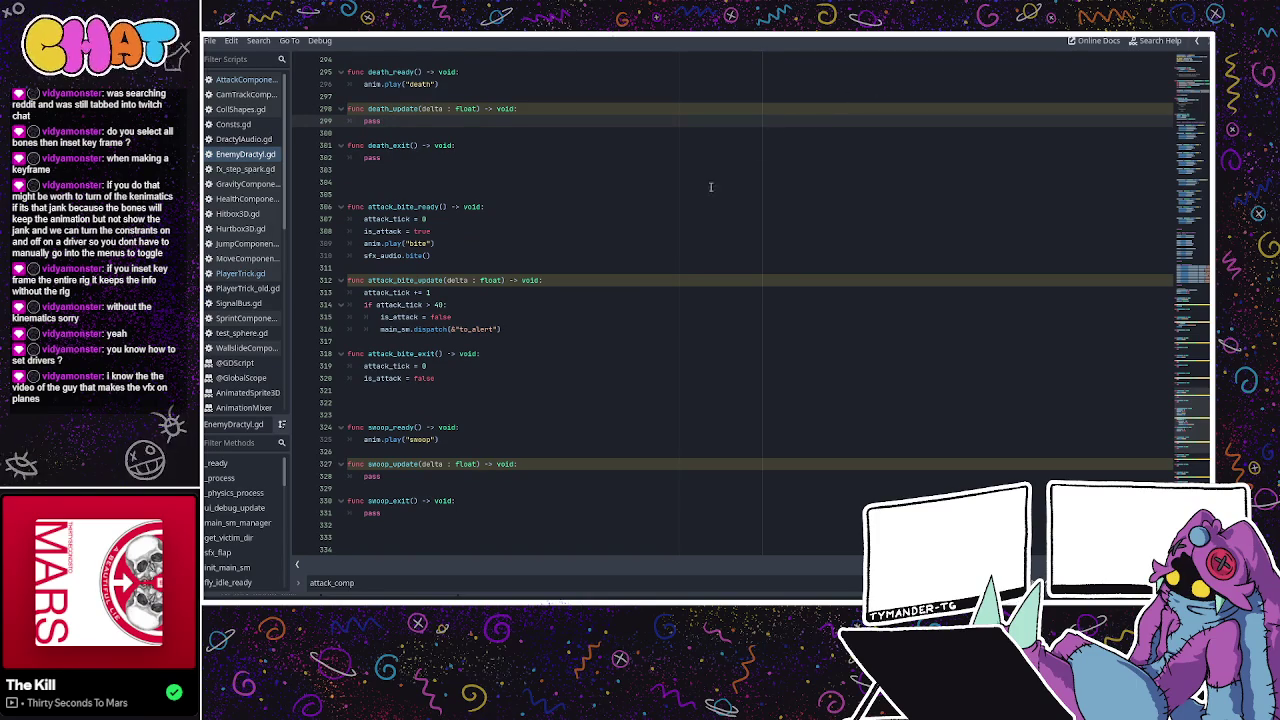
scroll(715, 184, "up", 3)
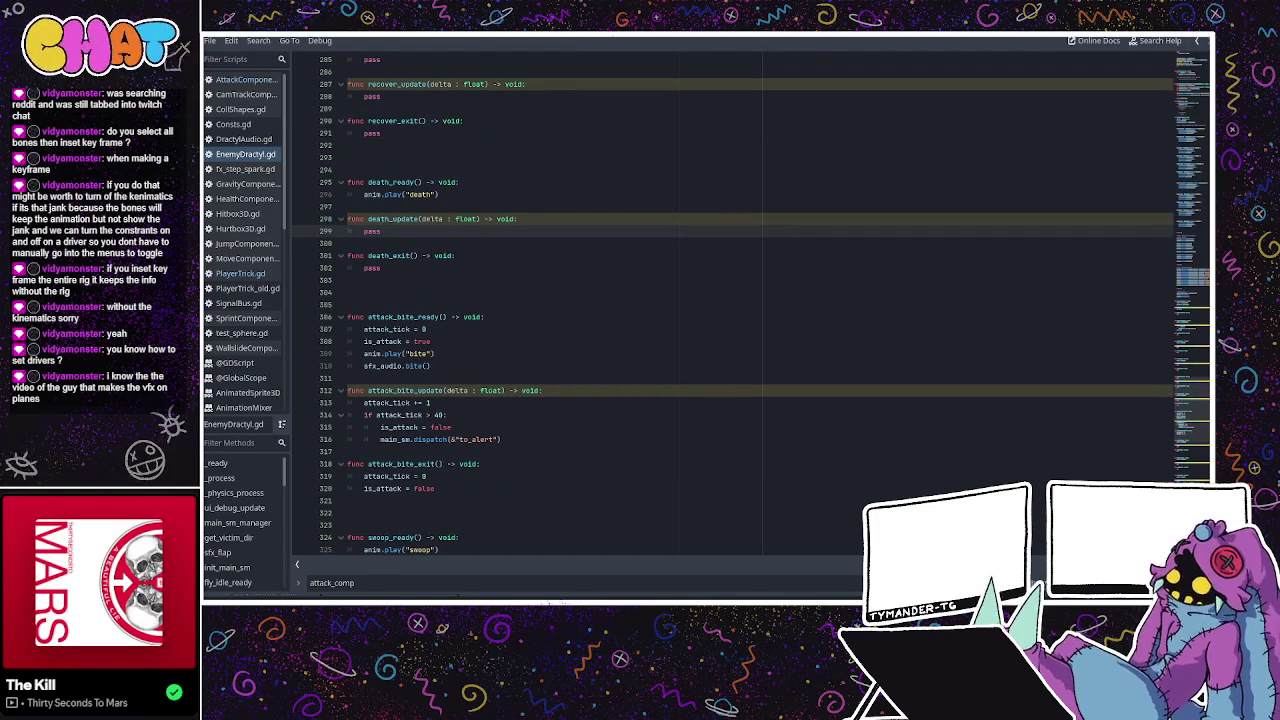
scroll(497, 238, "up", 3)
scroll(497, 238, "up", 4)
scroll(497, 238, "up", 3)
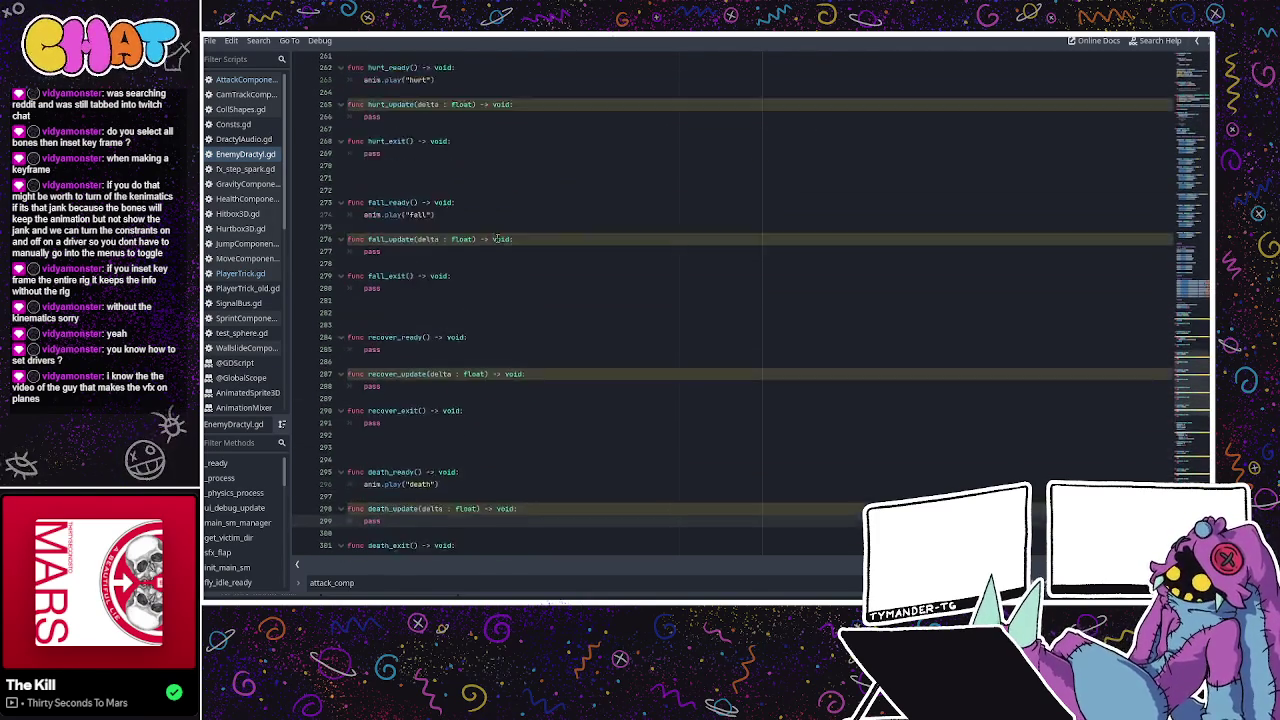
scroll(497, 238, "up", 3)
scroll(497, 238, "down", 4)
scroll(497, 238, "down", 5)
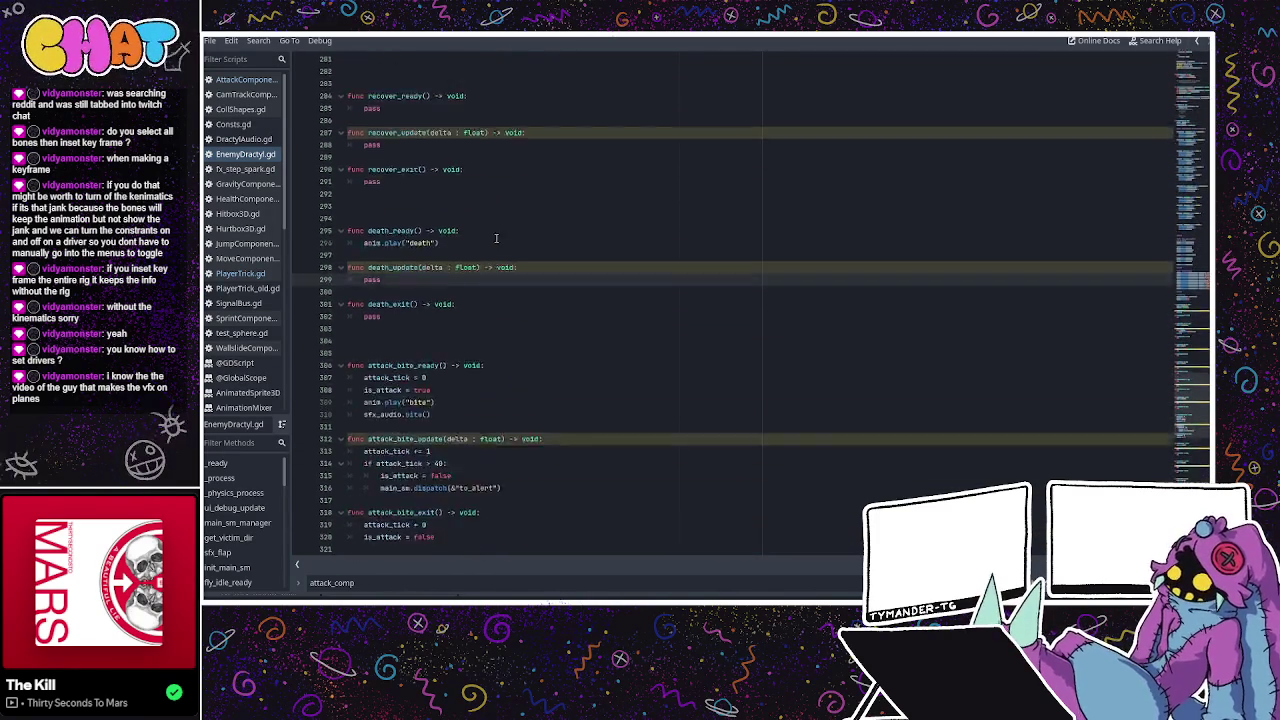
scroll(497, 238, "down", 4)
scroll(497, 238, "down", 4)
scroll(495, 238, "up", 1)
Add an attack_simple_ready(0.1, 0.2) call after the bite sound in the bite-ready function.
left_click(471, 252)
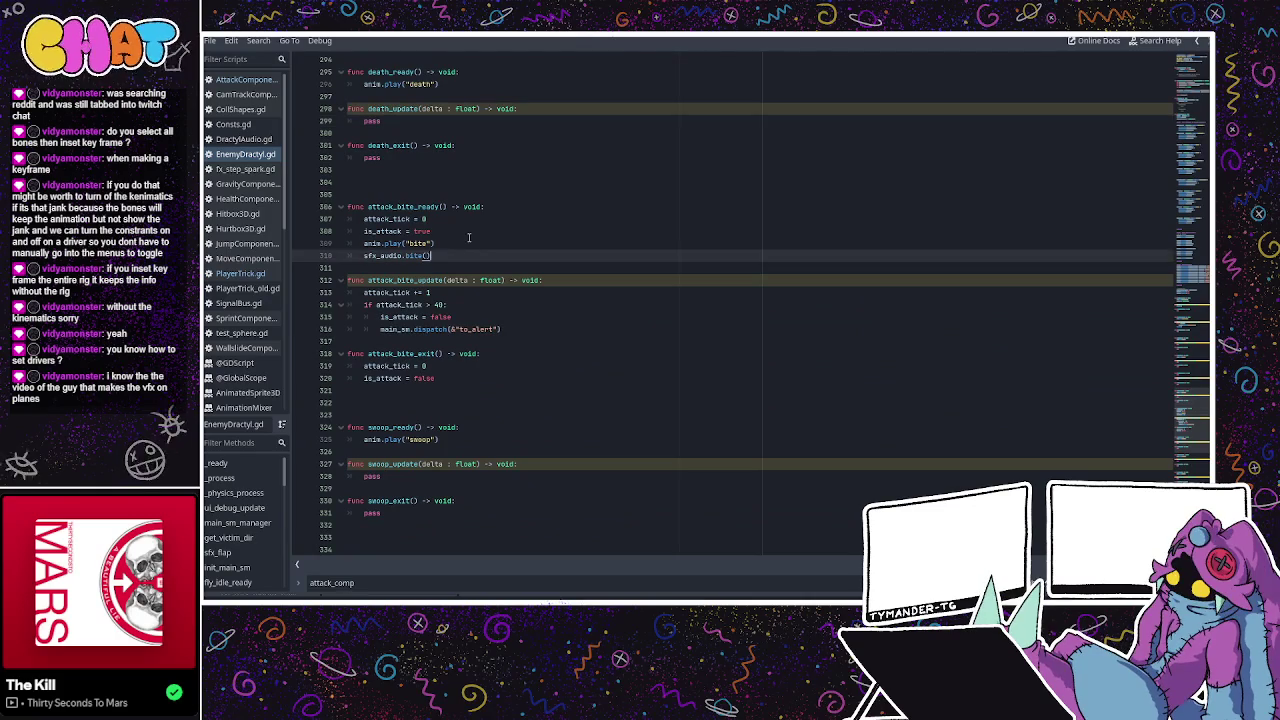
key("Return")
type("comp.attack_simple_r")
key("Return")
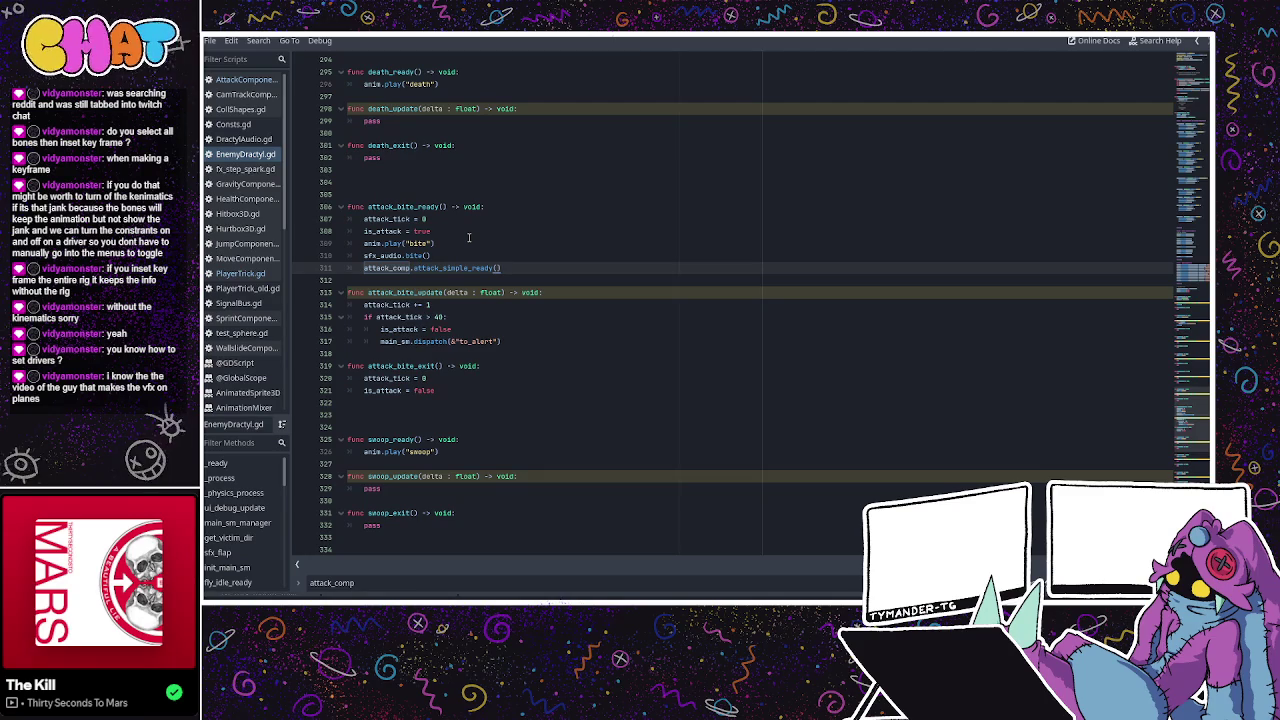
key("BackSpace")
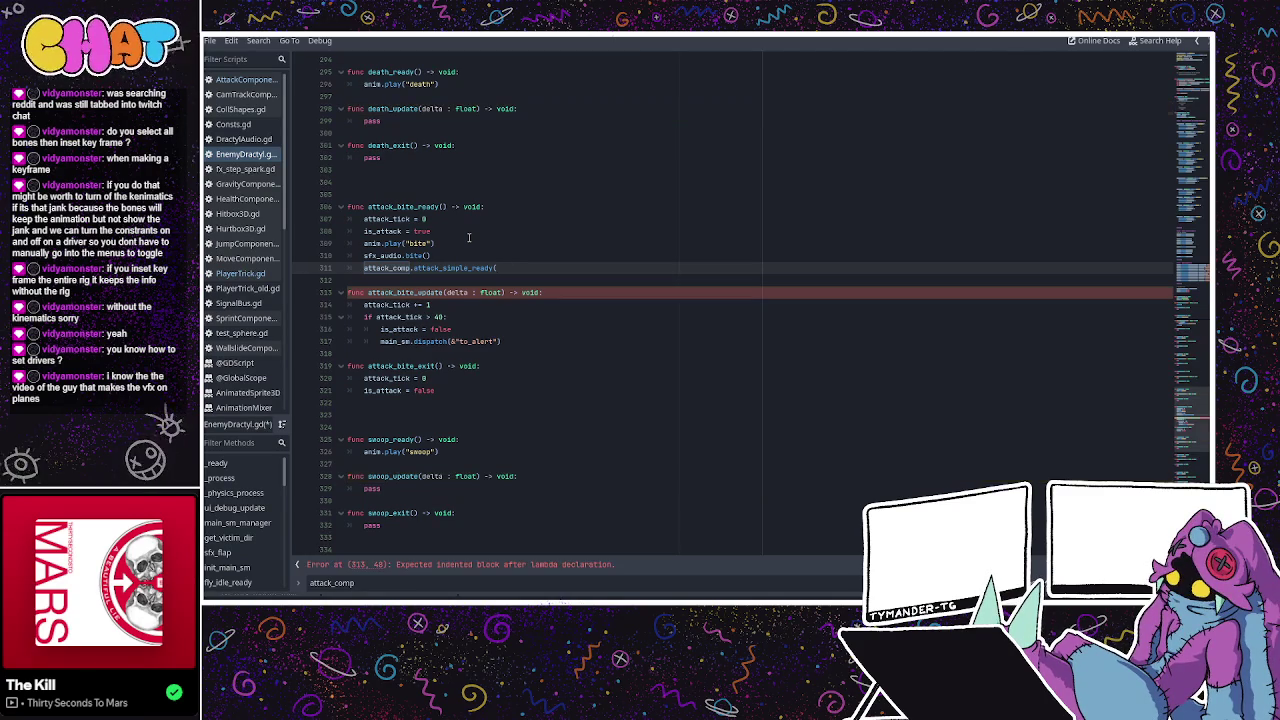
type("0.1")
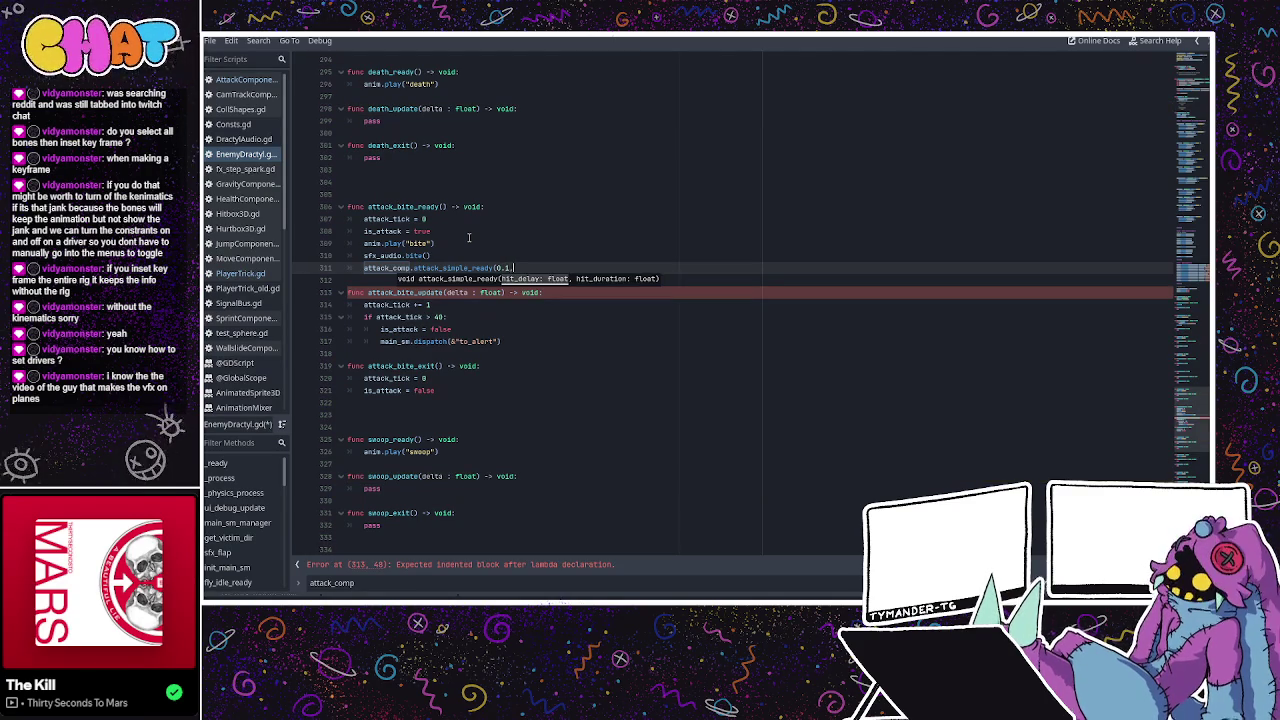
type(",0.2")
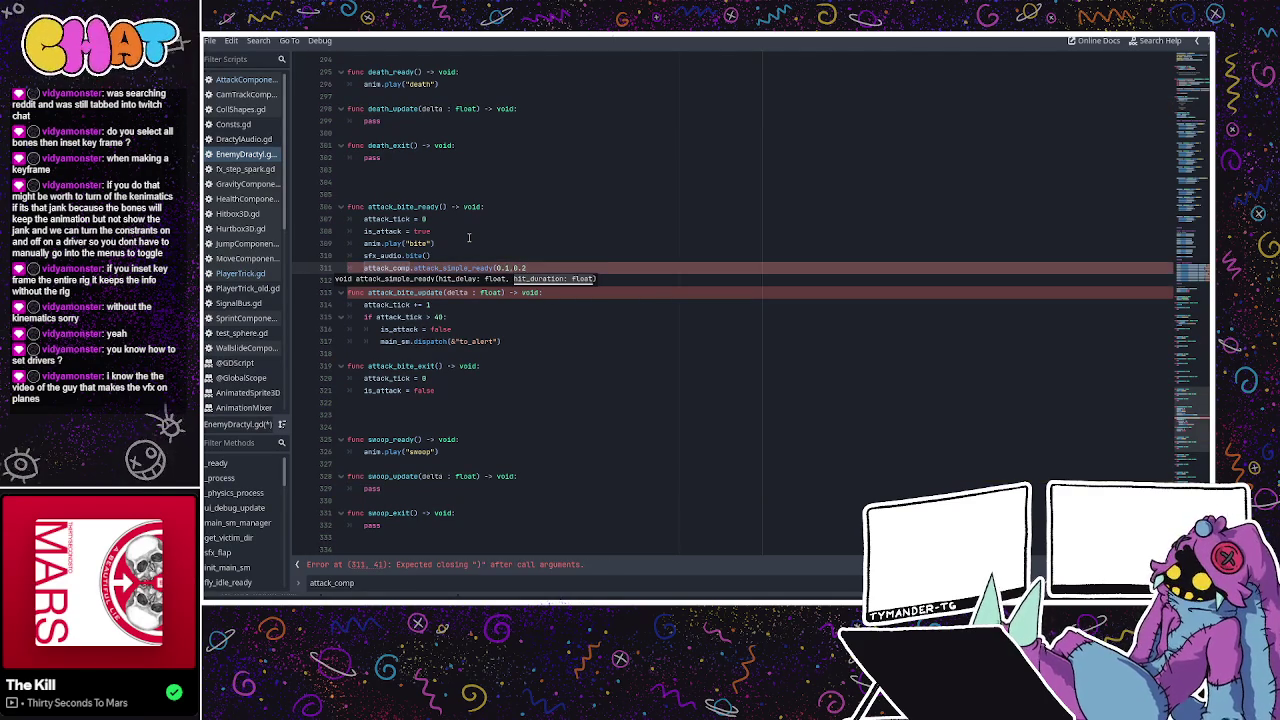
type(")")
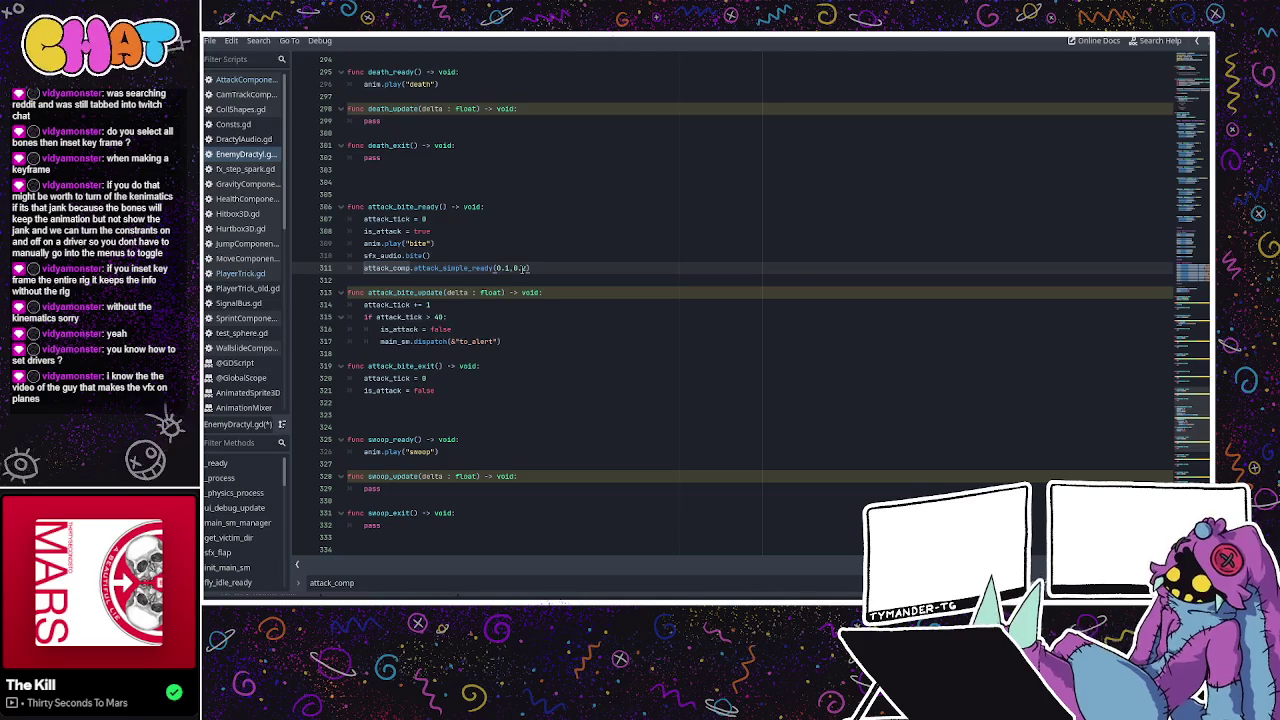
left_click(544, 277)
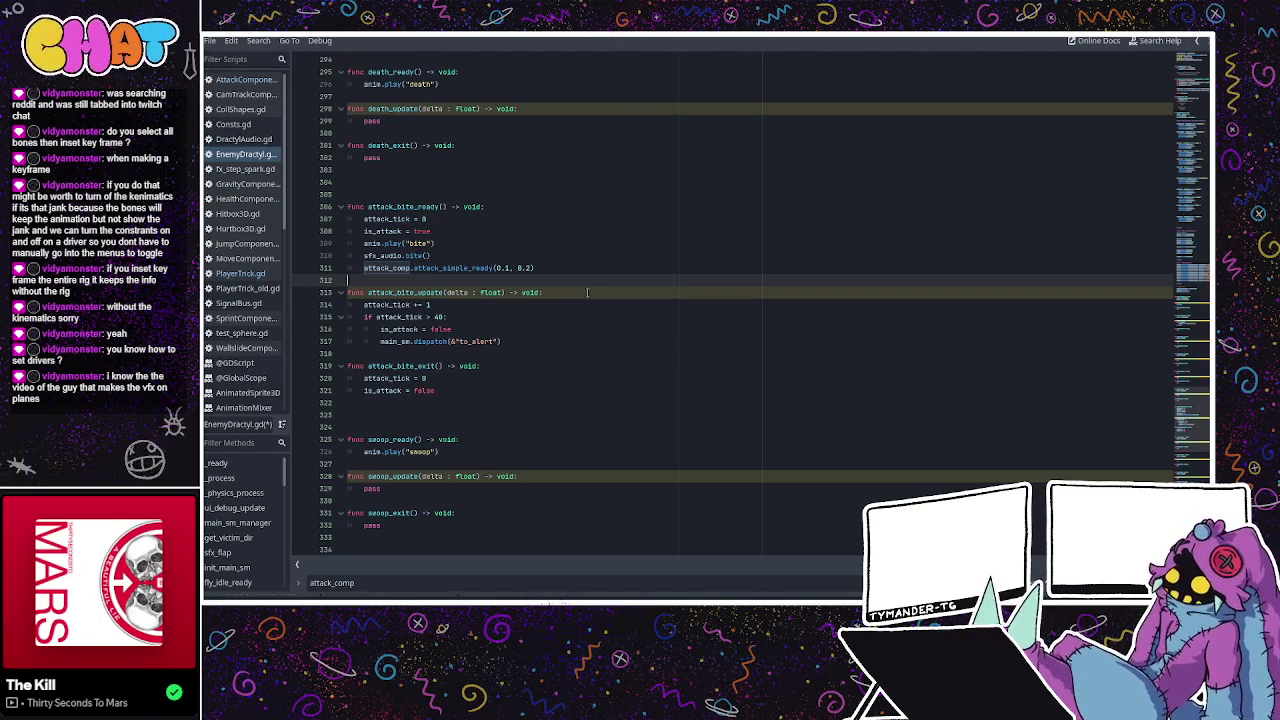
Review the bite update and attack_bite_exit lines, then switch to PlayerTrick.gd.
left_click(558, 314)
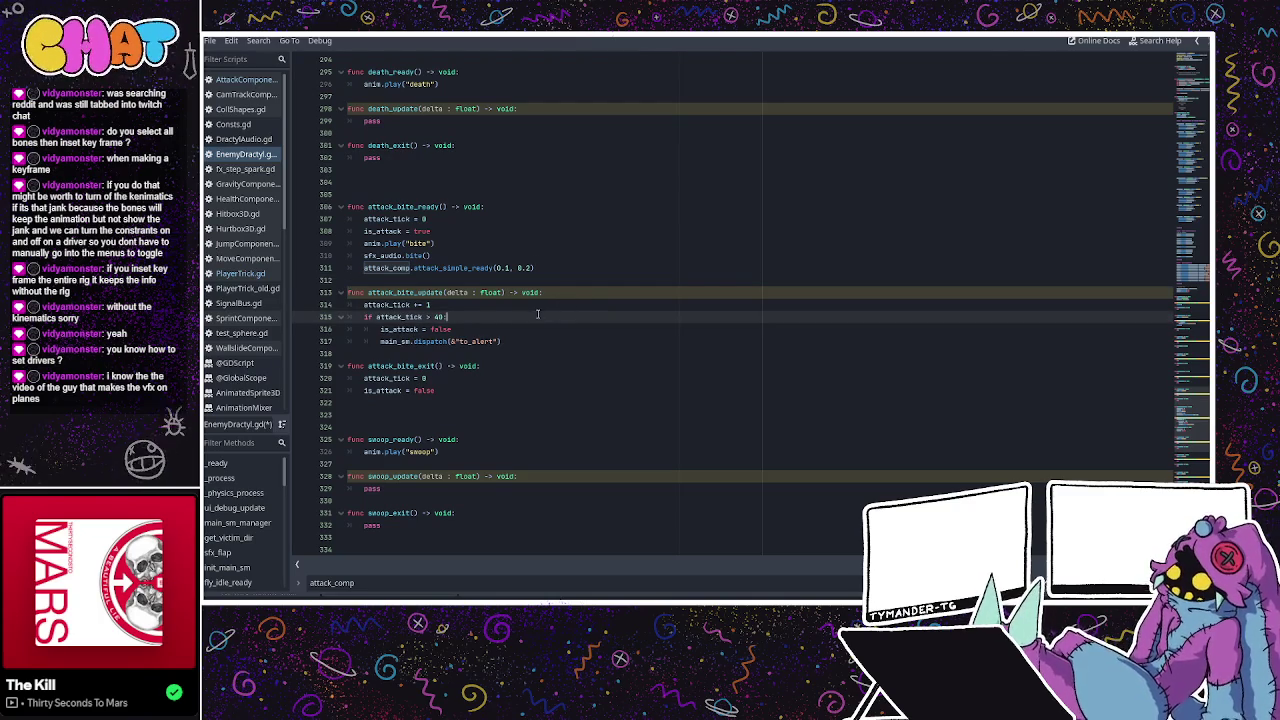
left_click(567, 293)
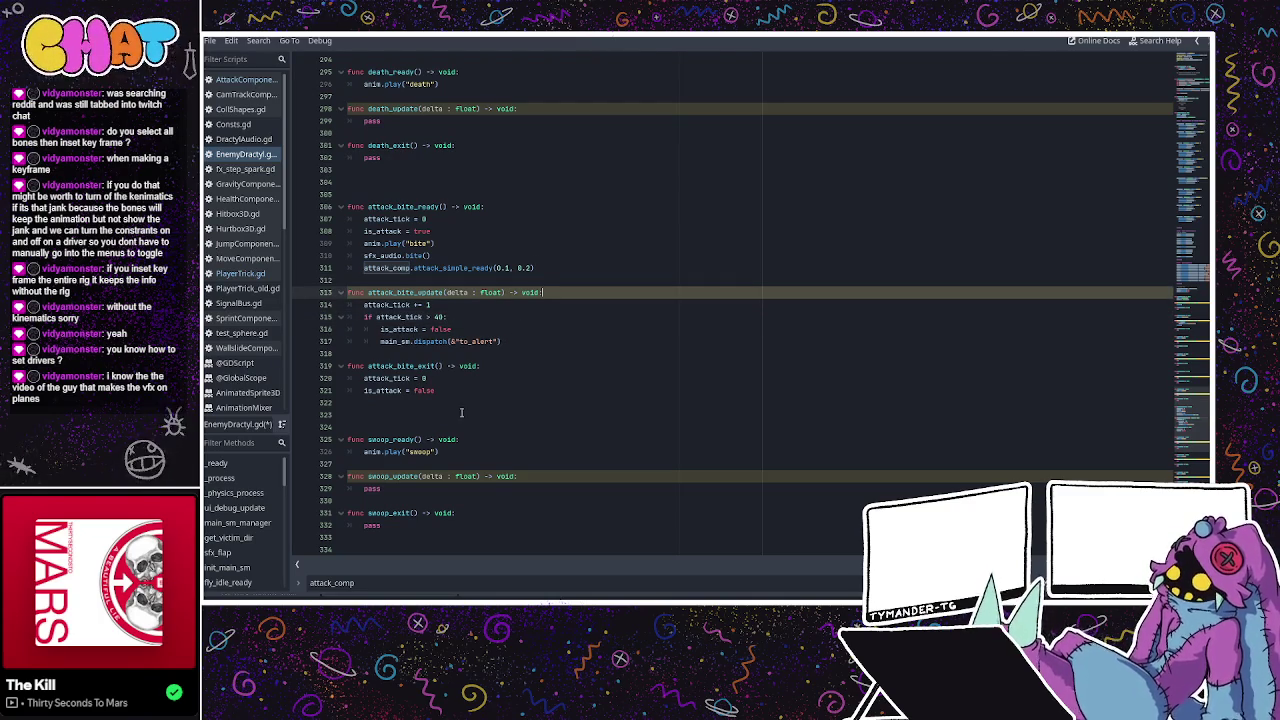
left_click(508, 366)
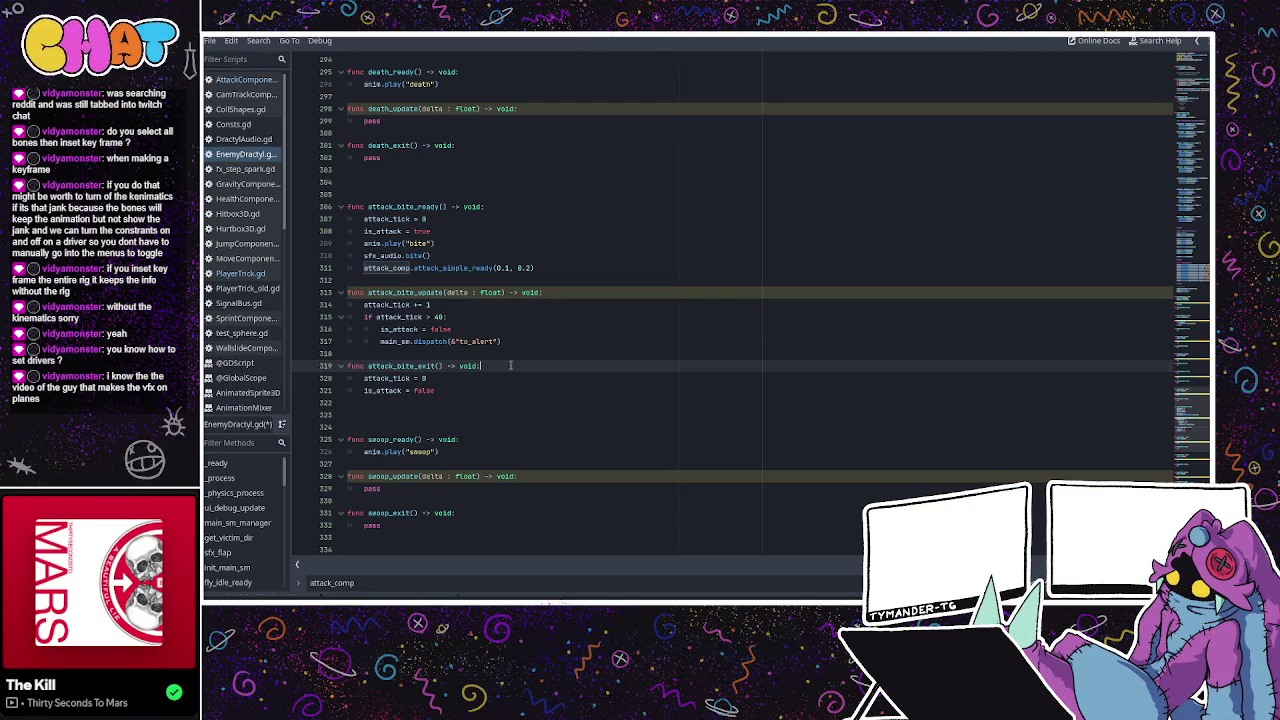
left_click(571, 270)
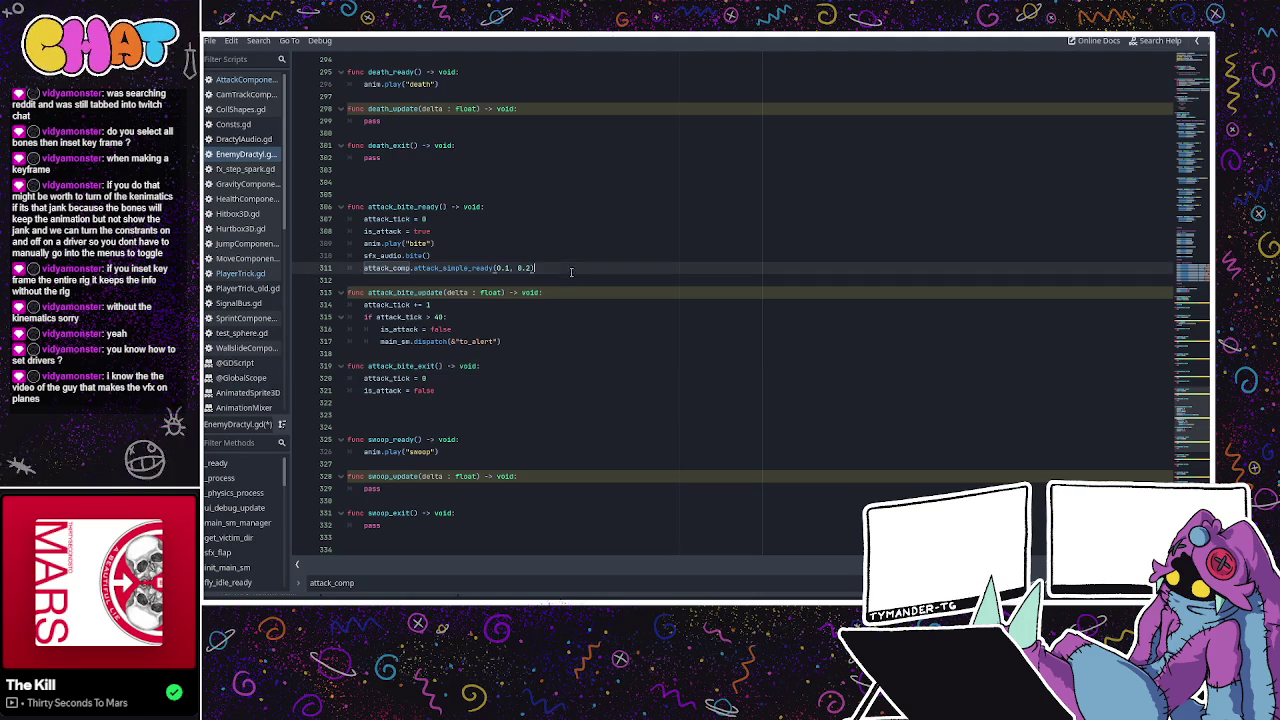
left_click(485, 380)
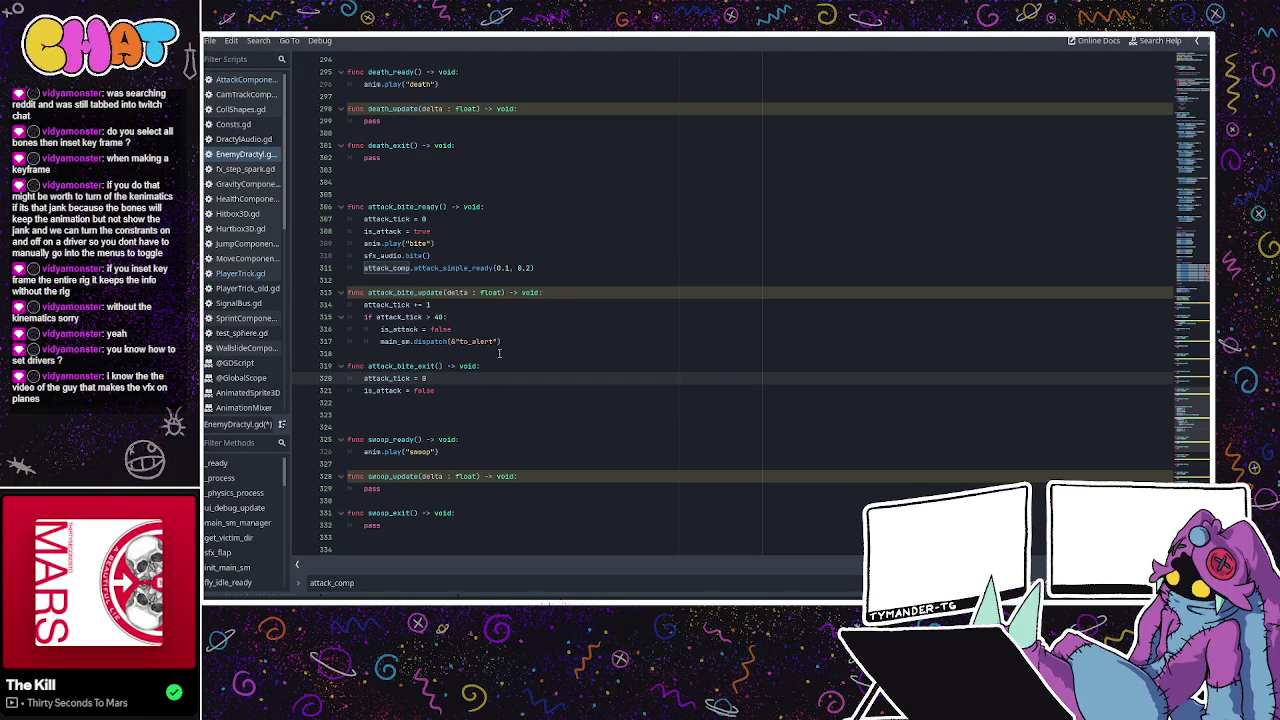
left_click(240, 273)
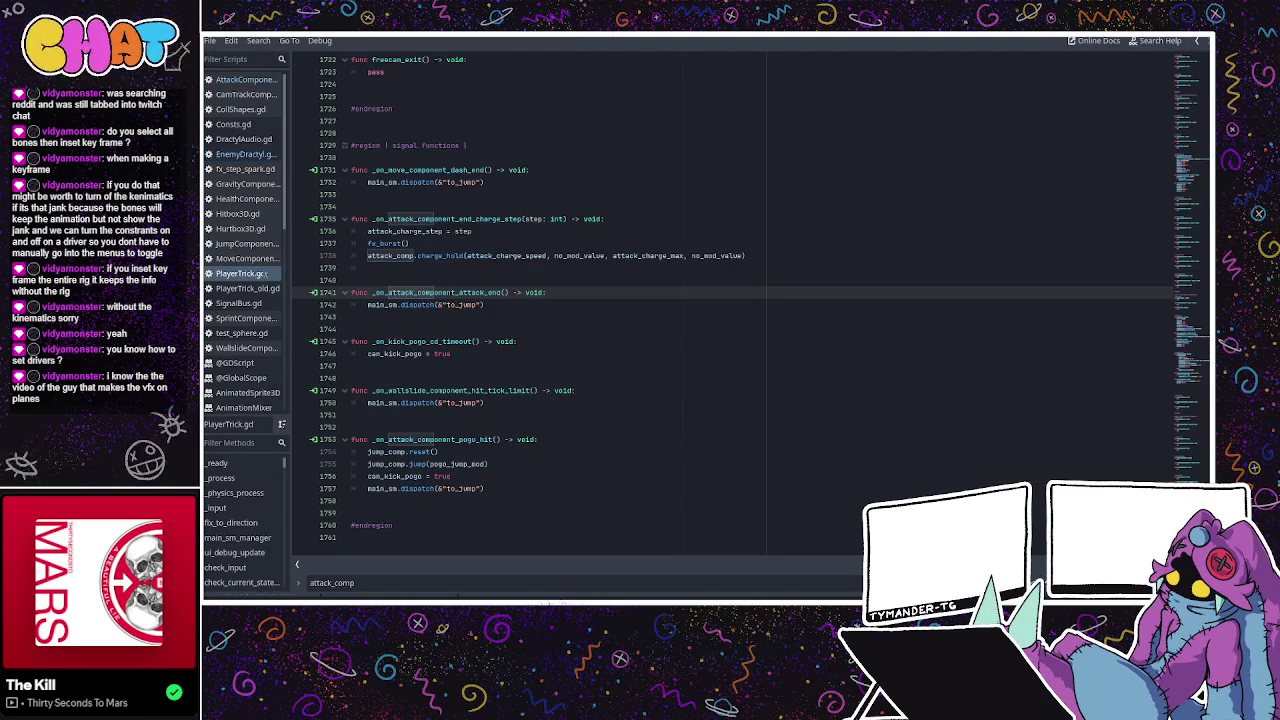
In EnemyDractyl.gd, comment out the attack_simple_ready call on line 311 with Ctrl+K.
left_click(258, 155)
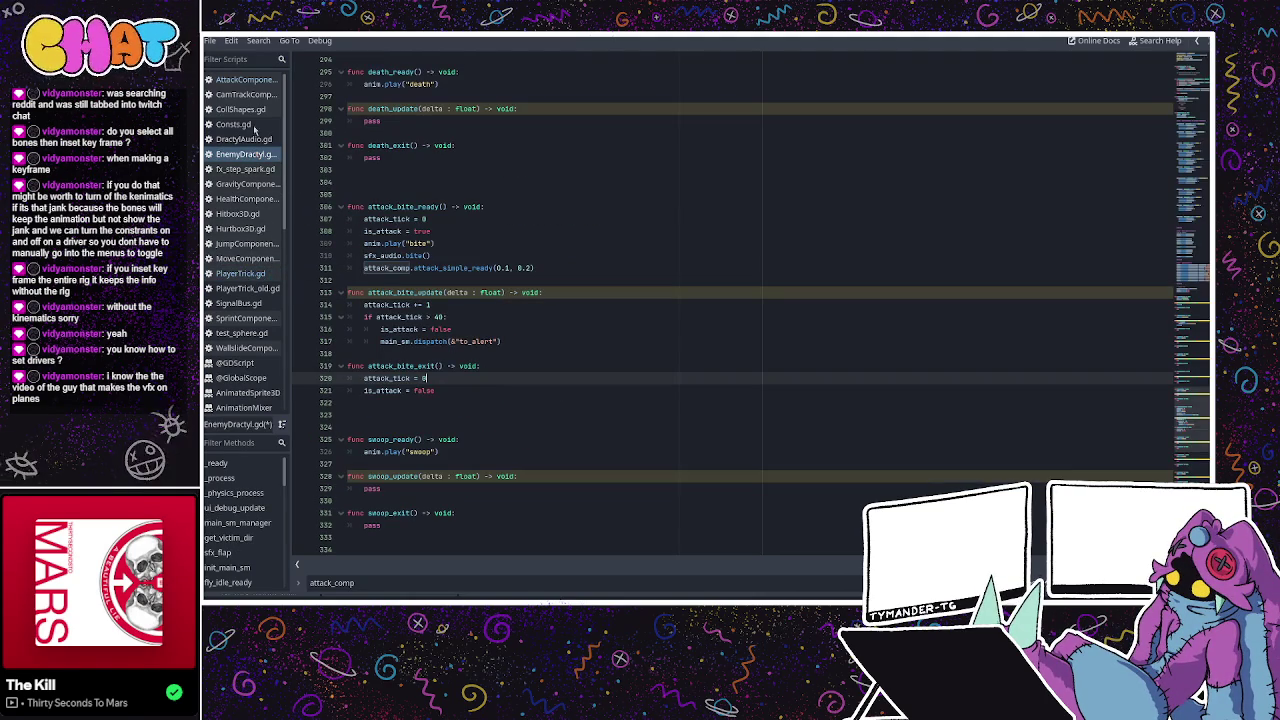
left_click(244, 276)
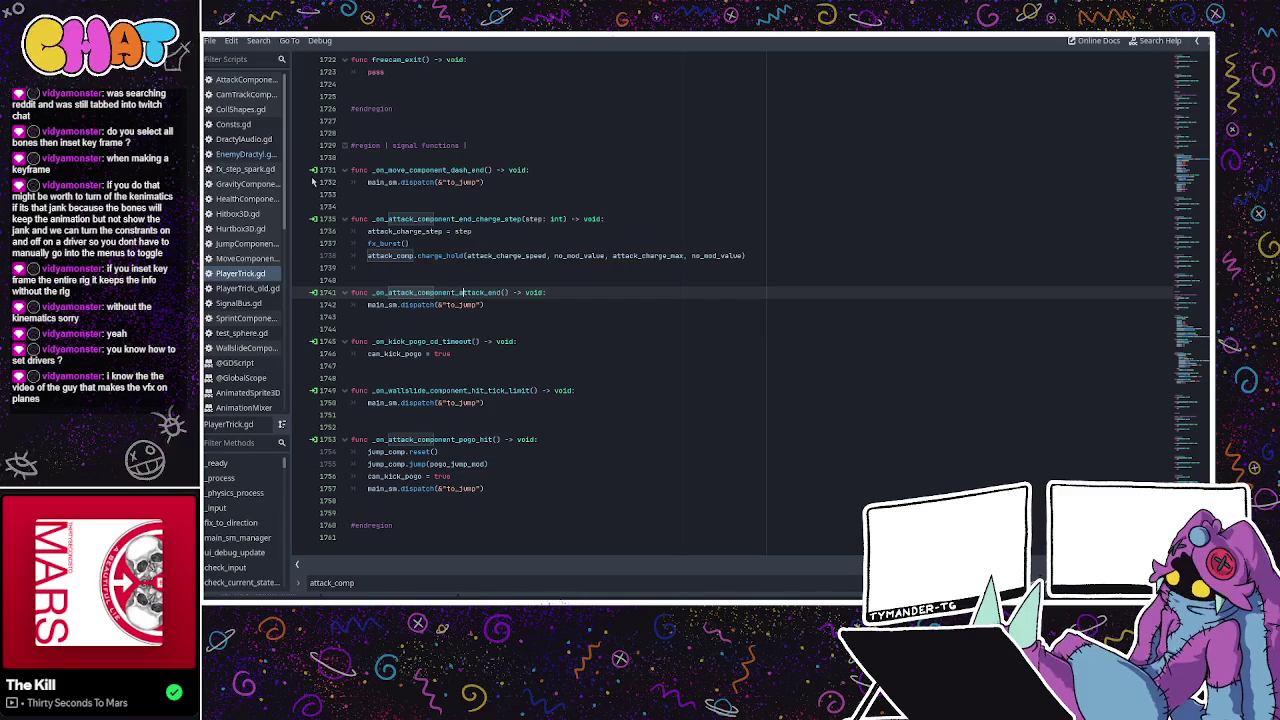
left_click(260, 155)
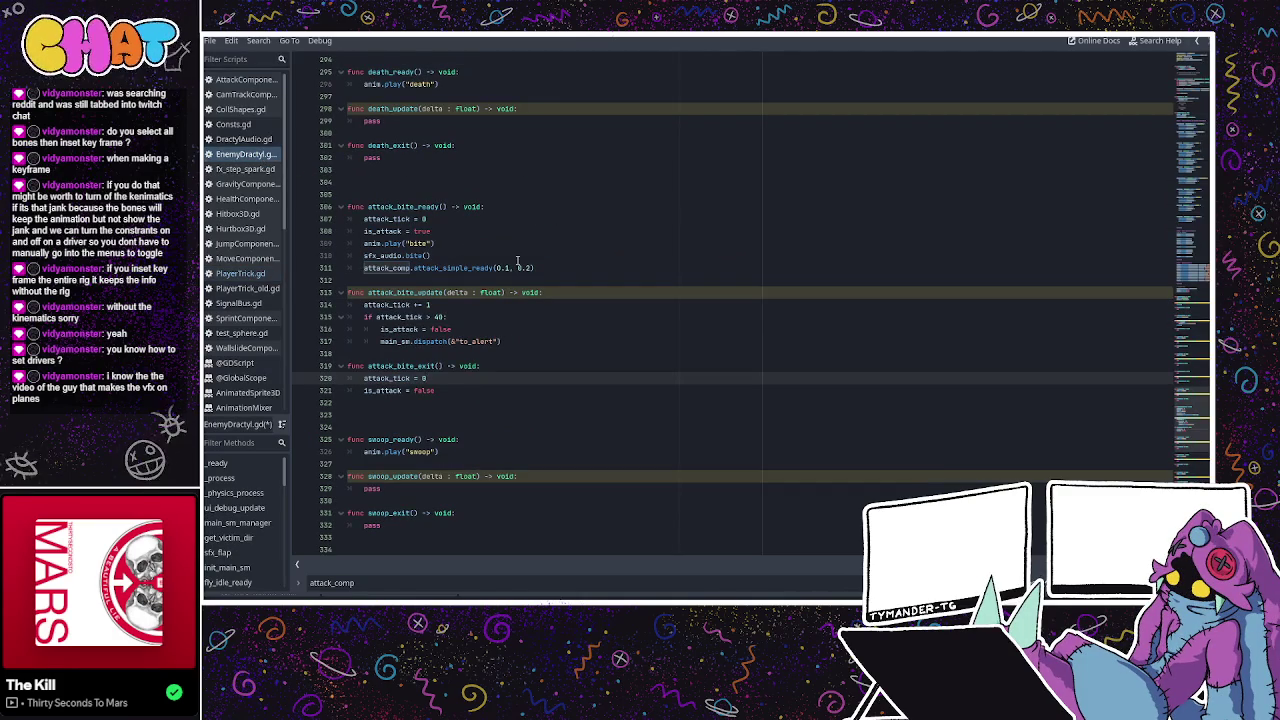
left_click_drag(540, 268, 364, 270)
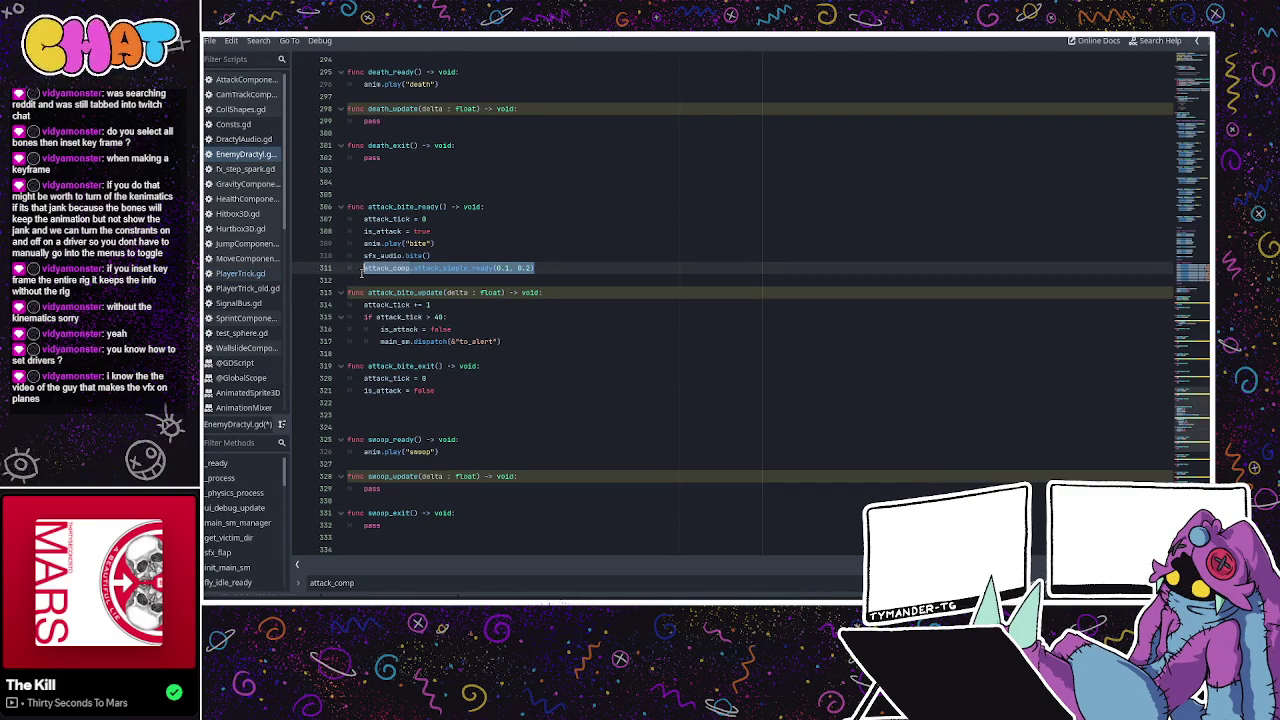
key("ctrl+k")
left_click(449, 353)
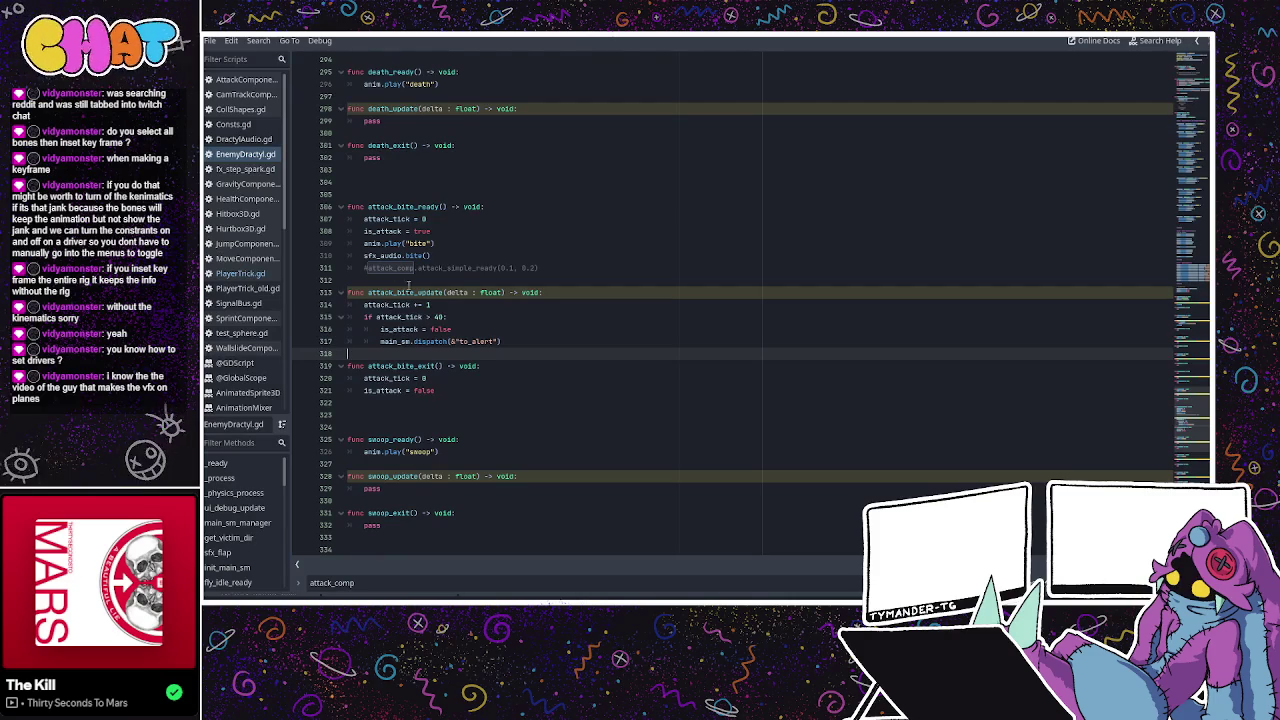
Check attack_tick's other uses and PlayerTrick's attack-end handler, then return to the 3D editor.
double_click(410, 316)
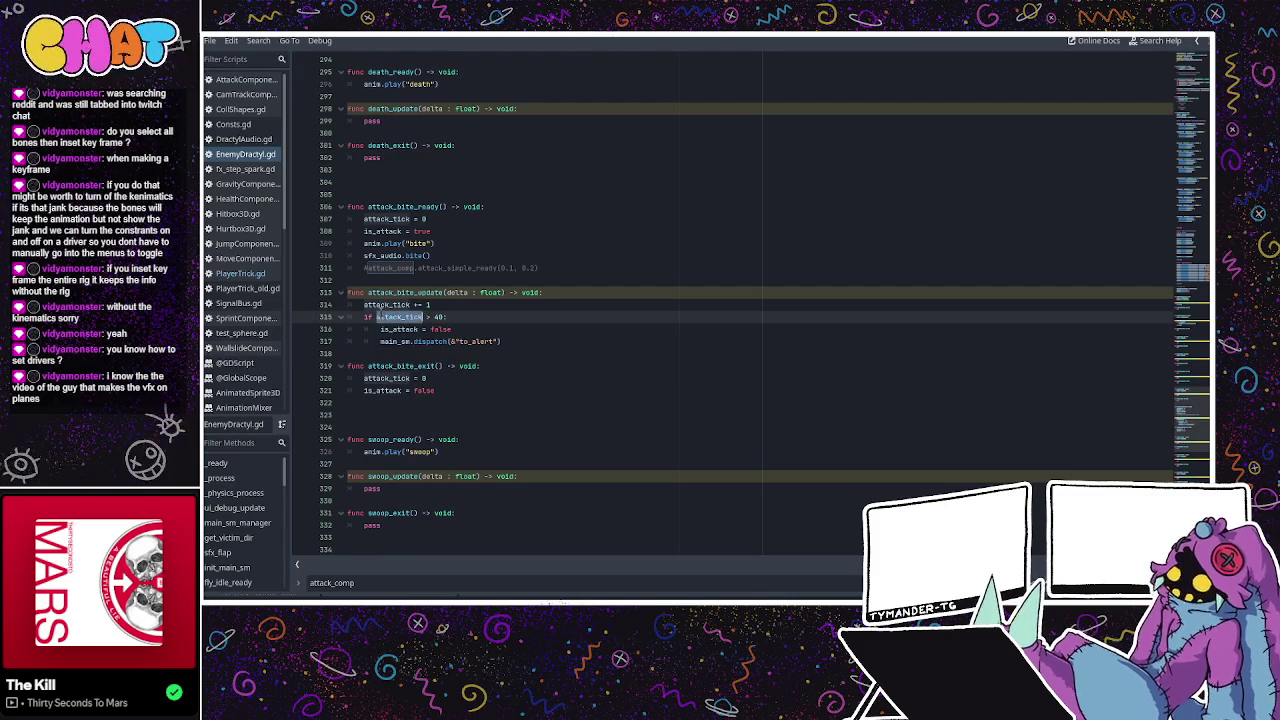
double_click(390, 268)
left_click(356, 315)
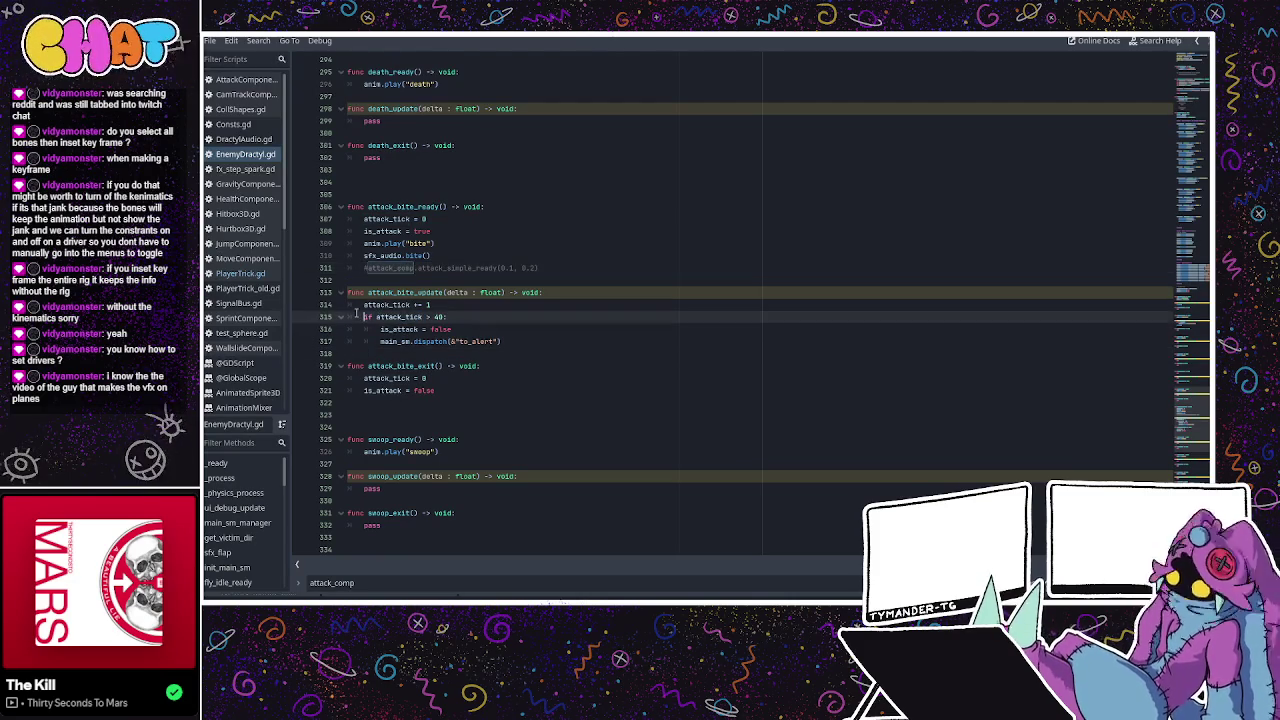
left_click(245, 273)
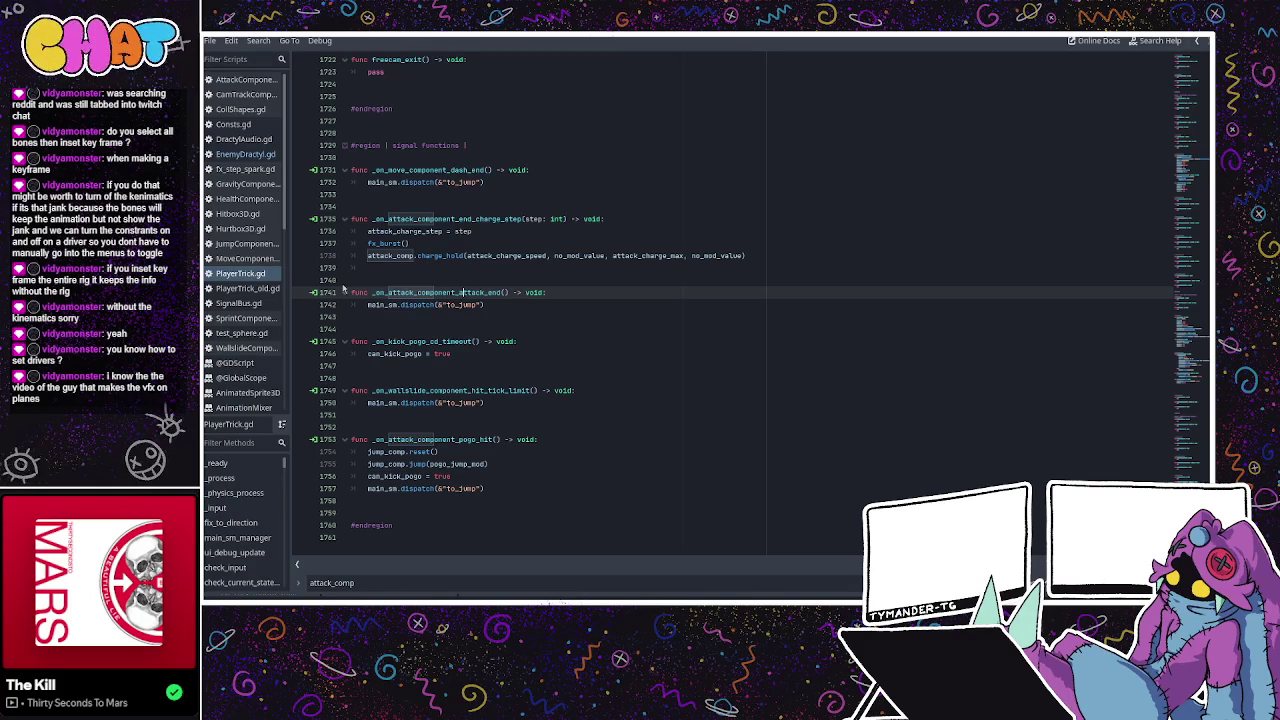
left_click(469, 304)
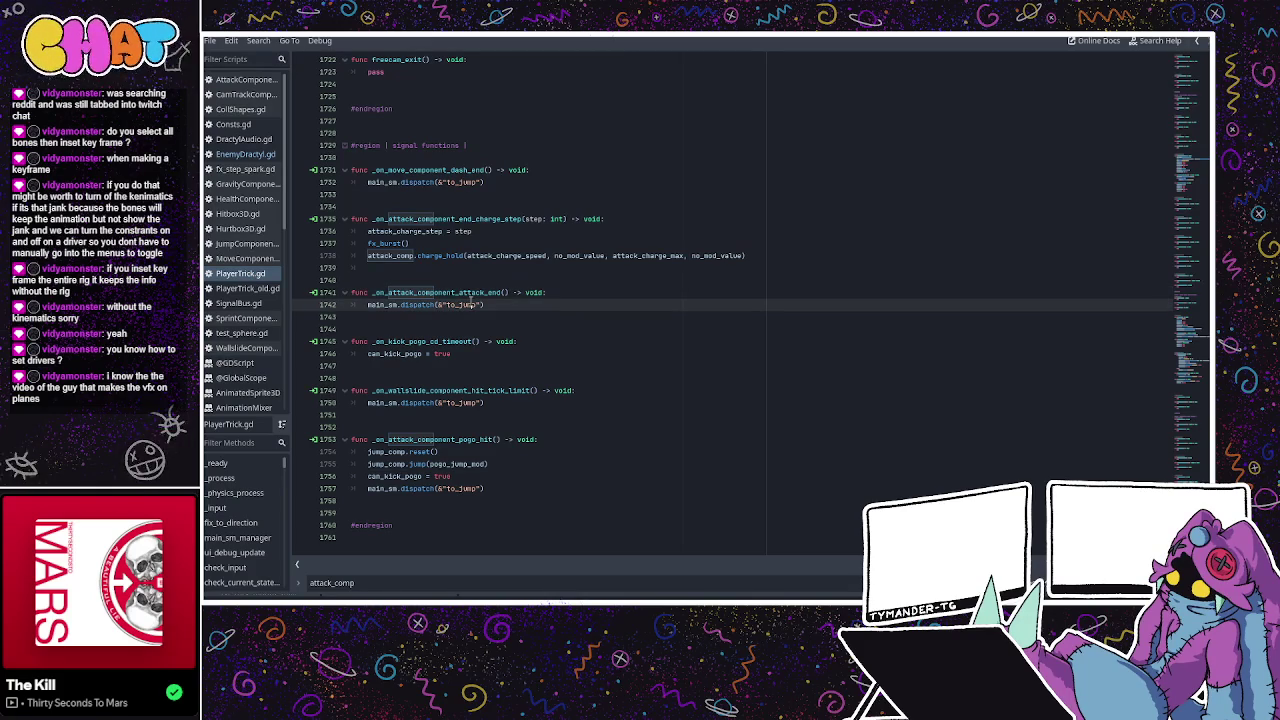
scroll(560, 274, "up", 2)
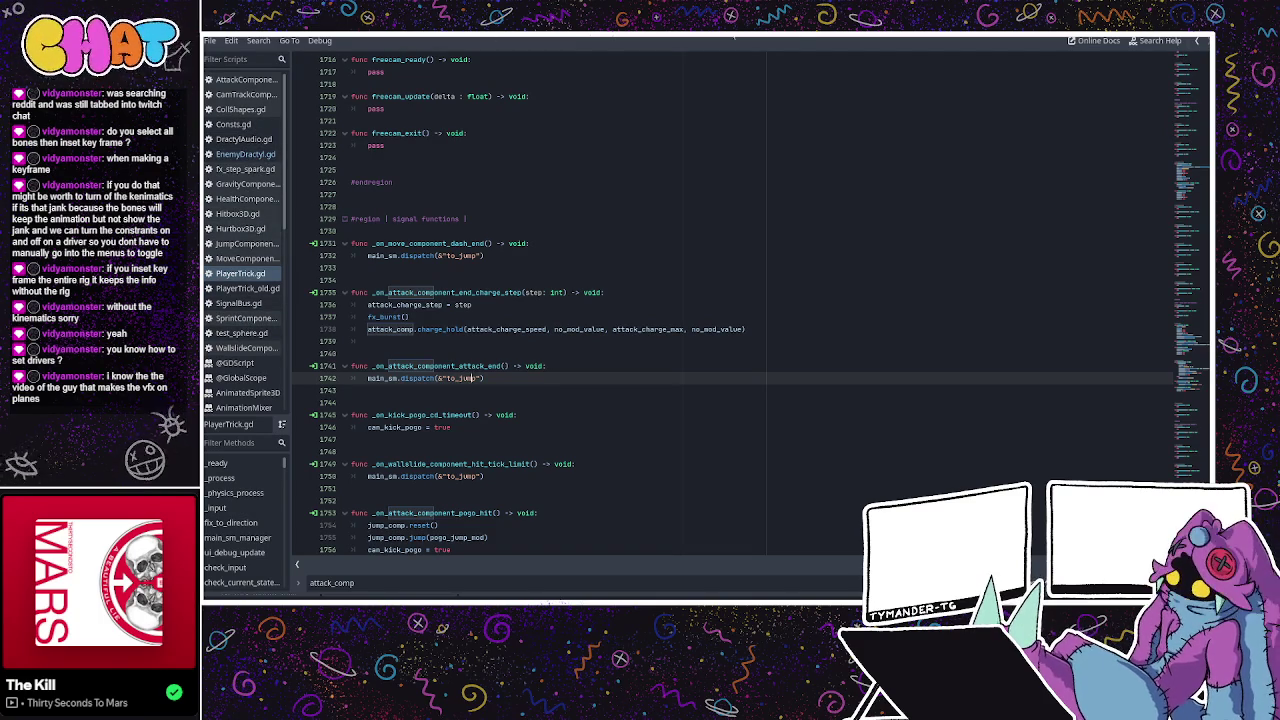
key("ctrl+F2")
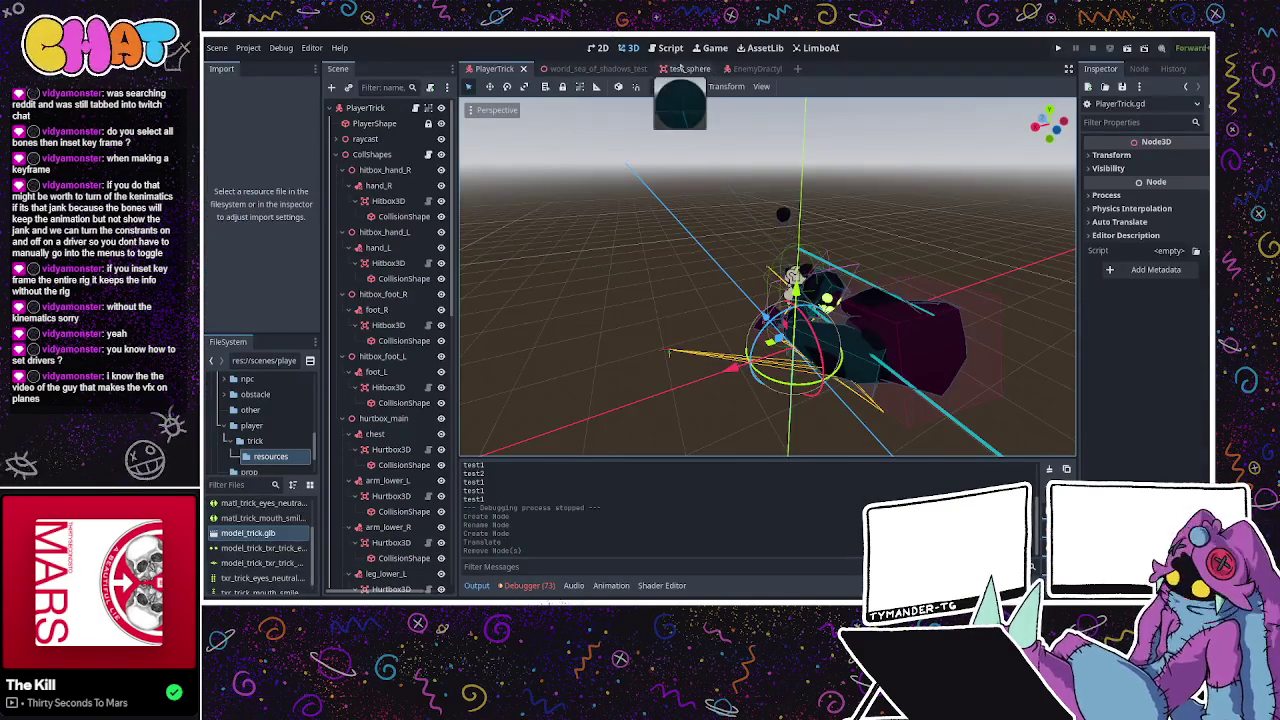
Pass through the world_sea_of_shadows_test tab and switch to the test_sphere scene.
left_click(581, 69)
left_click(676, 68)
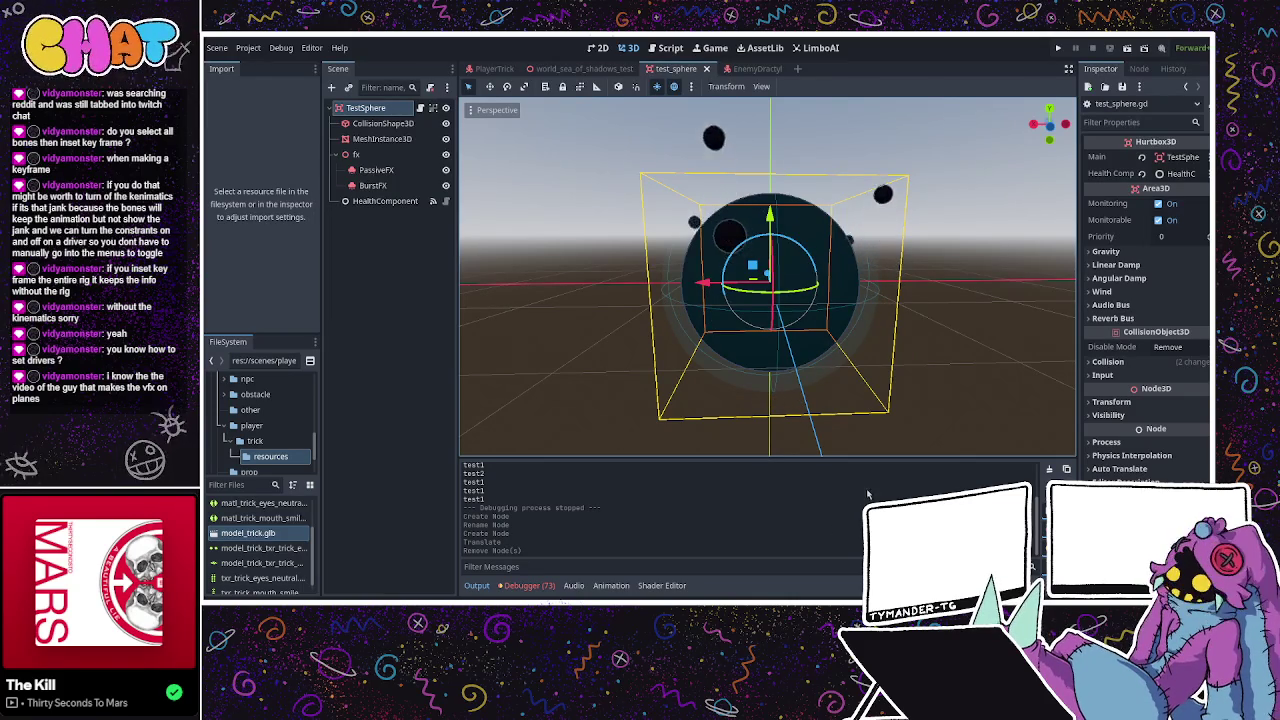
key("alt+Tab")
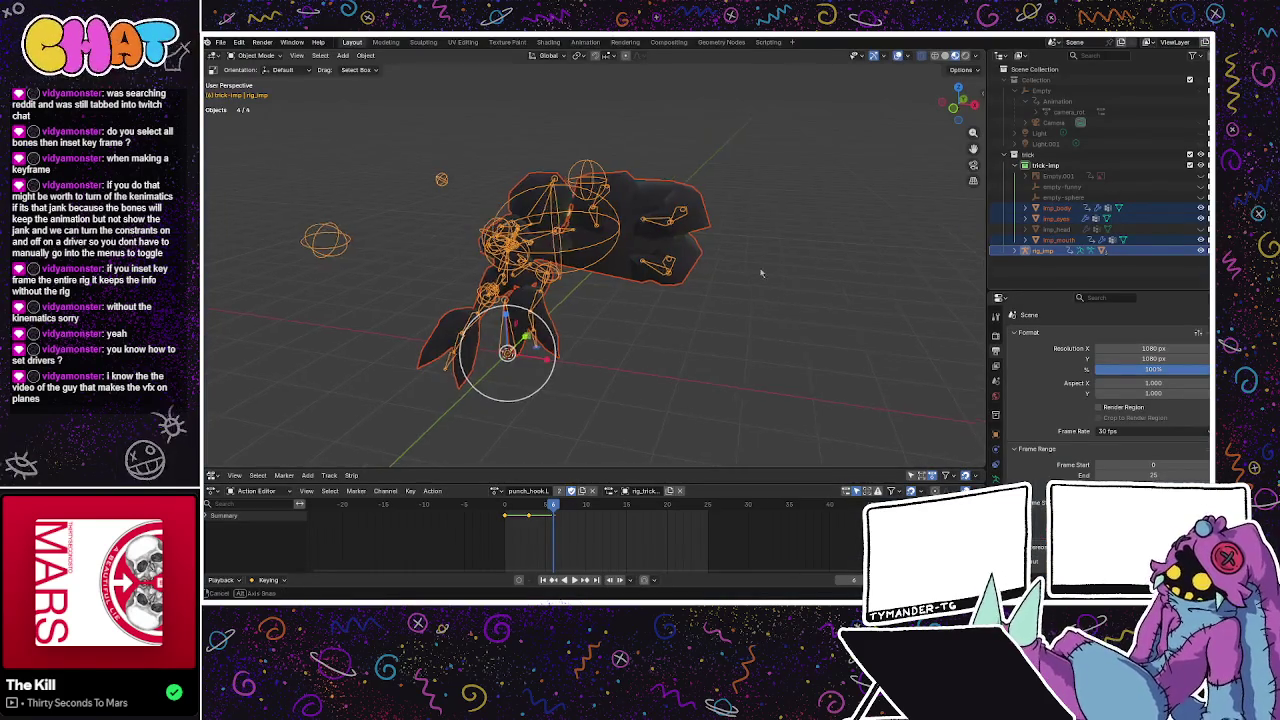
mouse_move(640, 300)
middle_mouse_down()
mouse_move(691, 321)
mouse_move(765, 245)
middle_mouse_up()
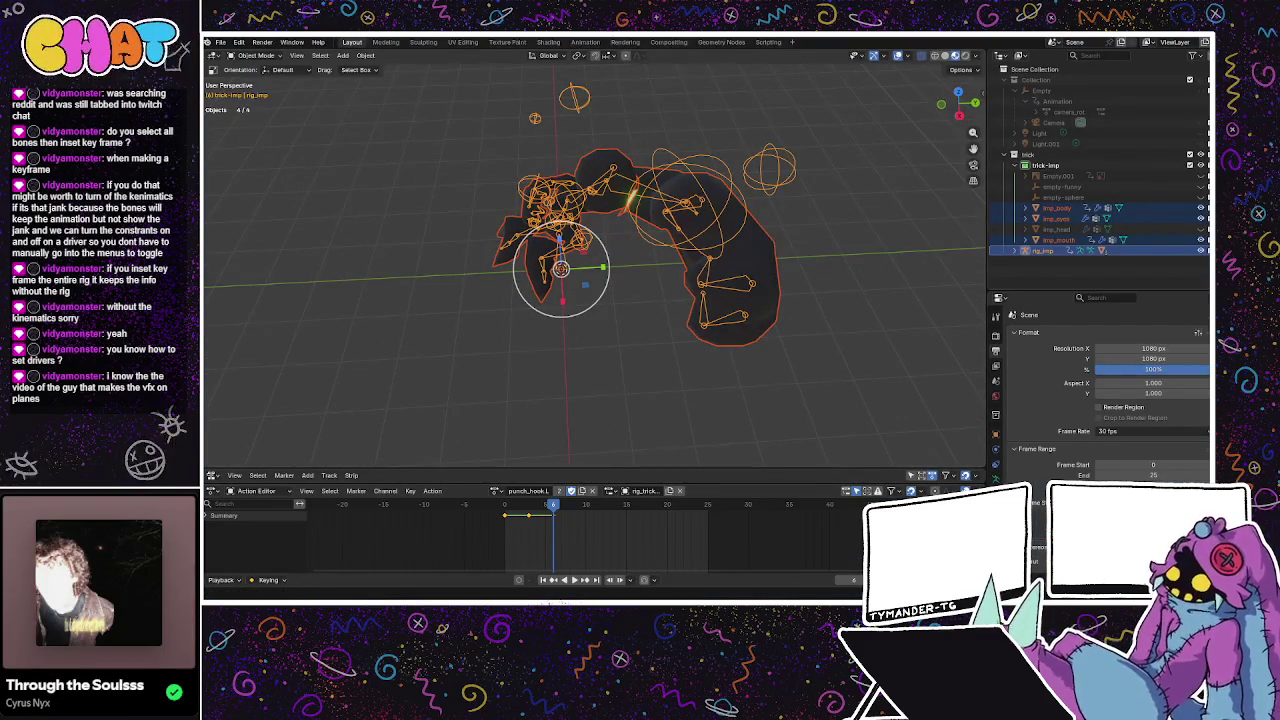
key("alt+Tab")
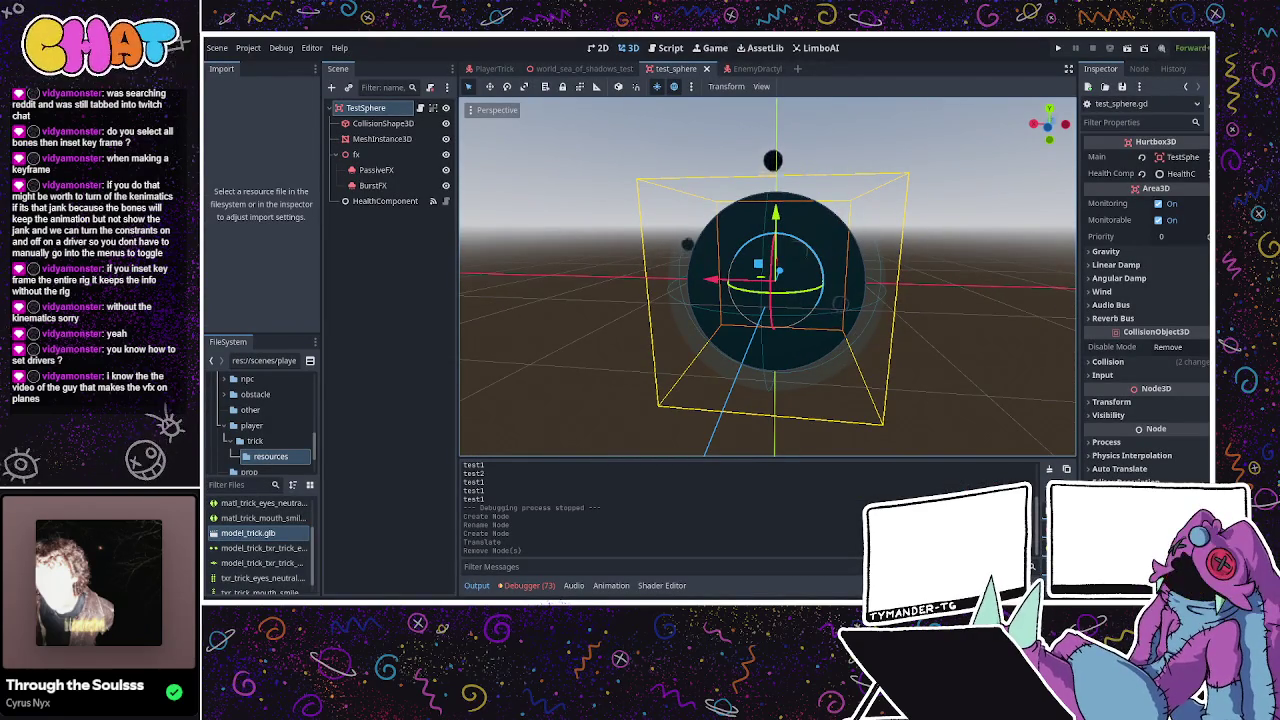
left_click(420, 107)
Review test_sphere.gd's fx_burst function and the health hit handler that calls it.
left_click(448, 135)
left_click(400, 157)
left_click(383, 170)
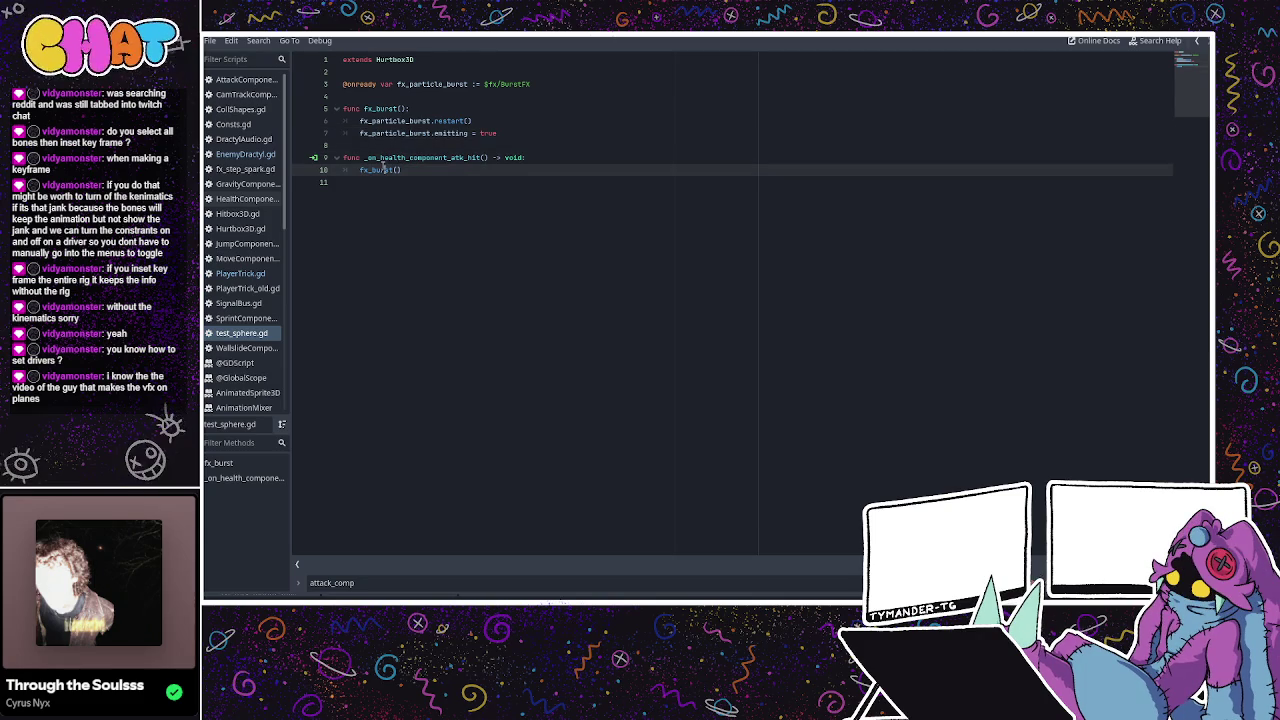
left_click(422, 158)
double_click(405, 133)
key("Right")
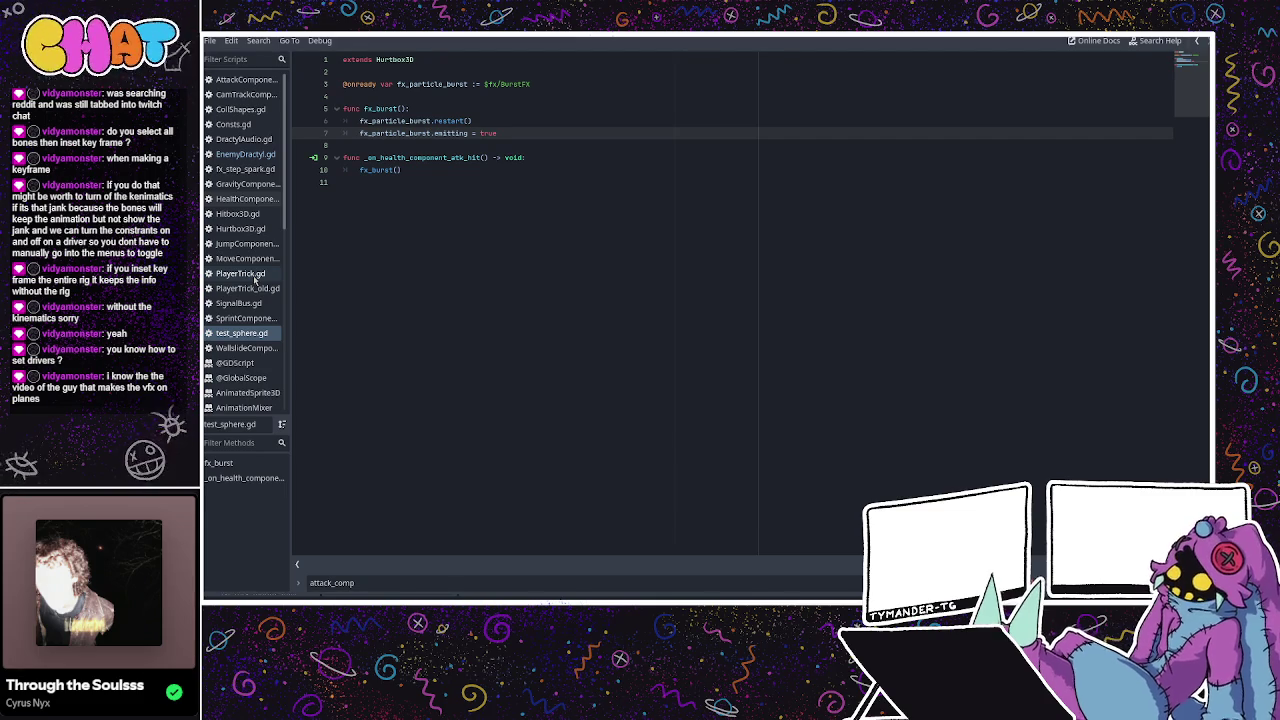
Compare the Hitbox3D and Hurtbox3D scripts, return to test_sphere.gd, and close the floating editor.
left_click(238, 213)
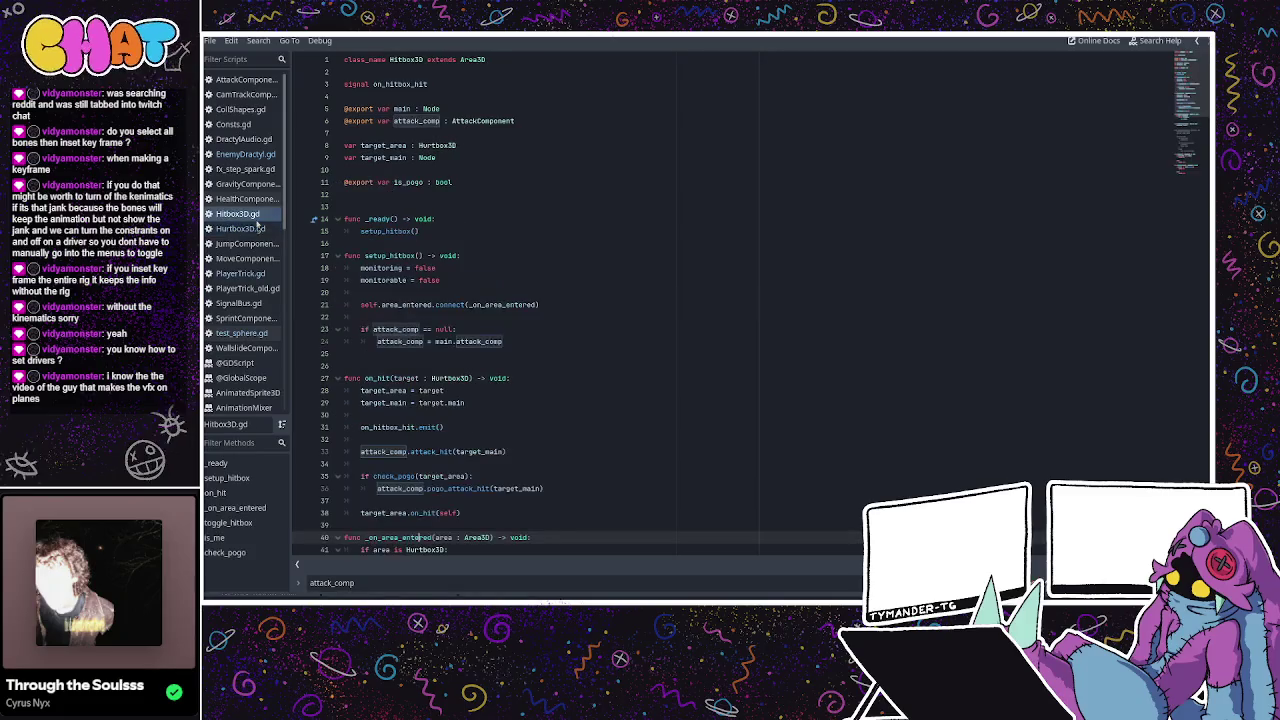
left_click(262, 229)
left_click(266, 213)
left_click(266, 229)
left_click(243, 333)
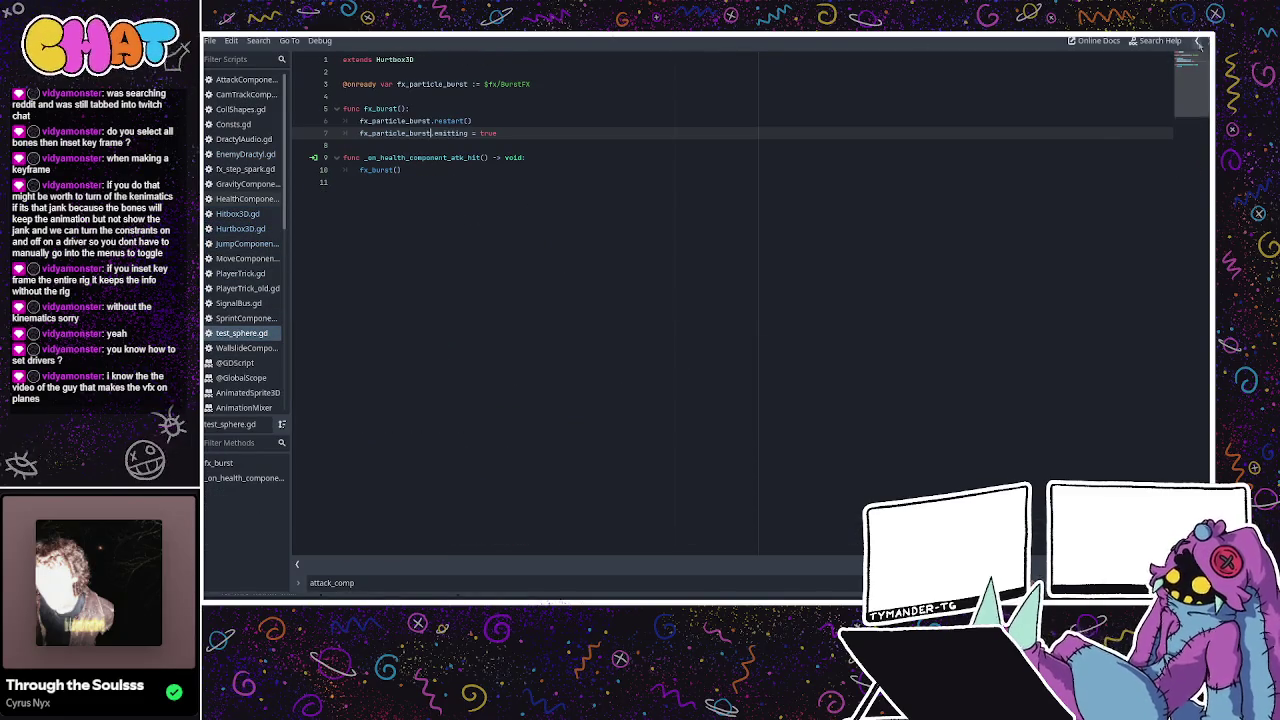
left_click(1197, 40)
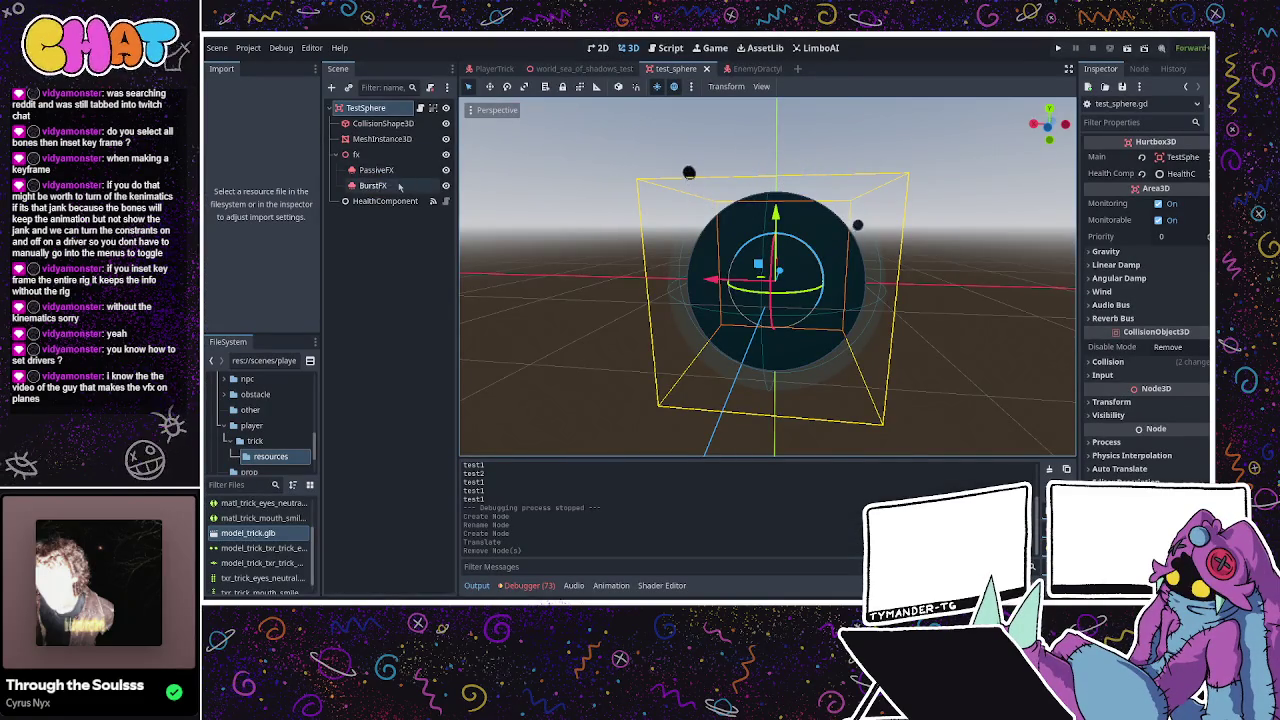
Inspect the test sphere's mesh, collision and HealthComponent, then the Dractyl's collision and wing_L_1 hurtbox.
left_click(419, 140)
left_click(385, 123)
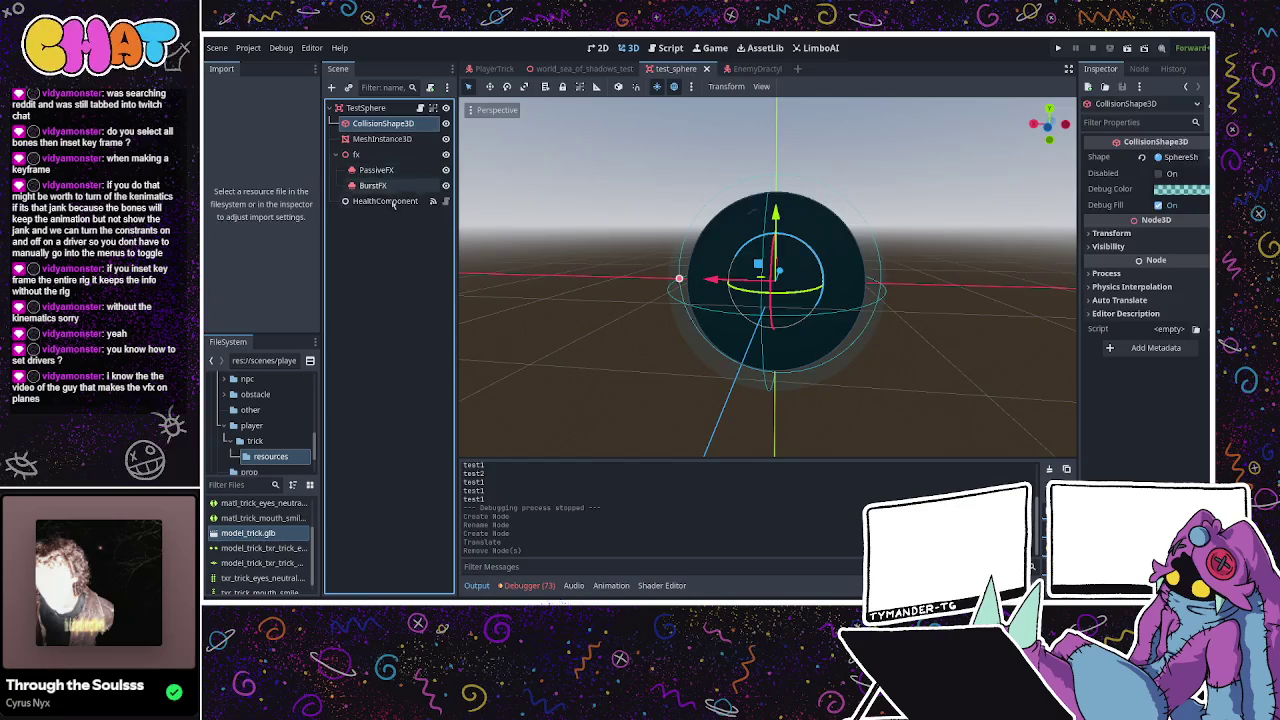
left_click(385, 201)
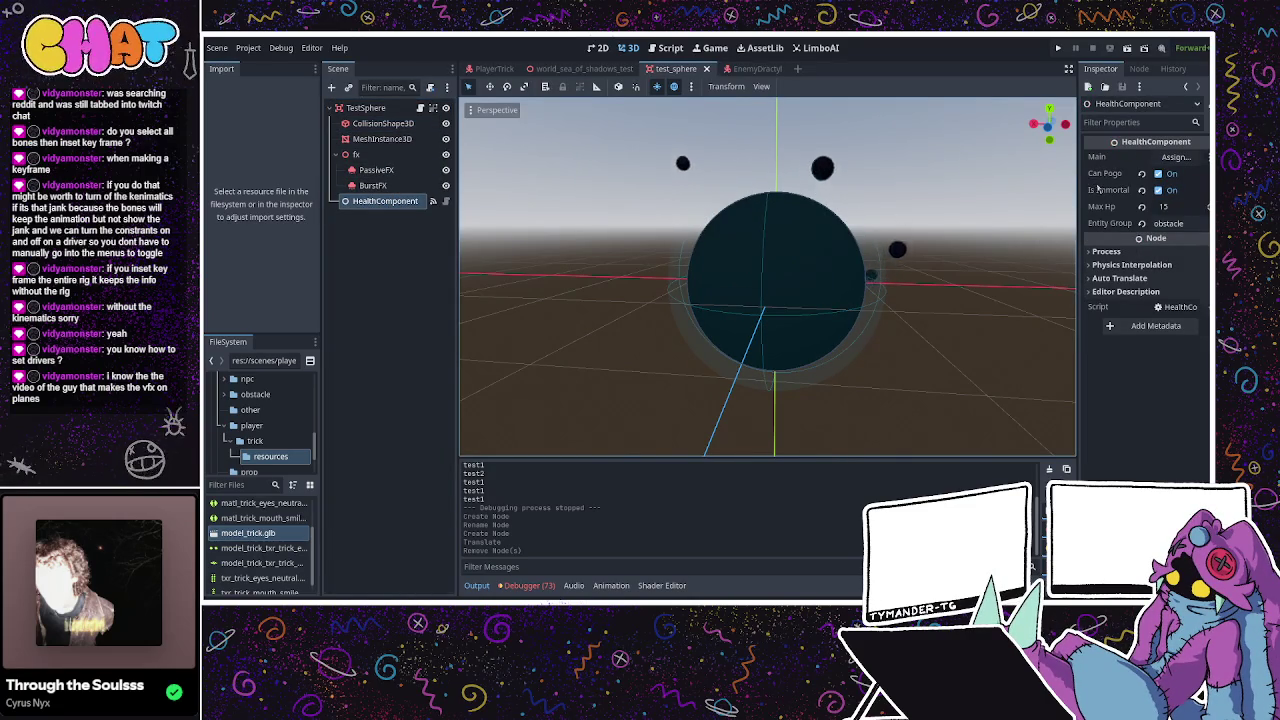
left_click(748, 68)
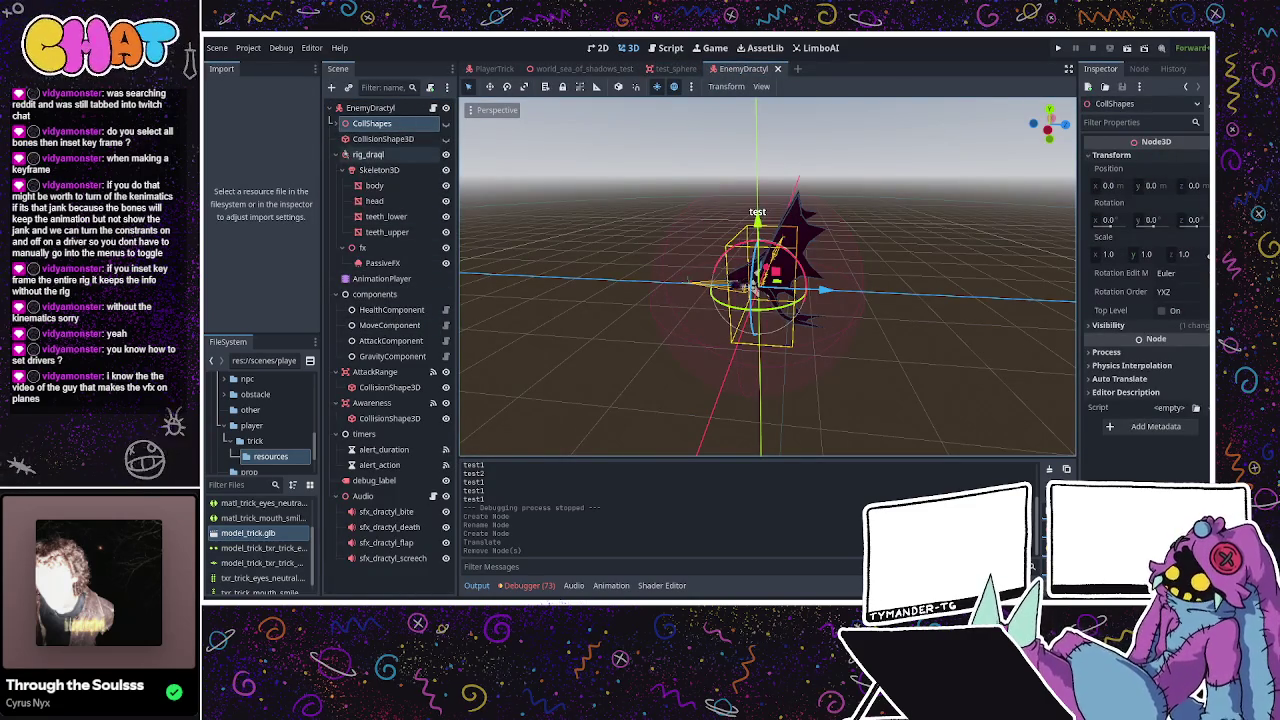
left_click(345, 143)
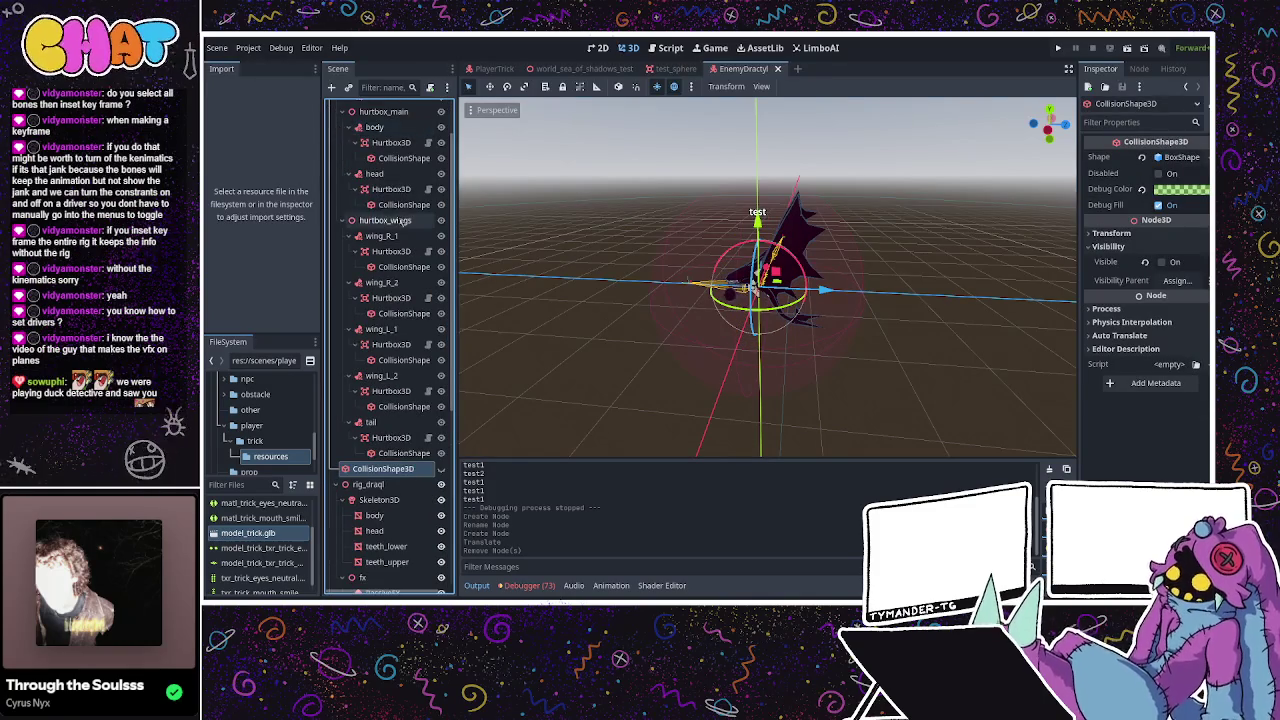
scroll(397, 222, "down", 2)
left_click(392, 223)
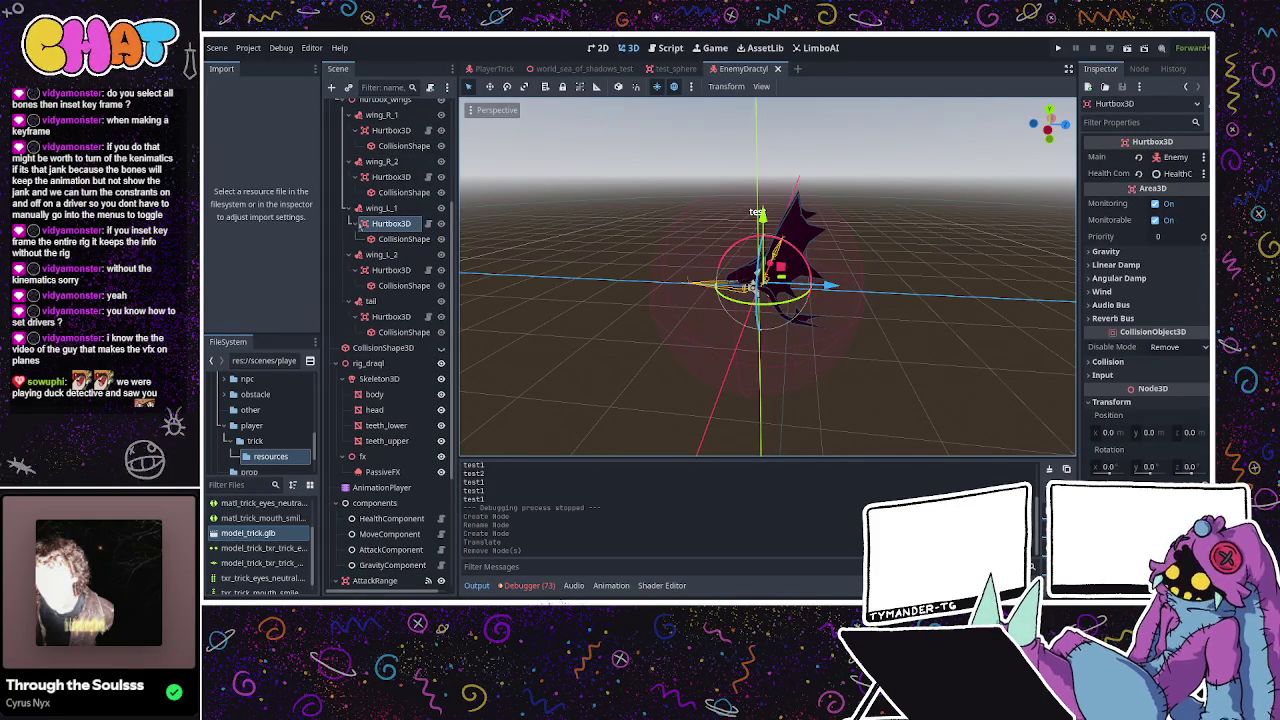
Compare the Dractyl's HealthComponent with test_sphere, then inspect the TestSphere root's hurtbox properties.
left_click(660, 69)
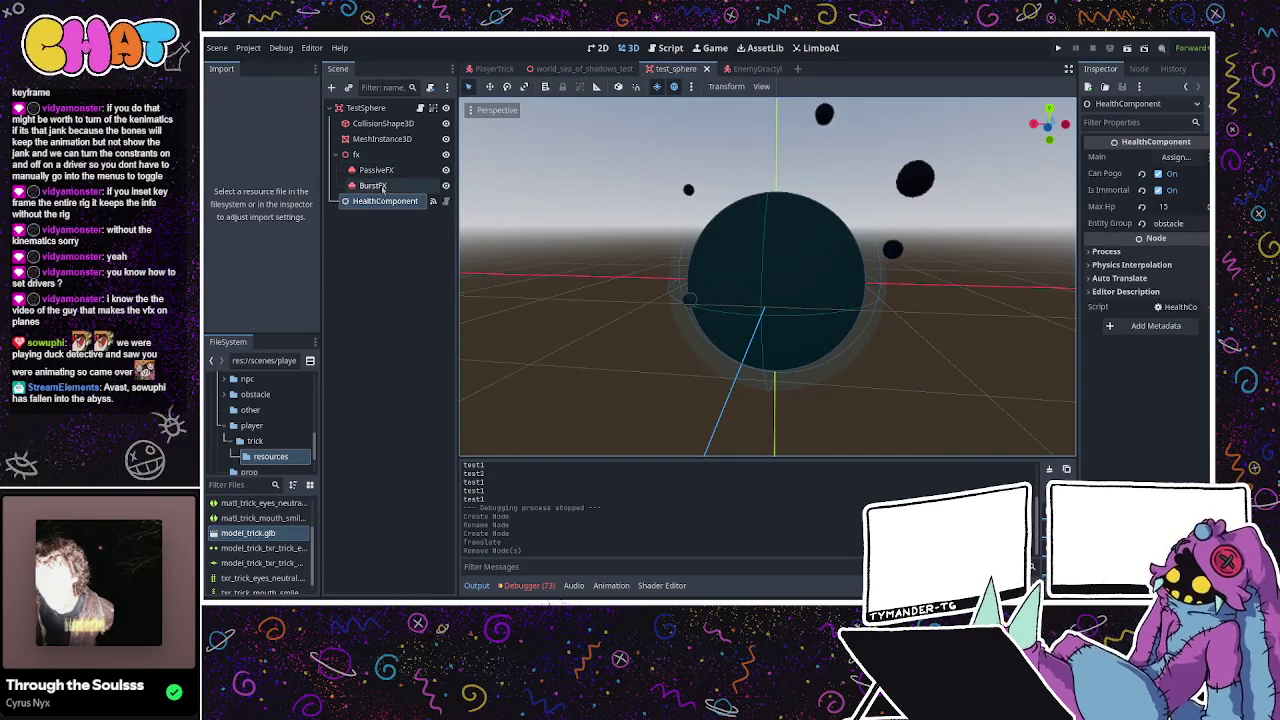
mouse_move(743, 69)
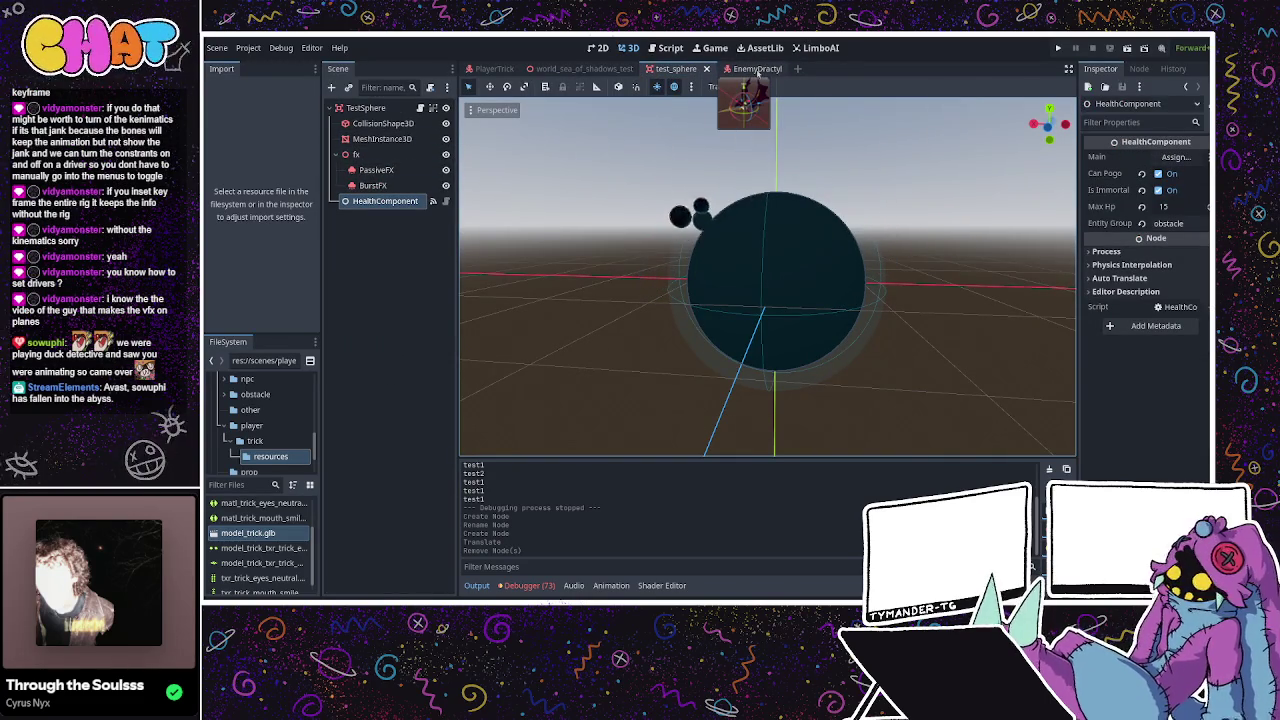
left_click(757, 70)
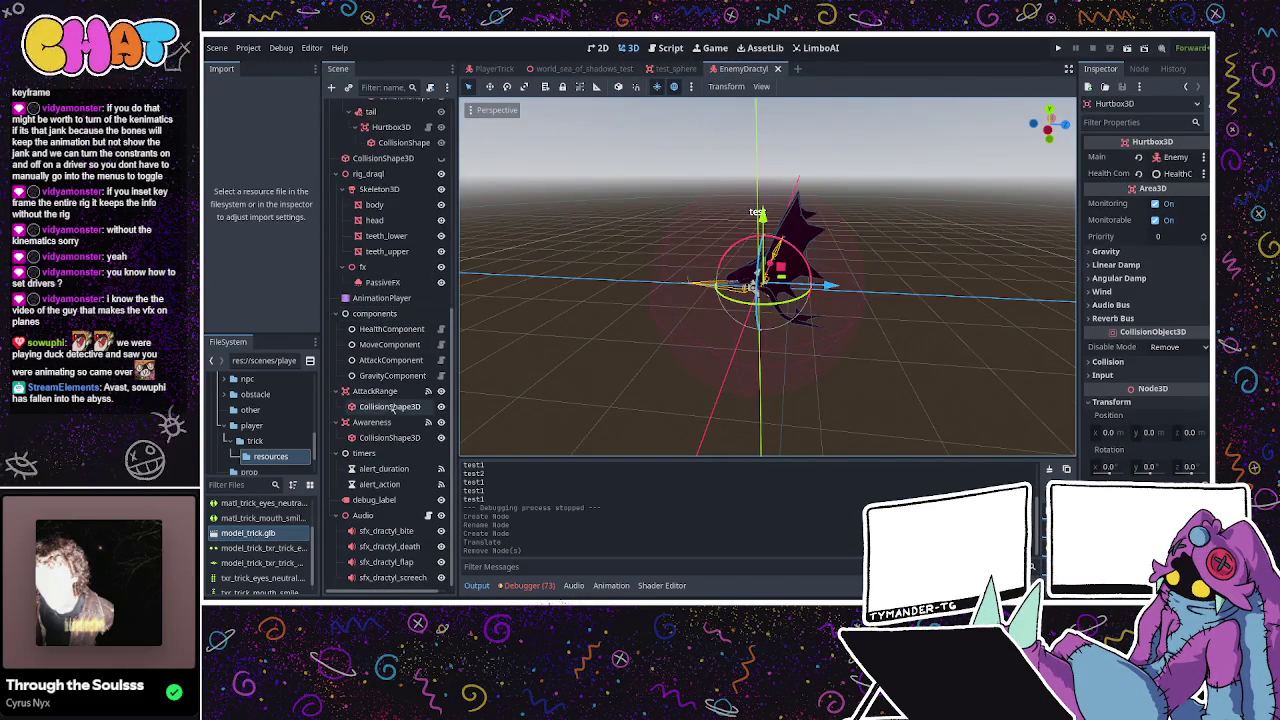
left_click(392, 329)
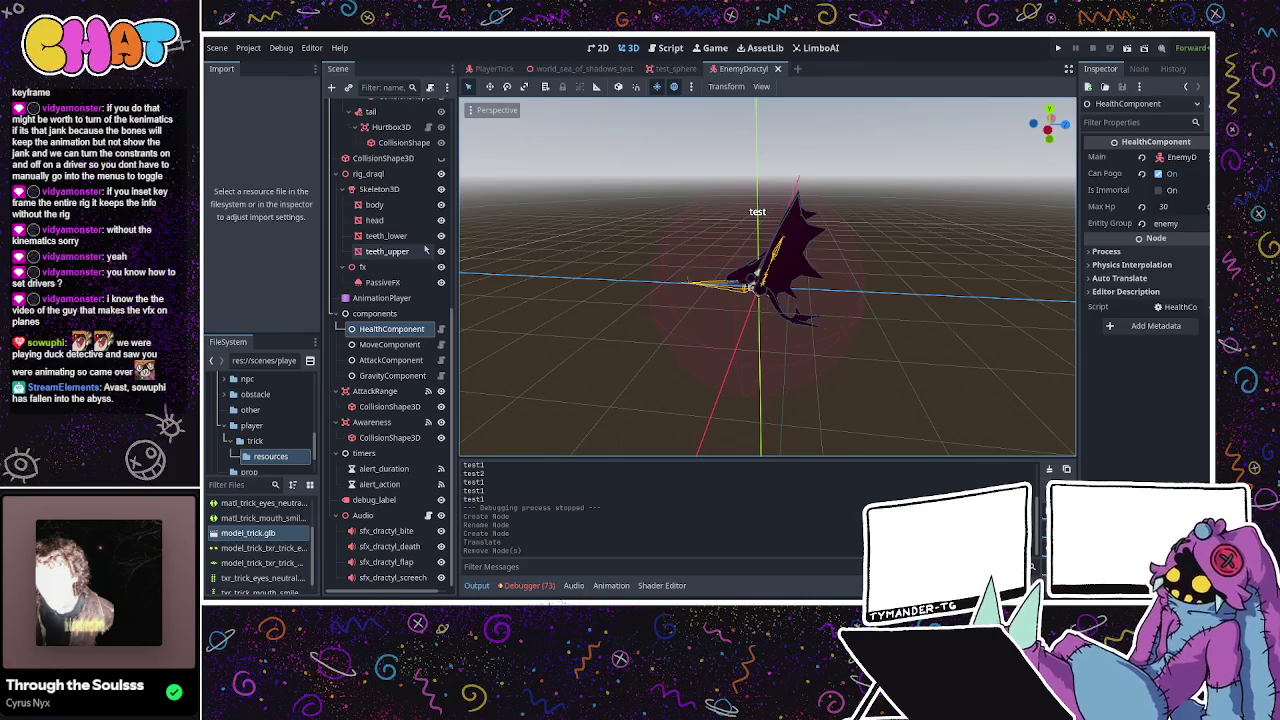
scroll(386, 296, "up", 3)
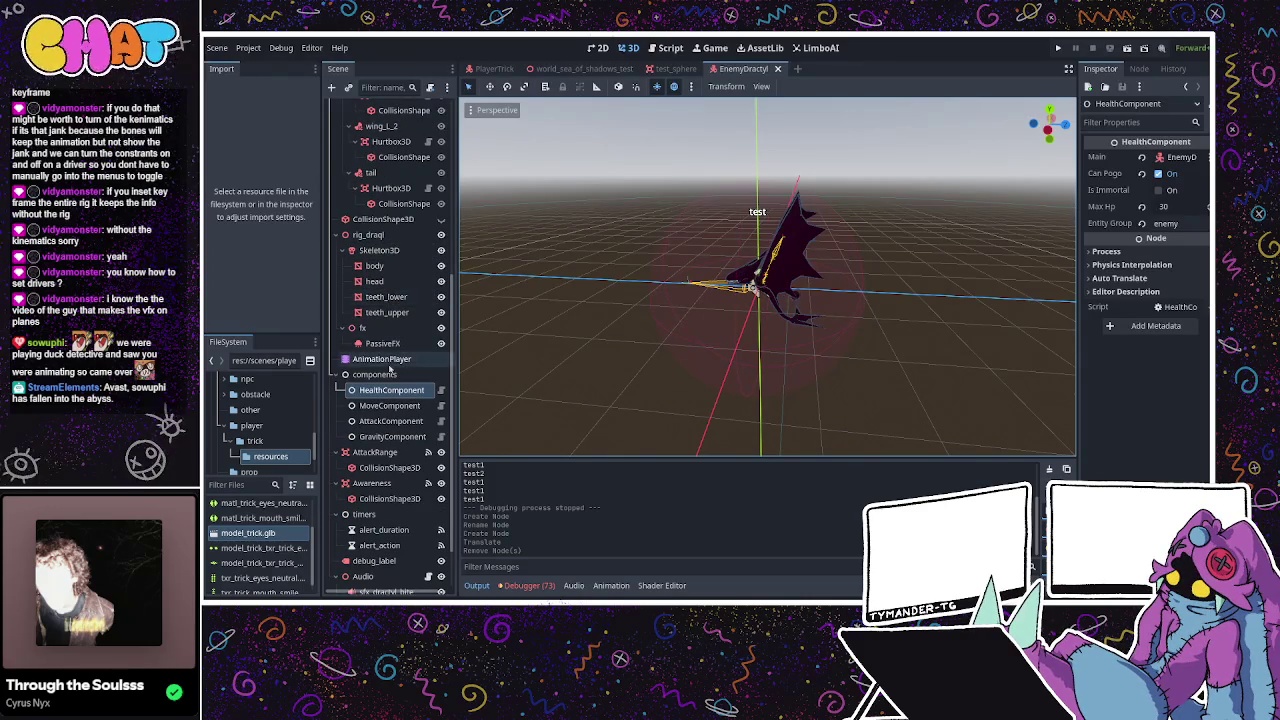
left_click(648, 69)
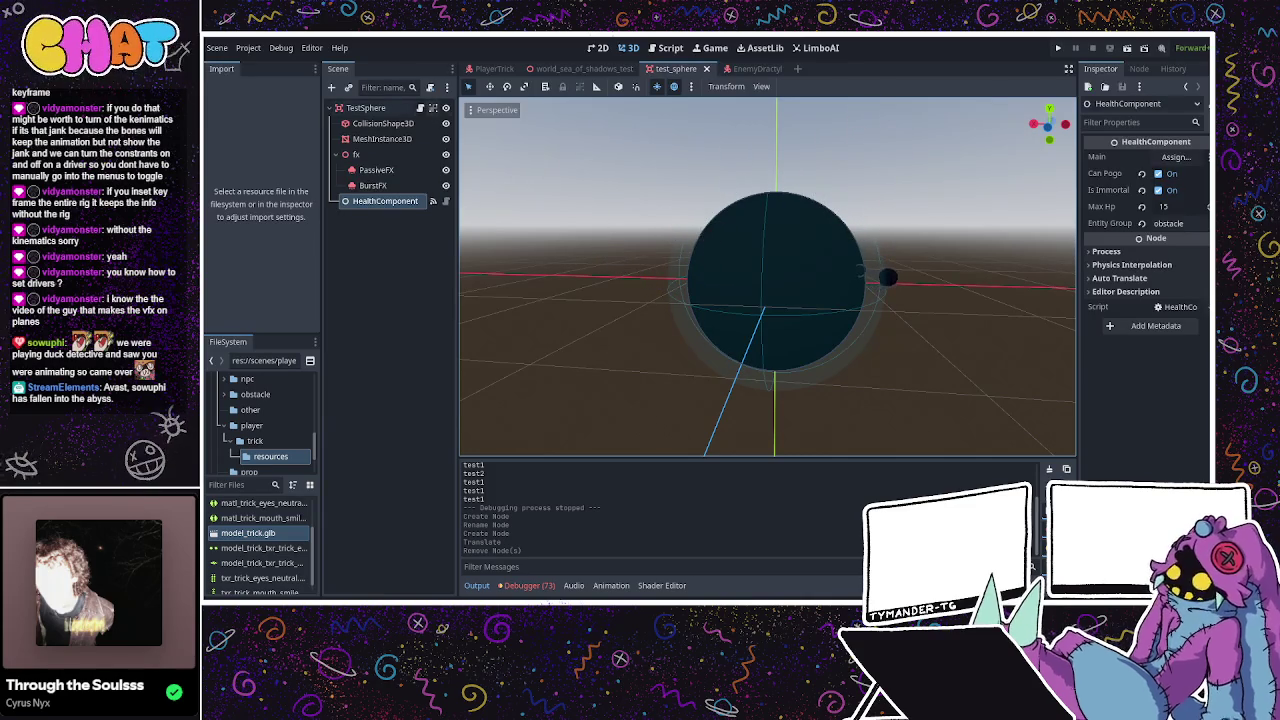
left_click(753, 69)
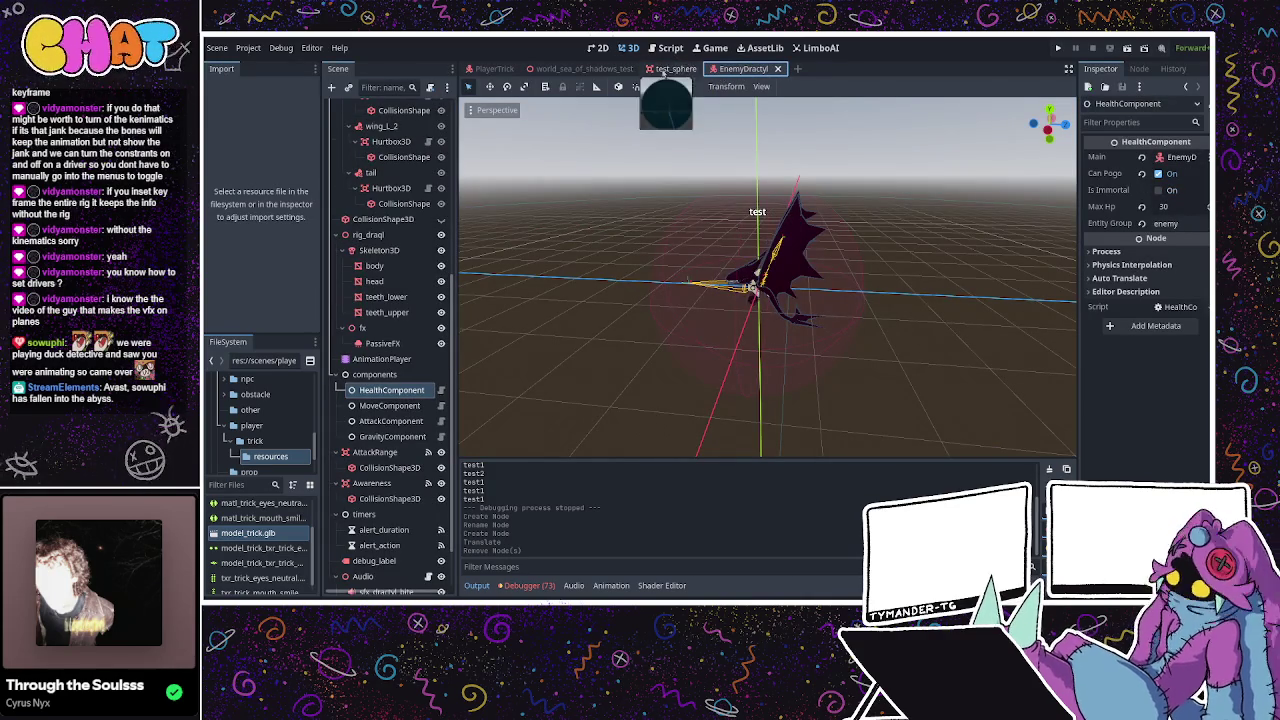
left_click(540, 69)
left_click(676, 69)
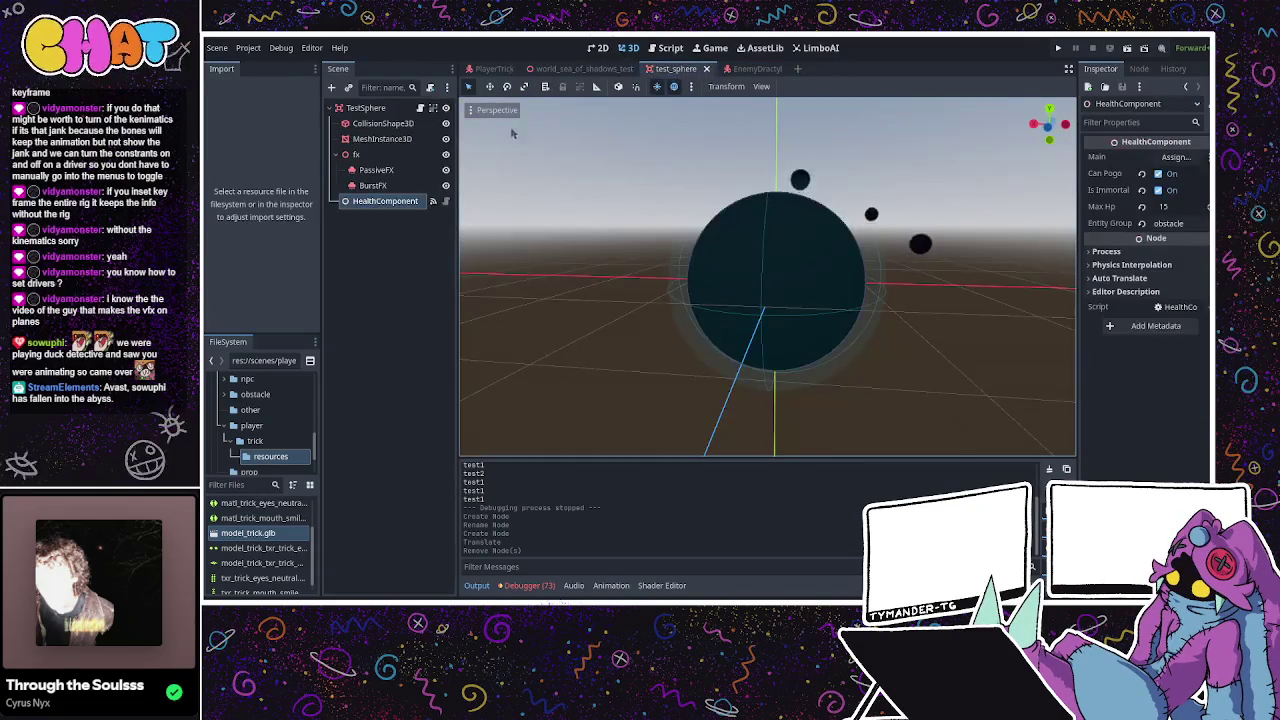
left_click(405, 108)
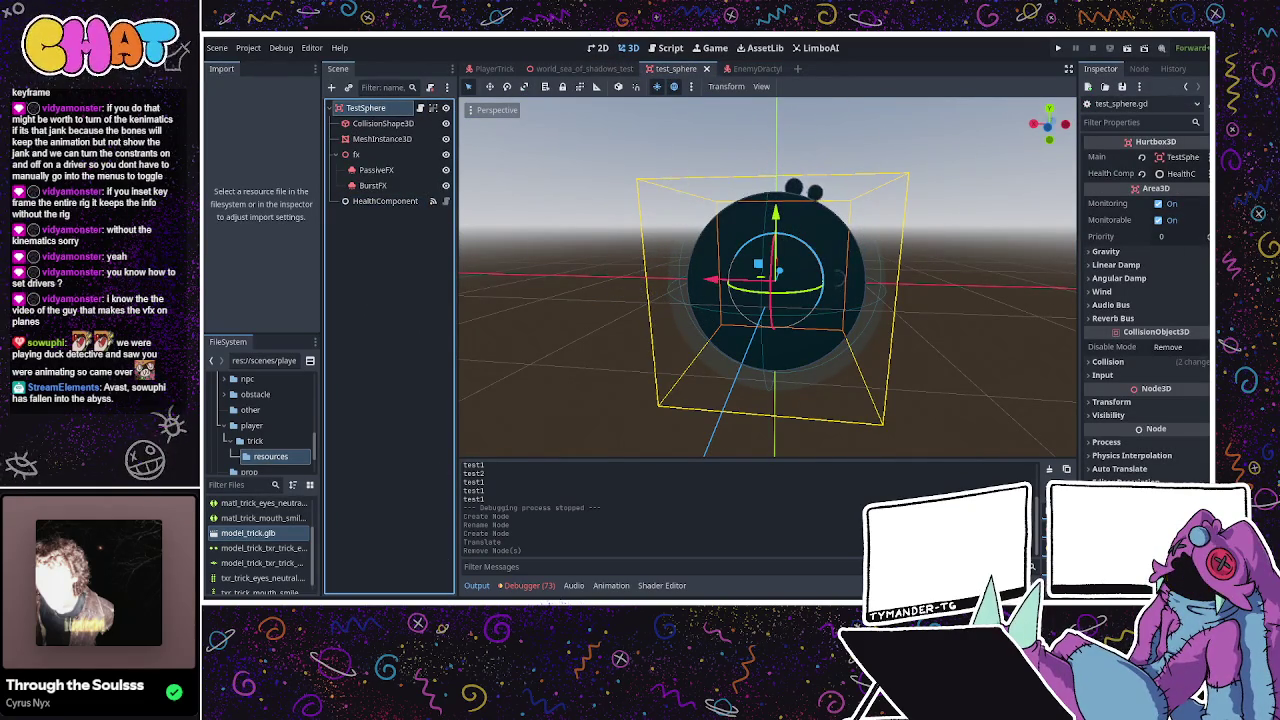
key("ctrl+F3")
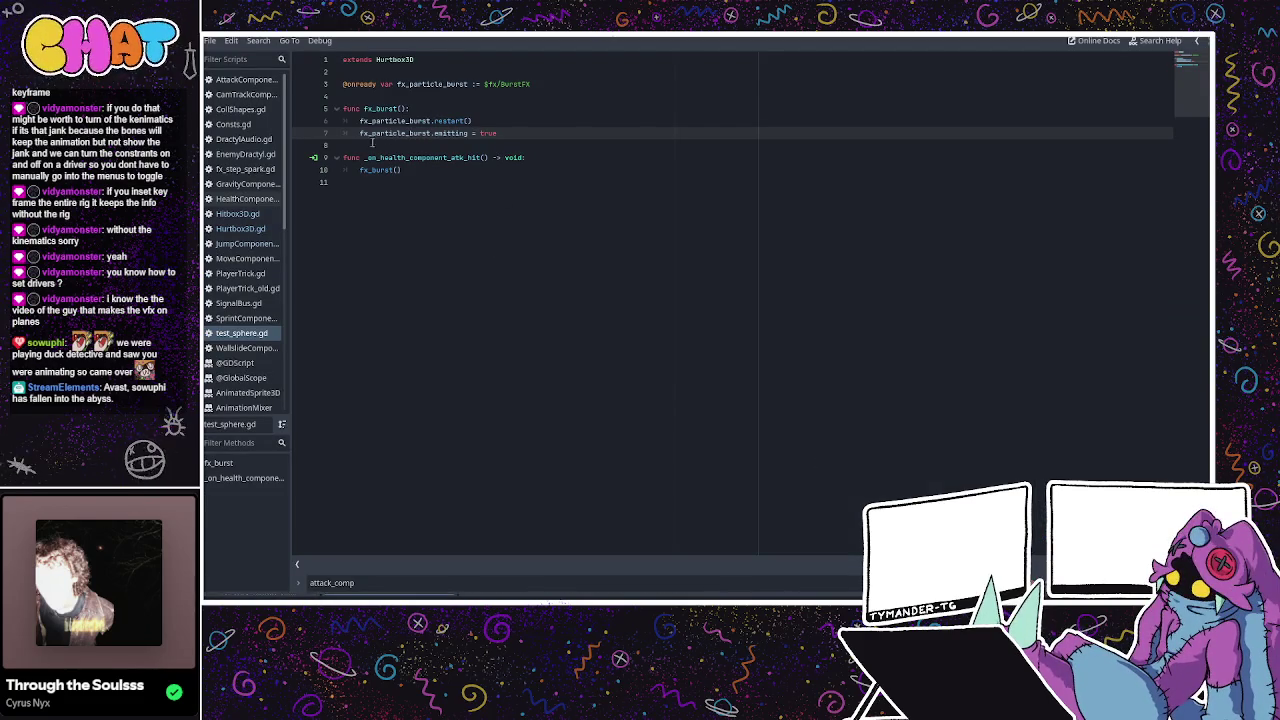
left_click(245, 228)
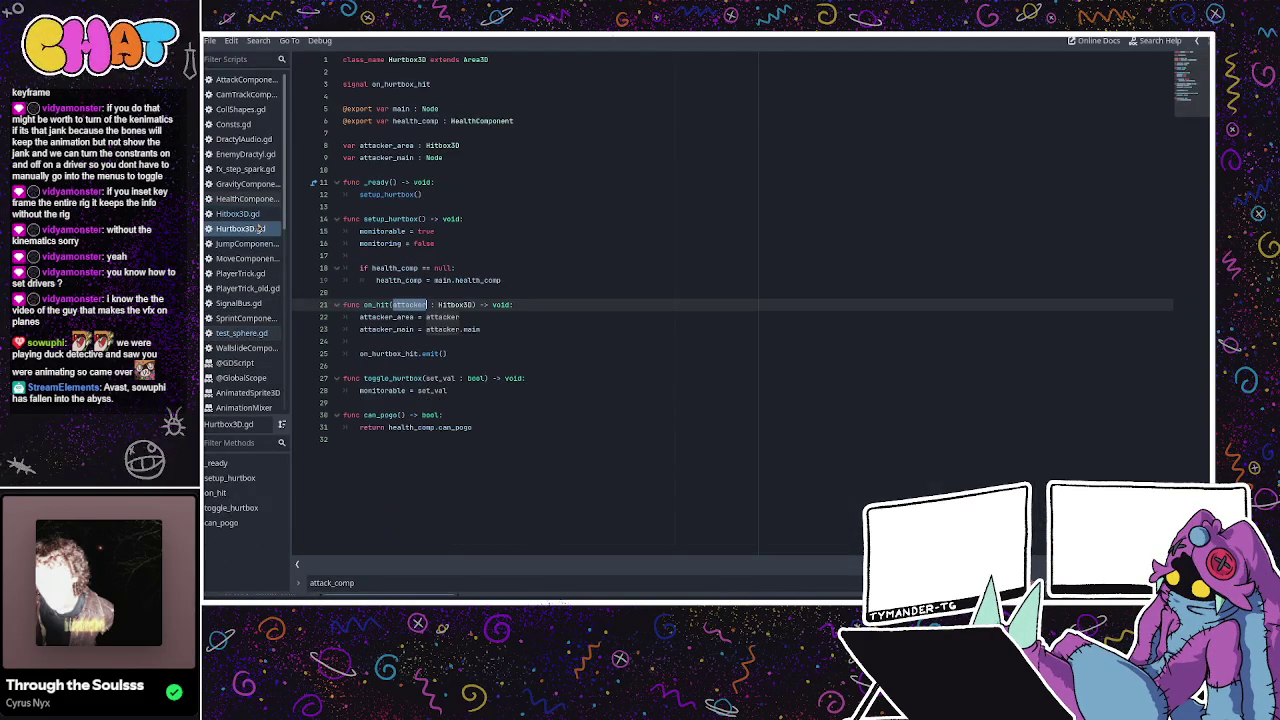
left_click(421, 256)
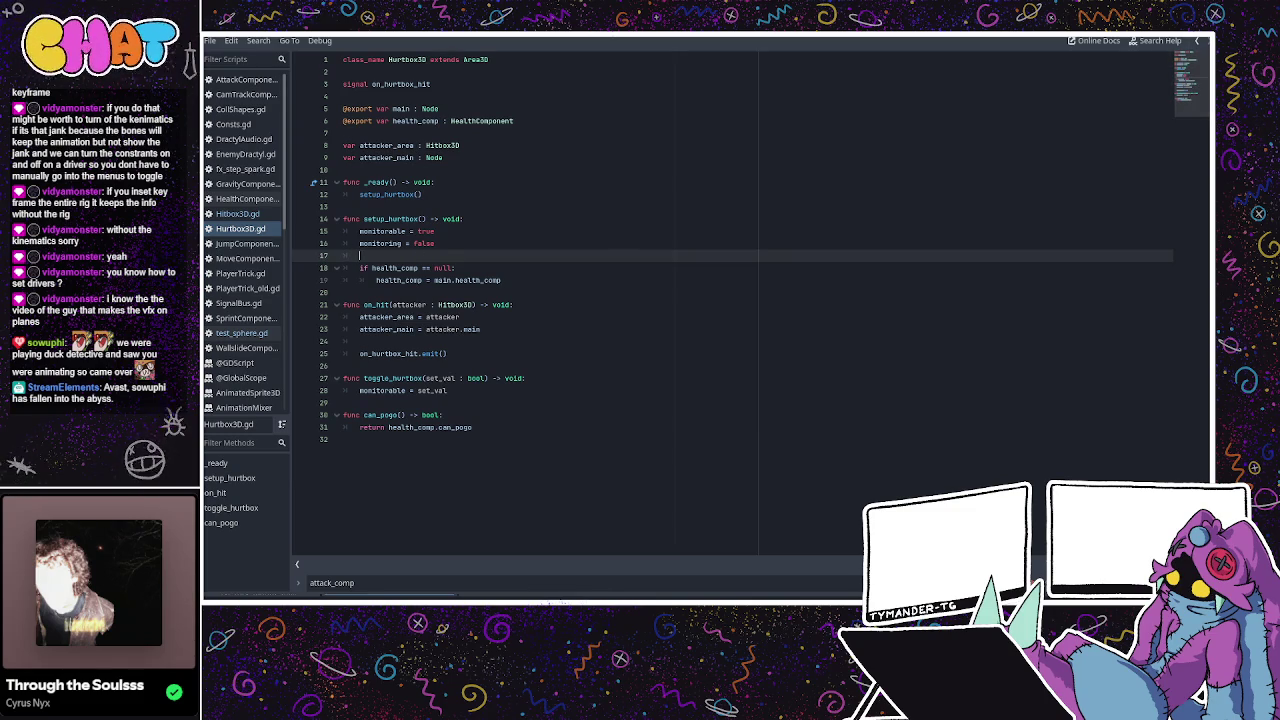
left_click(255, 213)
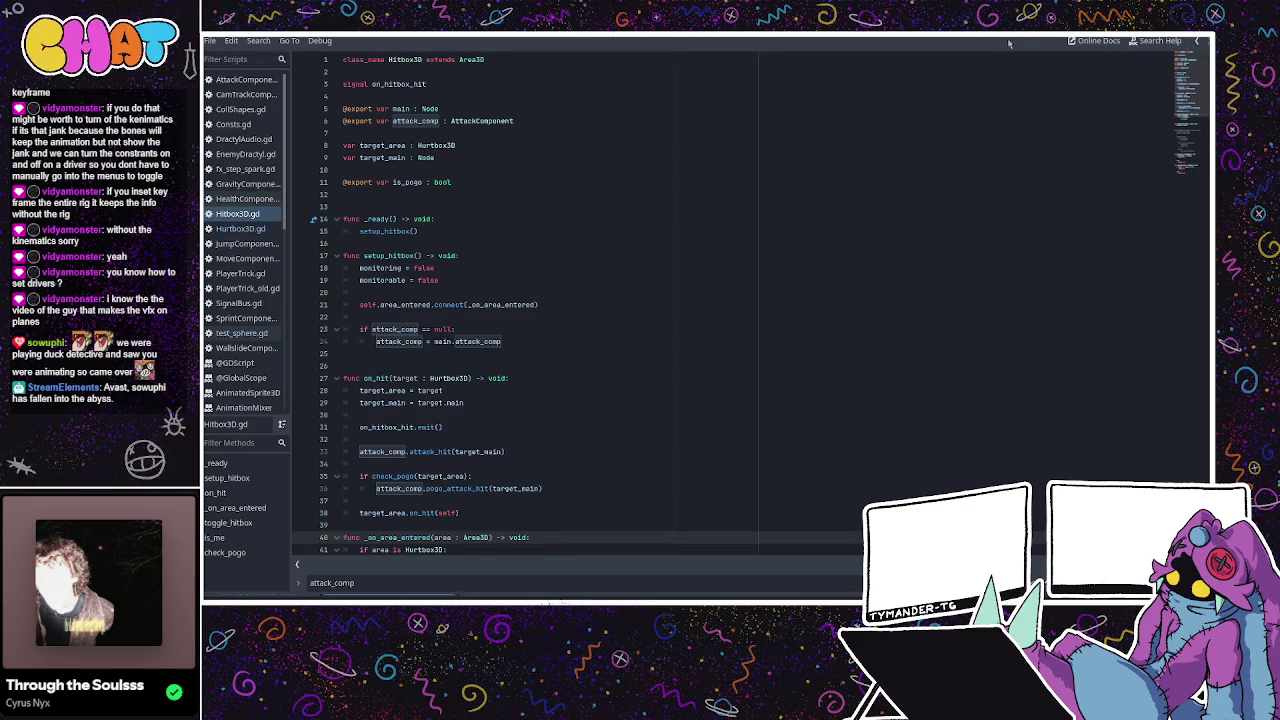
key("alt+Tab")
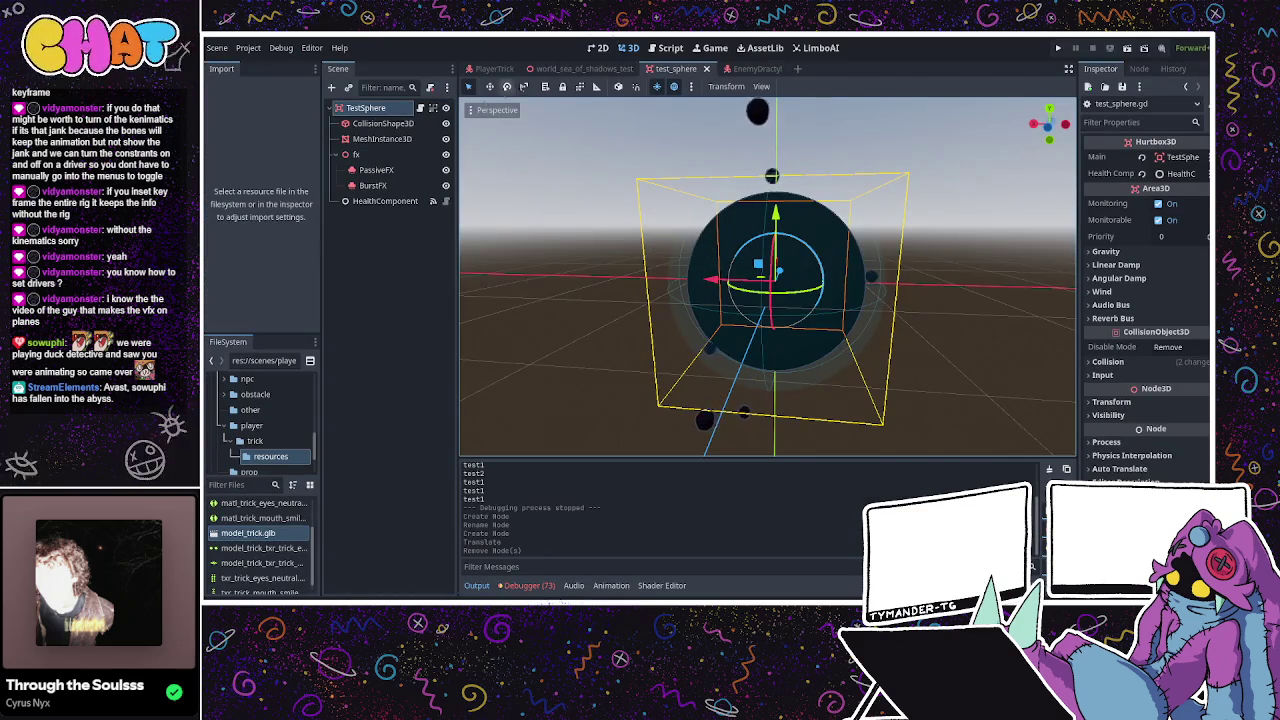
Put the Dractyl's wing_R_2 hurtbox on collision layer 3 after checking the player's arm_lower_R hurtbox layers.
left_click(750, 69)
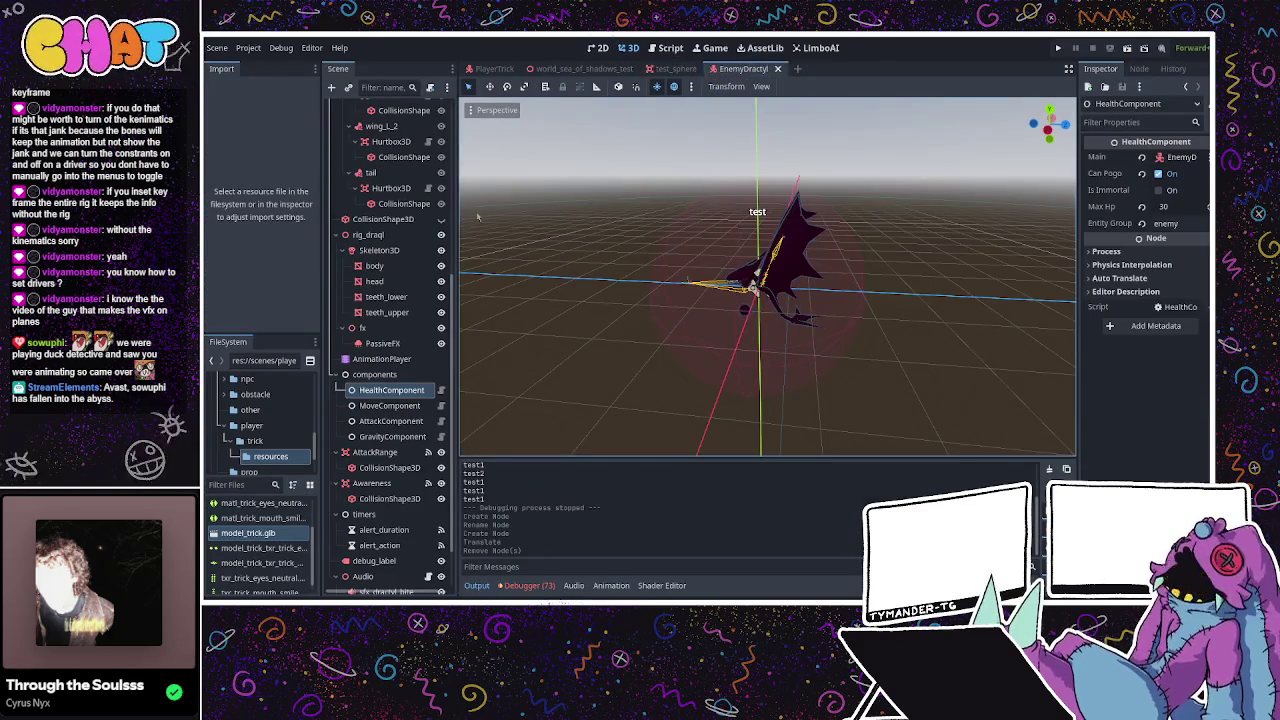
scroll(390, 300, "up", 3)
scroll(390, 260, "up", 2)
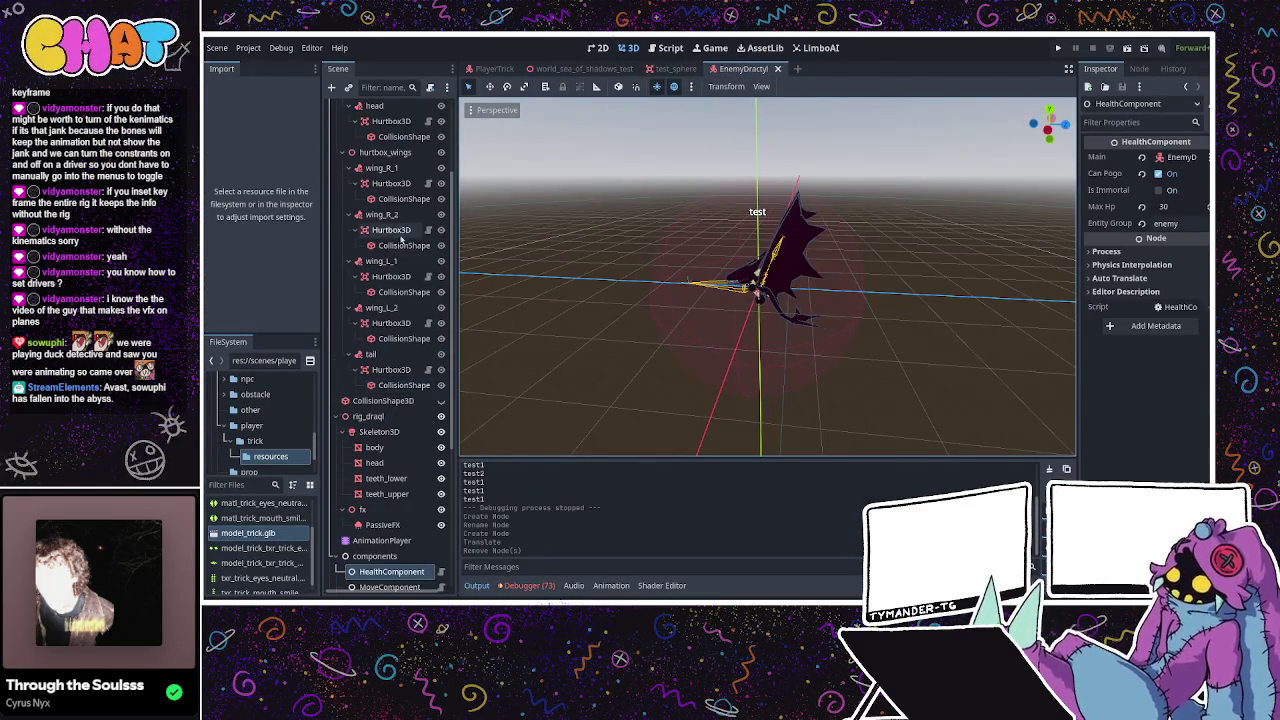
left_click(390, 229)
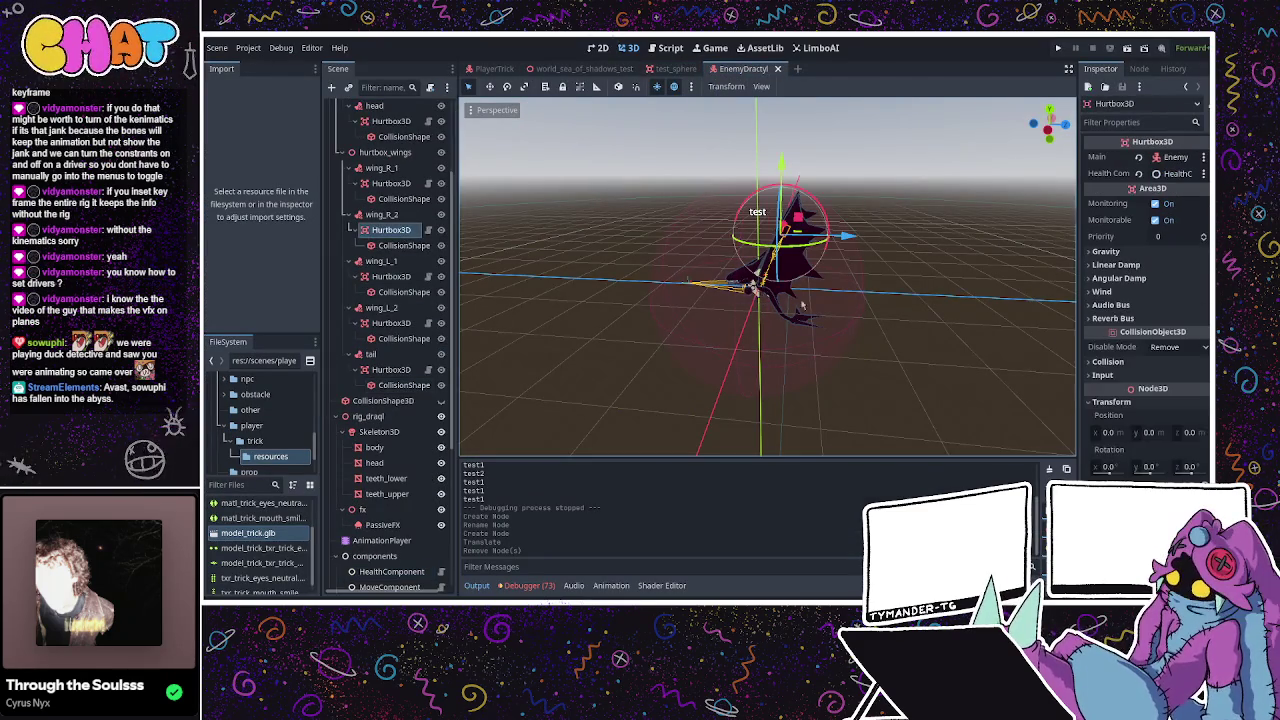
left_click(1108, 362)
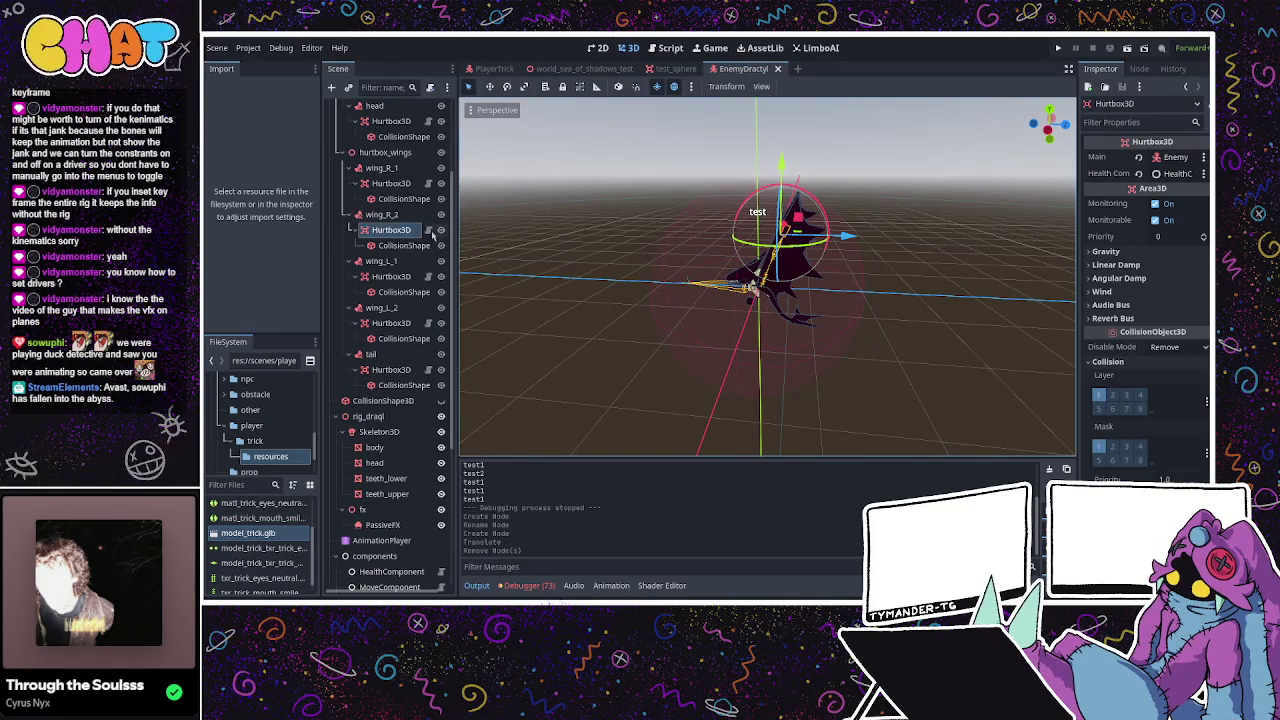
left_click(495, 69)
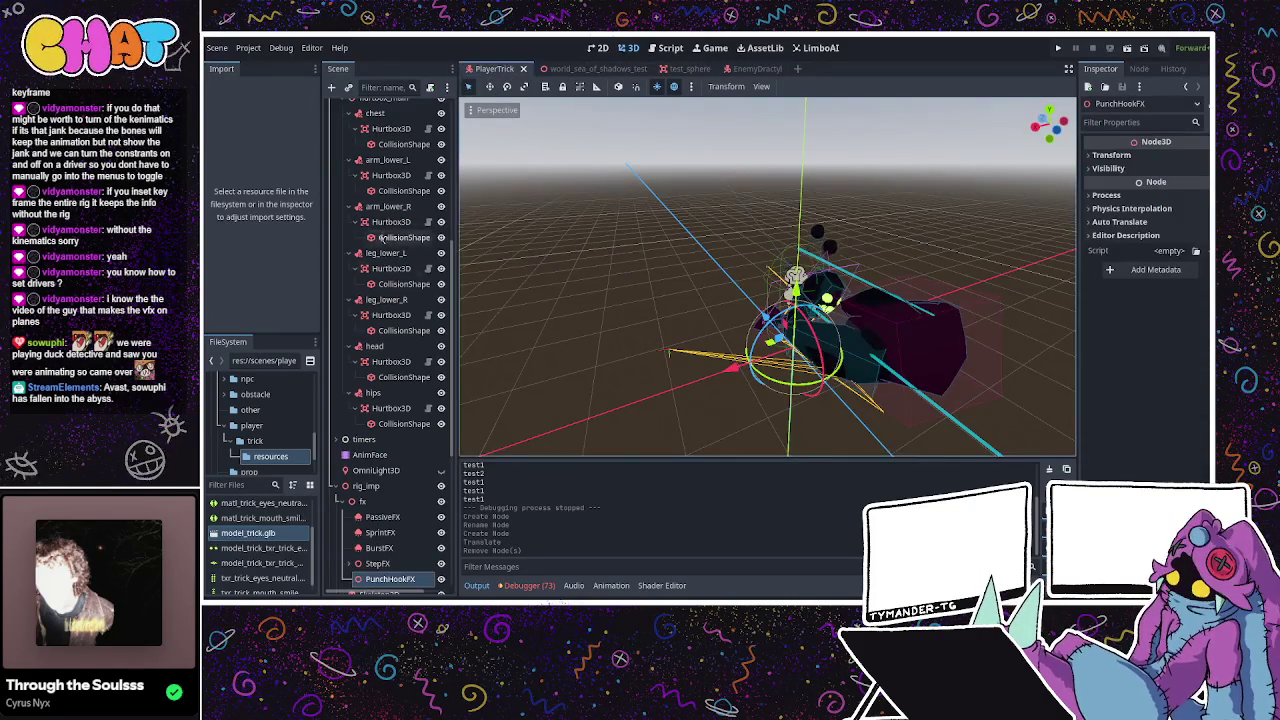
left_click(822, 250)
left_click(1108, 361)
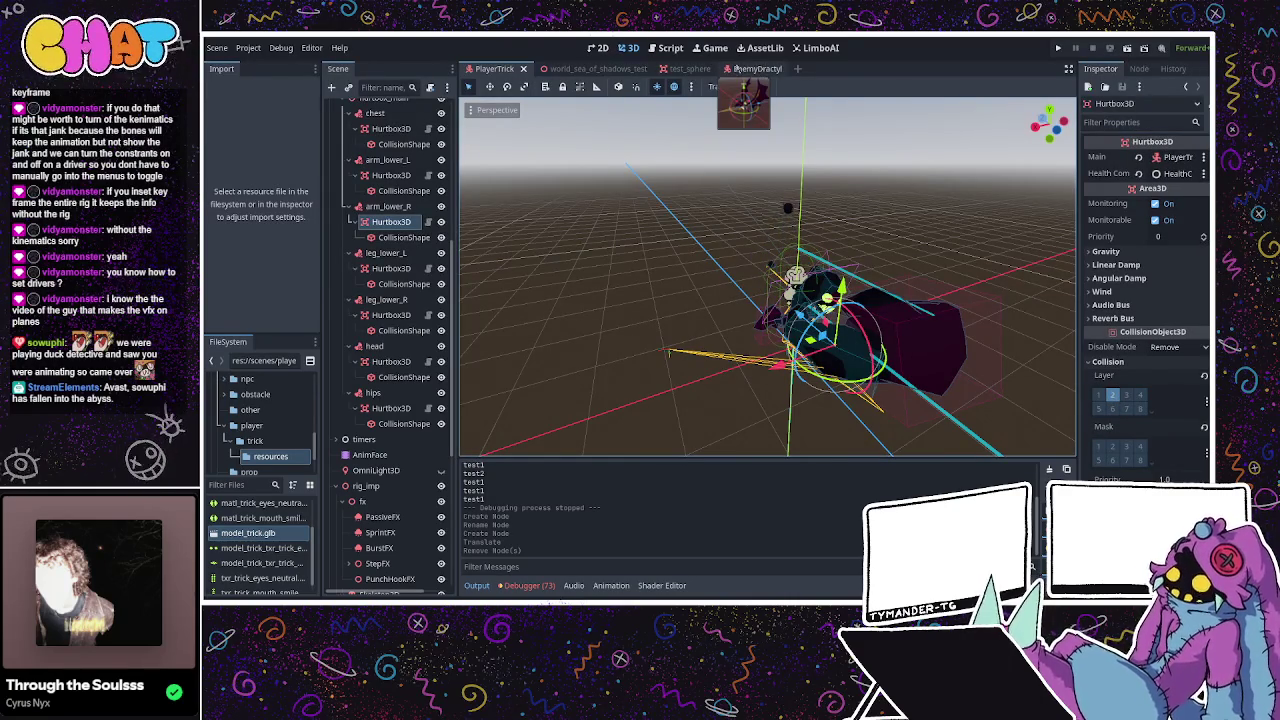
left_click(739, 69)
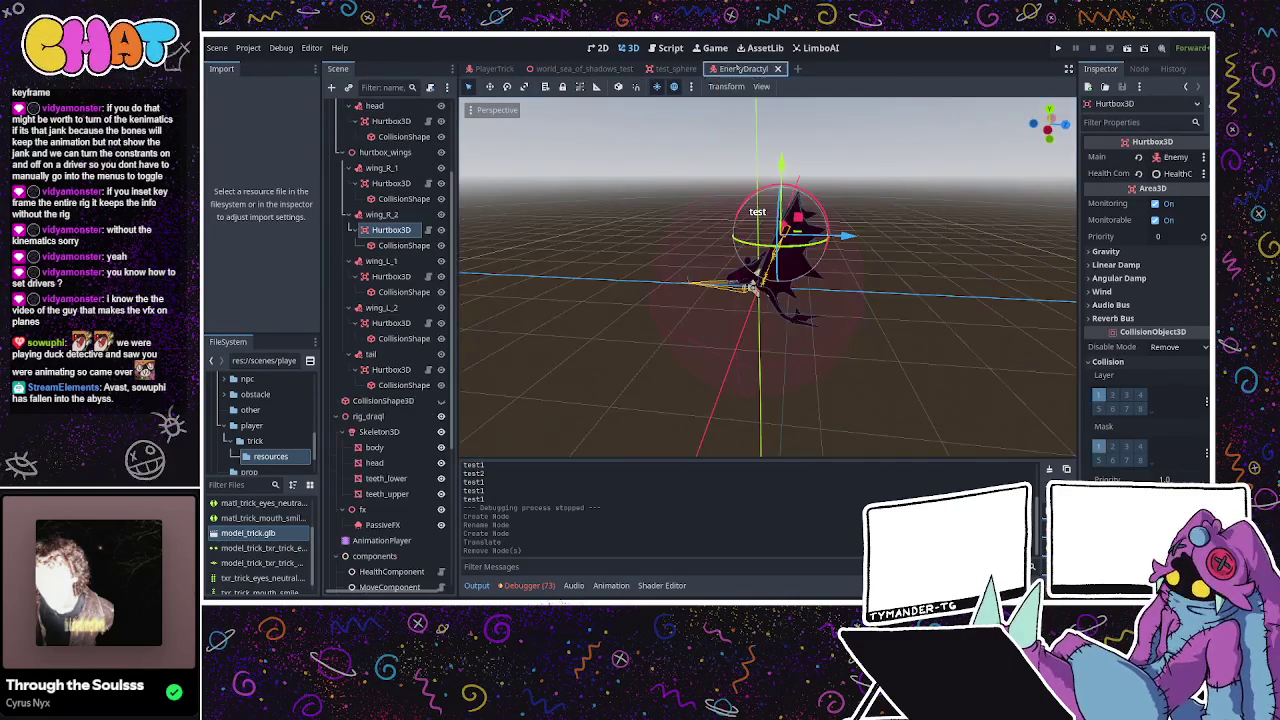
left_click(1127, 396)
Clear layer 1 and mask 1 on wing_R_2, and move the wing_L_1 hurtbox to layer 3 only.
left_click(1098, 396)
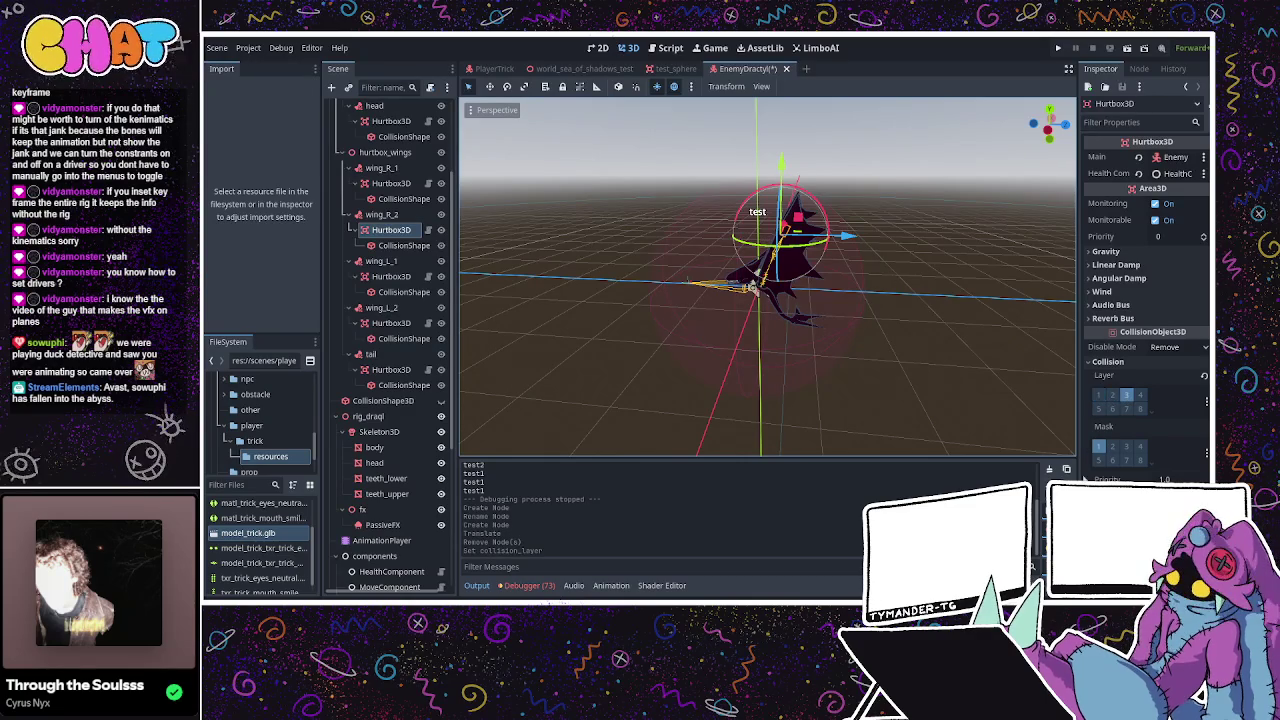
left_click(1098, 447)
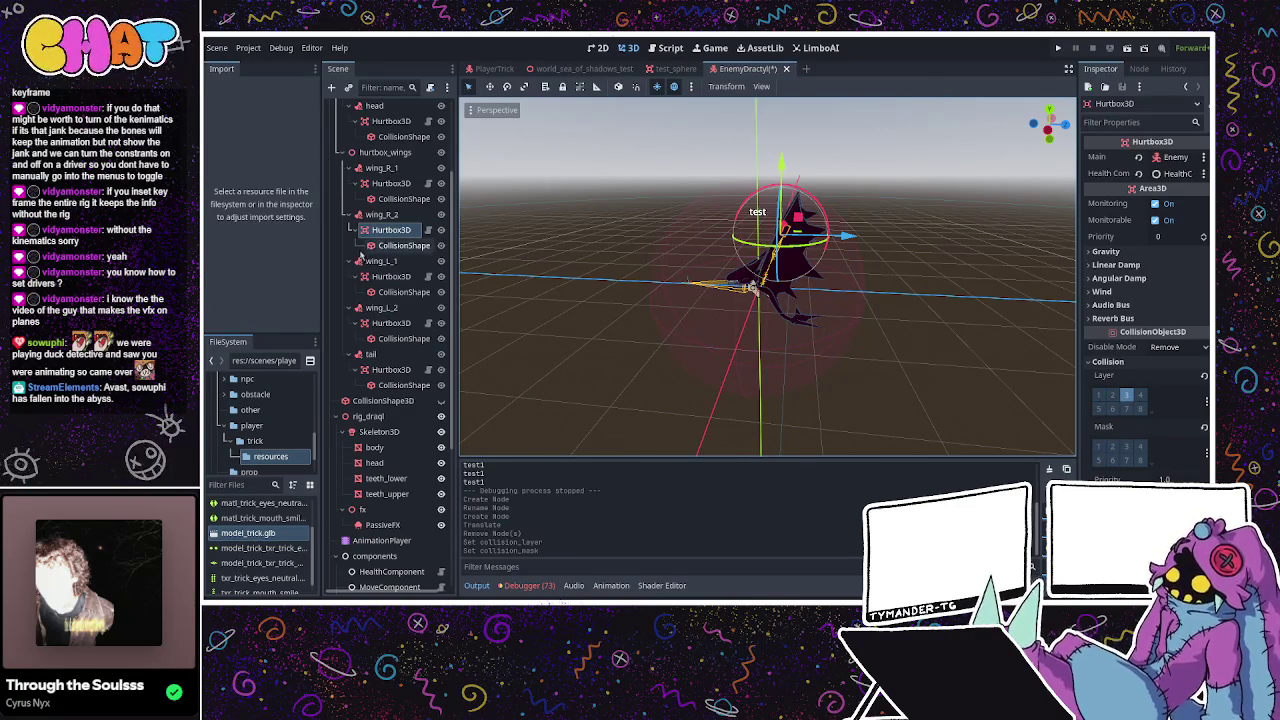
left_click(390, 277)
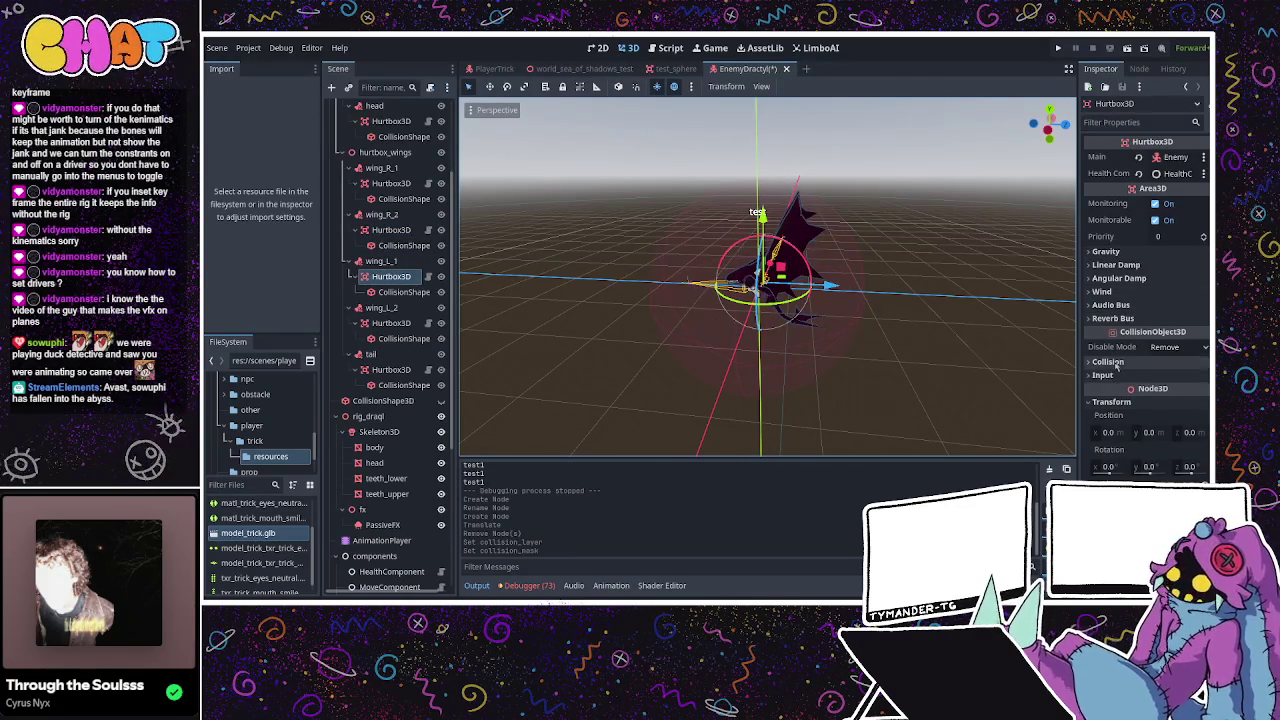
left_click(1127, 396)
left_click(1098, 396)
left_click(1098, 447)
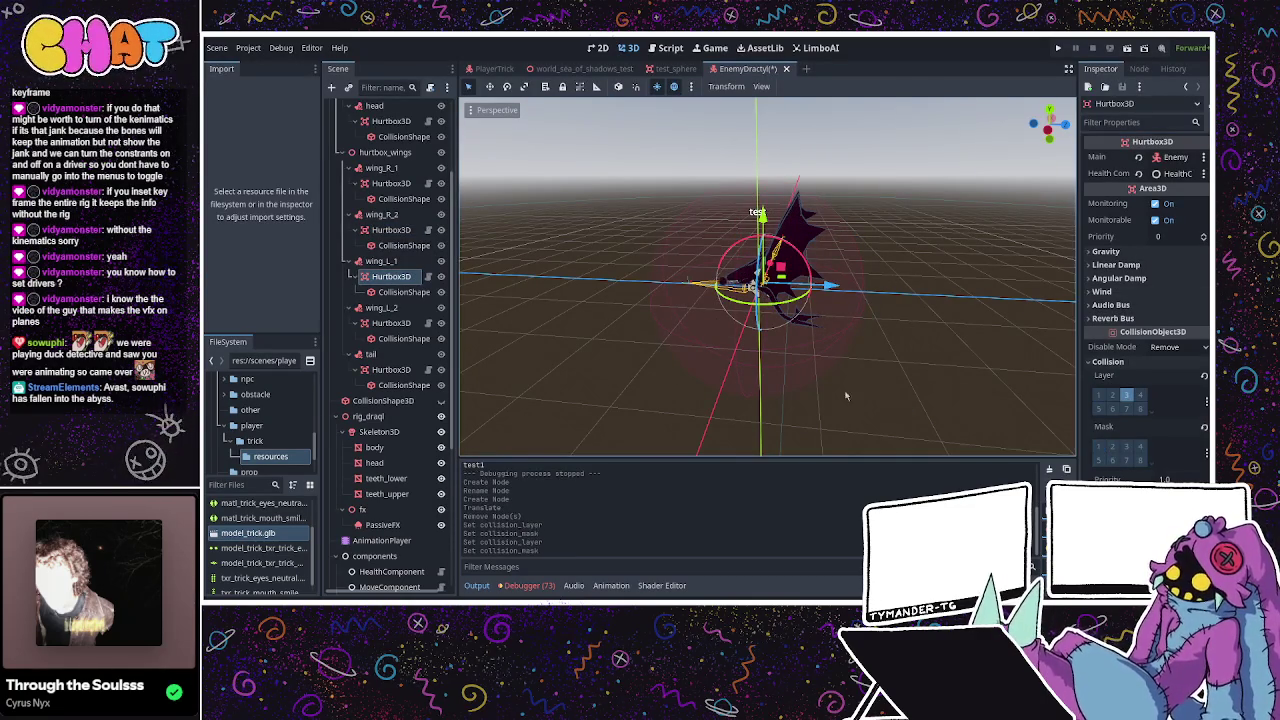
Put the tail hurtbox on collision layer 3 only, with layer 1 and mask bit 1 cleared.
left_click(390, 370)
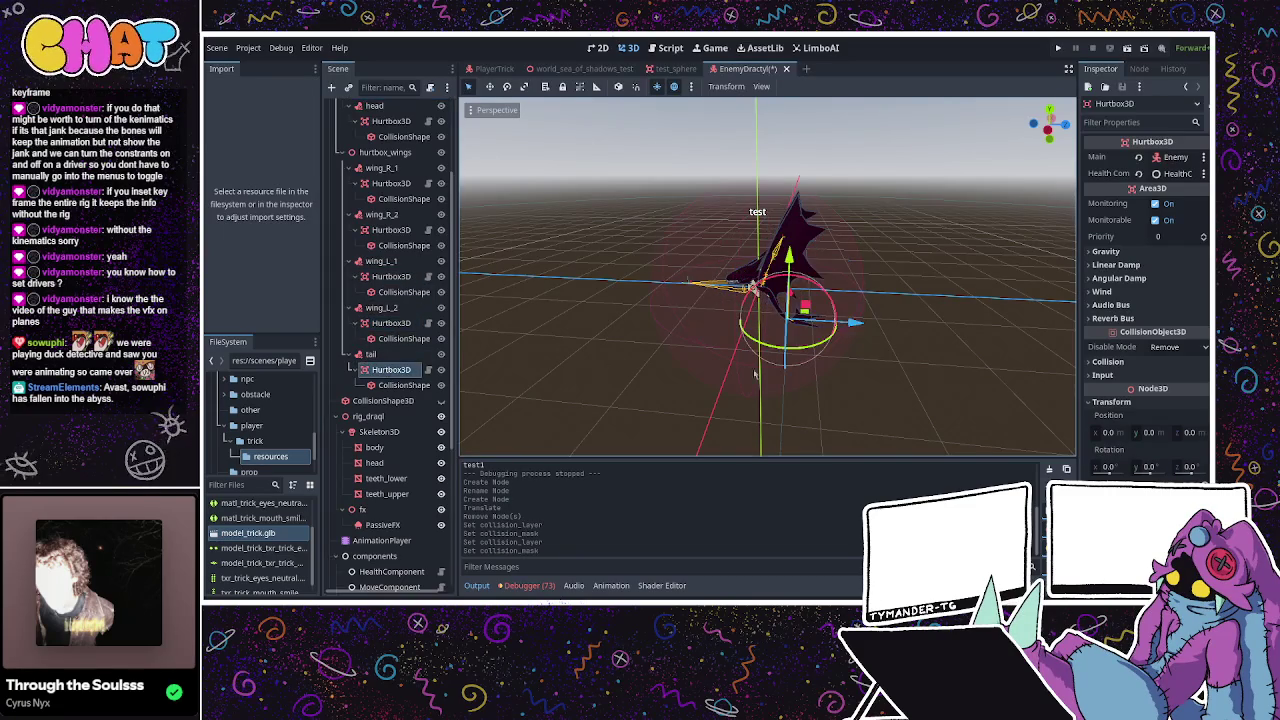
left_click(1160, 363)
left_click(1127, 396)
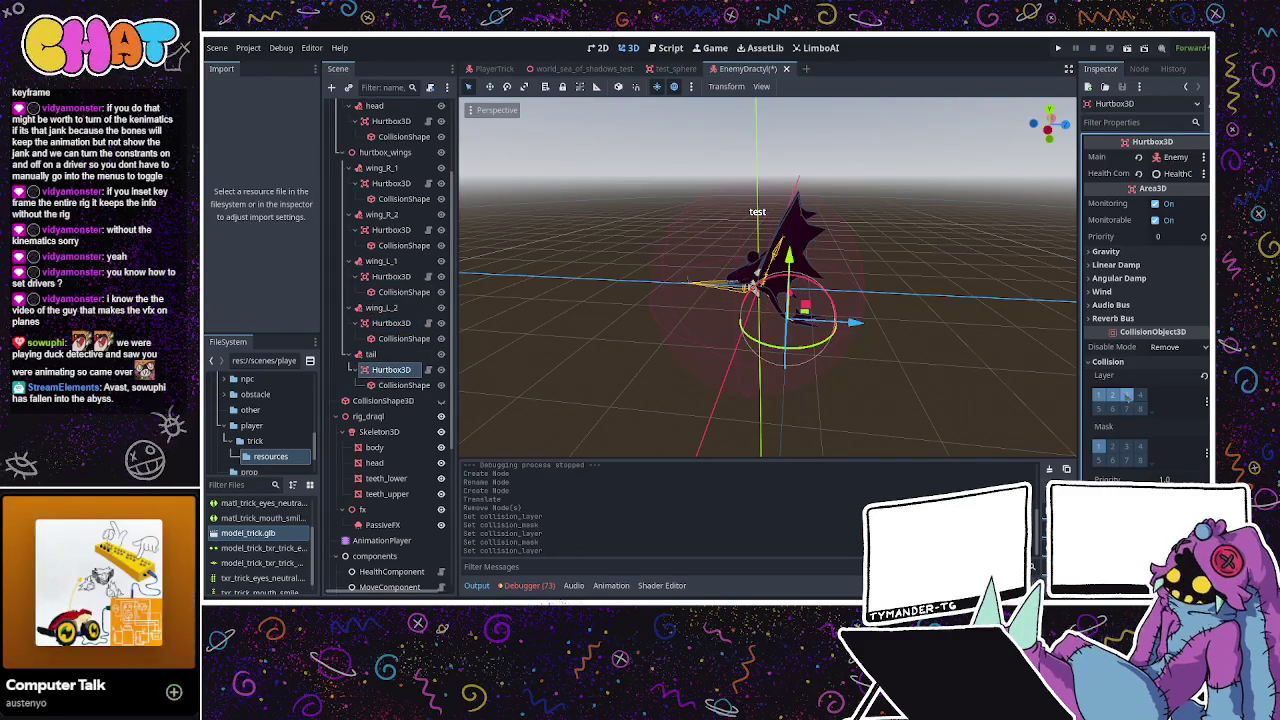
left_click(1098, 396)
left_click(1098, 447)
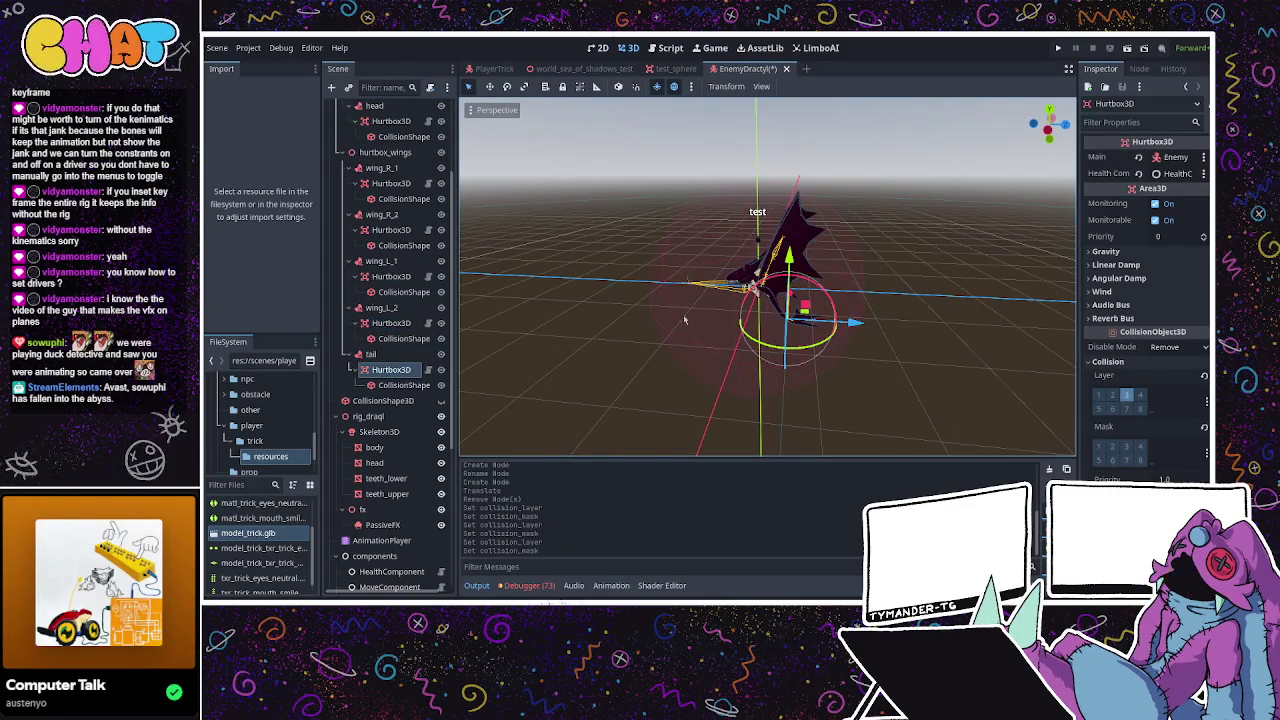
Put wing_L_2 on layer 3, and move the wing_R_1 hurtbox to layer 3 with mask bit 1 cleared.
left_click(389, 230)
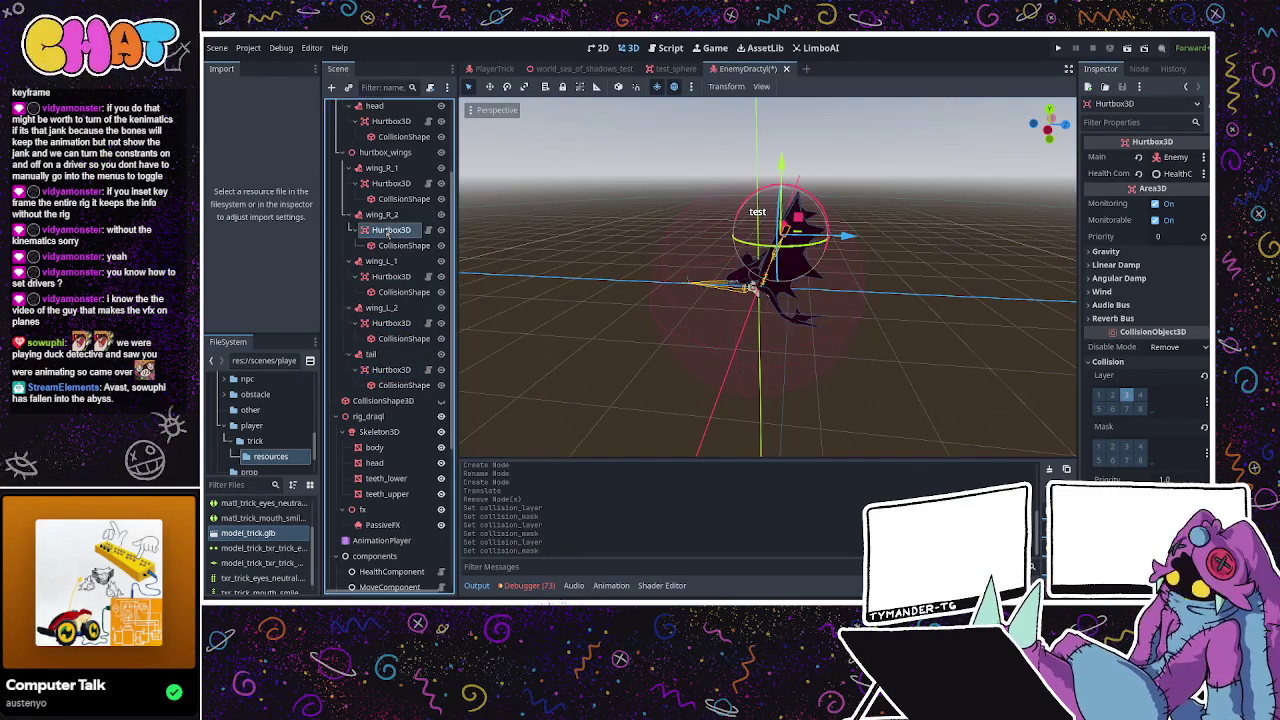
left_click(391, 323)
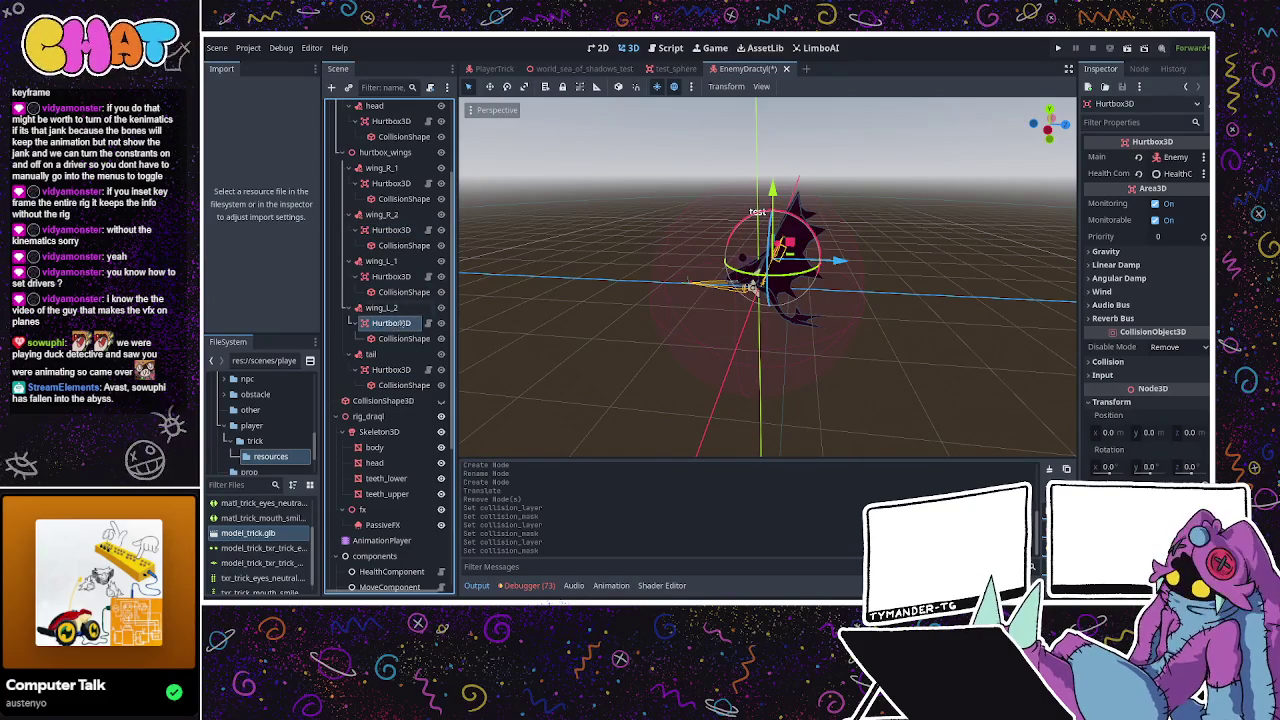
left_click(1107, 361)
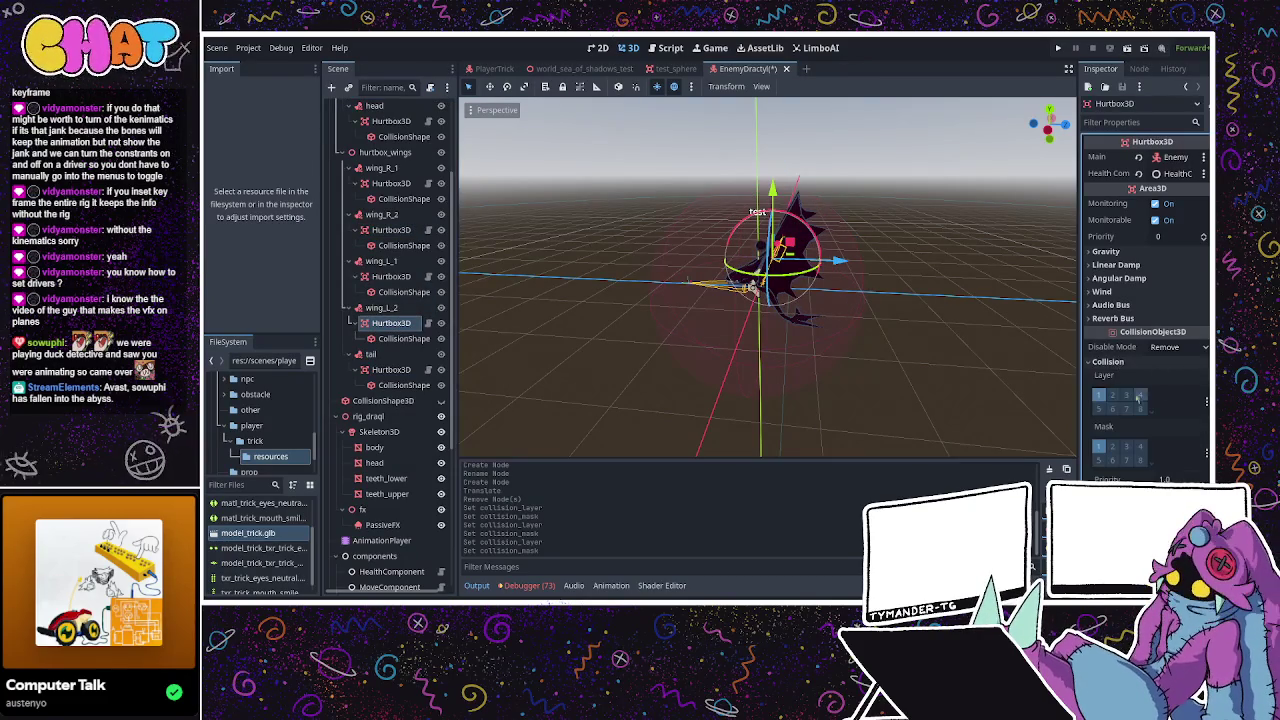
left_click(1127, 395)
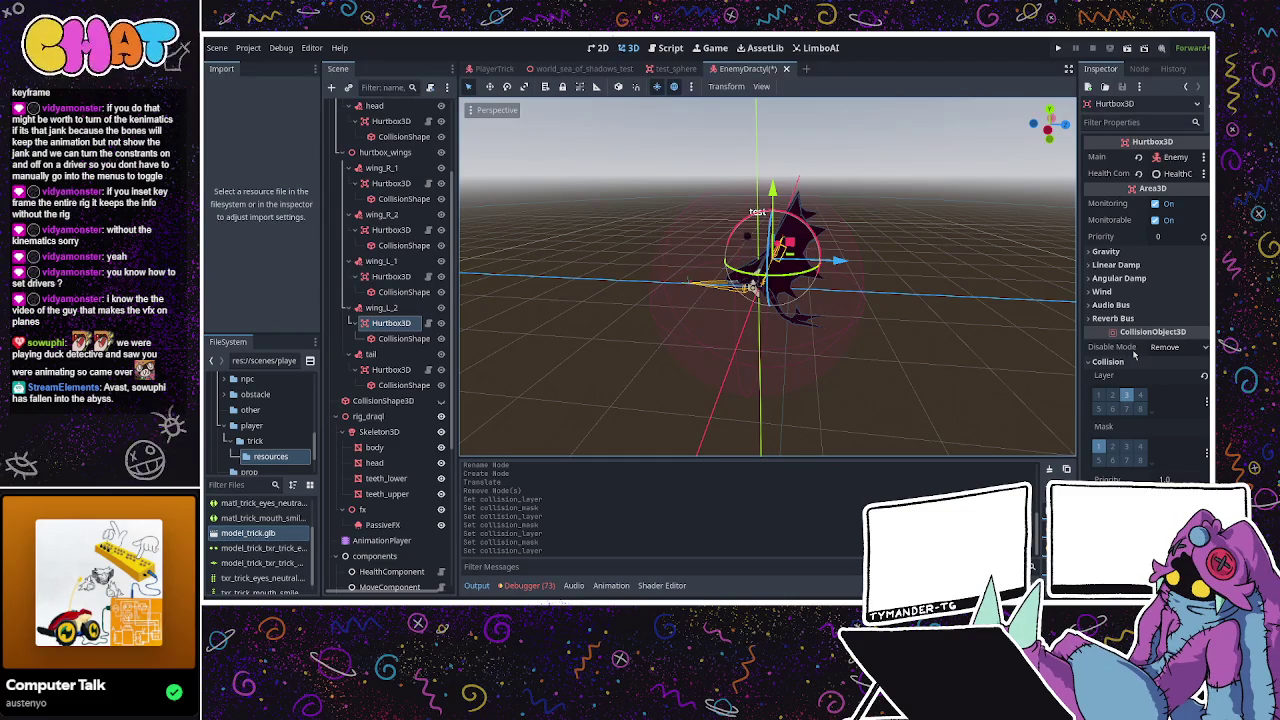
left_click(391, 184)
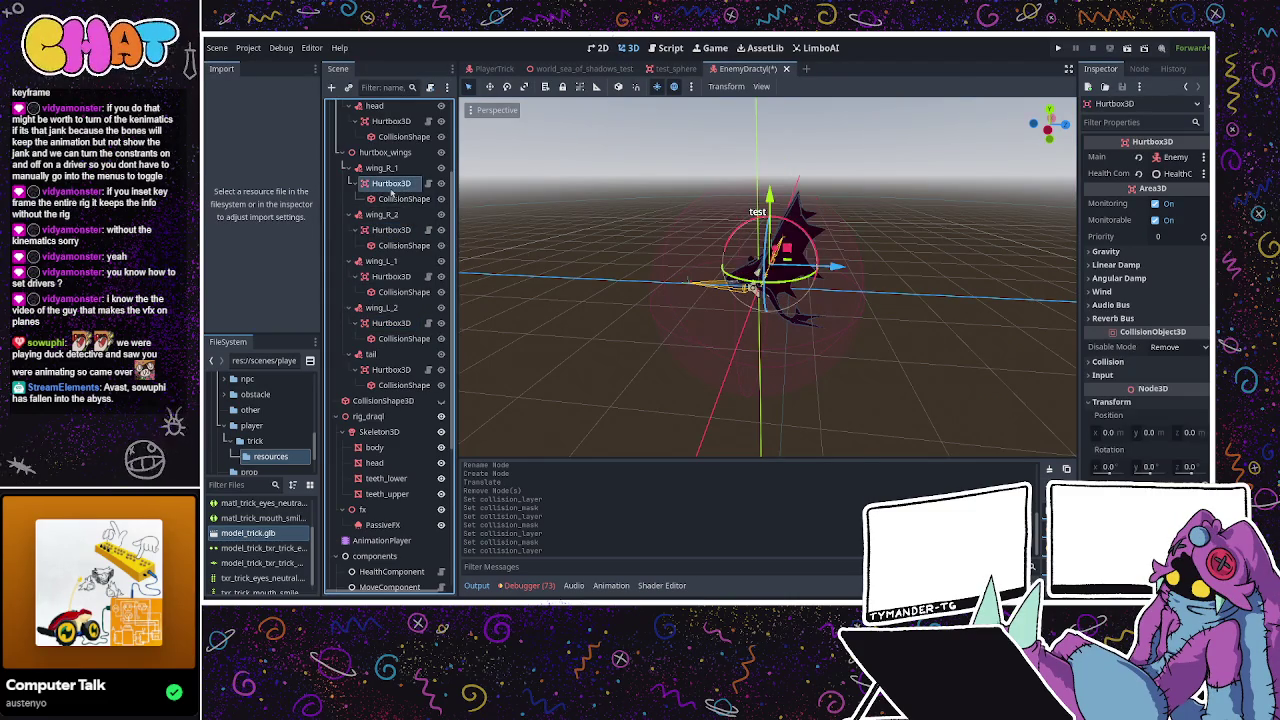
left_click(1107, 361)
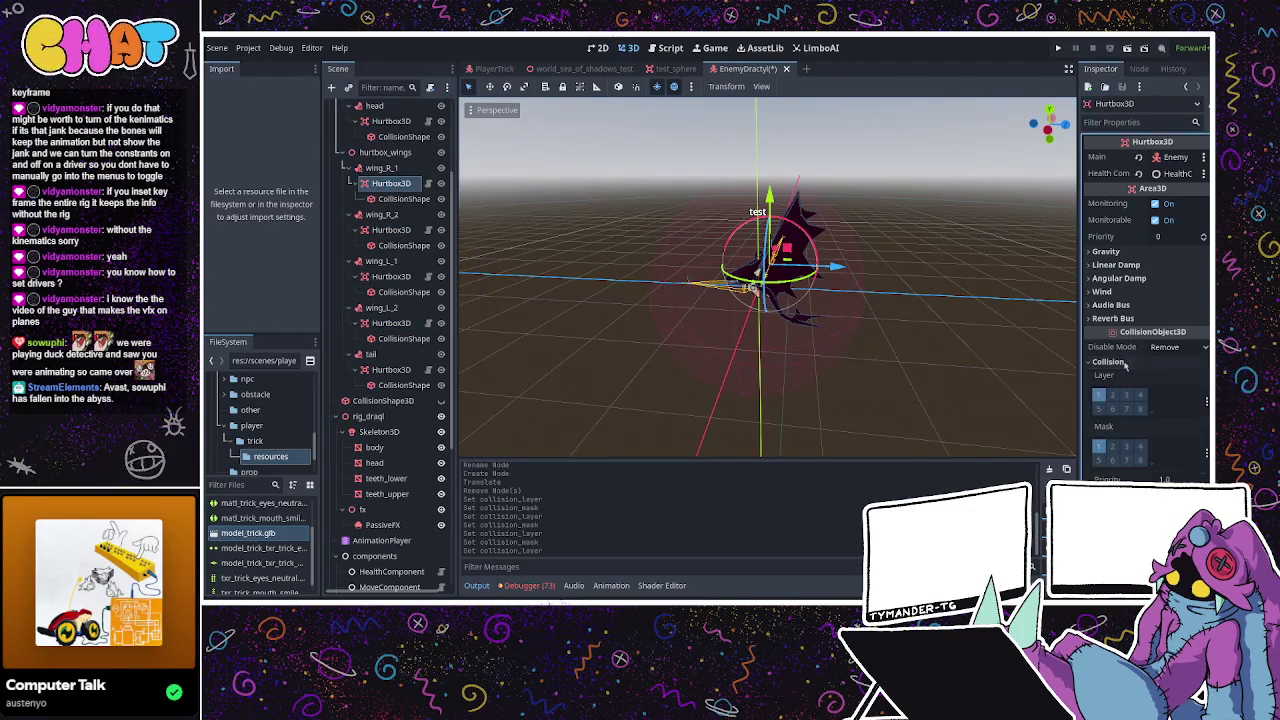
left_click(1098, 395)
left_click(1098, 446)
Put the head hurtbox on collision layer 3, clearing layer 1 and mask bit 1.
scroll(401, 232, "up", 4)
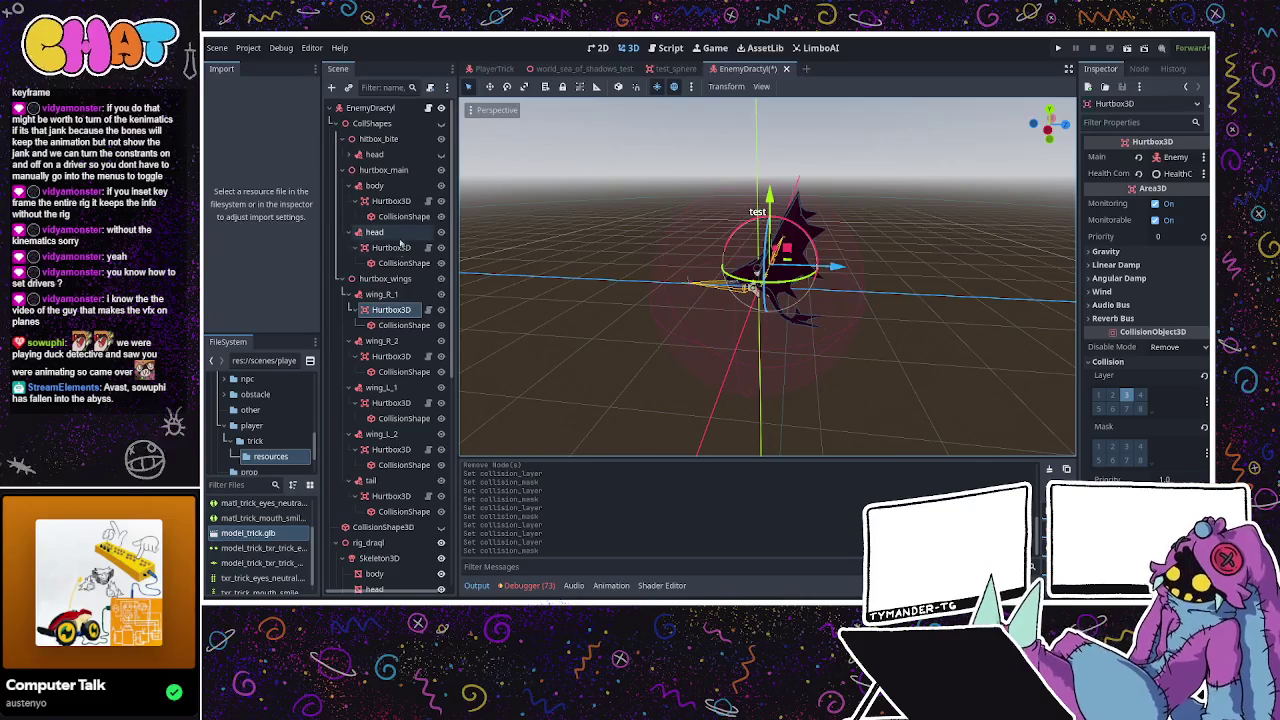
left_click(398, 248)
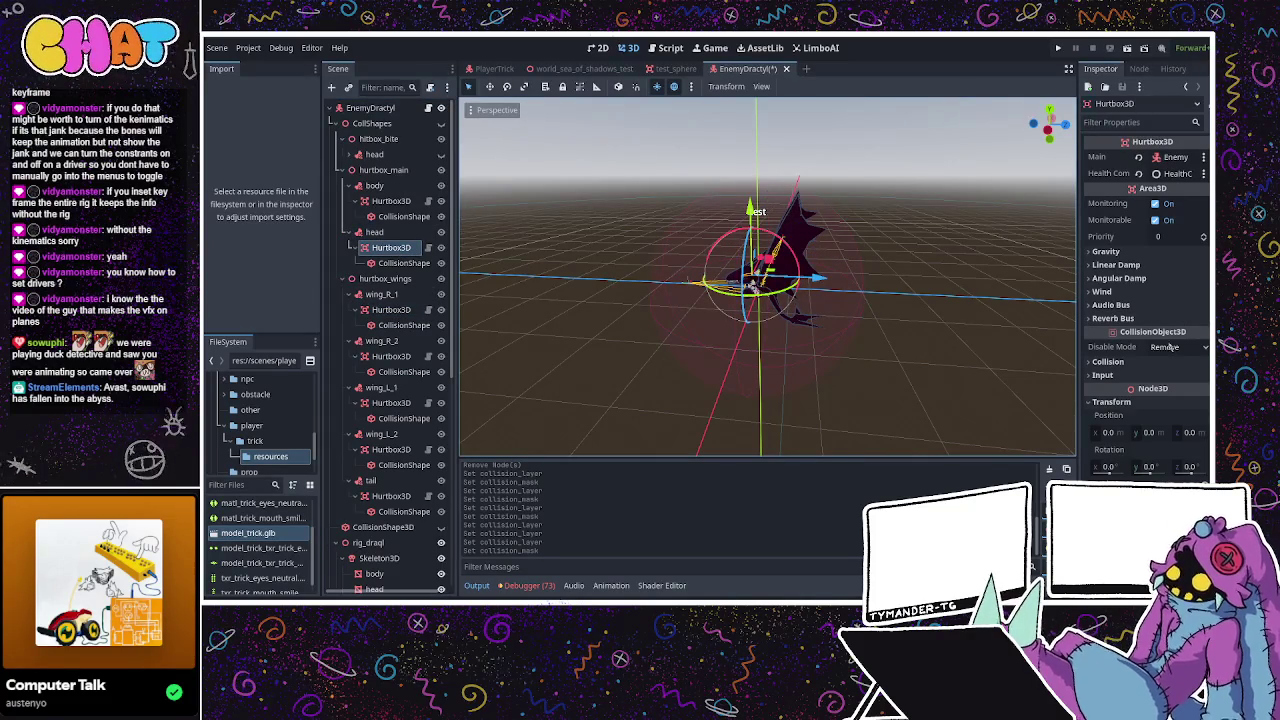
left_click(1140, 361)
left_click(1126, 400)
left_click(1098, 395)
left_click(1098, 446)
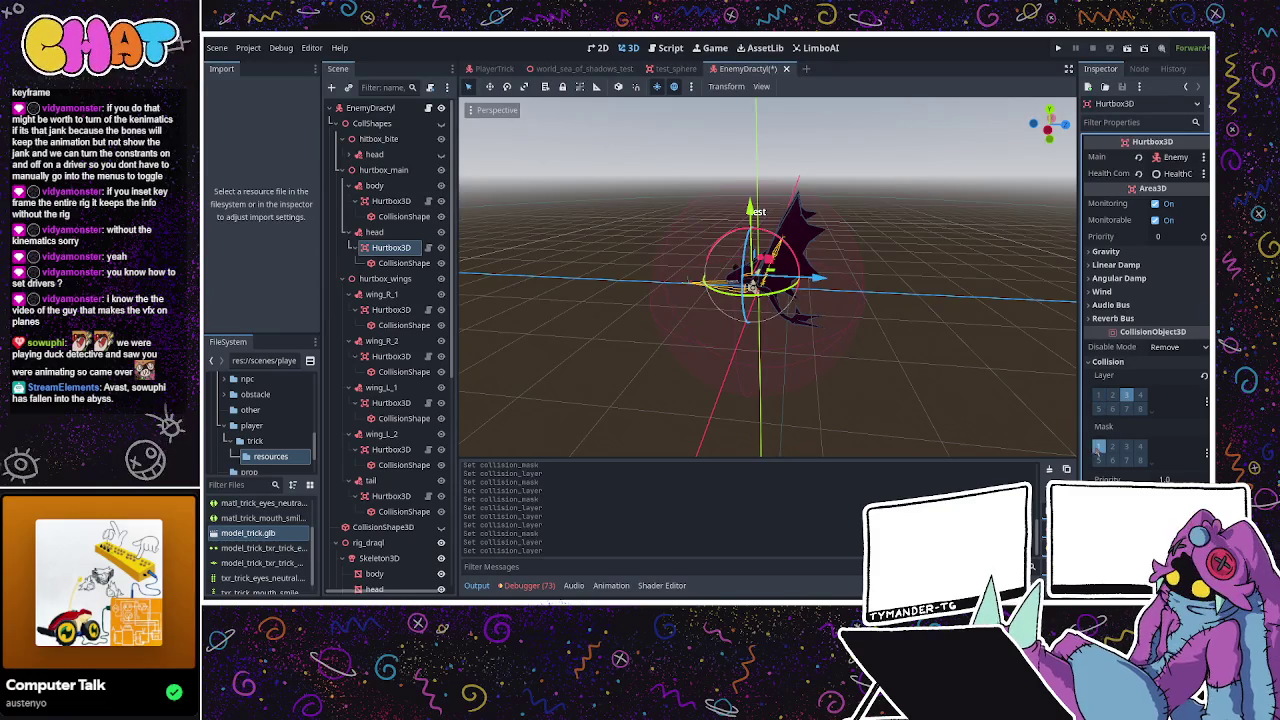
Put the body hurtbox on collision layer 3 with mask bit 1 cleared.
left_click(391, 204)
left_click(1107, 361)
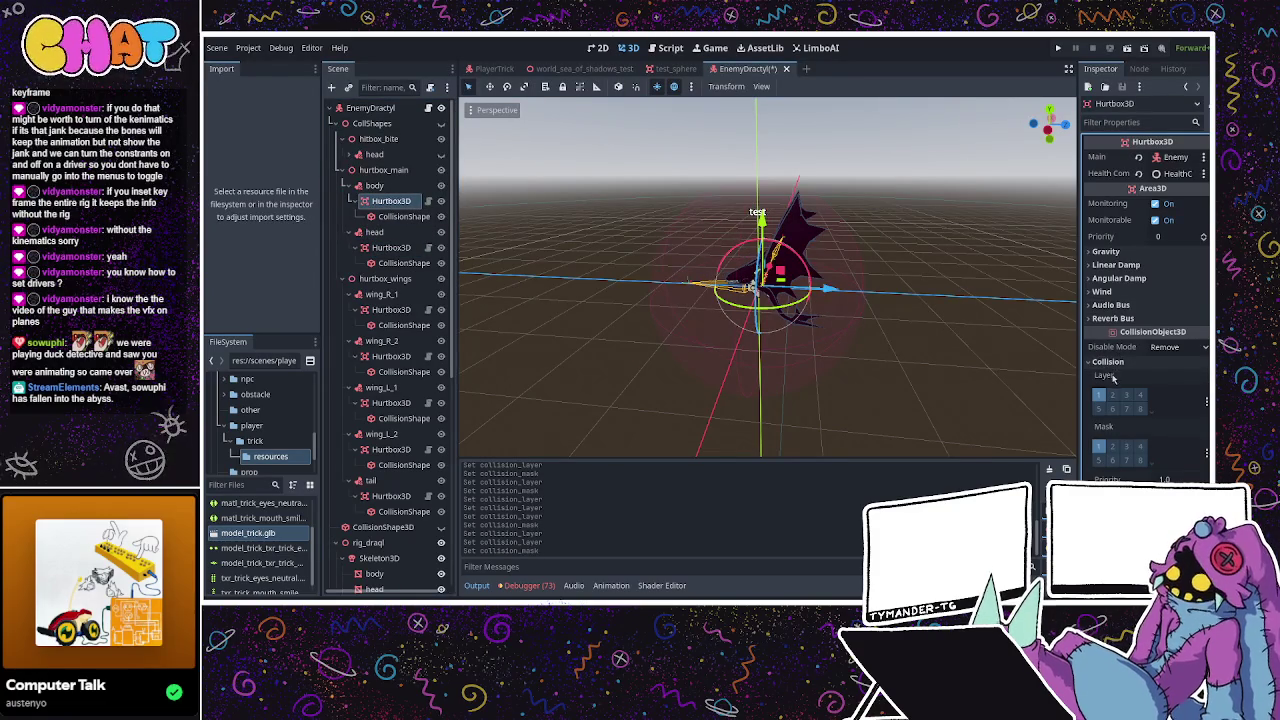
left_click(1126, 395)
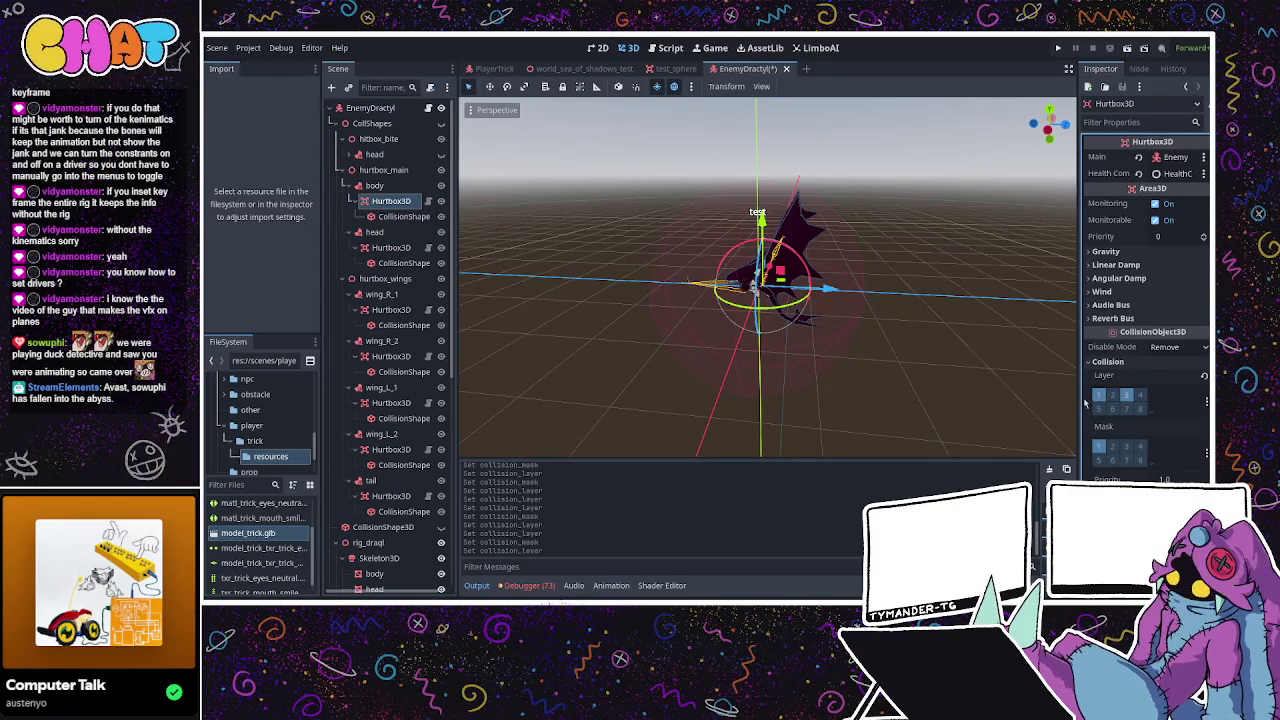
left_click(1099, 446)
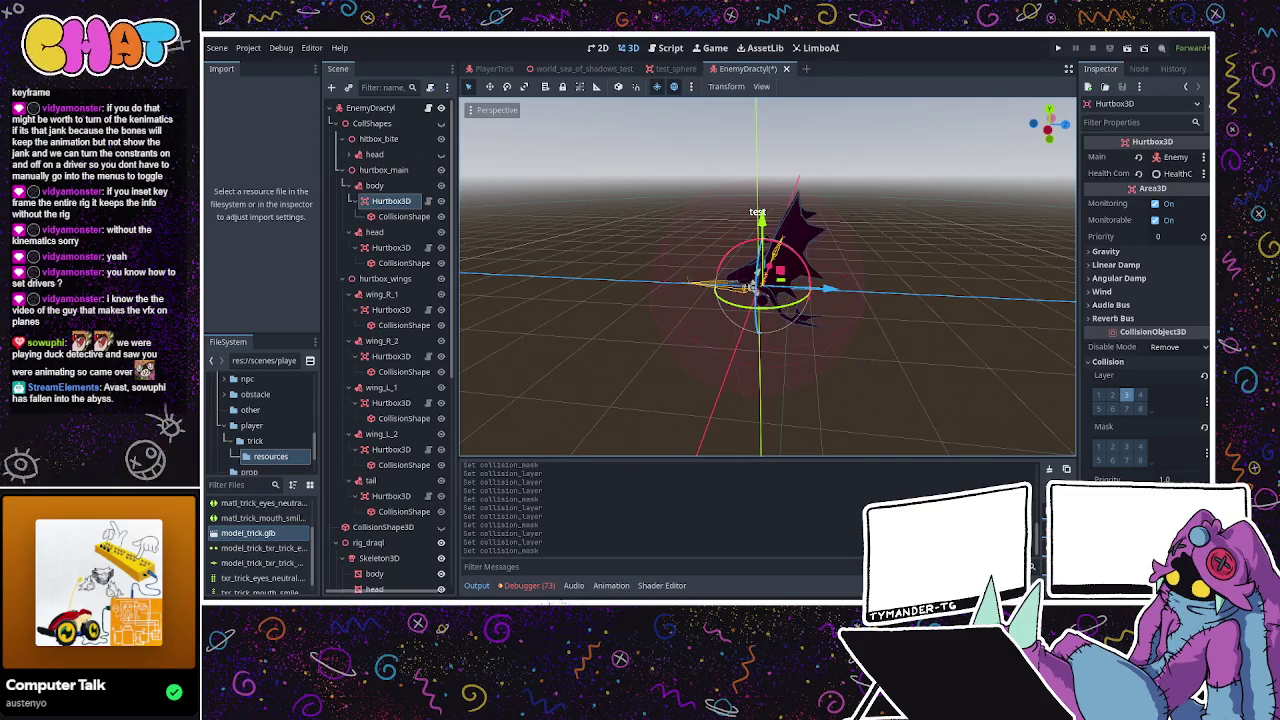
left_click(347, 154)
left_click(388, 169)
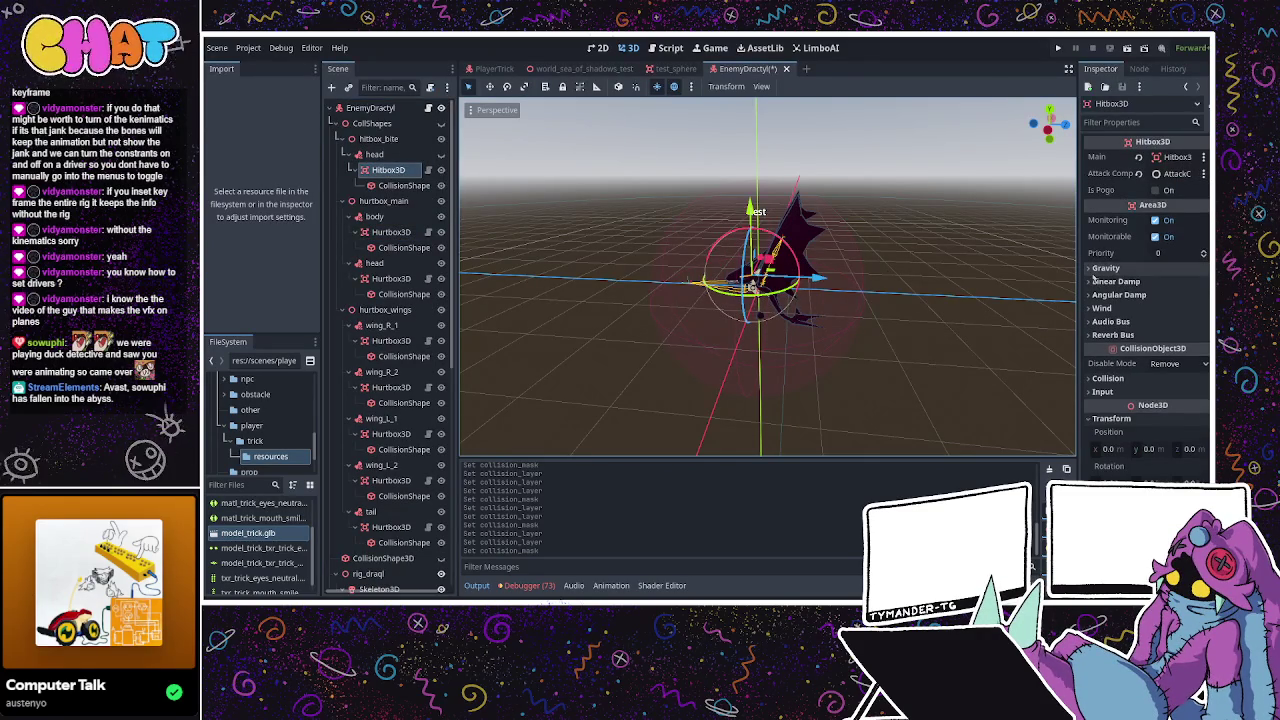
Take the bite Hitbox3D off layer 1 and switch its mask from layer 1 to layer 2.
left_click(1107, 378)
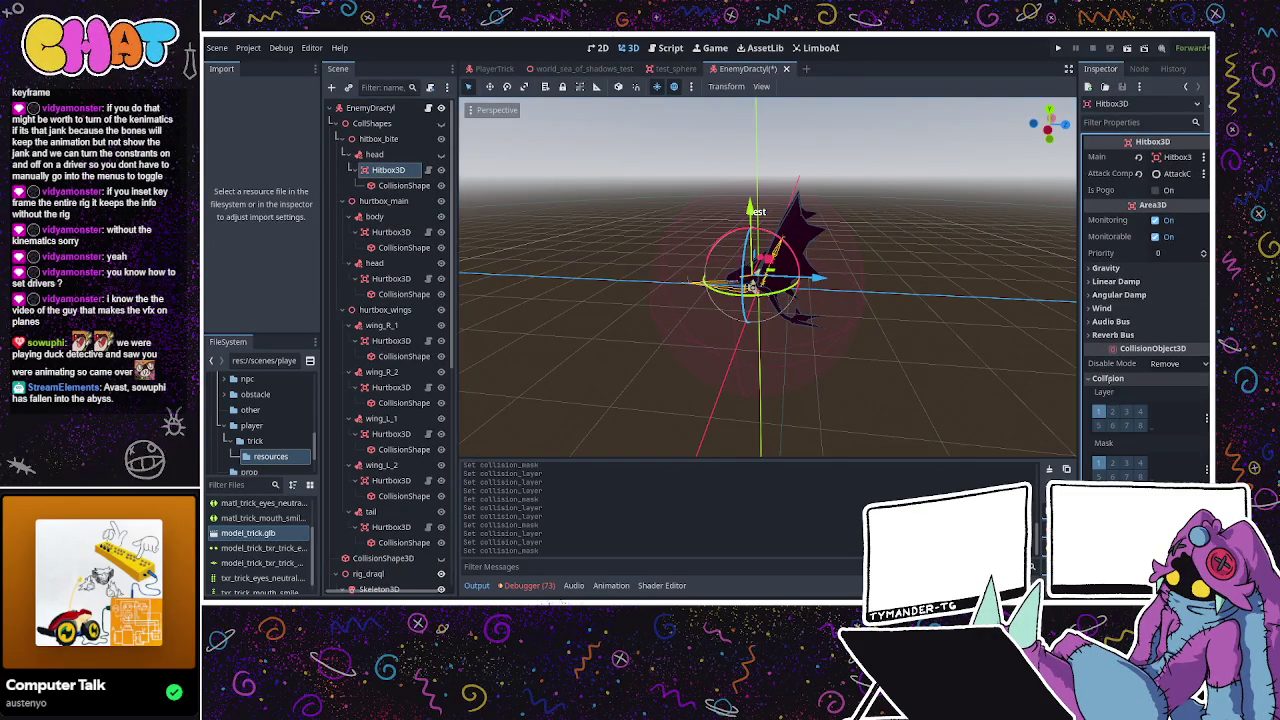
left_click(1099, 463)
left_click(1098, 411)
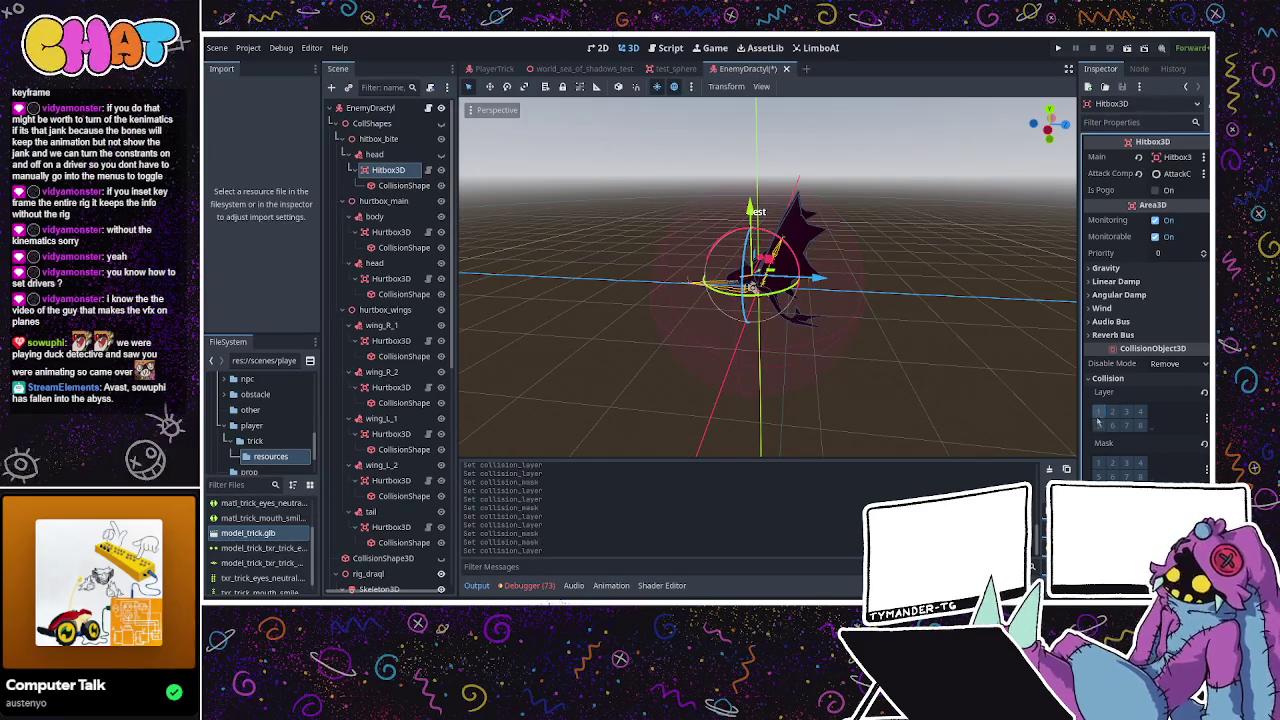
left_click(1112, 463)
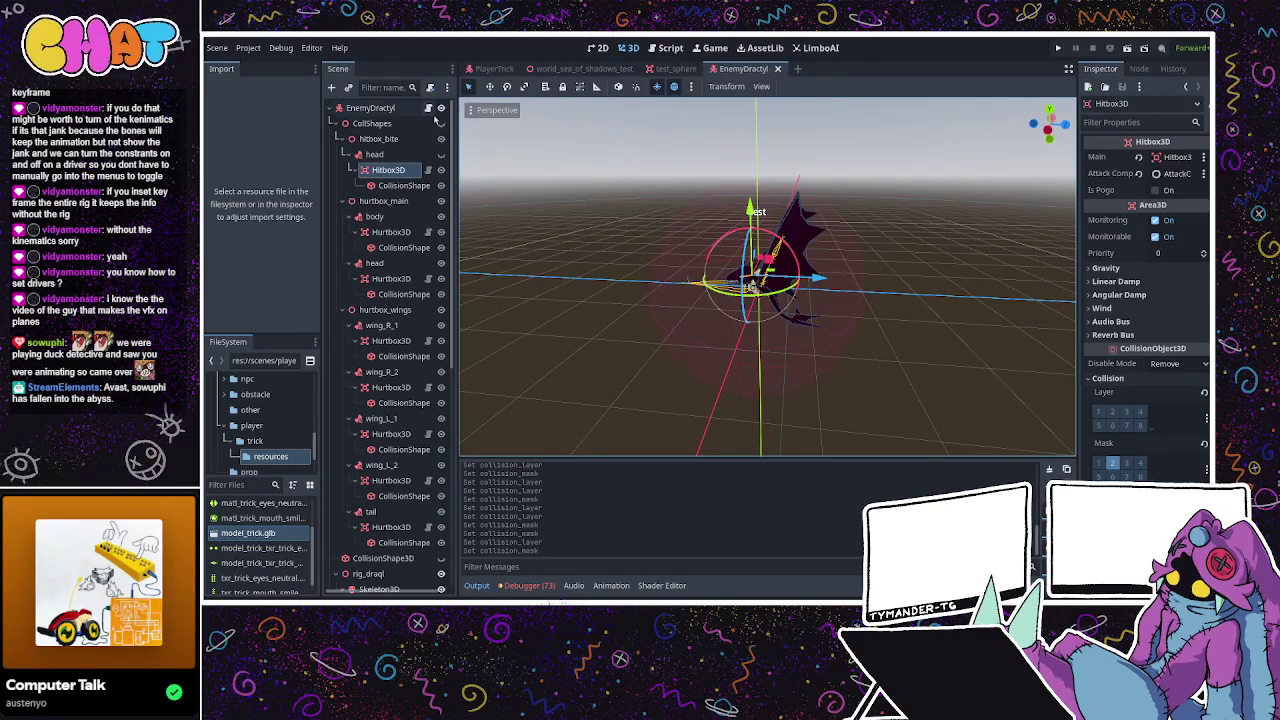
left_click(390, 231)
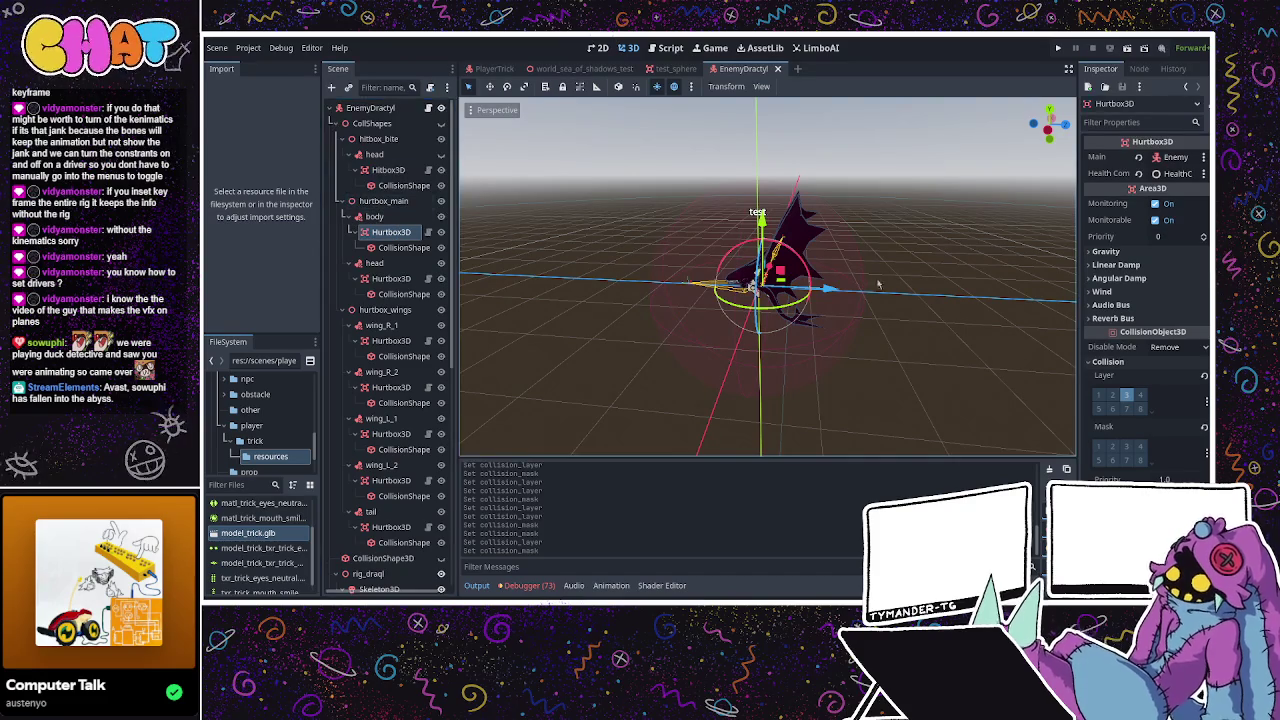
left_click(661, 68)
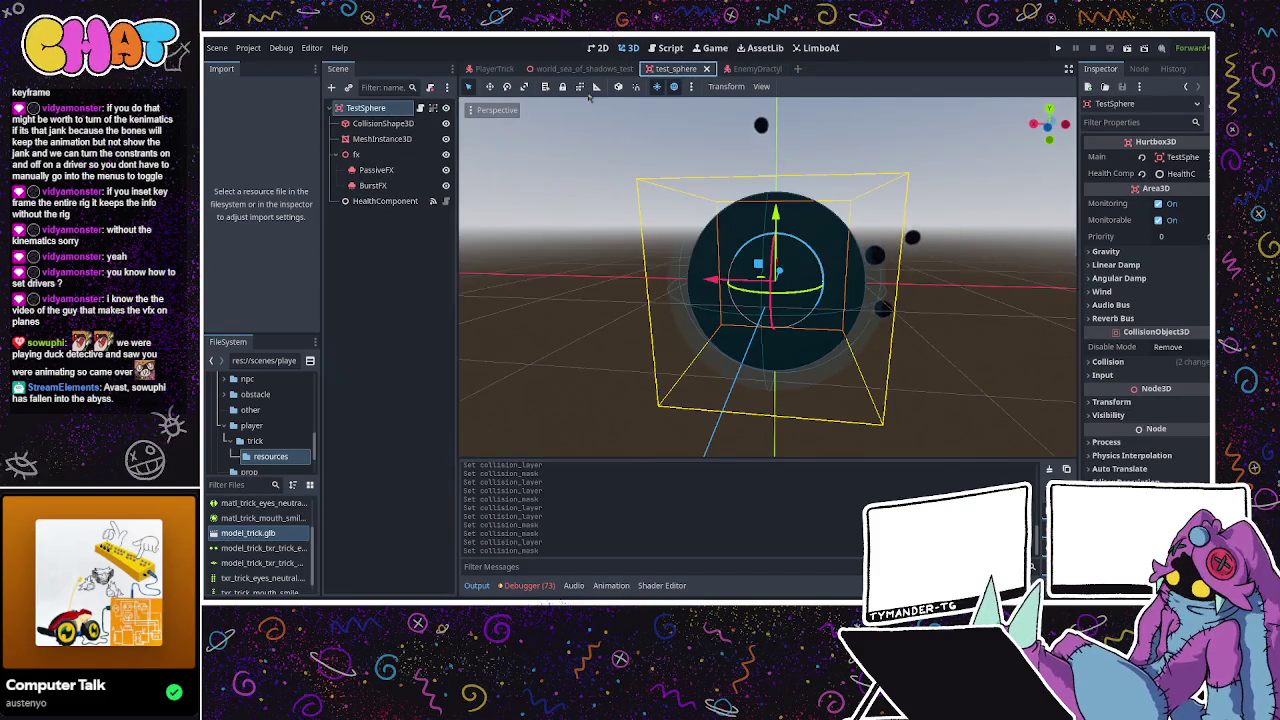
left_click(380, 123)
left_click(365, 107)
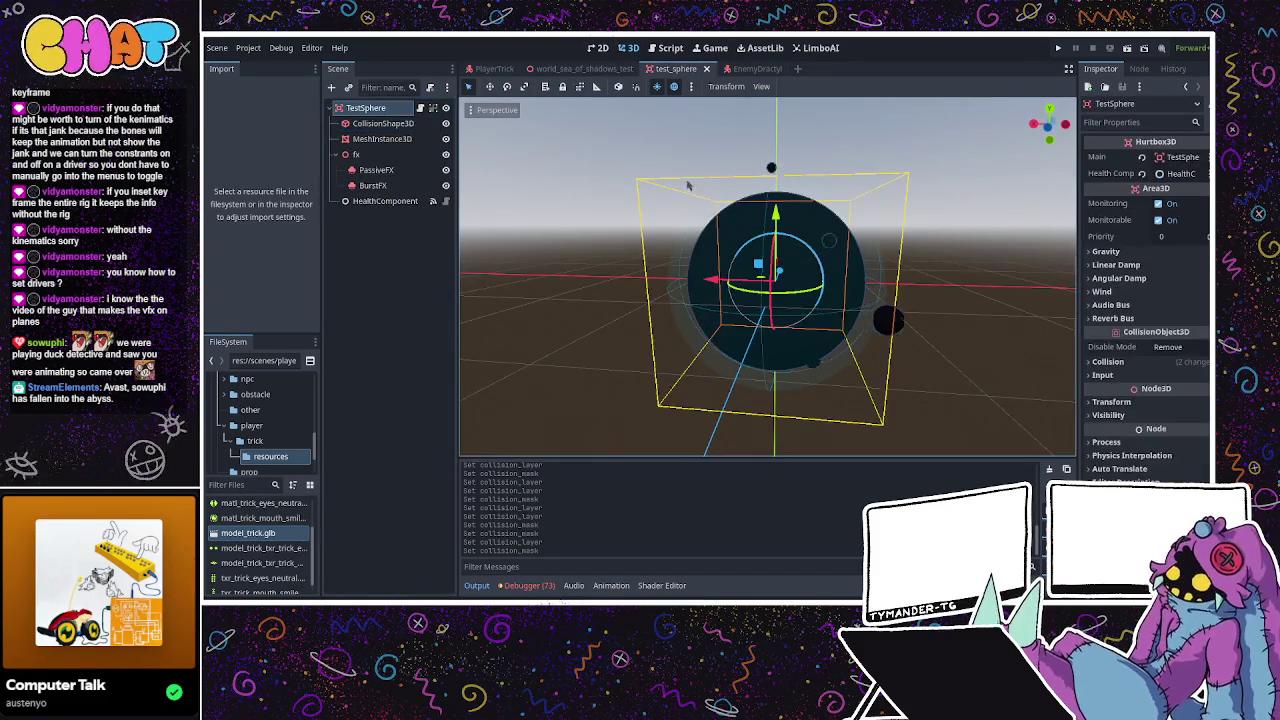
left_click(1107, 361)
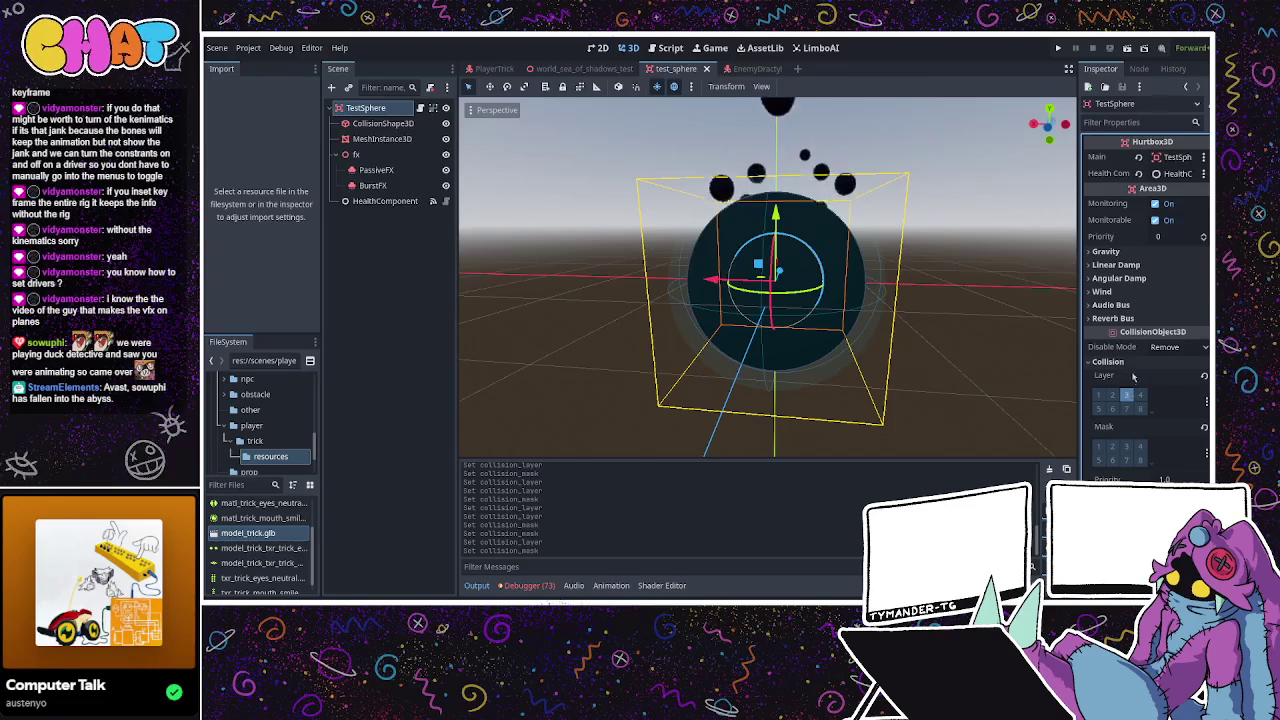
left_click(1108, 361)
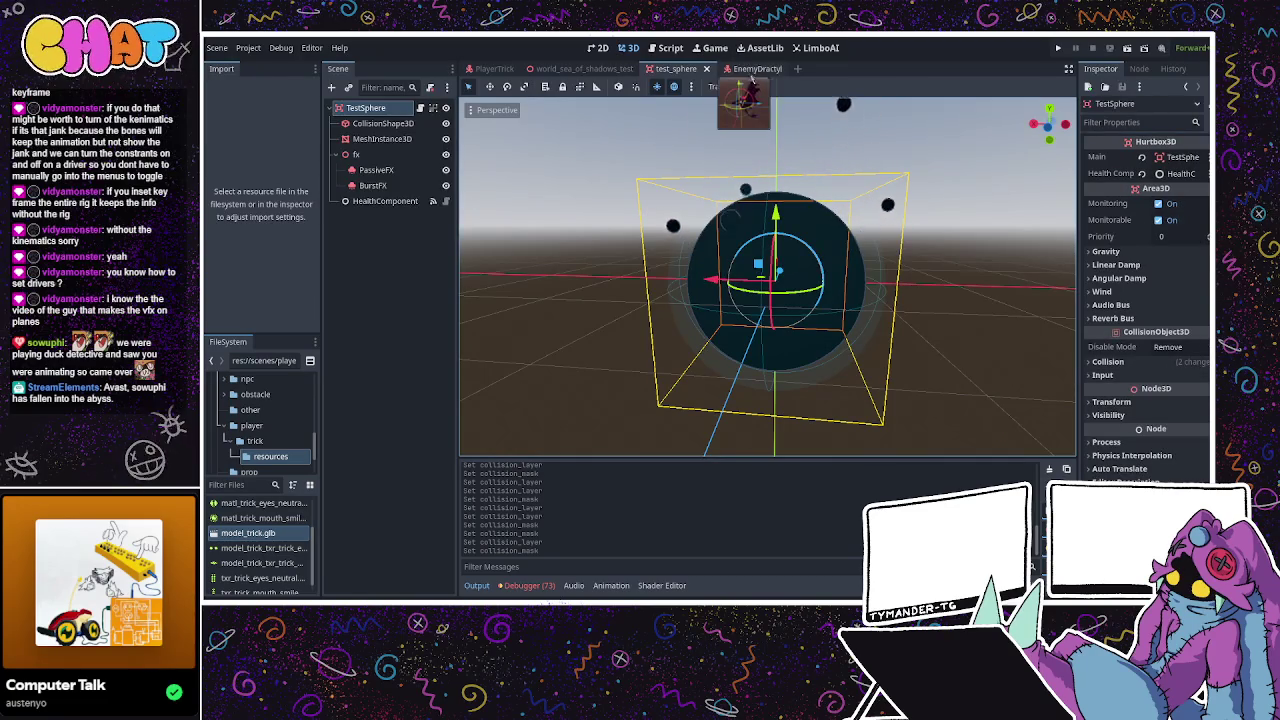
left_click(752, 72)
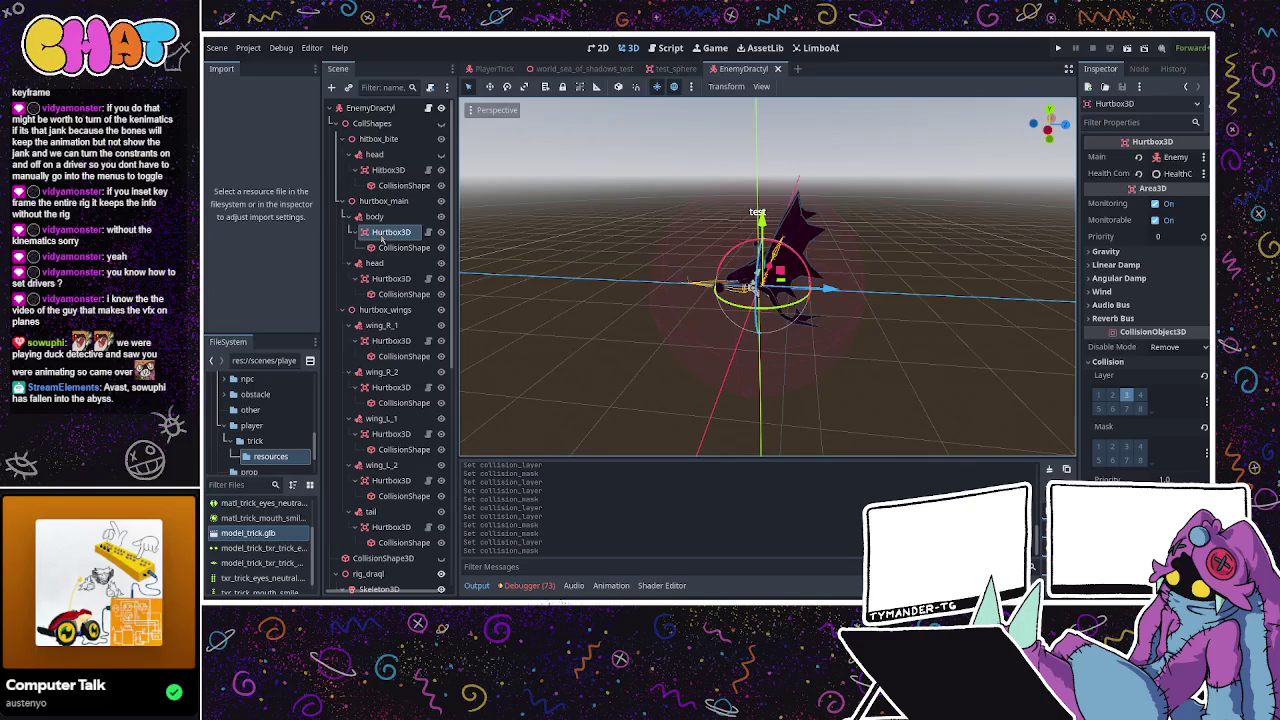
left_click(383, 279)
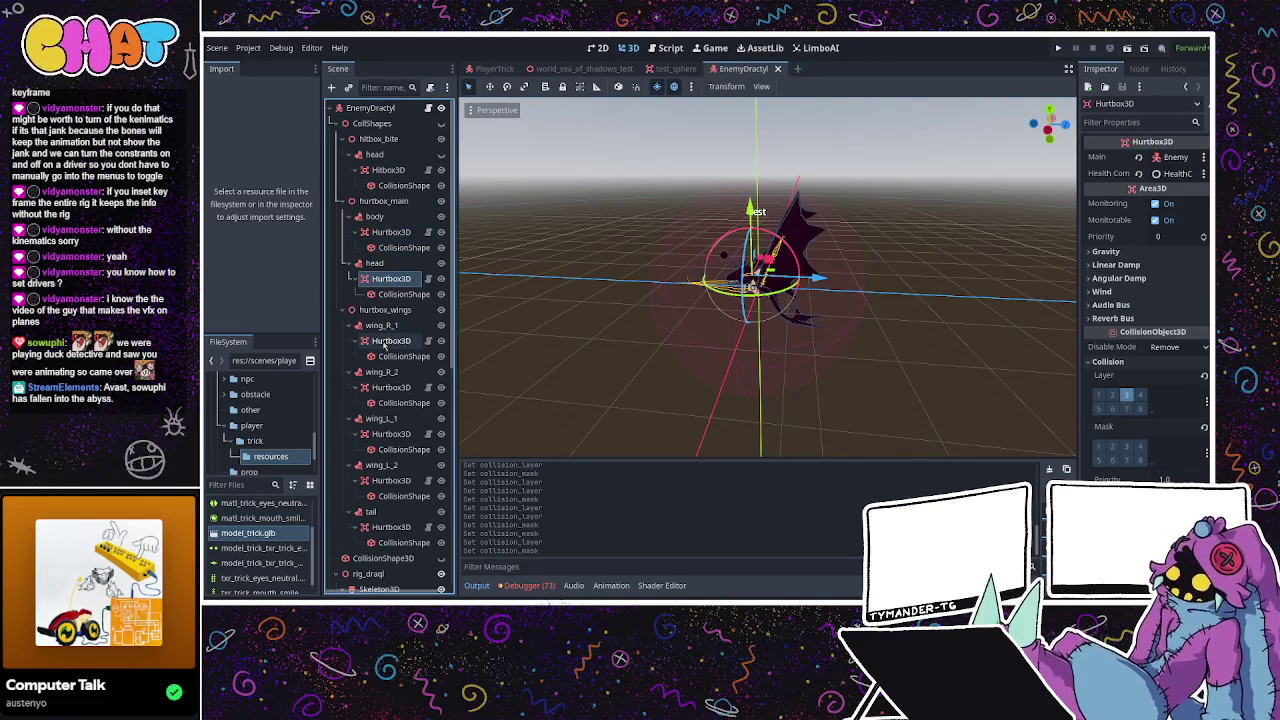
left_click(391, 231)
left_click(388, 170)
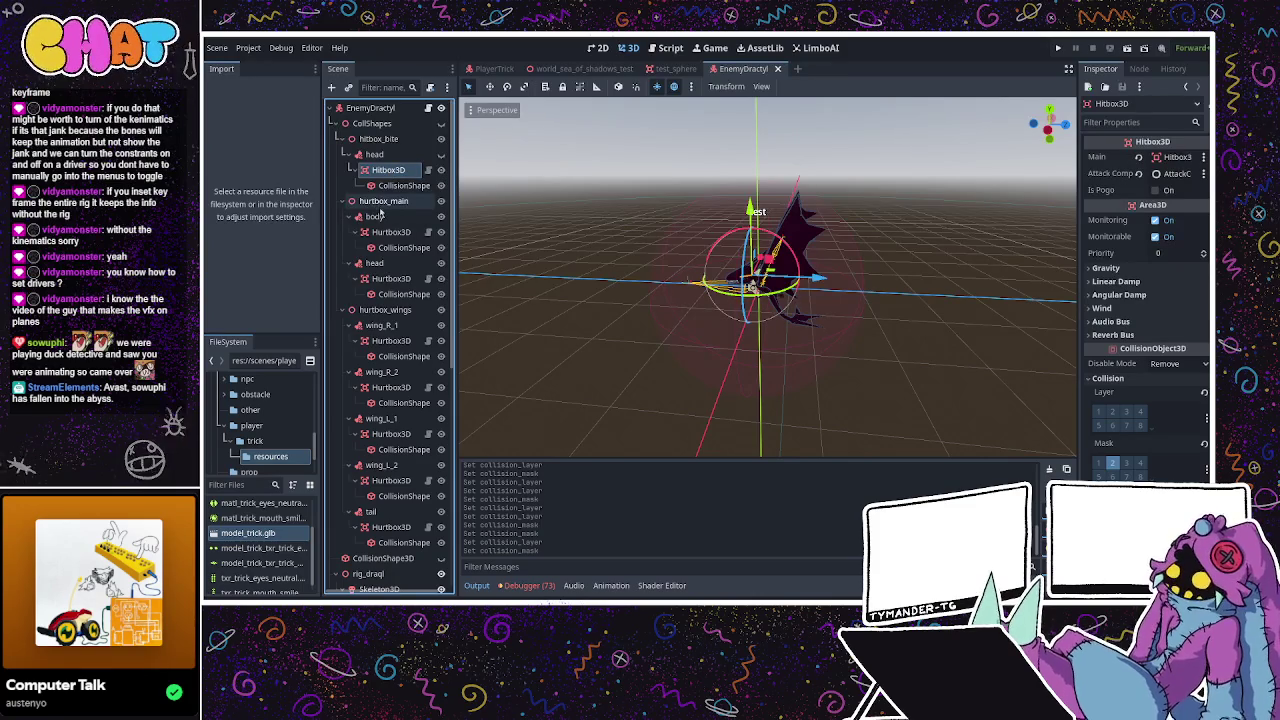
left_click(376, 216)
left_click(380, 232)
left_click(391, 340)
scroll(377, 325, "down", 3)
scroll(391, 326, "down", 5)
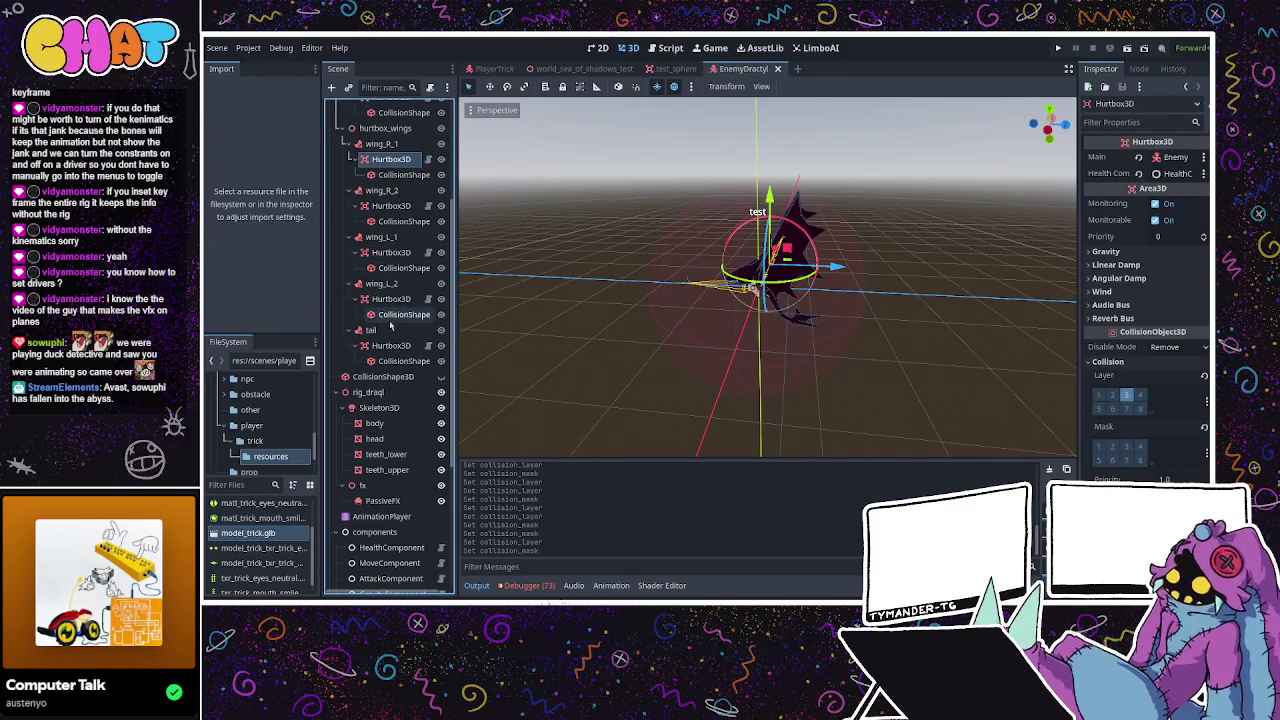
scroll(391, 325, "down", 5)
scroll(390, 330, "down", 4)
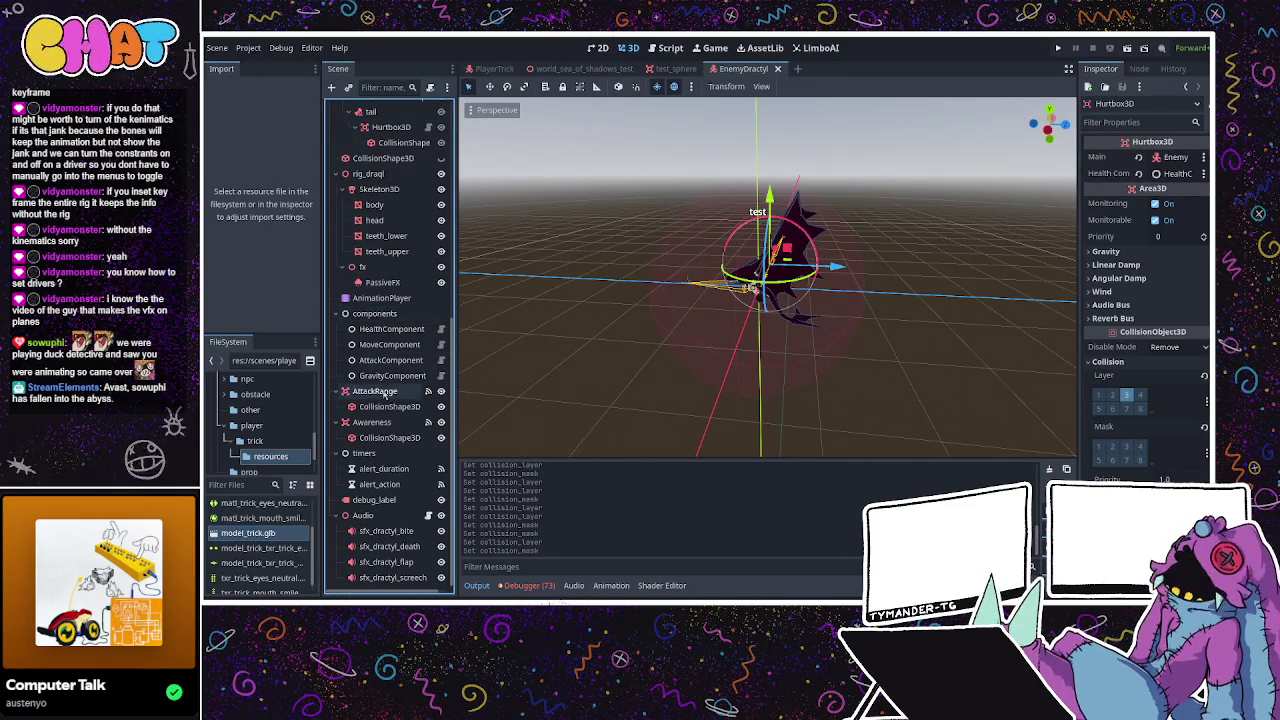
left_click(390, 360)
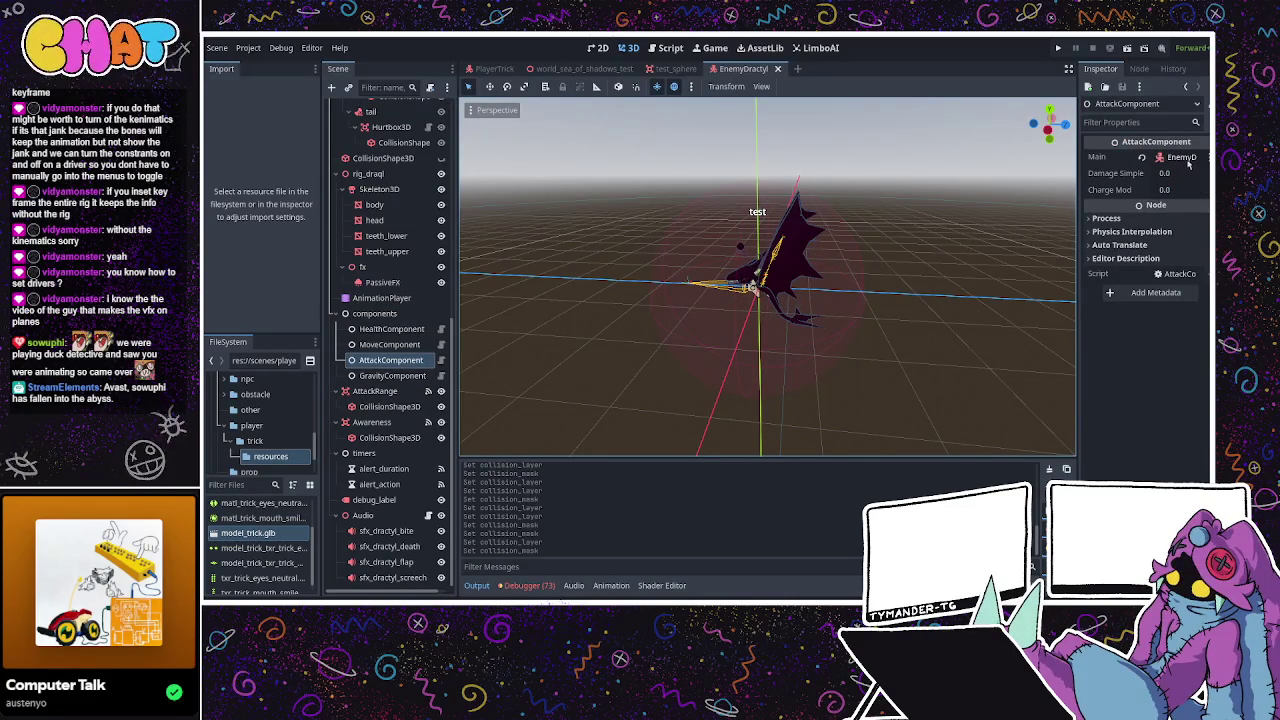
left_click(410, 362)
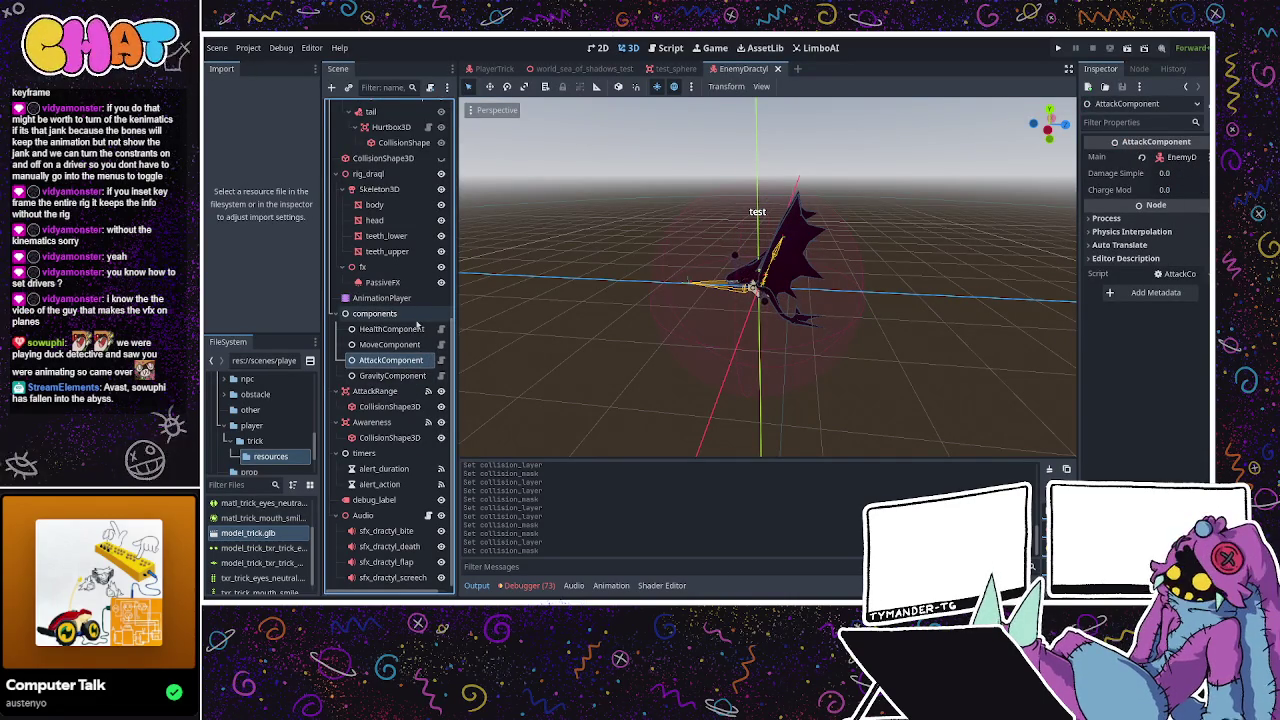
scroll(418, 194, "up", 5)
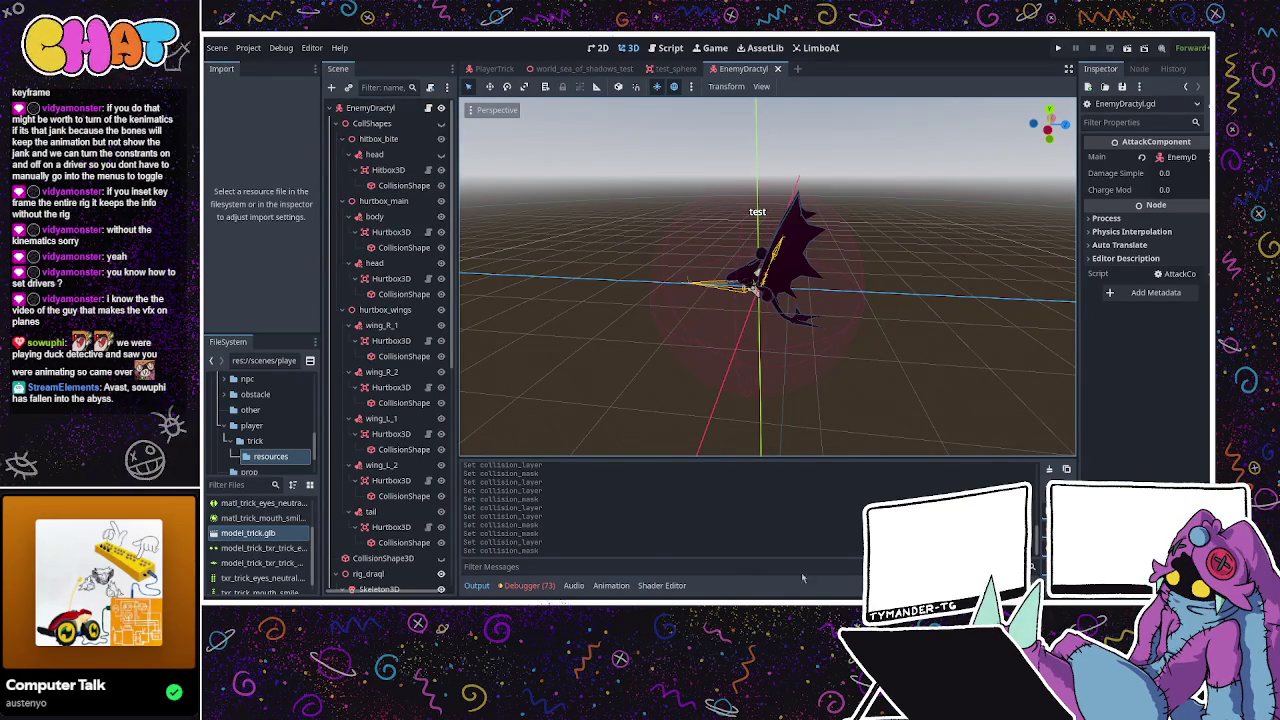
key("ctrl+F3")
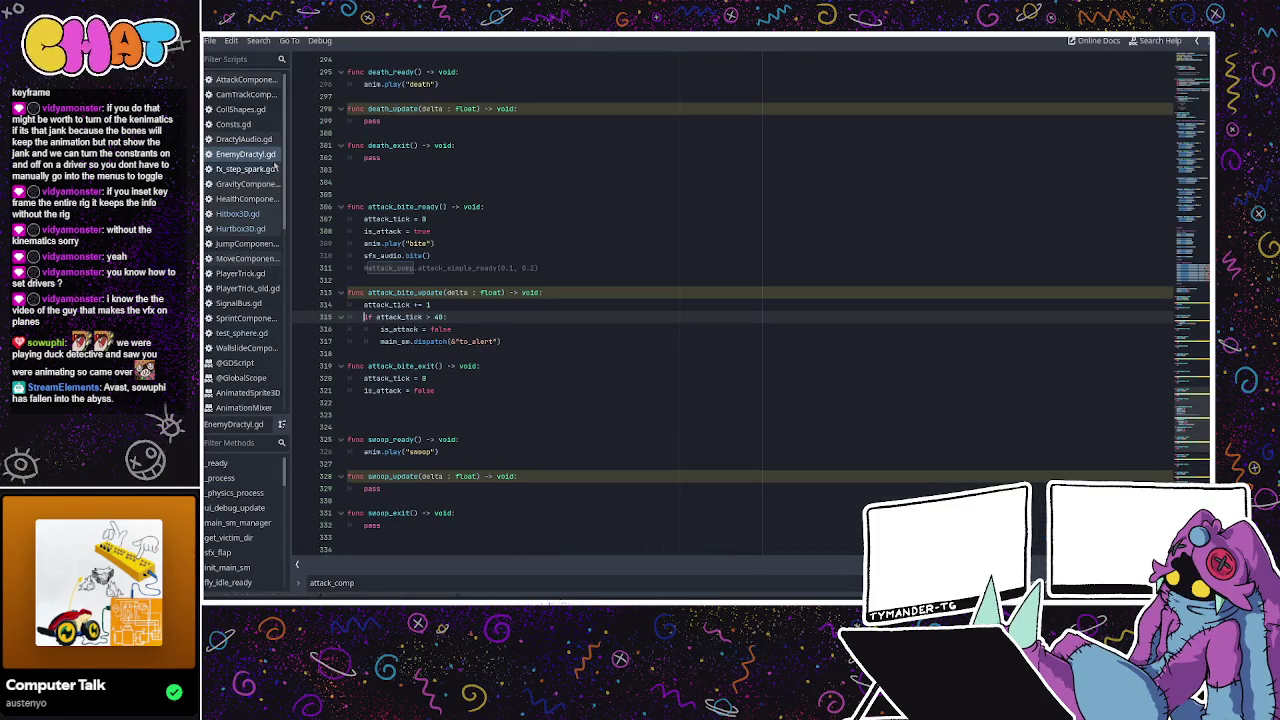
left_click(259, 111)
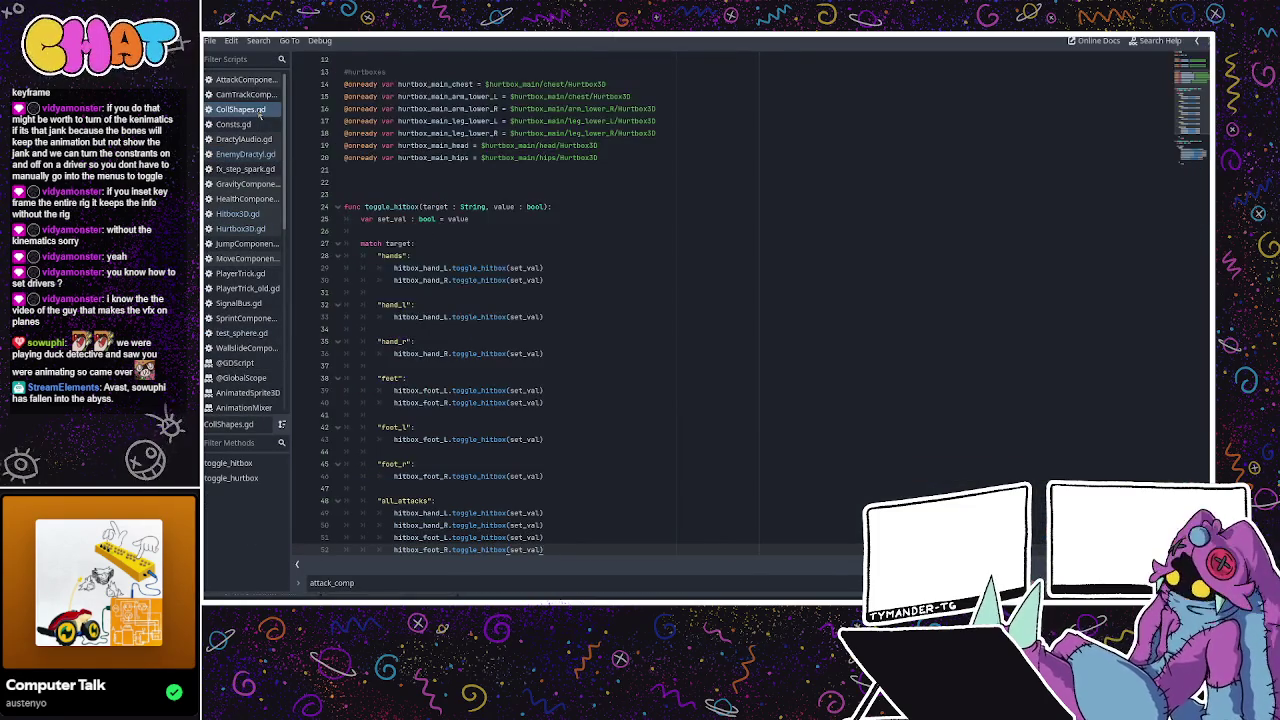
scroll(496, 238, "down", 5)
scroll(496, 238, "down", 2)
scroll(496, 238, "up", 4)
scroll(496, 238, "up", 4)
scroll(498, 238, "down", 2)
scroll(521, 181, "down", 1)
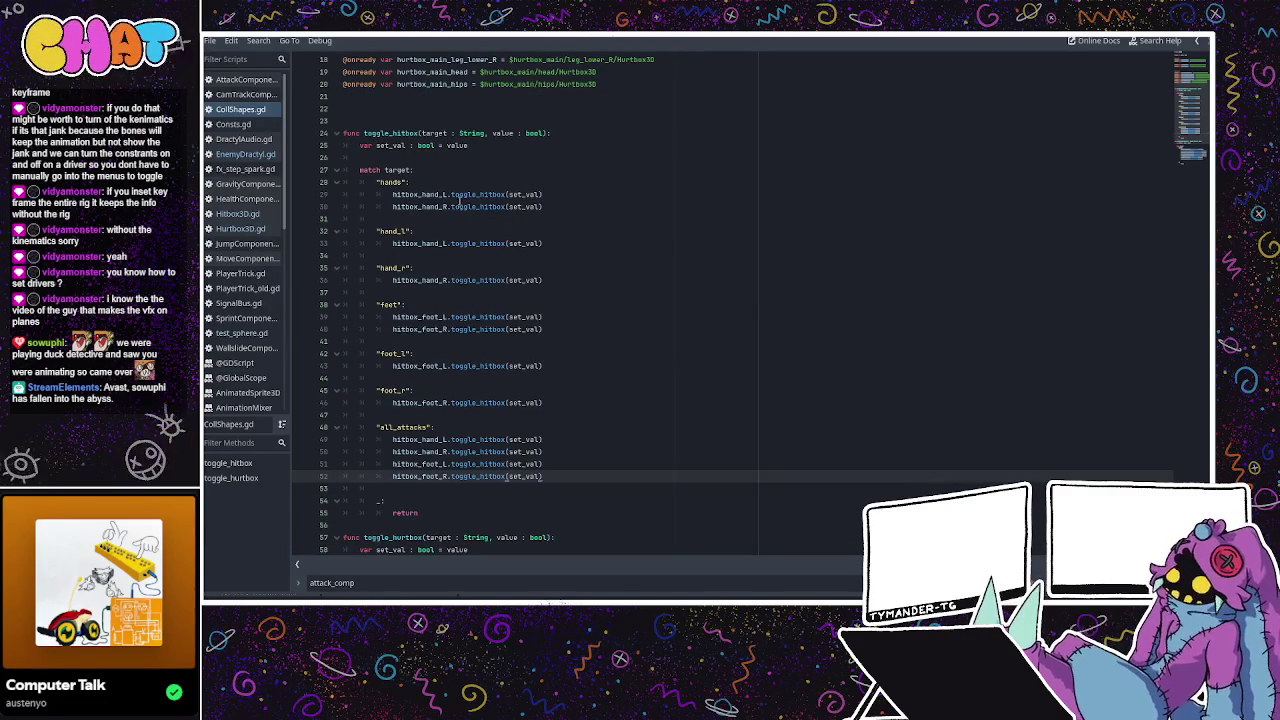
scroll(452, 190, "up", 2)
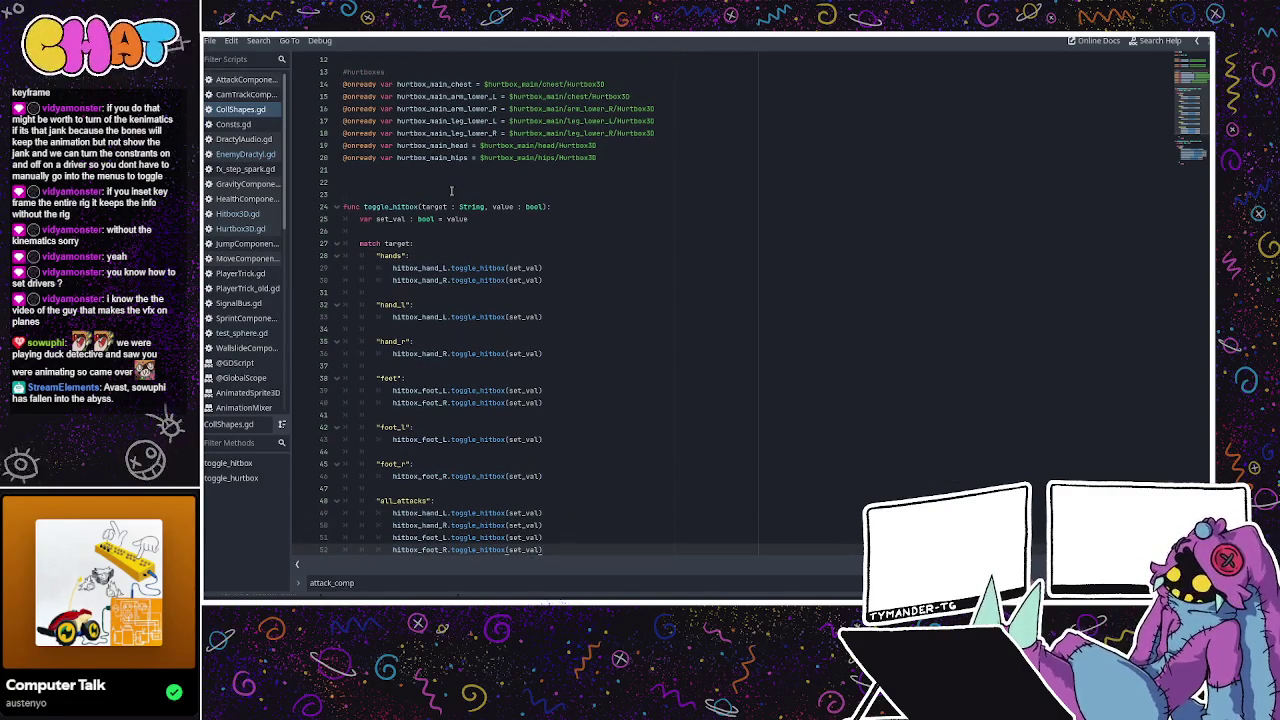
left_click(470, 268)
double_click(487, 268)
left_click(568, 230)
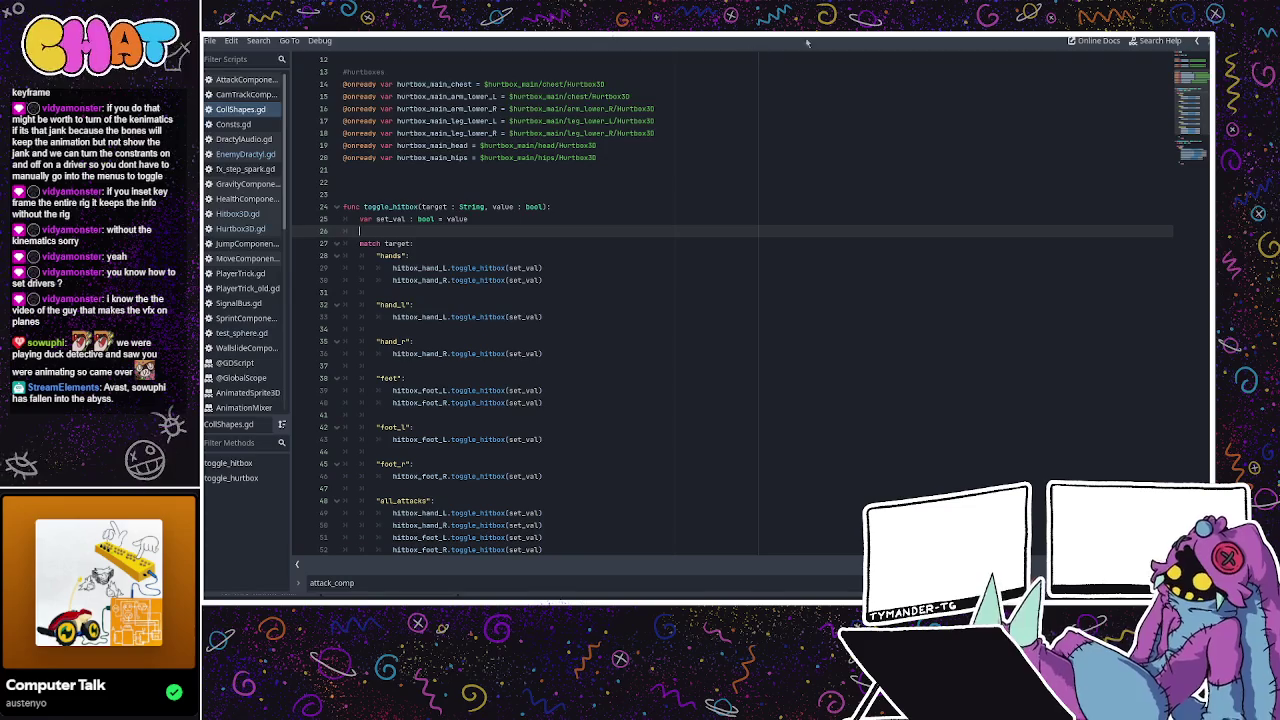
key("ctrl+F2")
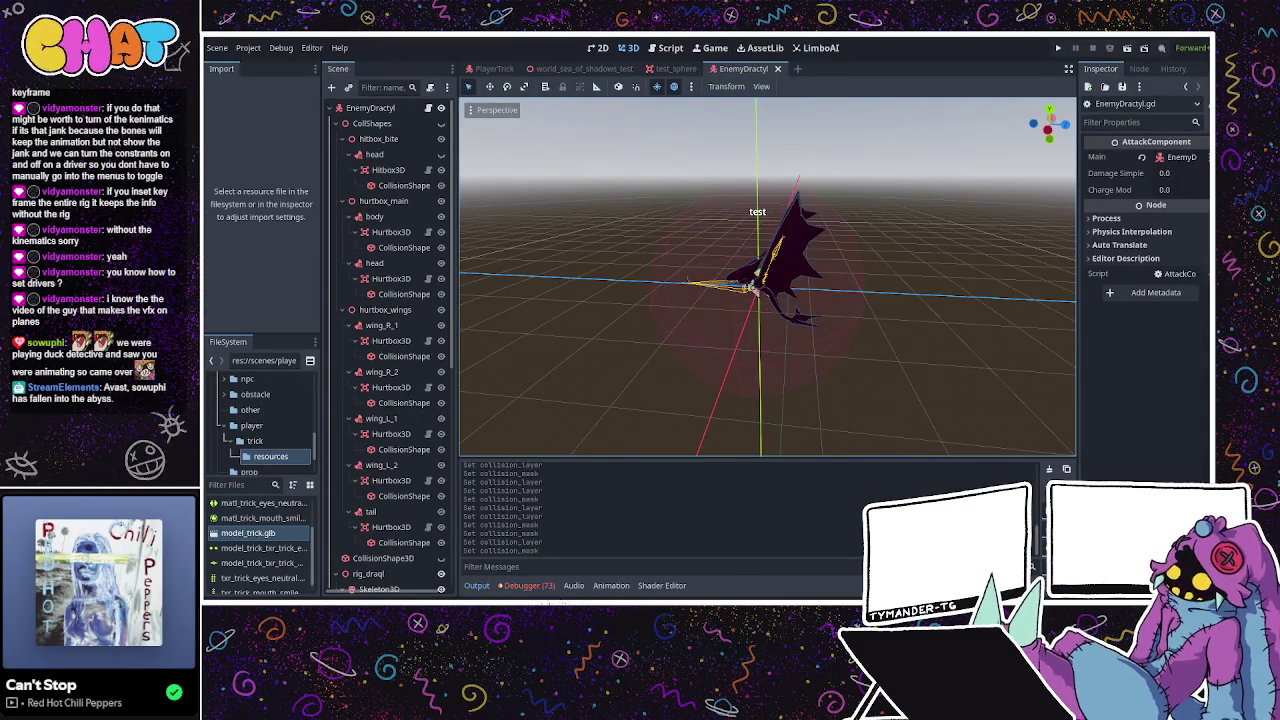
key("ctrl+F3")
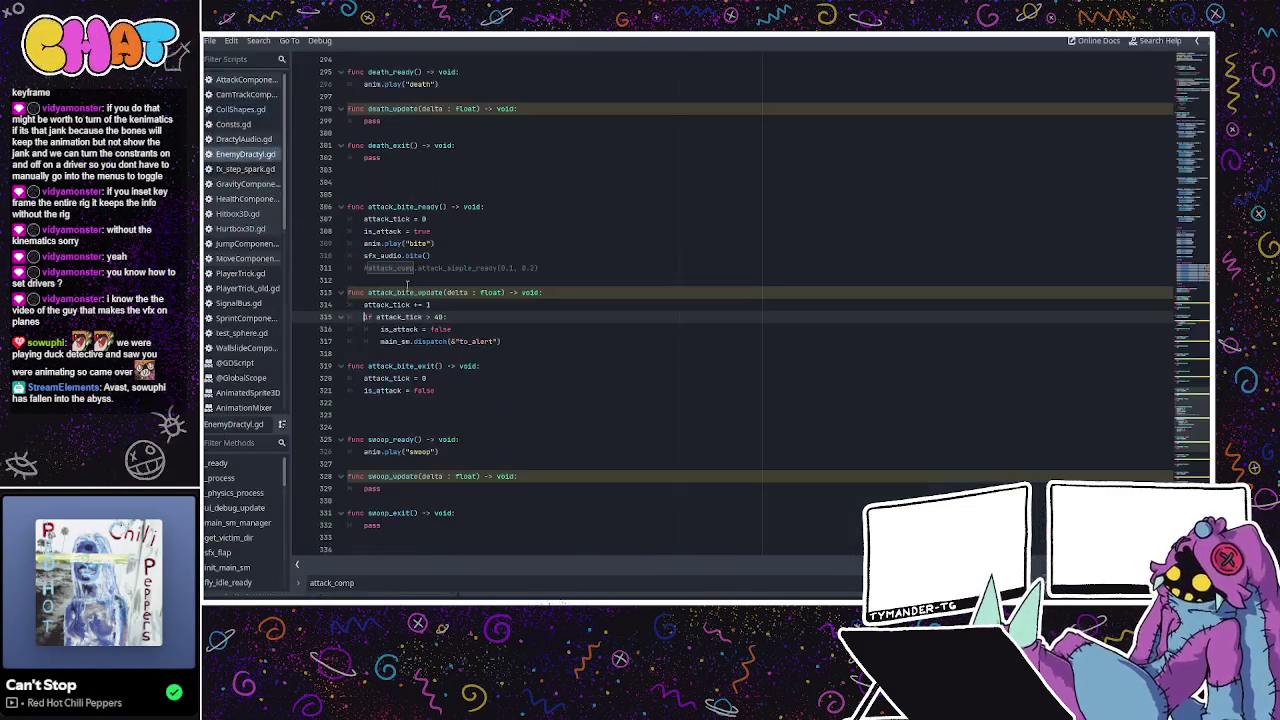
left_click(244, 139)
left_click(252, 152)
left_click(244, 139)
left_click(245, 154)
scroll(563, 207, "up", 5)
scroll(725, 199, "up", 6)
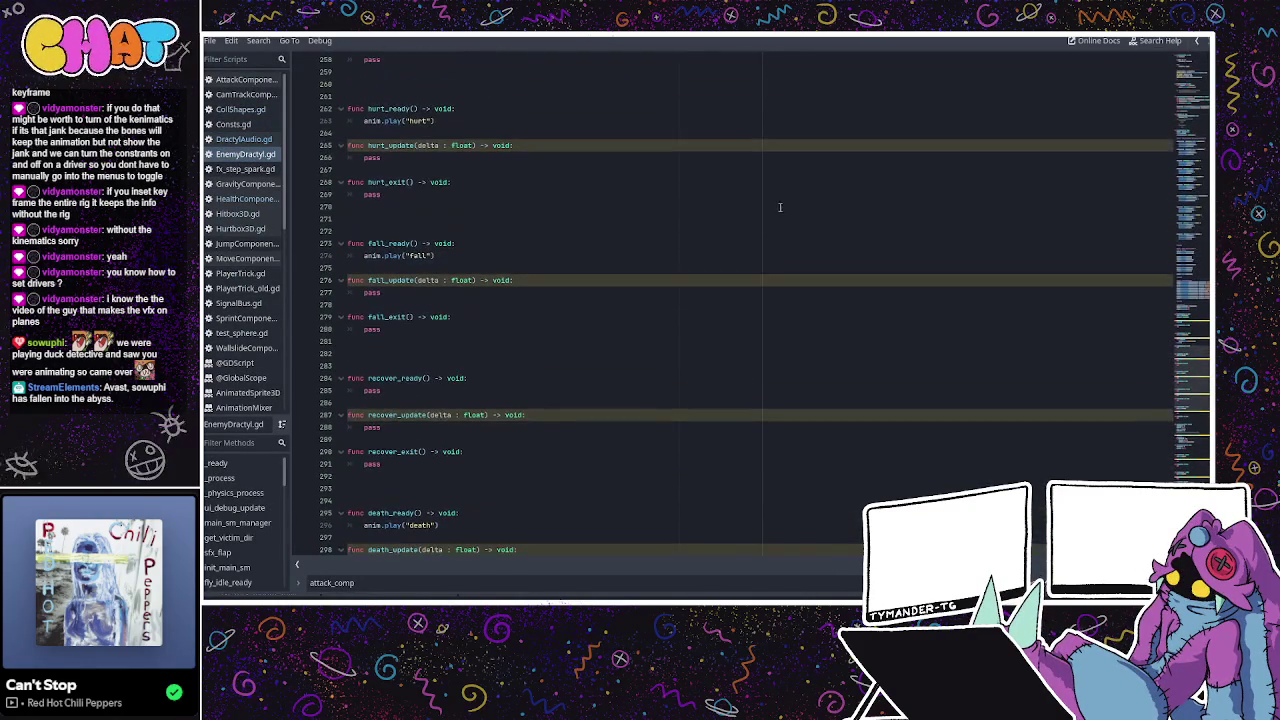
left_click_drag(1190, 375, 1190, 70)
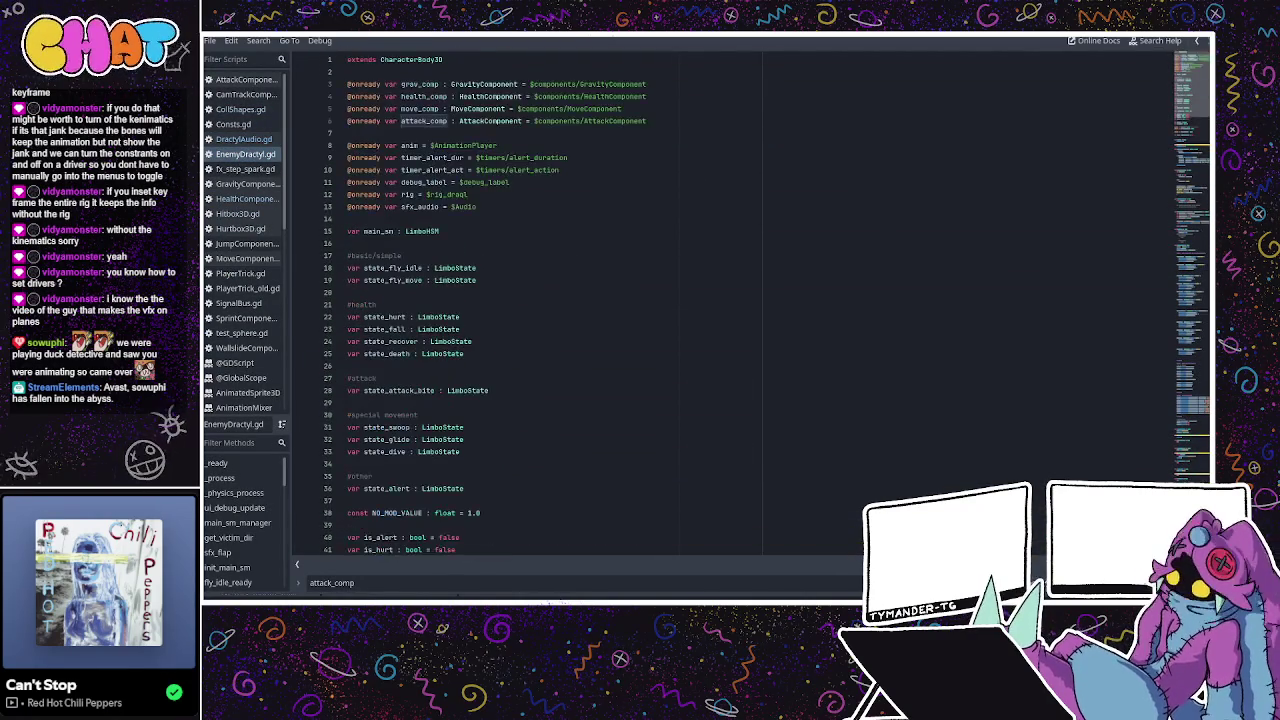
Insert a blank line after the sfx_audio variable on line 13.
left_click(643, 122)
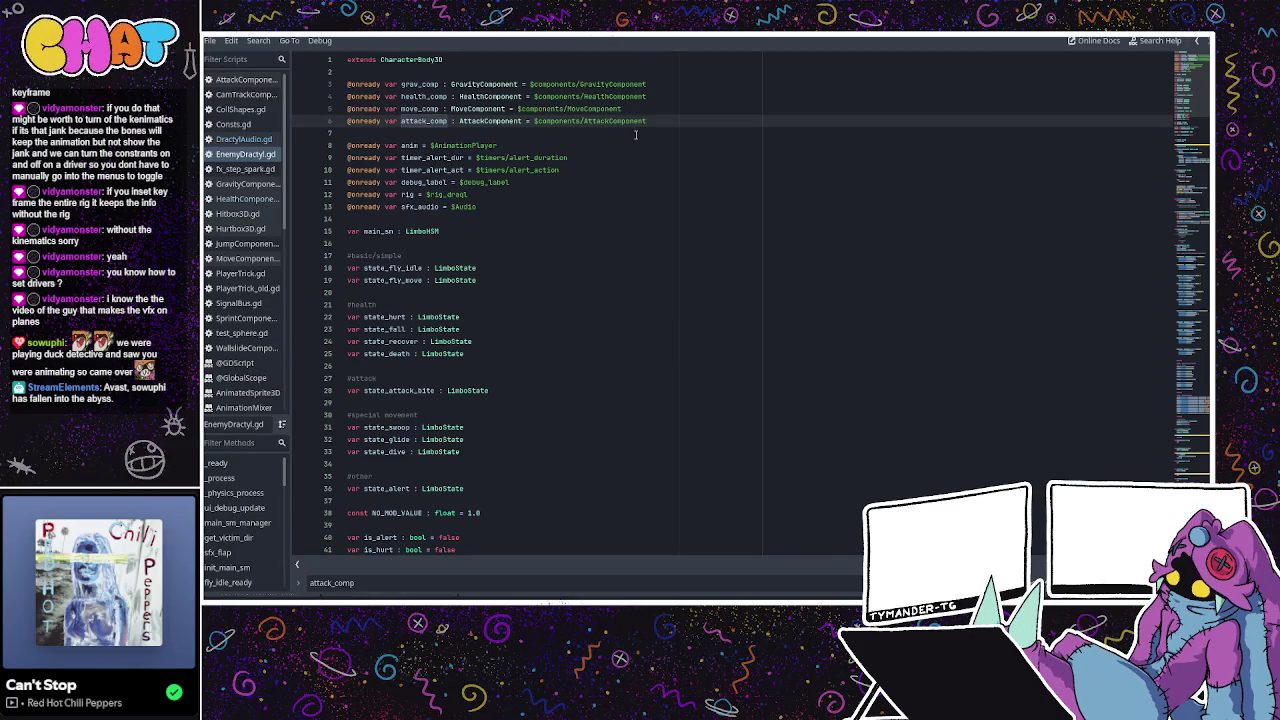
left_click(578, 182)
left_click(552, 204)
key("Return")
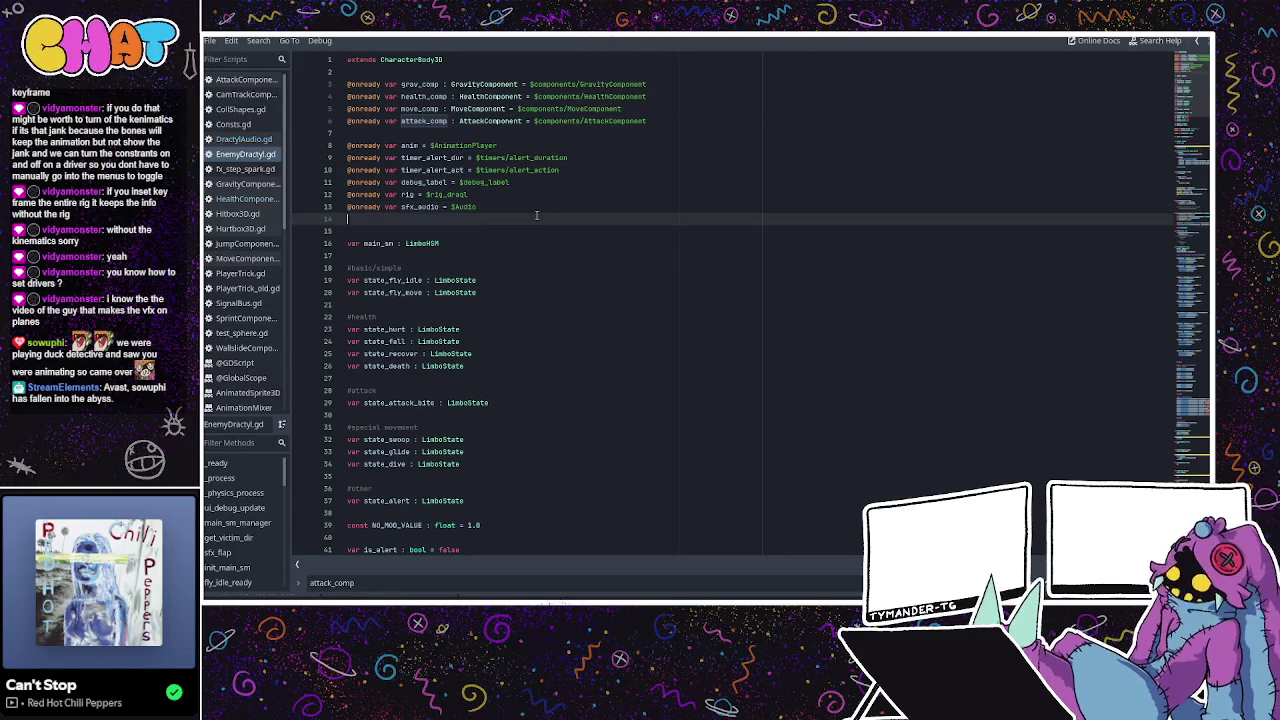
type("@onready var hit")
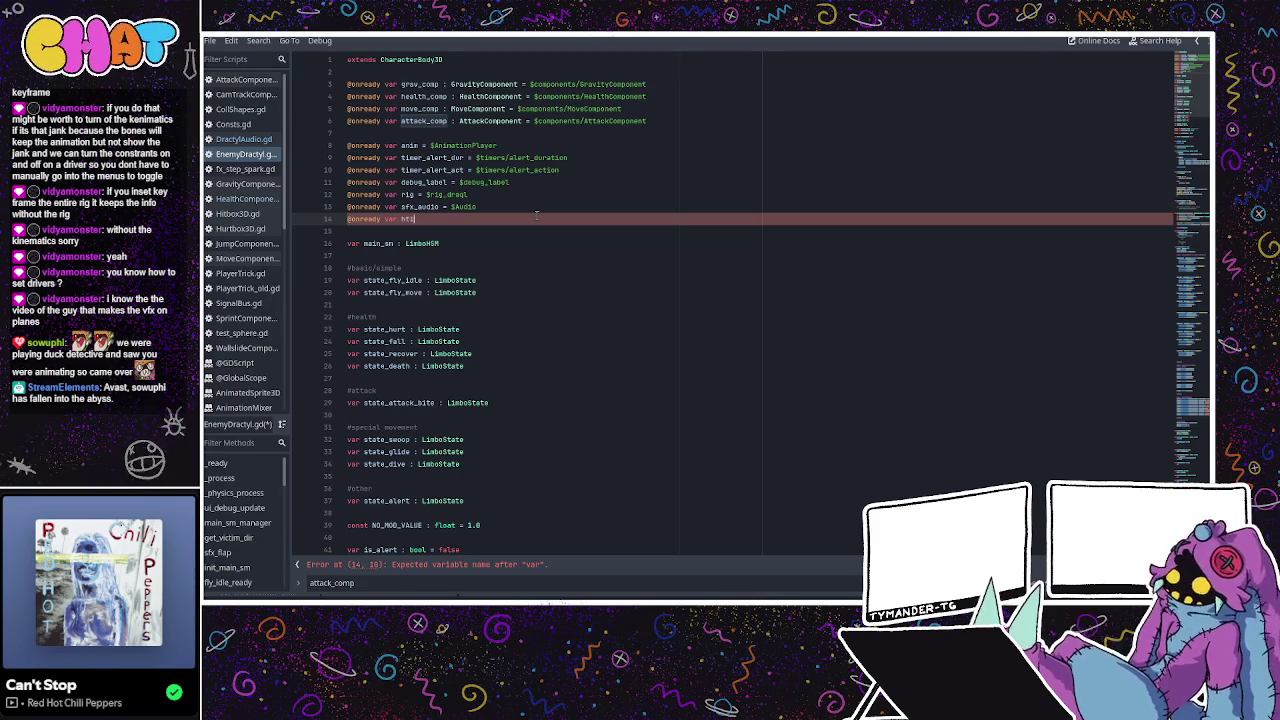
type("box_bite =")
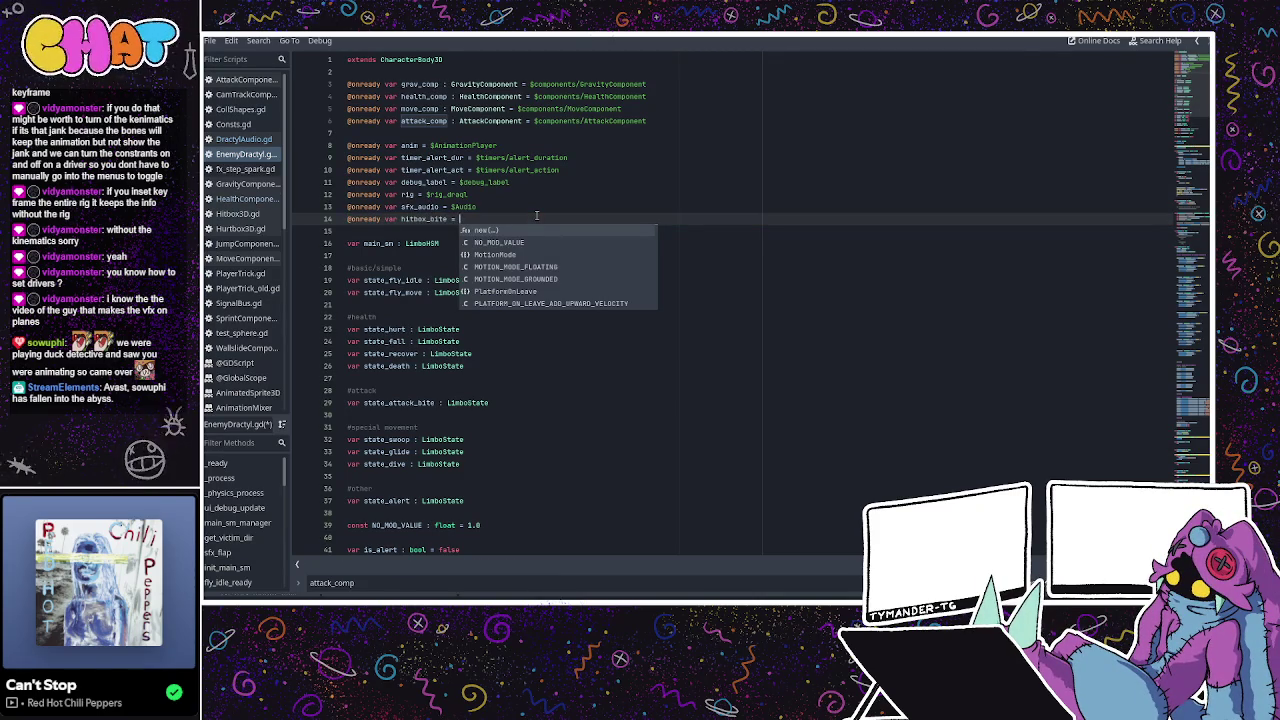
type("$")
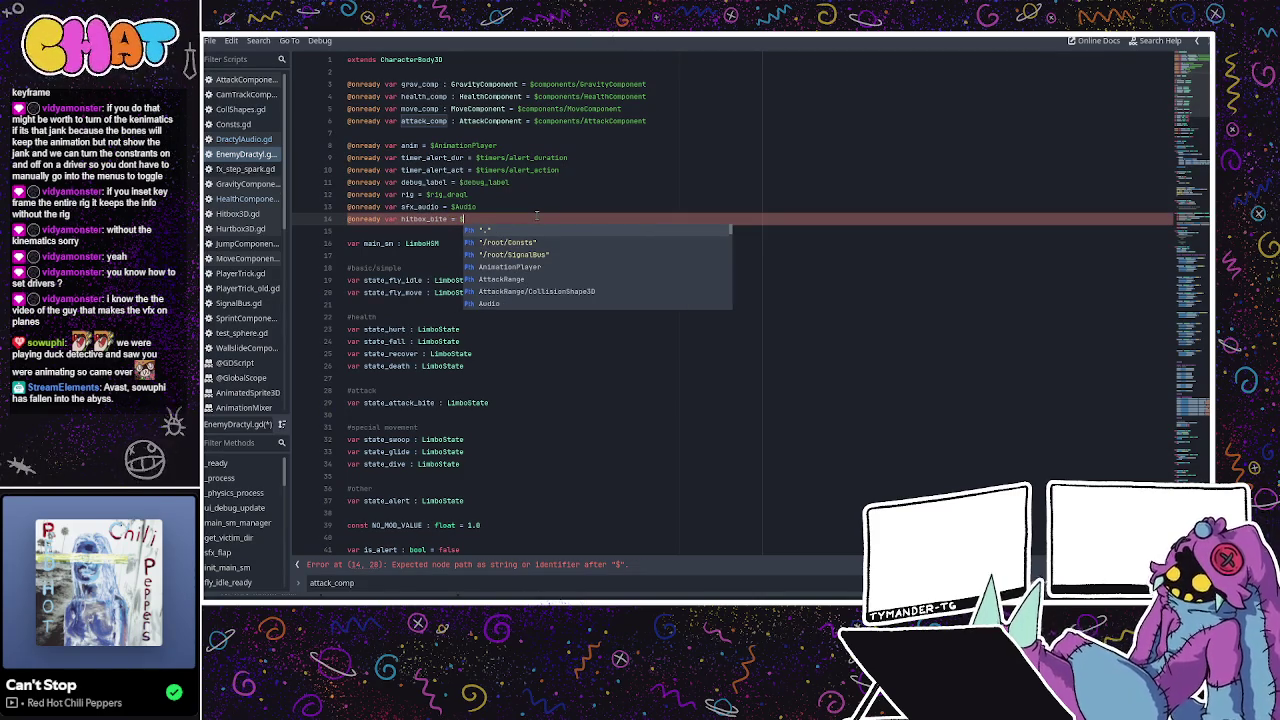
type("bite")
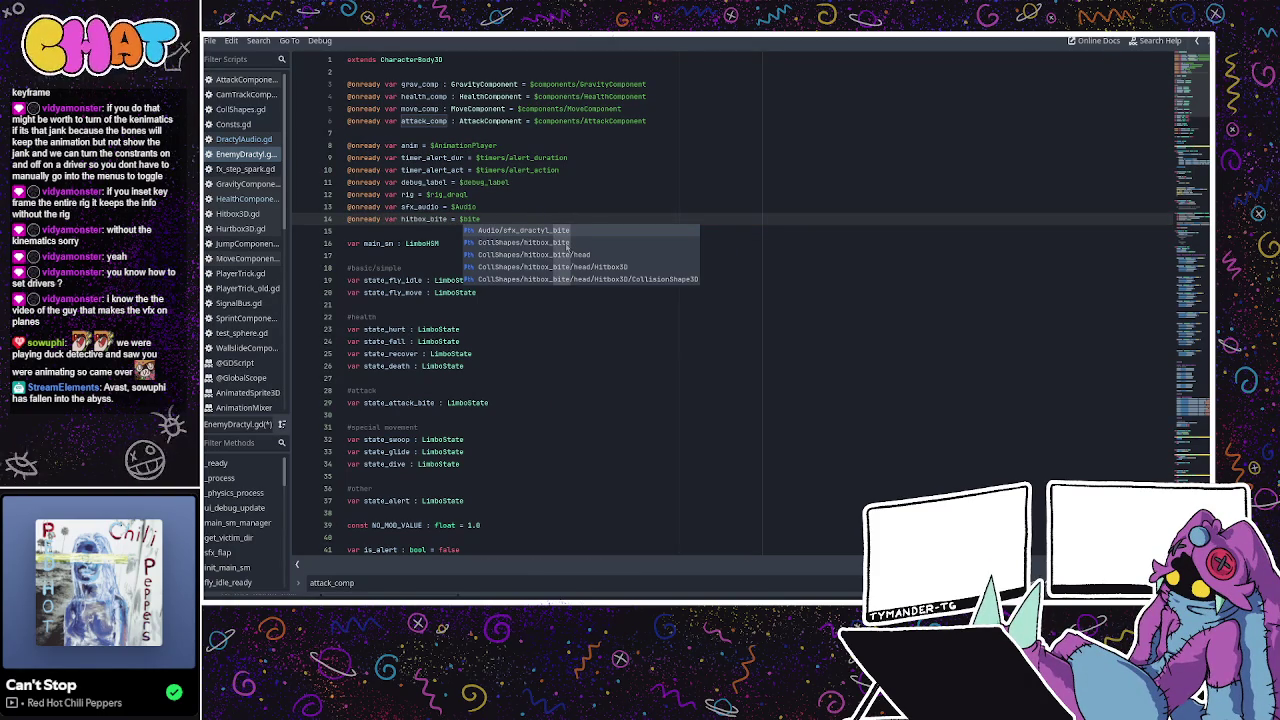
left_click(581, 267)
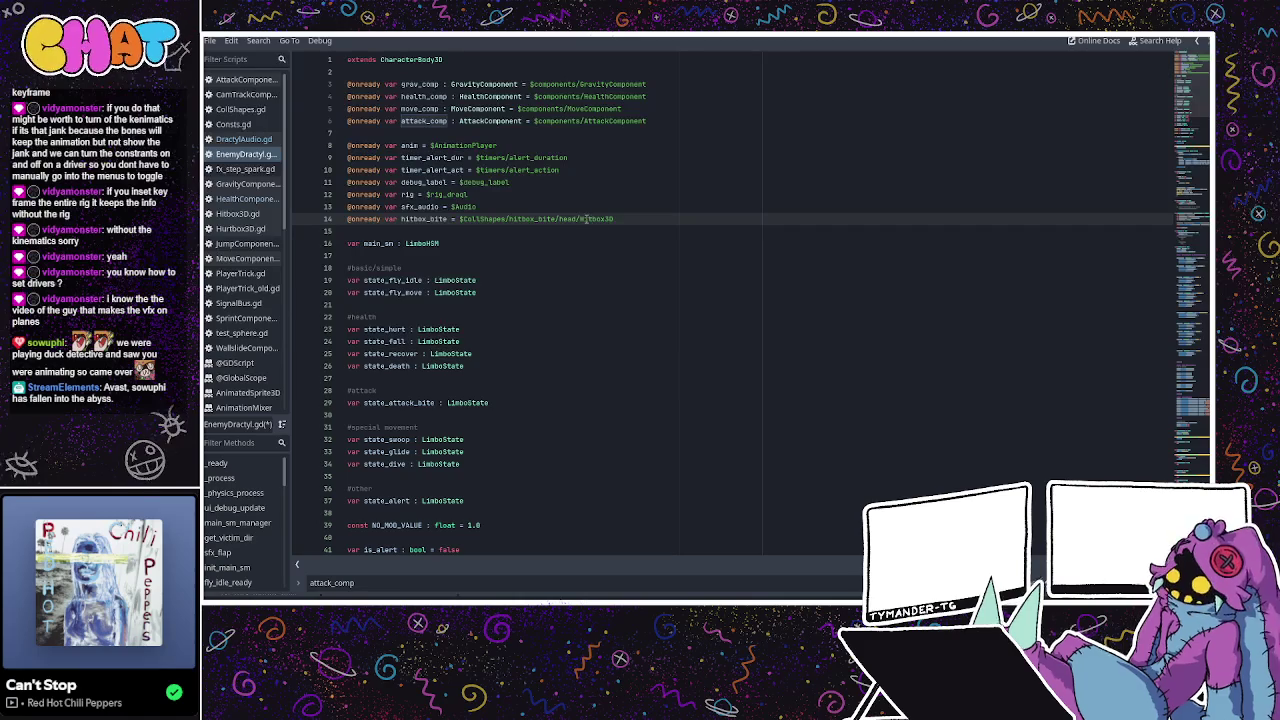
Scroll down to attack_bite_ready around line 312, then switch to the EnemyDractyl 3D editor.
scroll(578, 285, "down", 5)
scroll(578, 278, "down", 6)
scroll(575, 272, "down", 4)
scroll(572, 265, "down", 3)
scroll(628, 256, "down", 5)
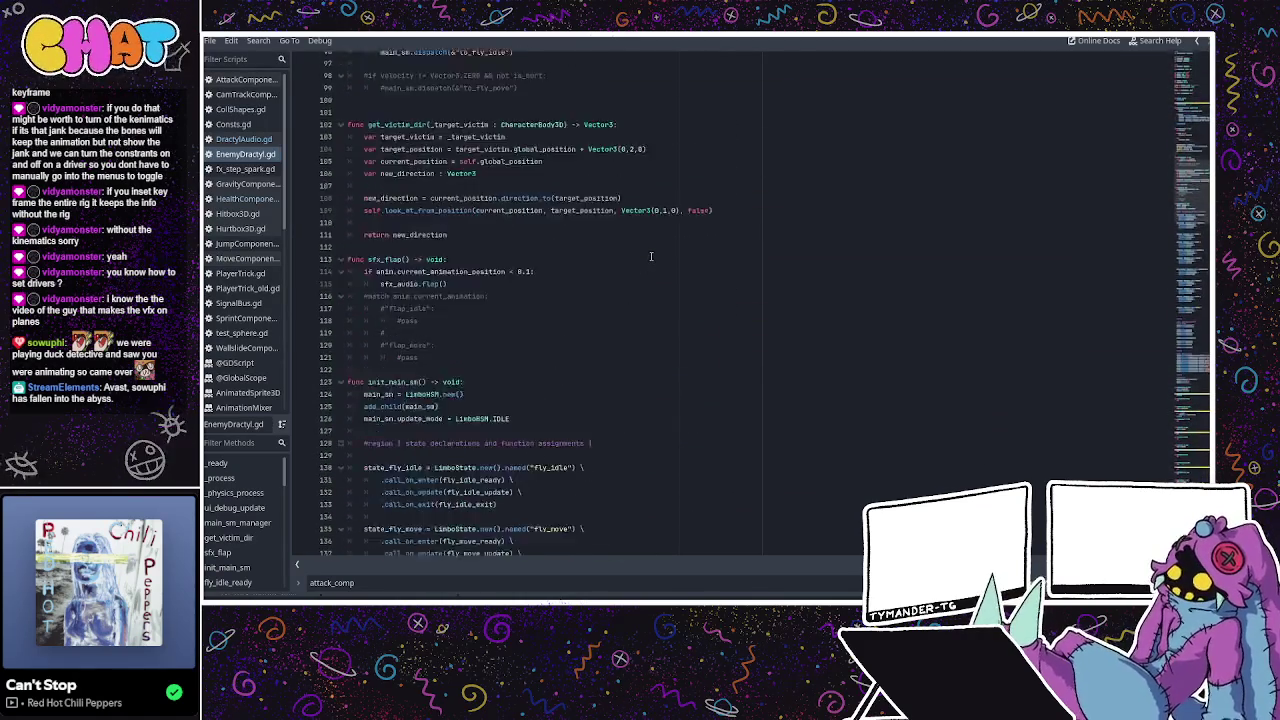
scroll(635, 256, "down", 8)
scroll(642, 256, "down", 8)
scroll(650, 256, "down", 8)
scroll(651, 256, "down", 8)
scroll(651, 256, "up", 4)
scroll(651, 256, "up", 2)
scroll(651, 256, "down", 6)
scroll(651, 256, "down", 5)
scroll(651, 256, "down", 7)
scroll(651, 256, "down", 4)
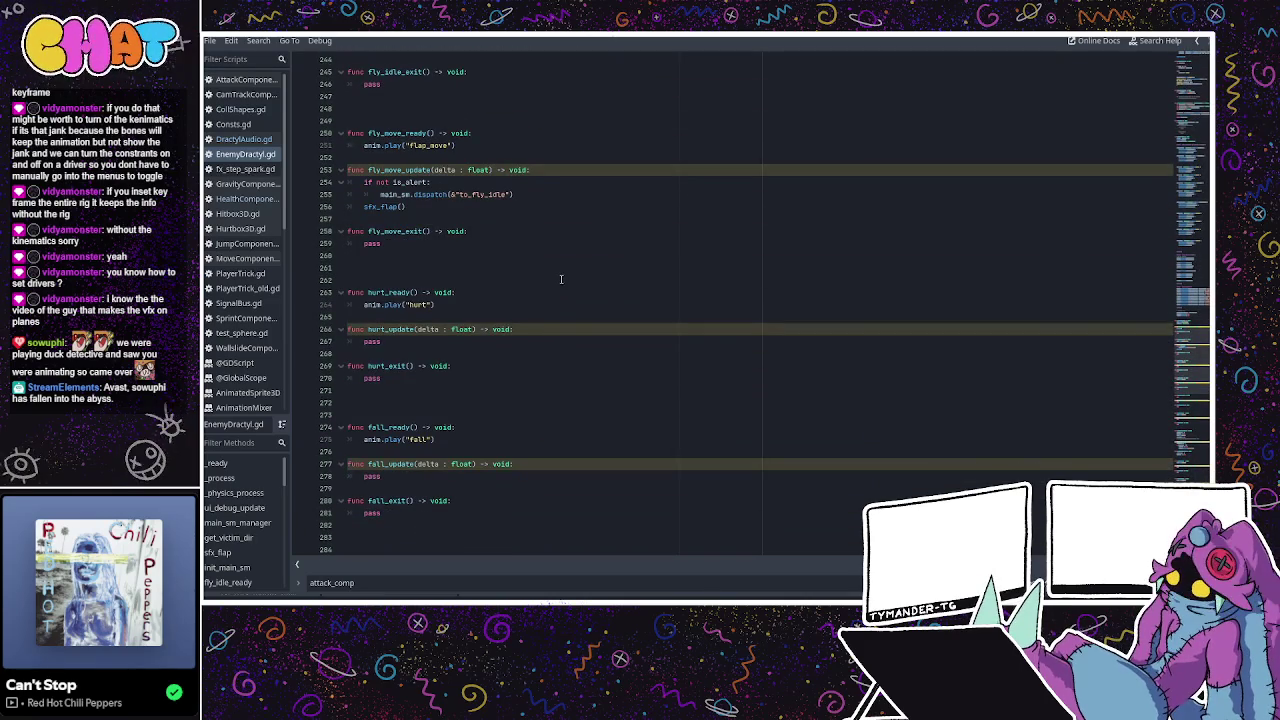
scroll(561, 278, "down", 3)
scroll(513, 324, "down", 2)
scroll(509, 324, "down", 3)
scroll(509, 324, "down", 5)
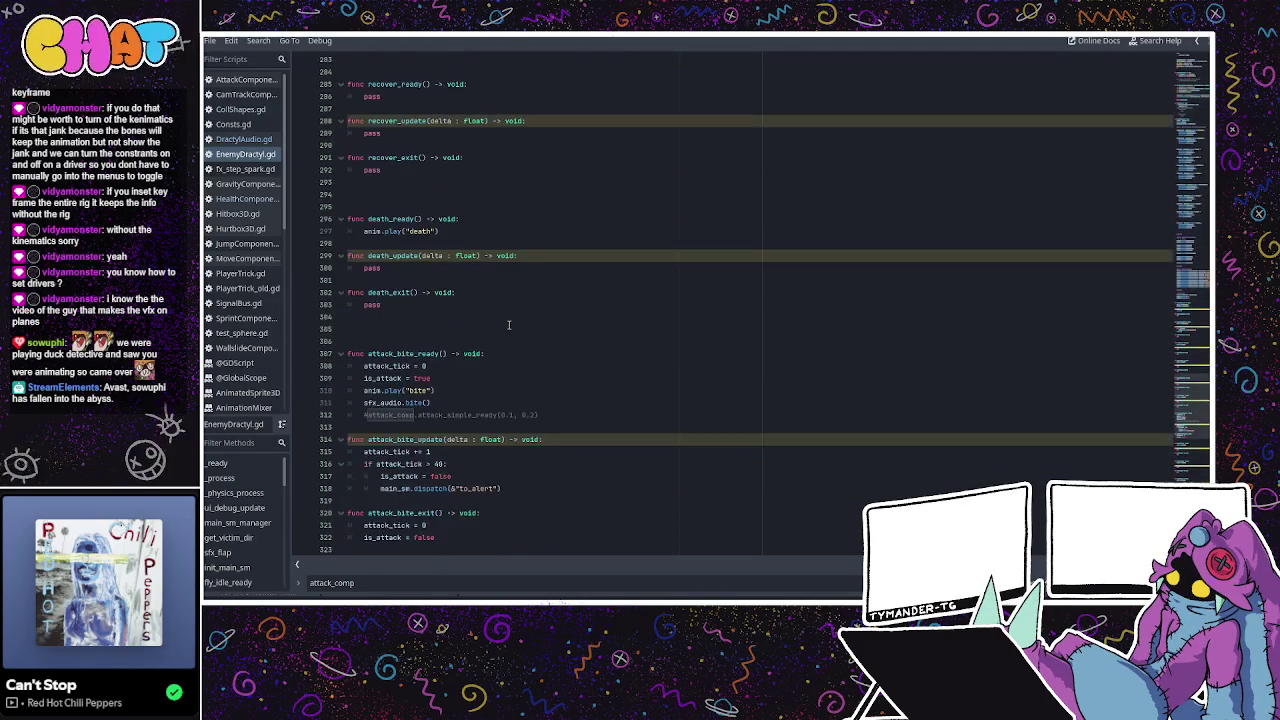
scroll(509, 324, "down", 3)
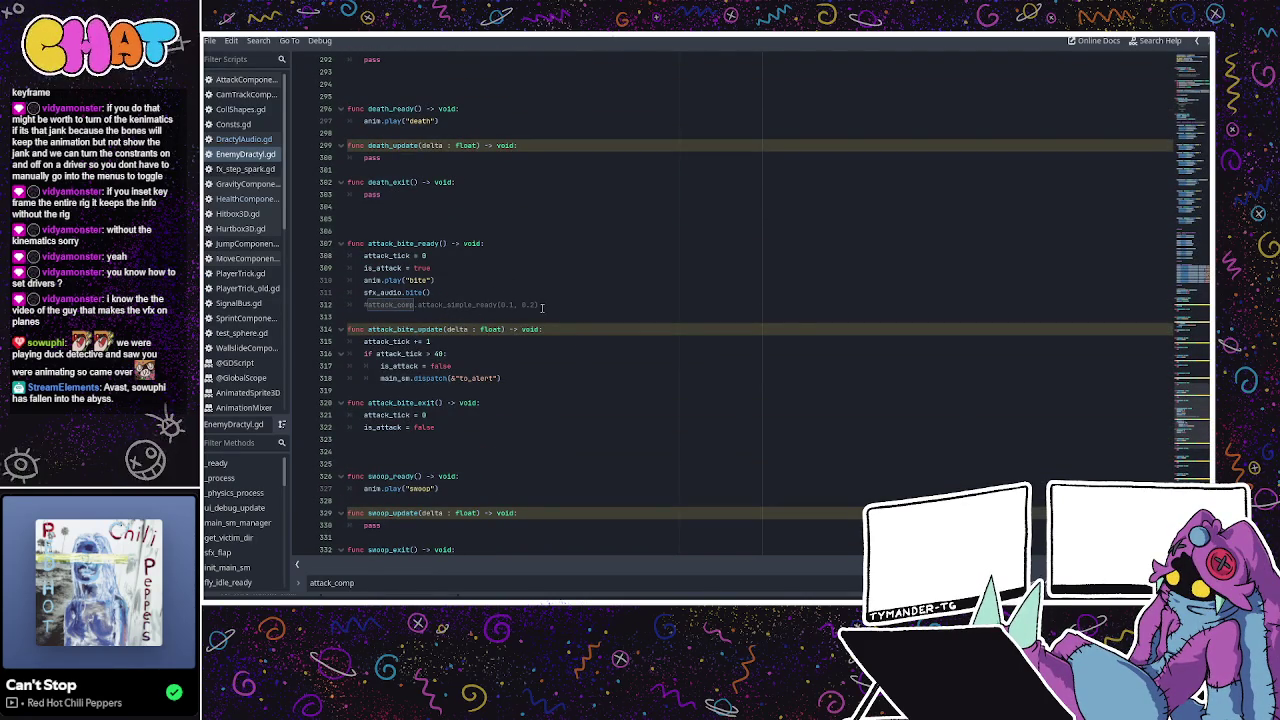
left_click(547, 304)
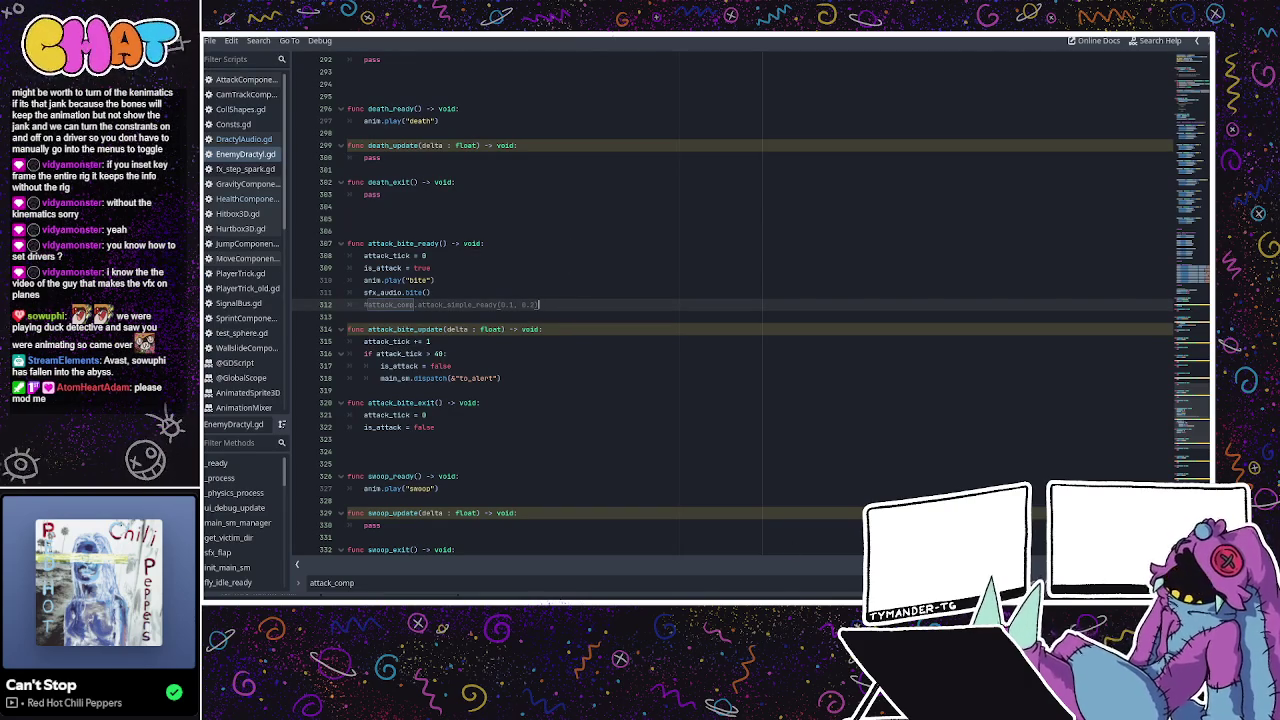
key("ctrl+F2")
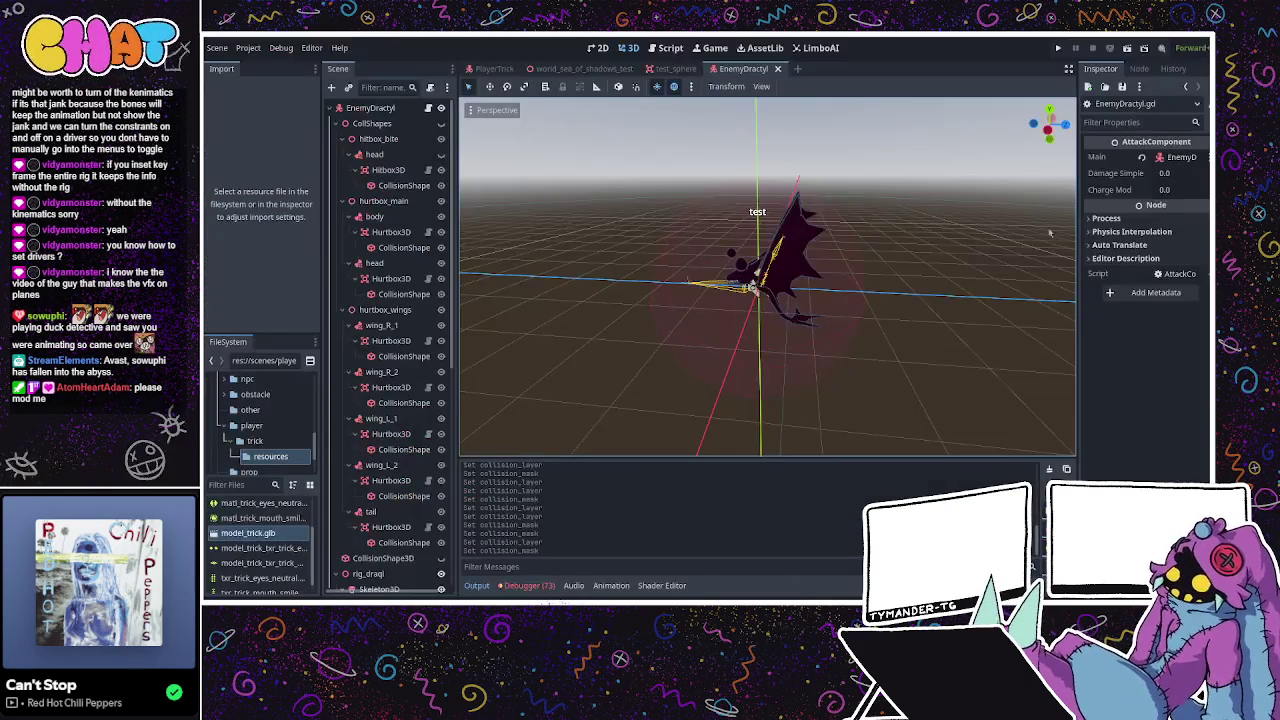
Compare against the PlayerTrick scene's HealthComponent properties, then return to the EnemyDractyl scene.
middle_click_drag(716, 250, 894, 206)
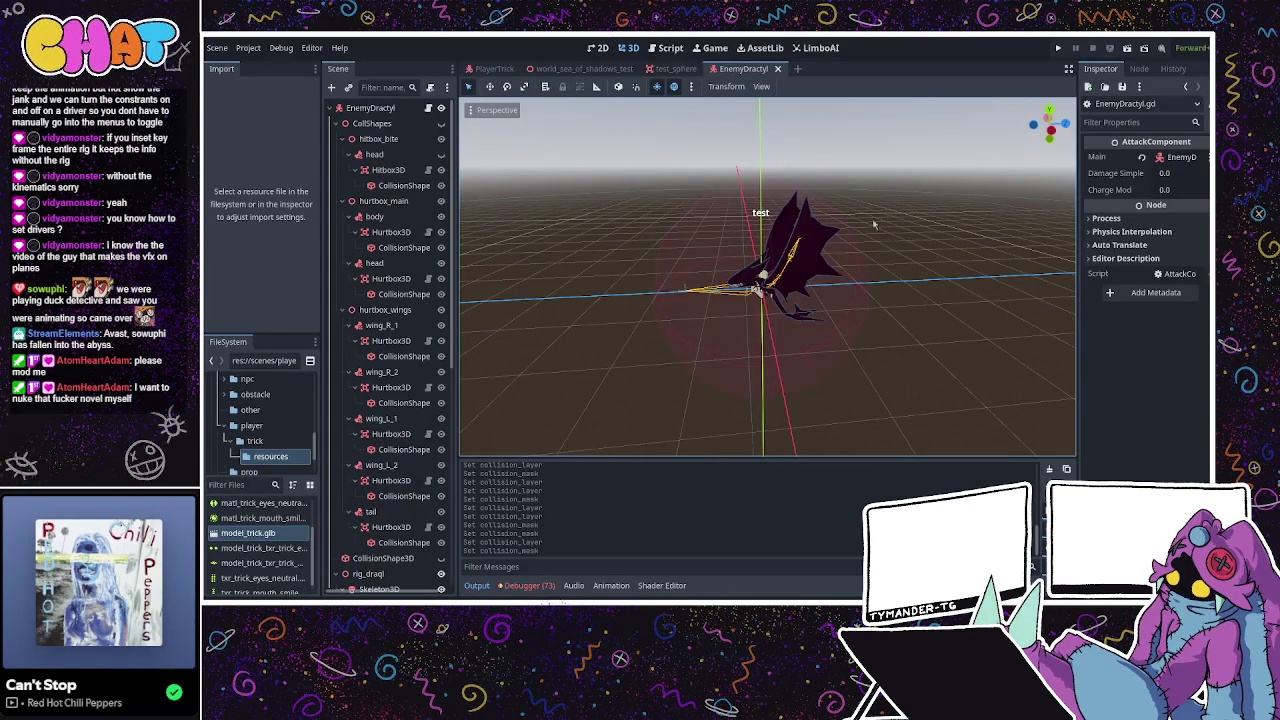
middle_click_drag(884, 300, 1015, 292)
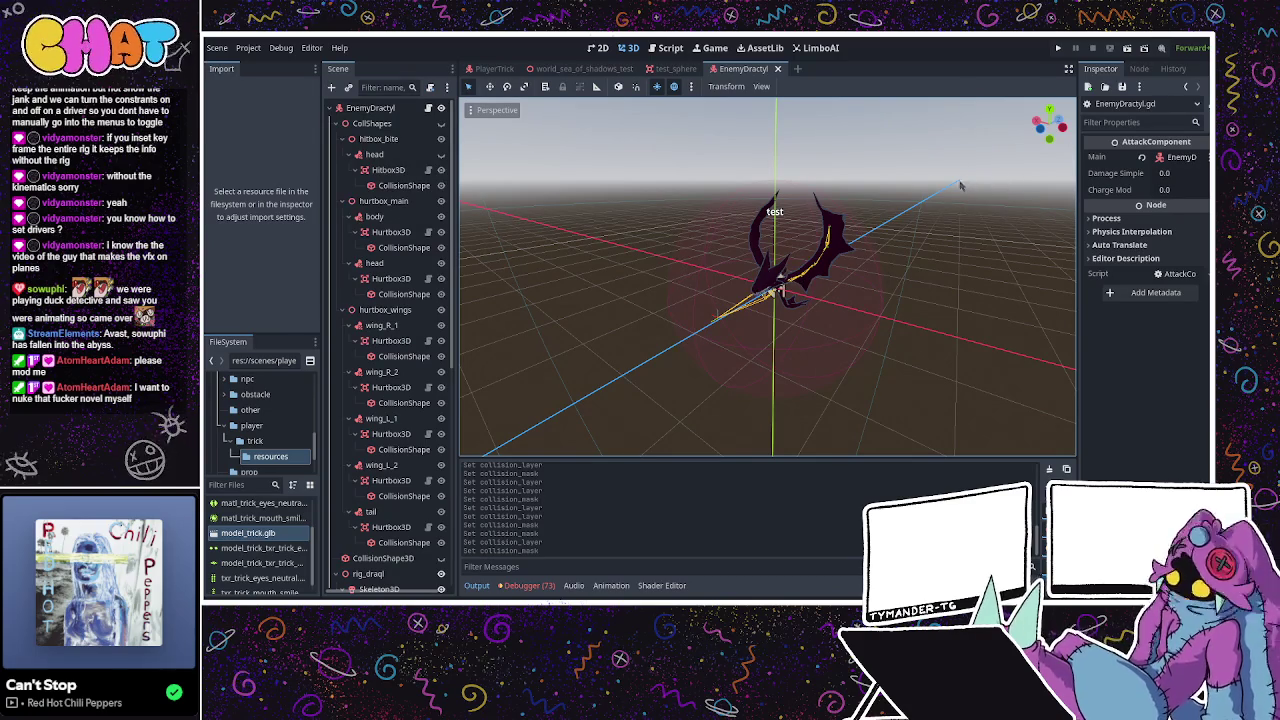
left_click(490, 67)
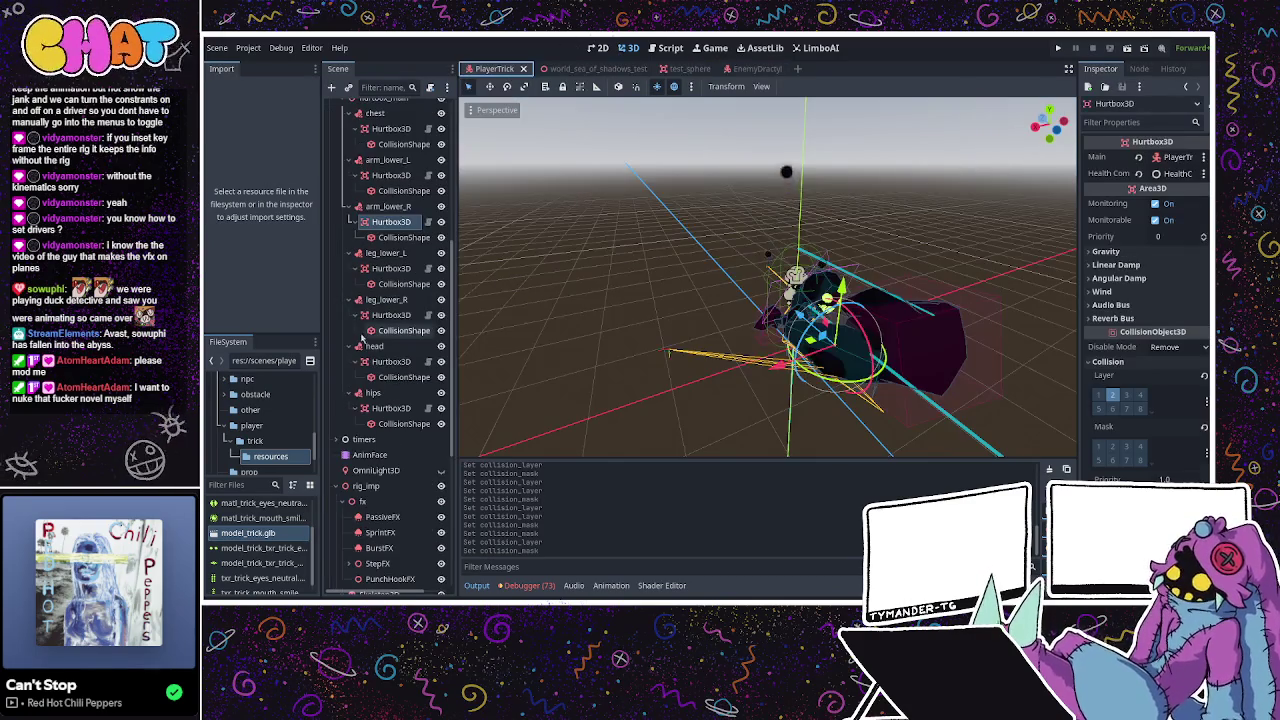
scroll(375, 425, "down", 3)
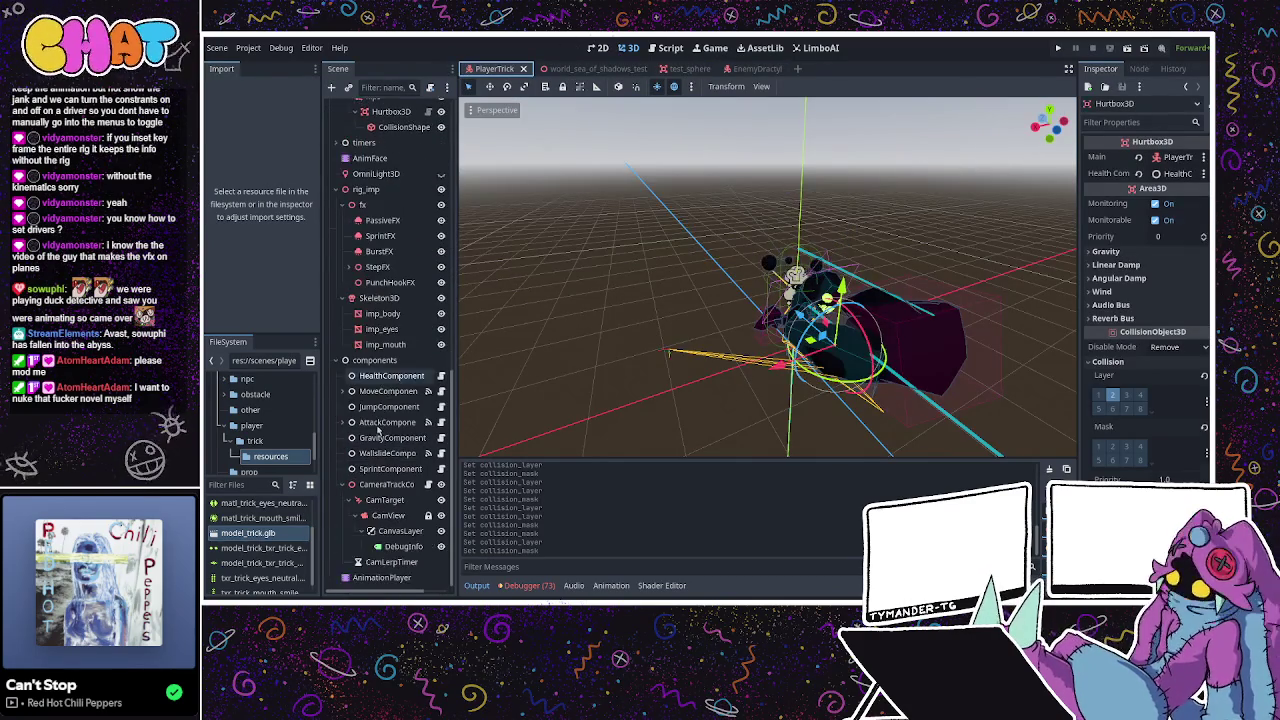
left_click(383, 379)
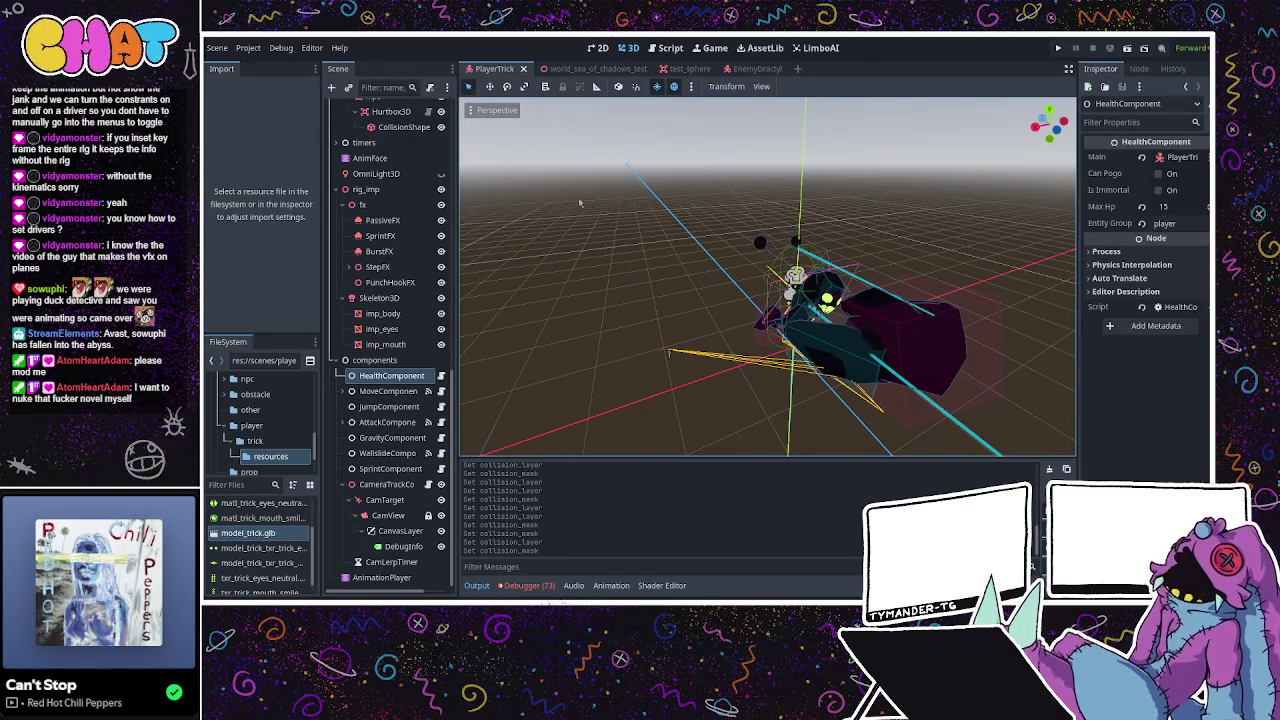
left_click(762, 70)
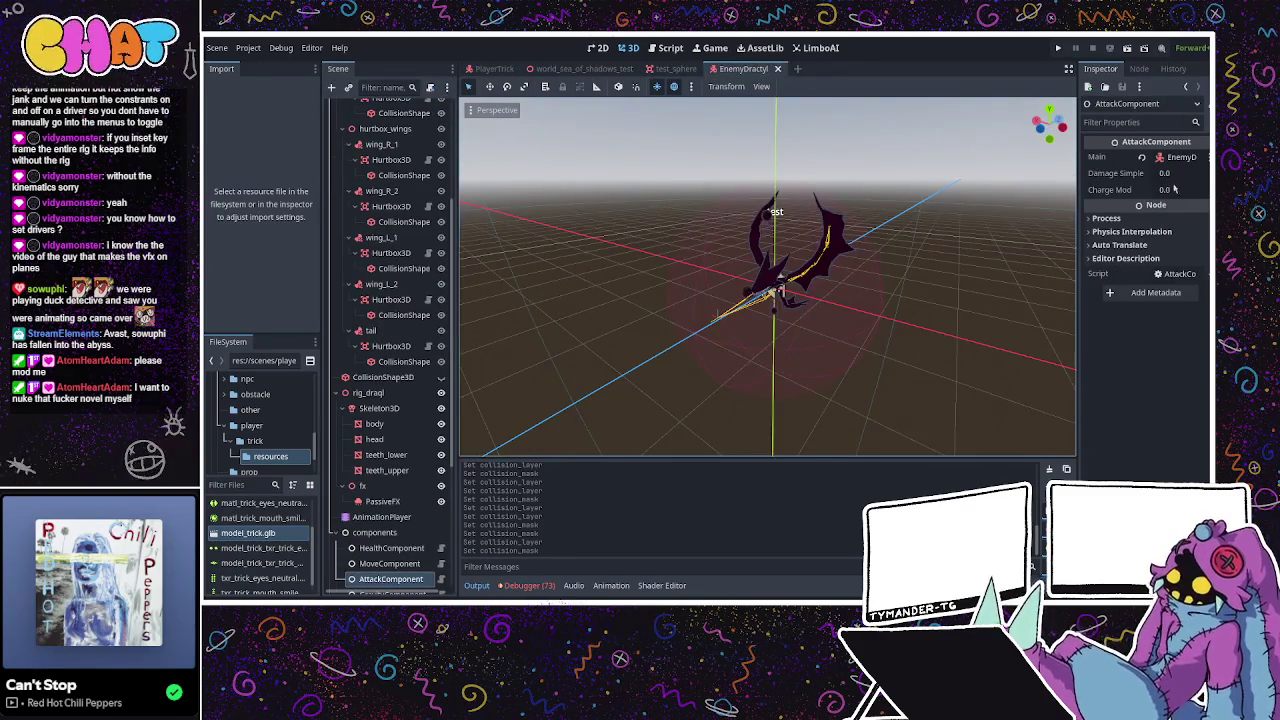
Set the AttackComponent's Damage Simple to 5.0, save the scene, and go back to the script.
left_click(1180, 175)
type("5")
key("Return")
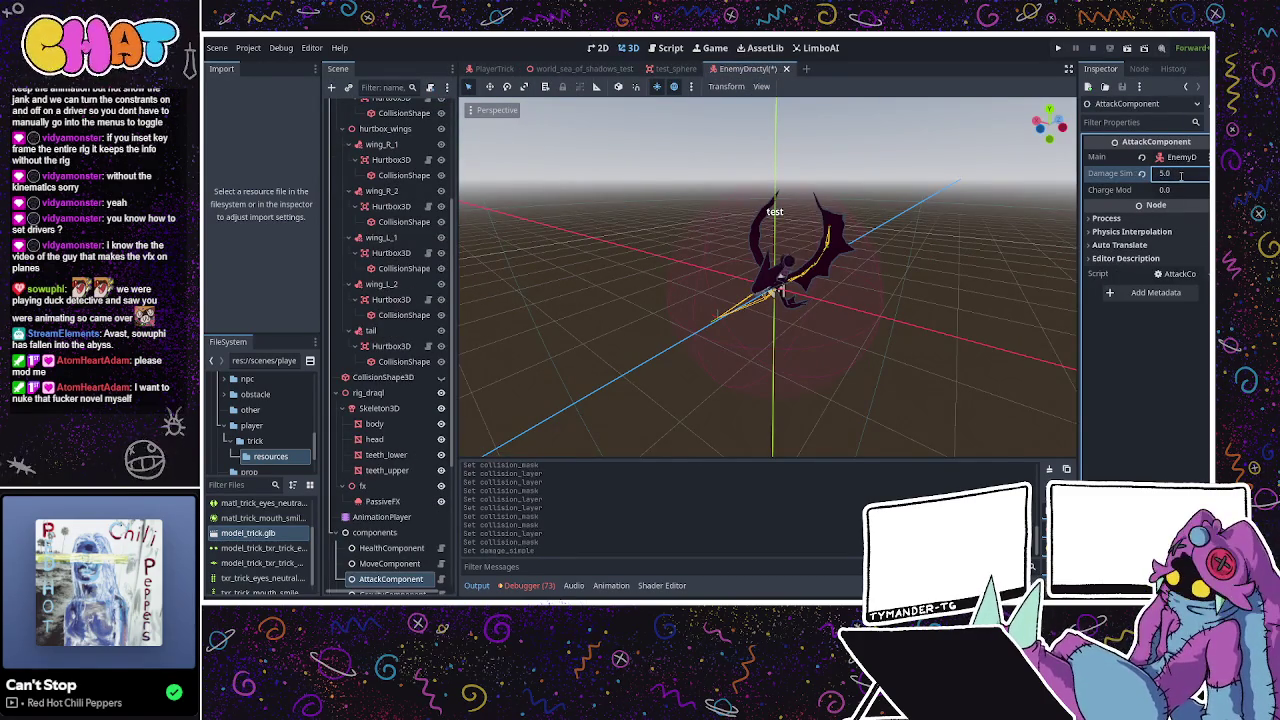
key("ctrl+s")
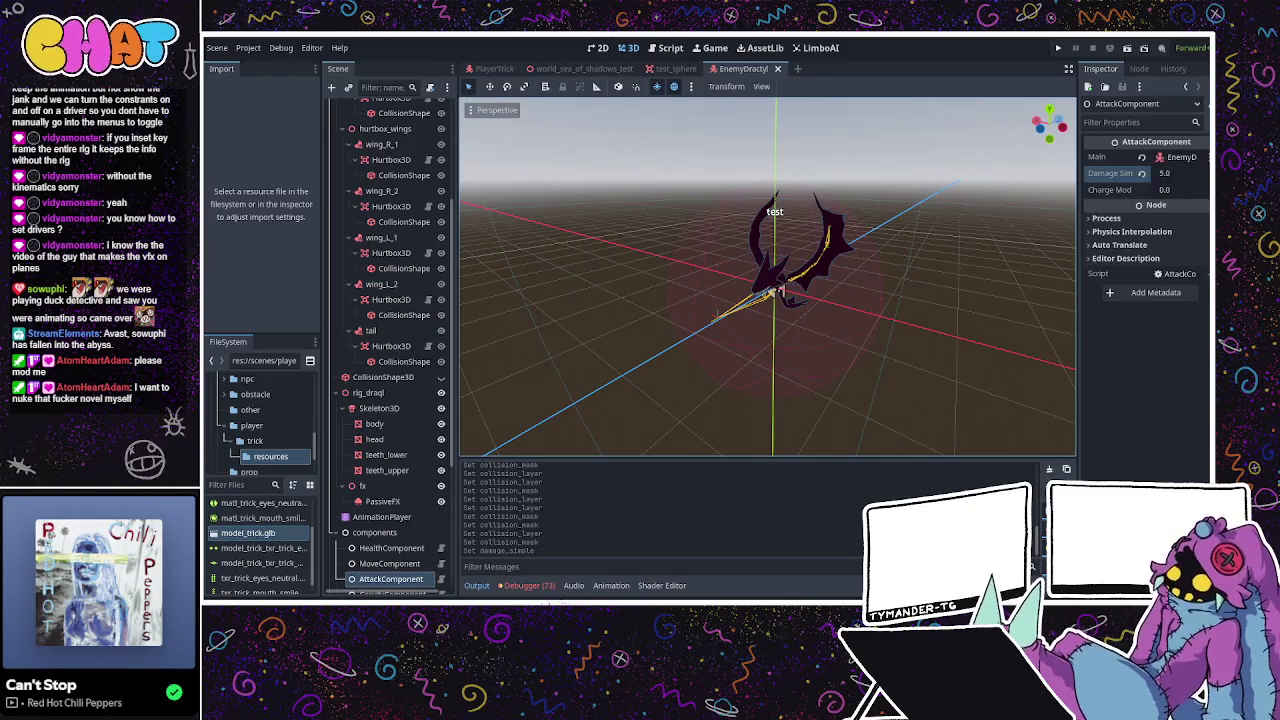
key("ctrl+F3")
left_click(495, 222)
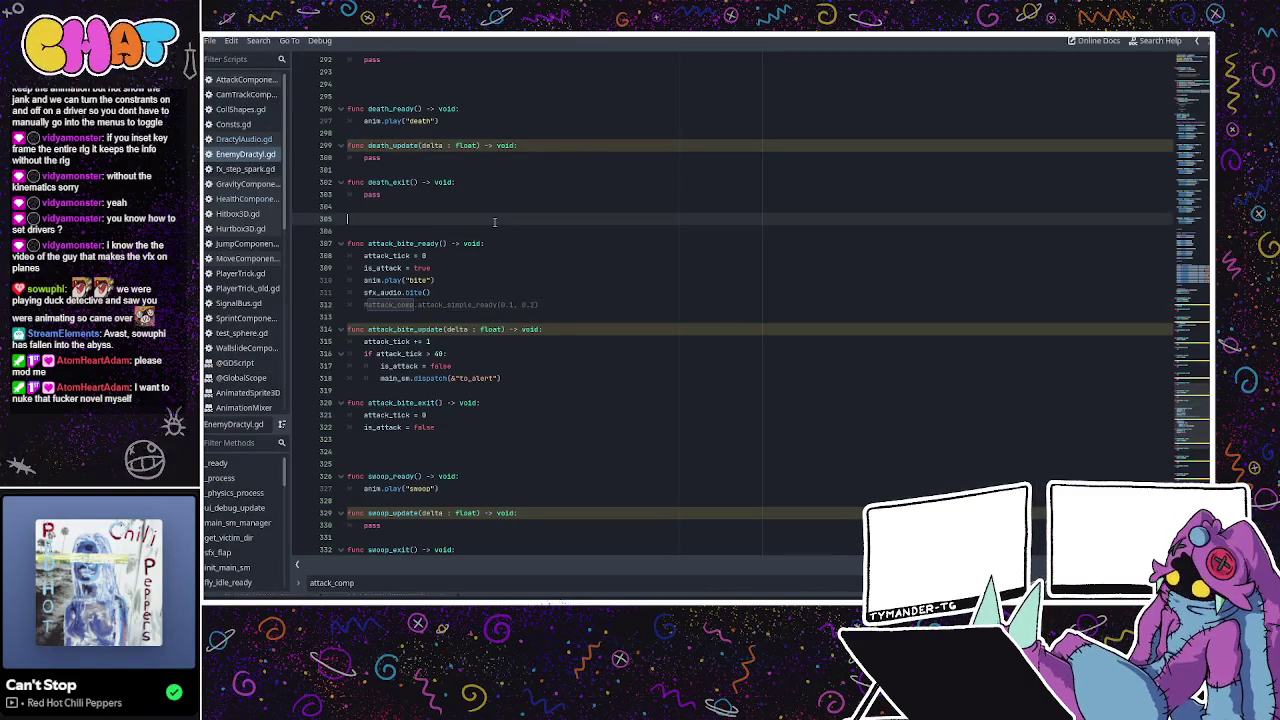
left_click(482, 170)
left_click(486, 159)
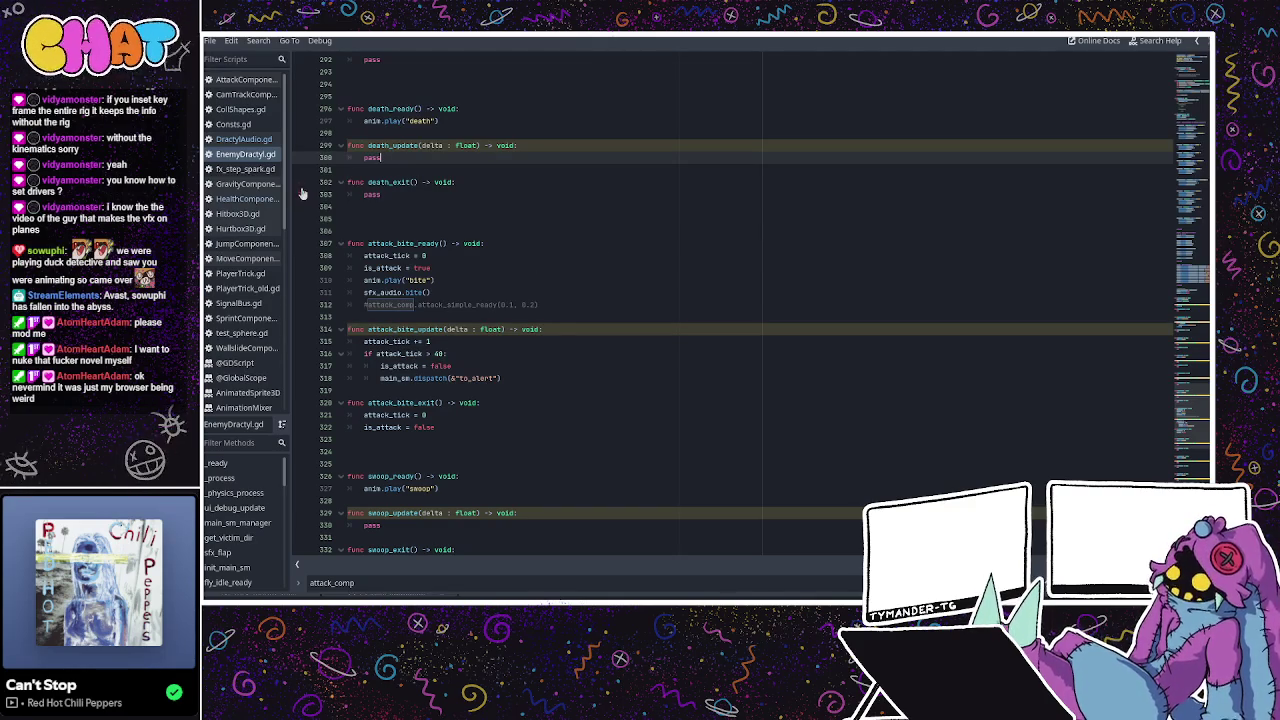
left_click(250, 276)
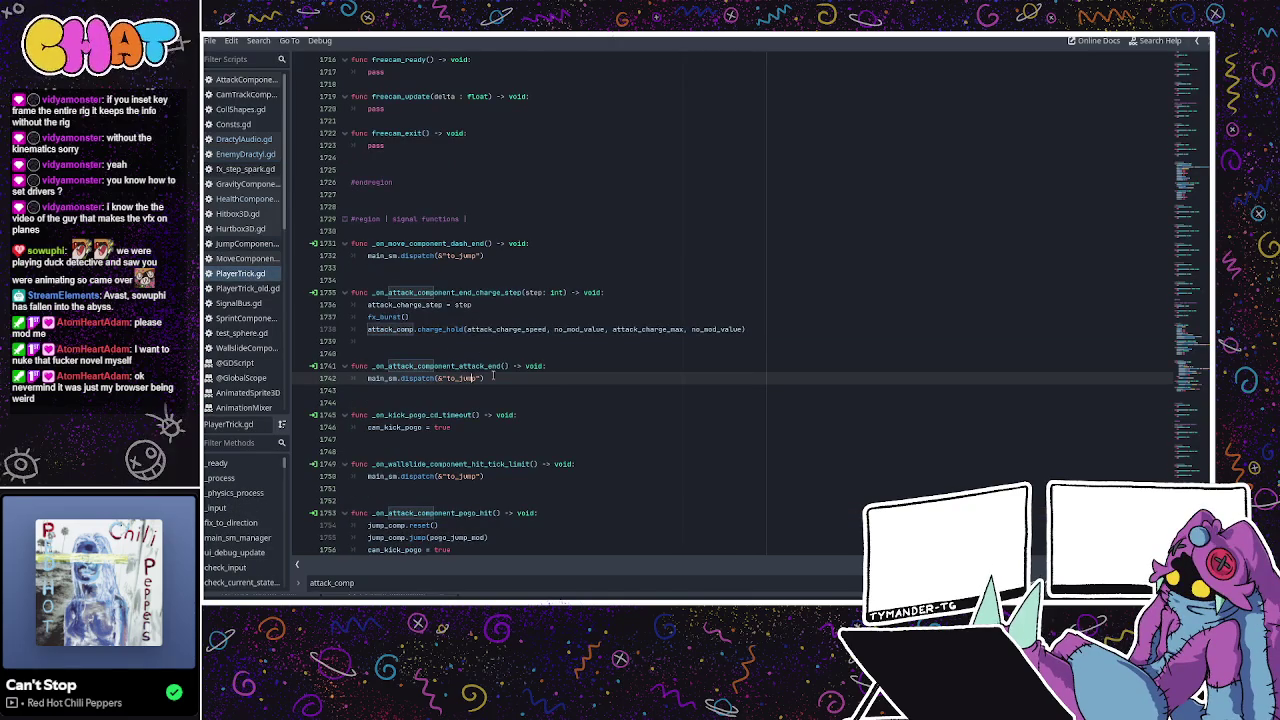
scroll(493, 376, "down", 2)
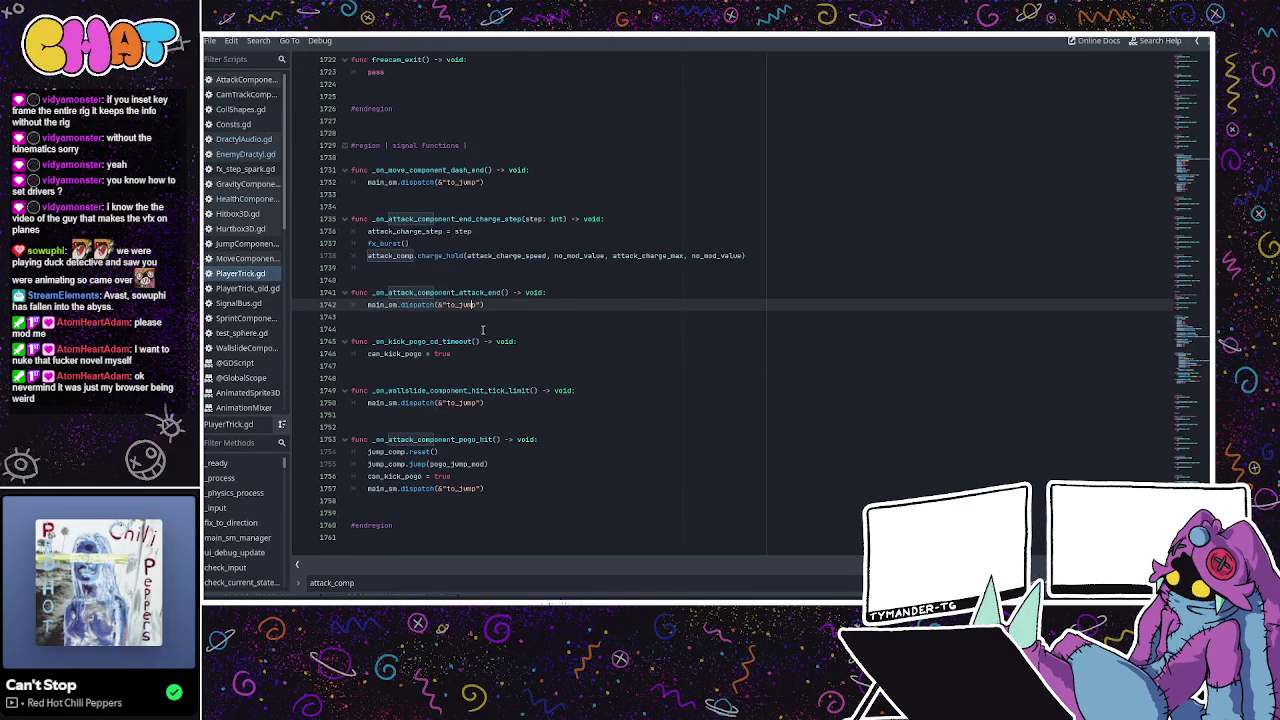
scroll(437, 262, "up", 4)
scroll(450, 258, "up", 5)
scroll(466, 252, "down", 6)
scroll(466, 252, "up", 3)
scroll(466, 252, "up", 8)
scroll(466, 252, "up", 4)
scroll(466, 252, "up", 5)
scroll(466, 252, "up", 8)
scroll(466, 250, "up", 2)
scroll(466, 248, "up", 3)
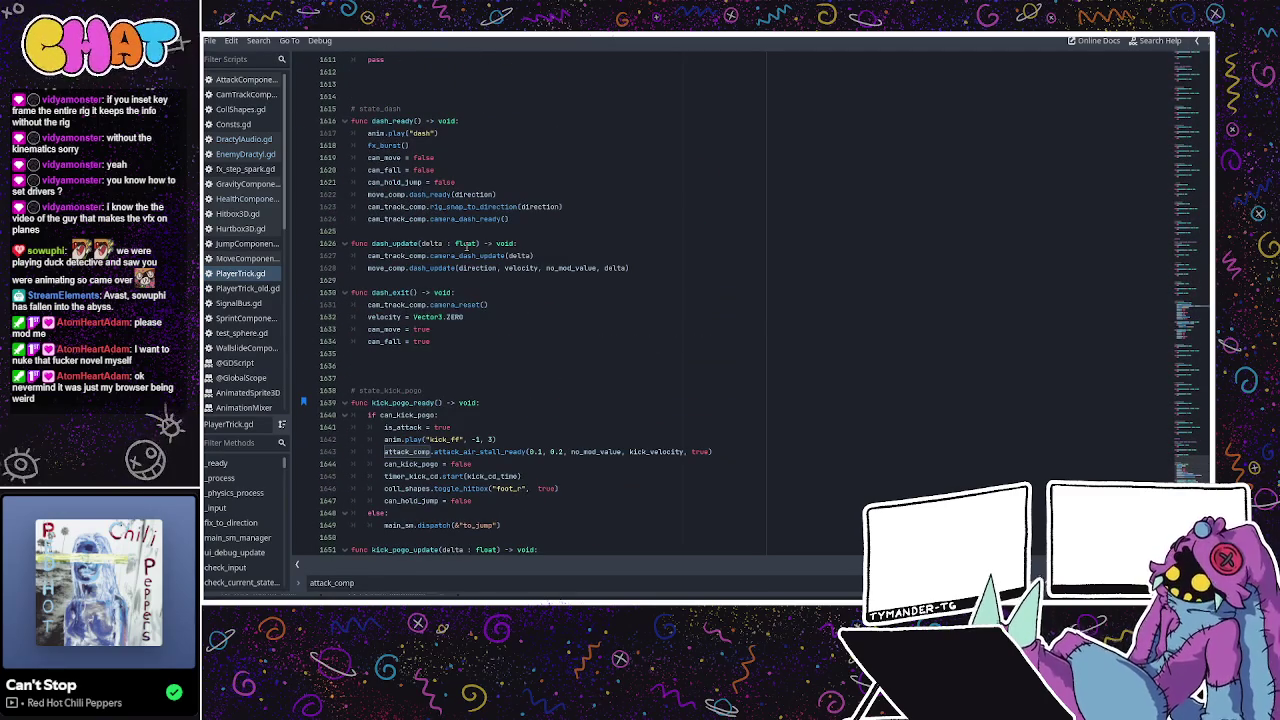
scroll(468, 245, "down", 3)
scroll(474, 246, "down", 1)
scroll(474, 246, "down", 2)
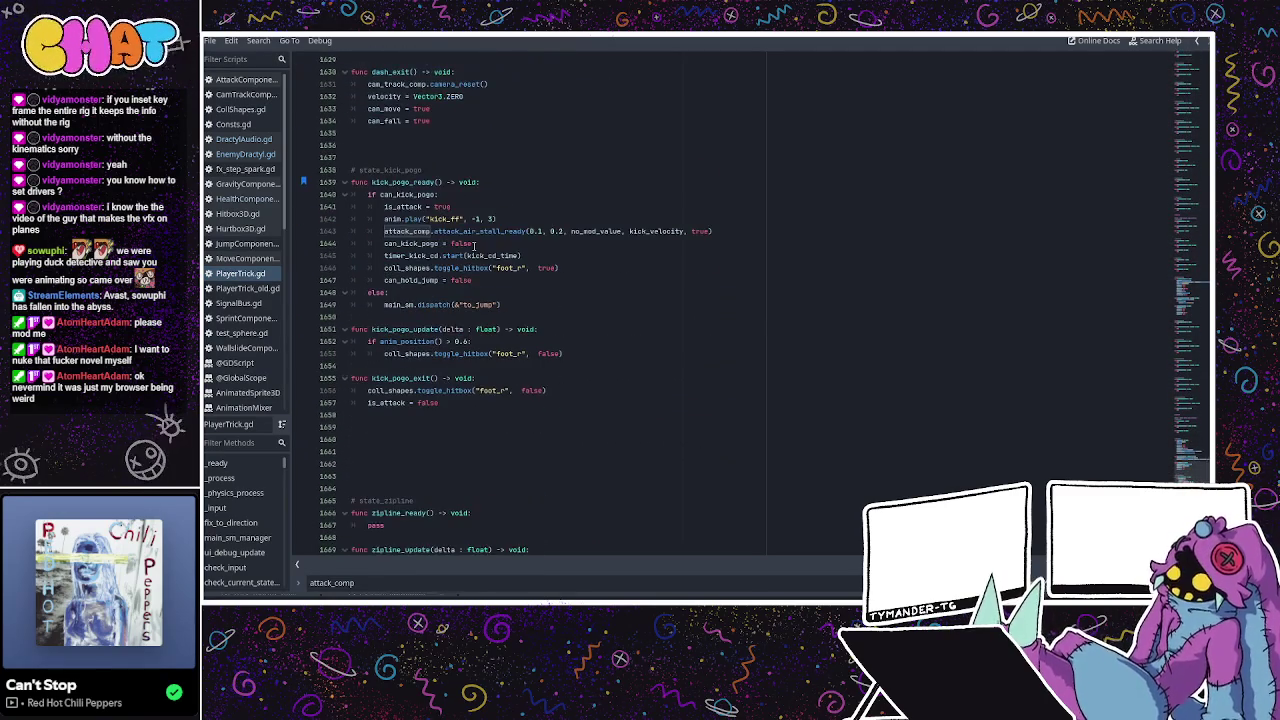
scroll(474, 246, "up", 1)
scroll(474, 246, "up", 6)
scroll(474, 246, "up", 6)
scroll(474, 246, "up", 5)
scroll(474, 245, "up", 5)
scroll(474, 244, "up", 6)
scroll(474, 245, "up", 9)
scroll(474, 245, "up", 10)
scroll(474, 246, "up", 2)
scroll(474, 246, "up", 8)
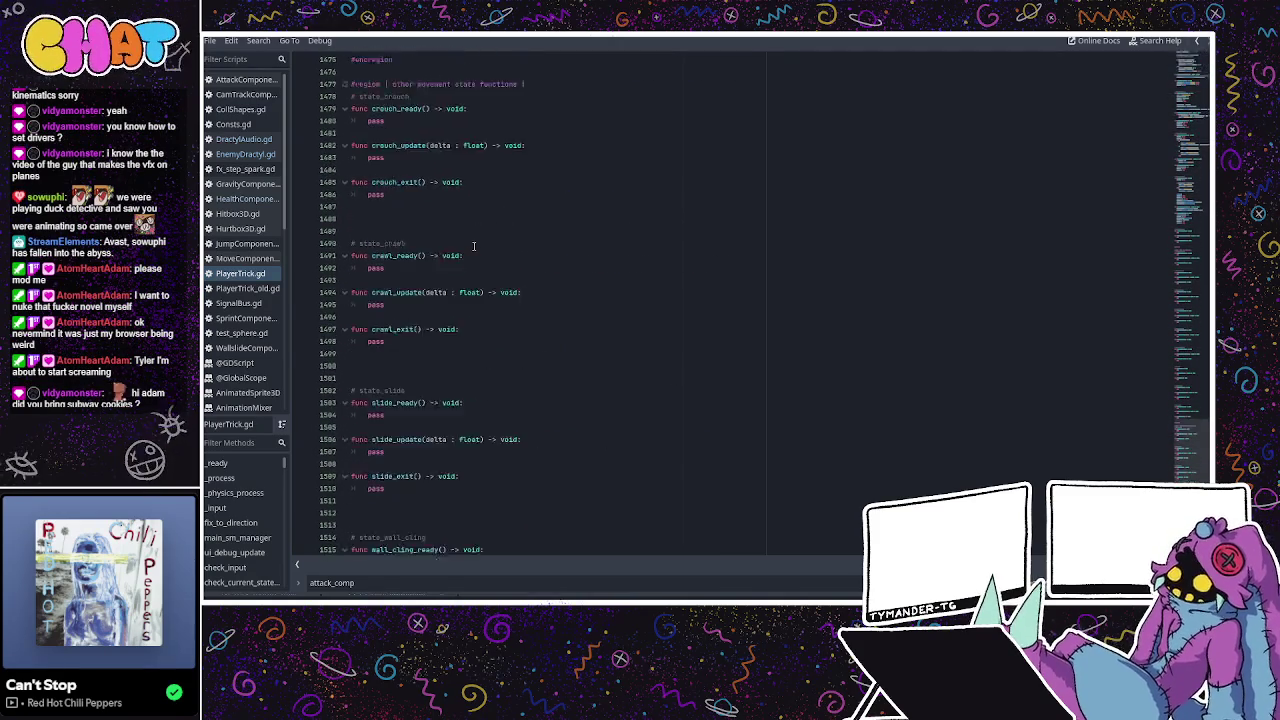
scroll(474, 246, "up", 8)
scroll(474, 246, "up", 8)
scroll(474, 246, "up", 7)
scroll(474, 246, "up", 6)
scroll(474, 246, "up", 6)
scroll(472, 250, "up", 7)
scroll(468, 257, "up", 6)
scroll(467, 257, "up", 4)
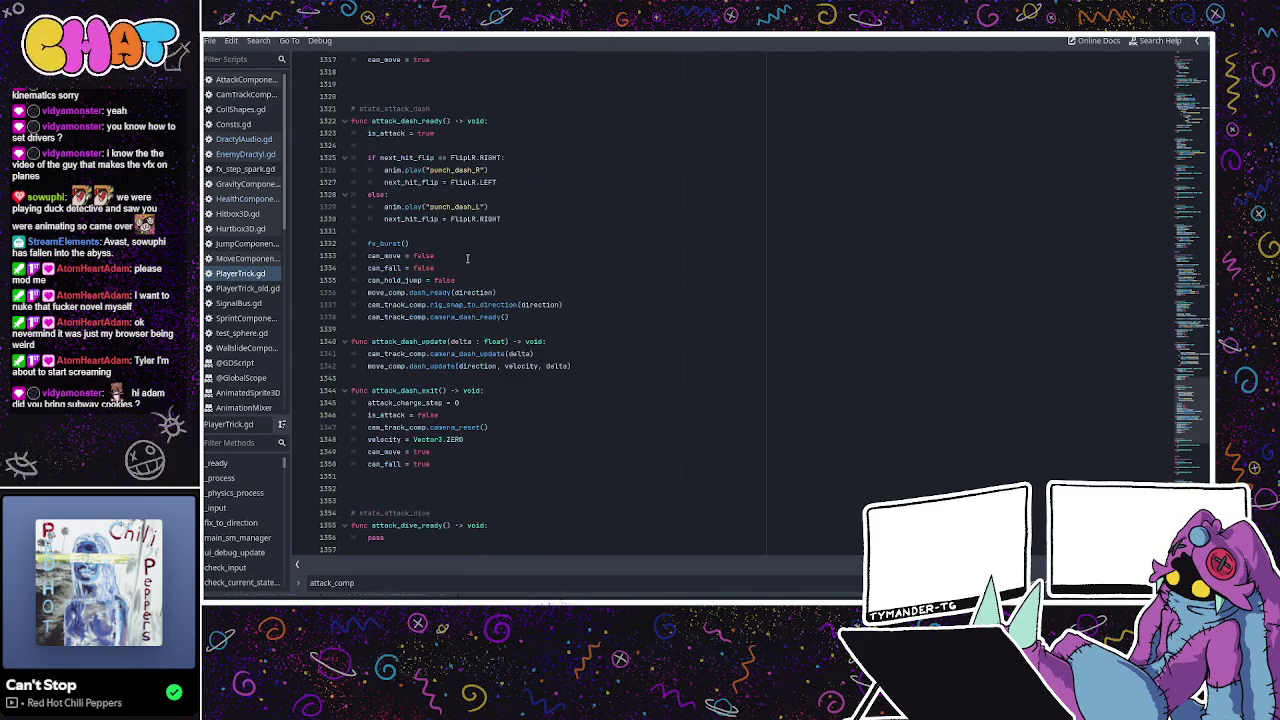
scroll(460, 258, "up", 4)
scroll(462, 259, "up", 4)
scroll(465, 260, "up", 4)
scroll(468, 262, "up", 3)
scroll(468, 262, "up", 4)
scroll(468, 262, "up", 3)
scroll(467, 262, "up", 4)
scroll(467, 262, "up", 3)
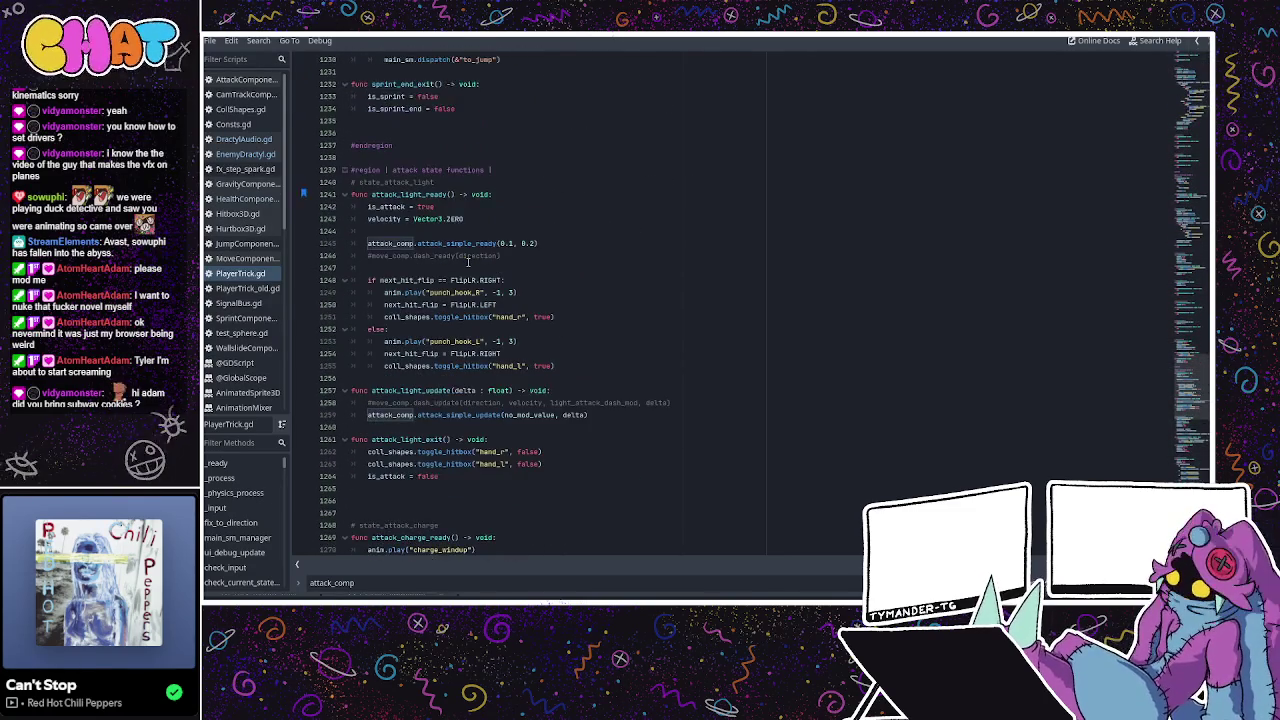
left_click(450, 358)
left_click(454, 317)
double_click(450, 292)
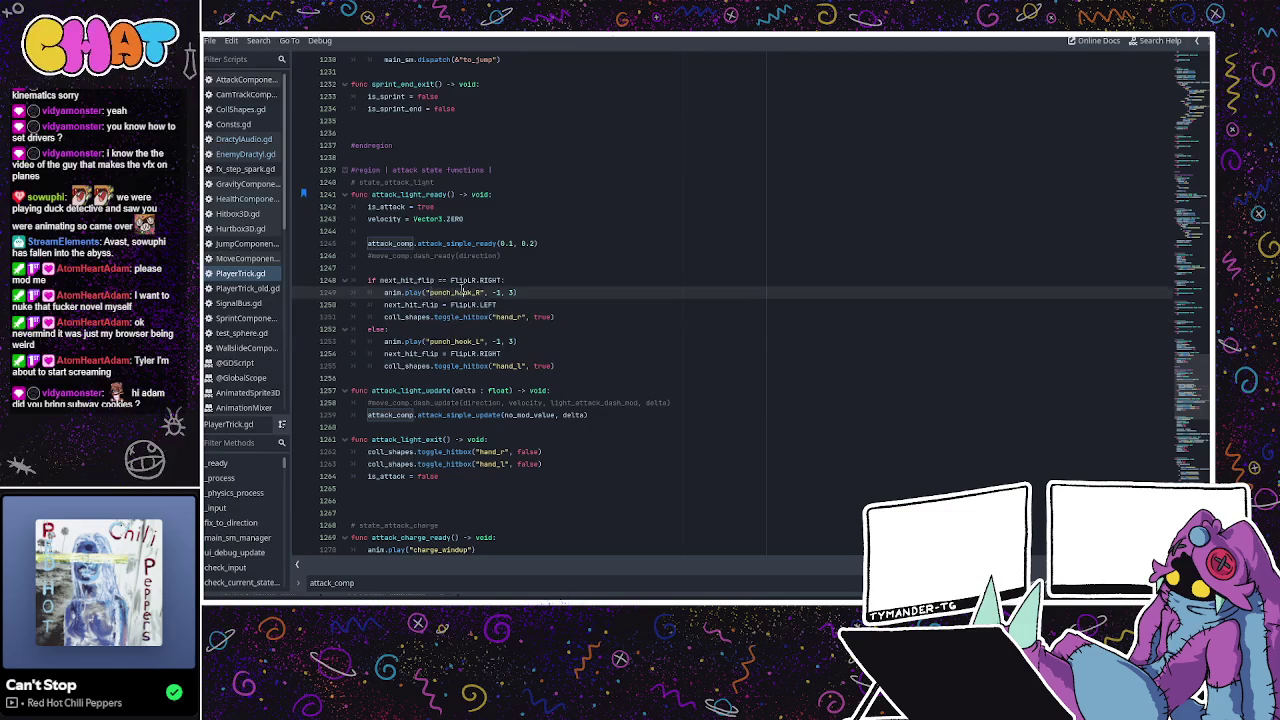
left_click(396, 294)
left_click_drag(387, 329, 490, 318)
left_click(490, 318)
double_click(426, 317)
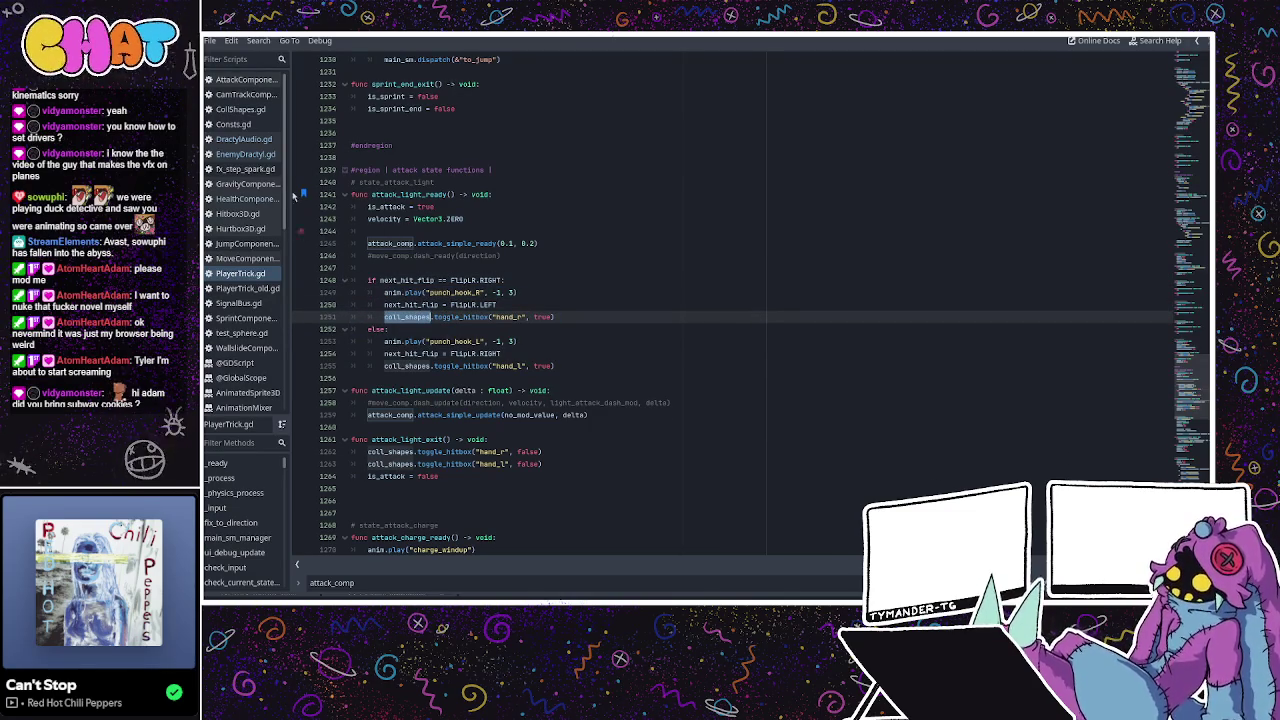
left_click(250, 155)
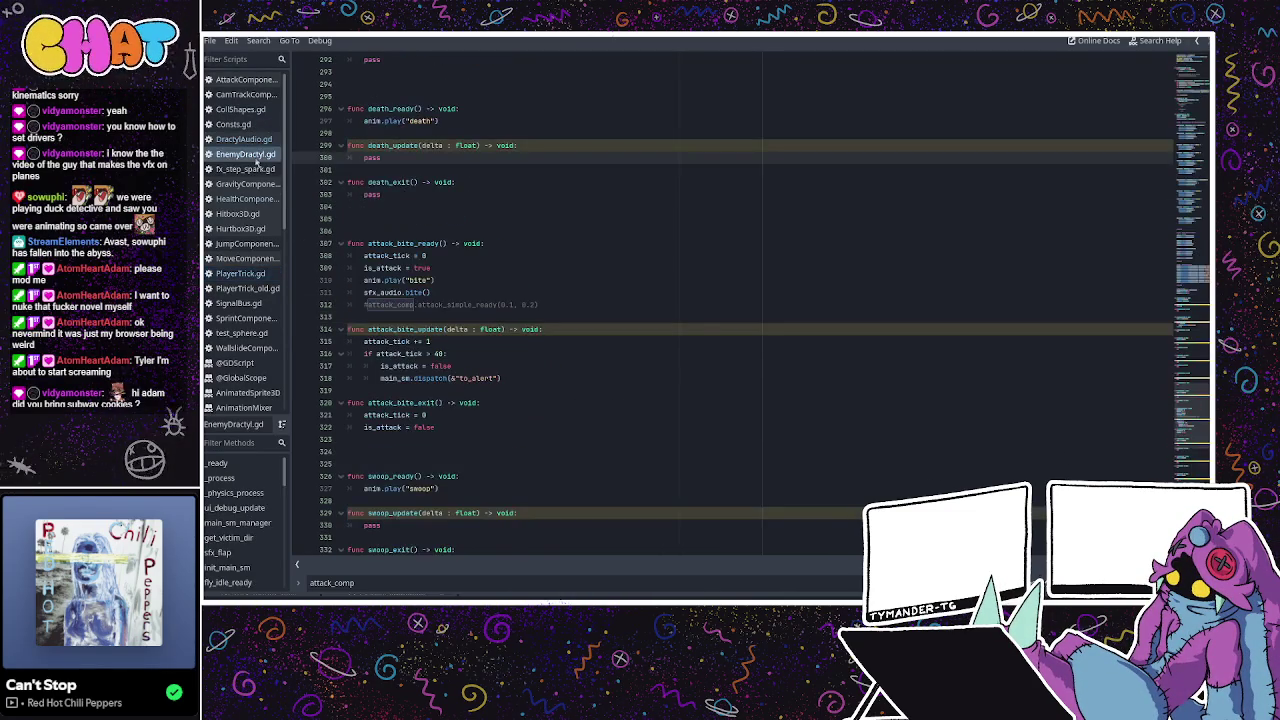
Add a new line after sfx_audio.bite() in attack_bite_ready and begin typing hitbox_bite.tog.
left_click(462, 190)
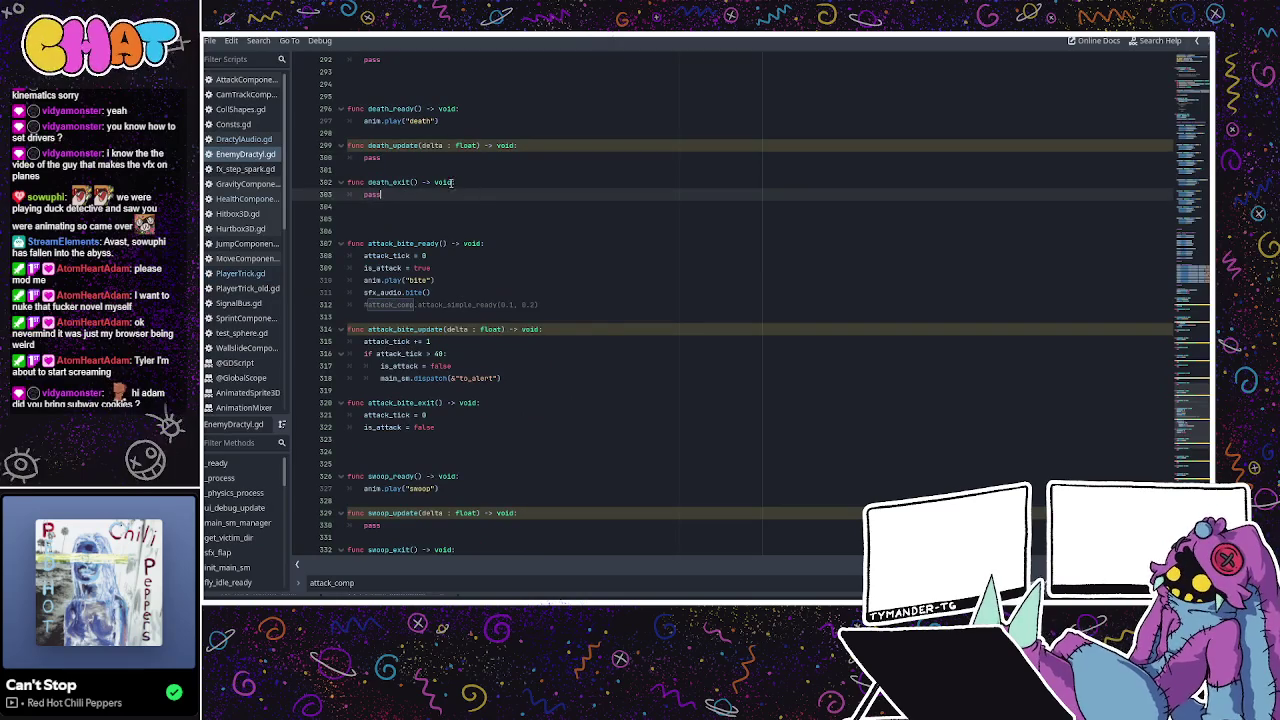
left_click(461, 292)
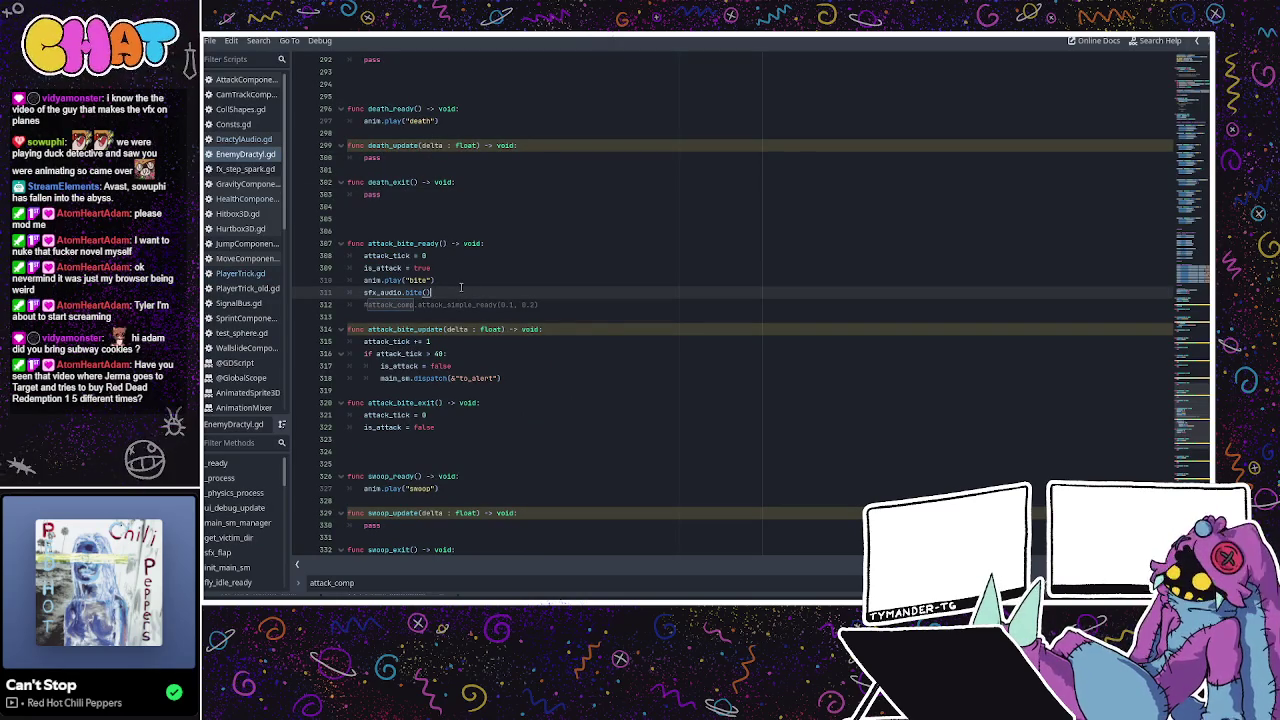
key("Return")
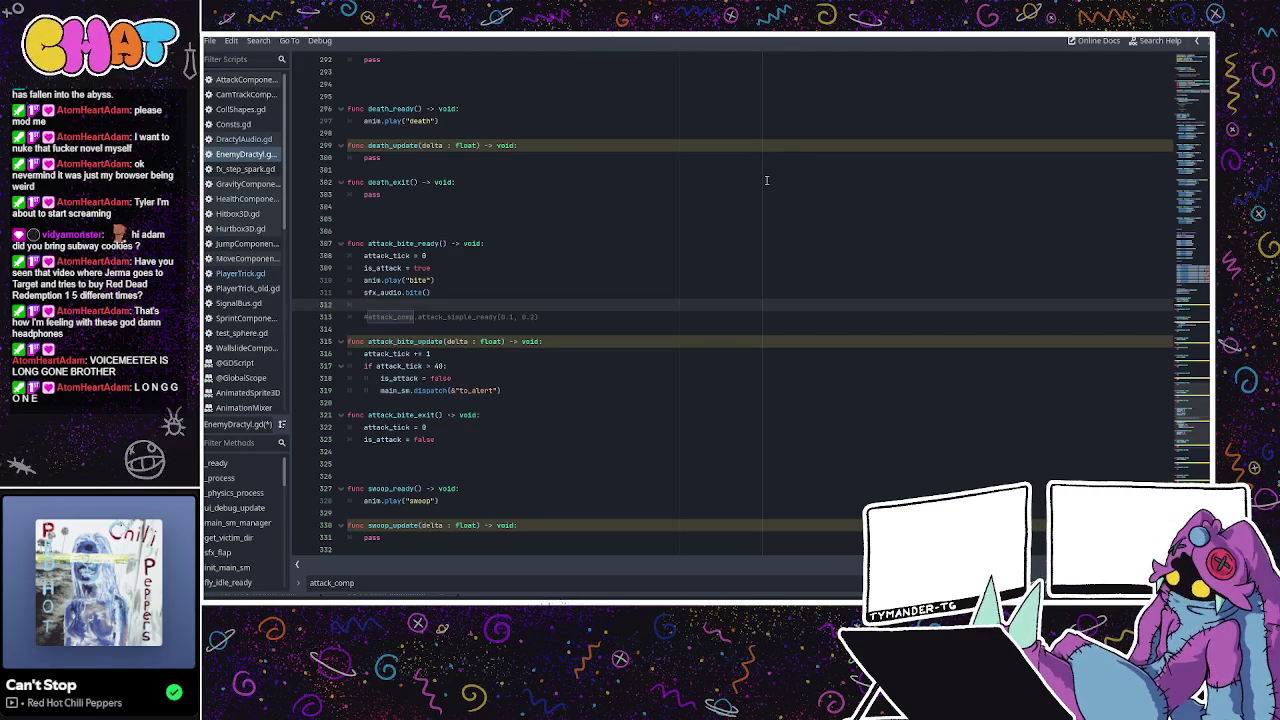
type("hitbox_bite.")
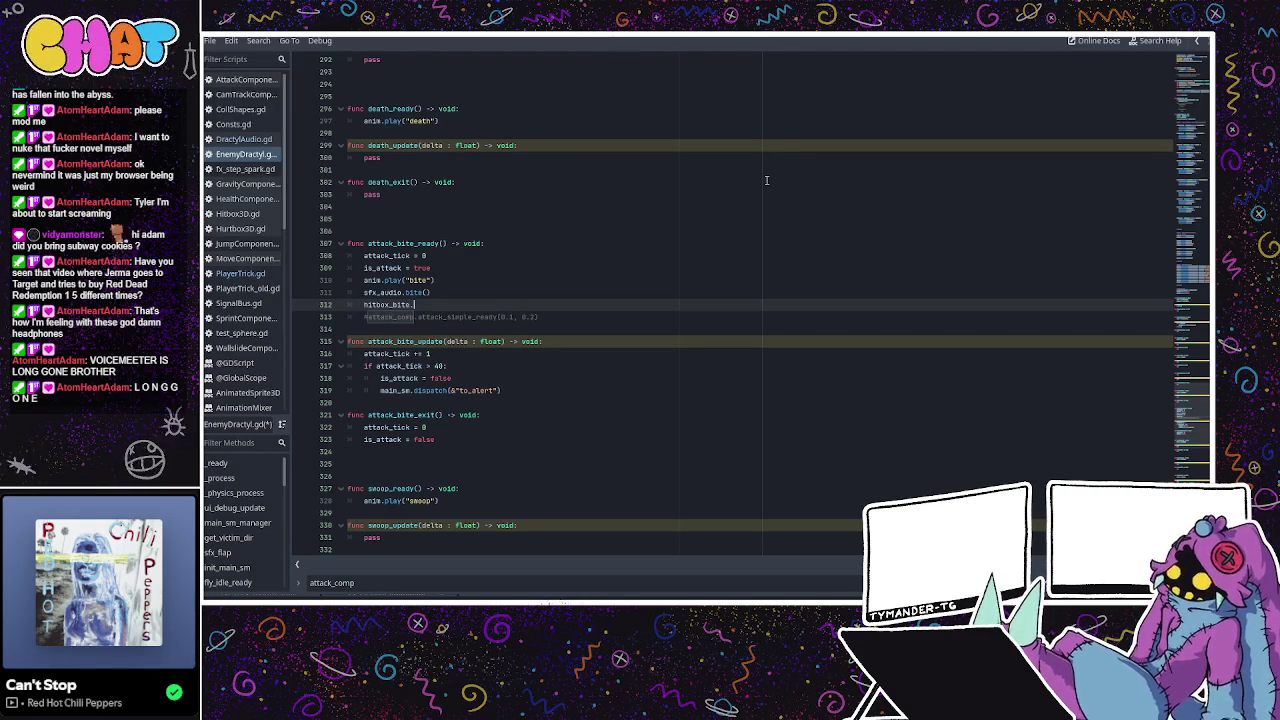
type("tog")
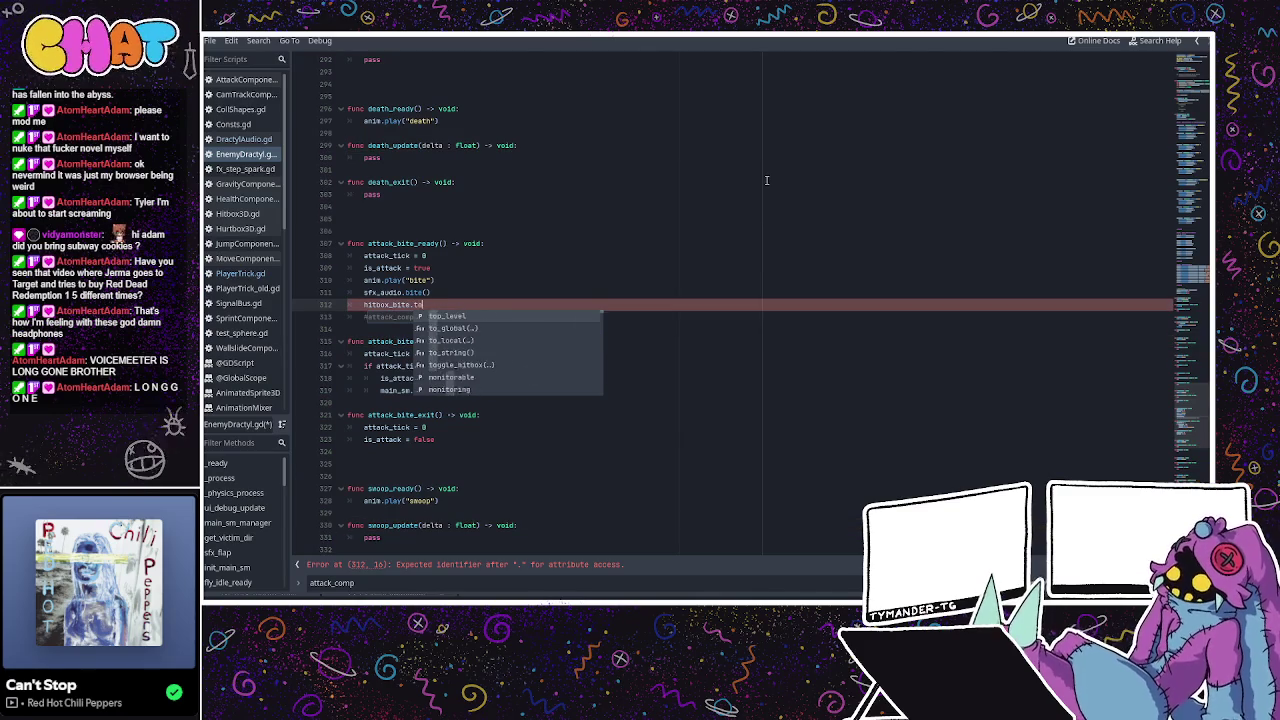
Complete hitbox_bite.toggle_hitbox(true) in attack_bite_ready and copy that line.
key("Return")
type("false")
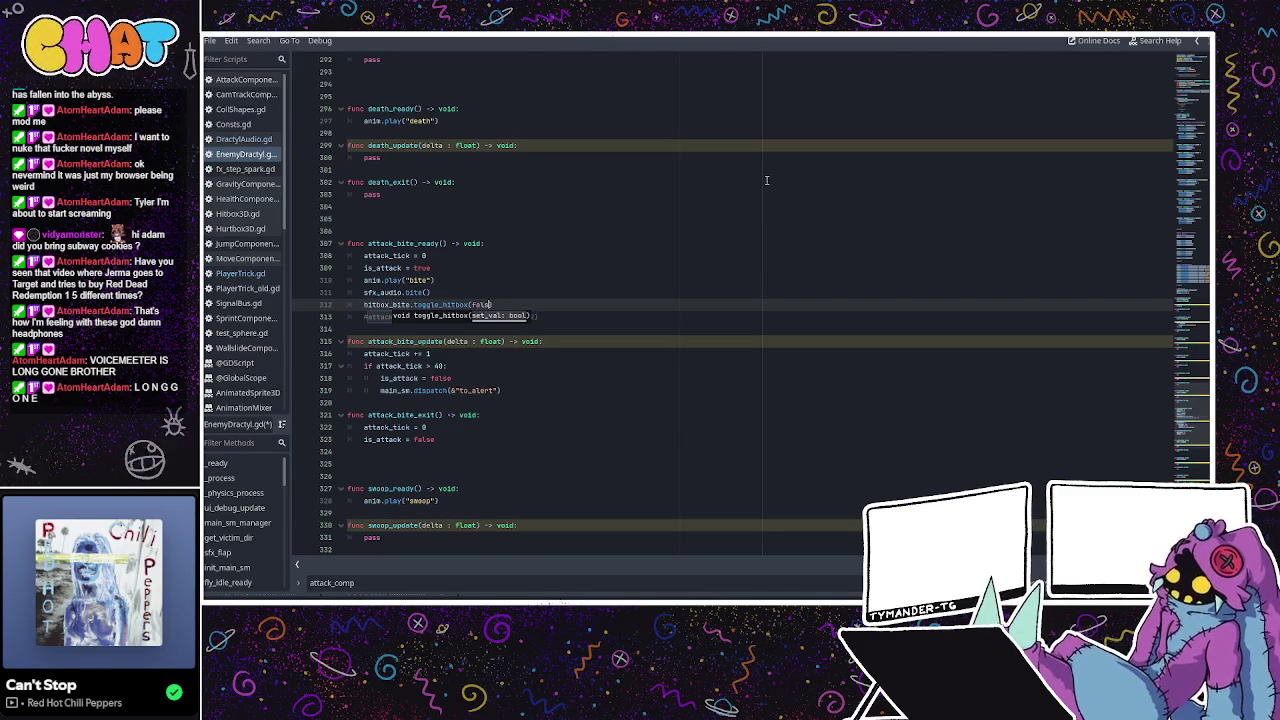
double_click(486, 306)
type("true")
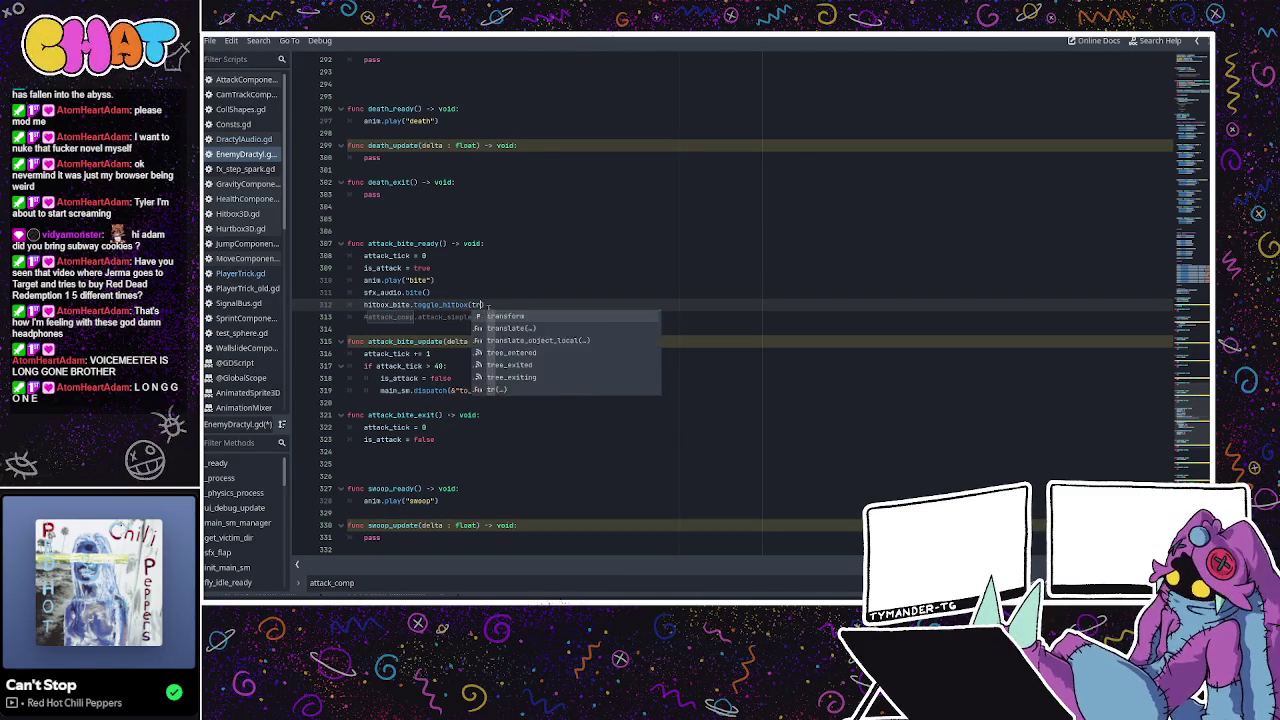
left_click_drag(490, 307, 363, 305)
key("ctrl+c")
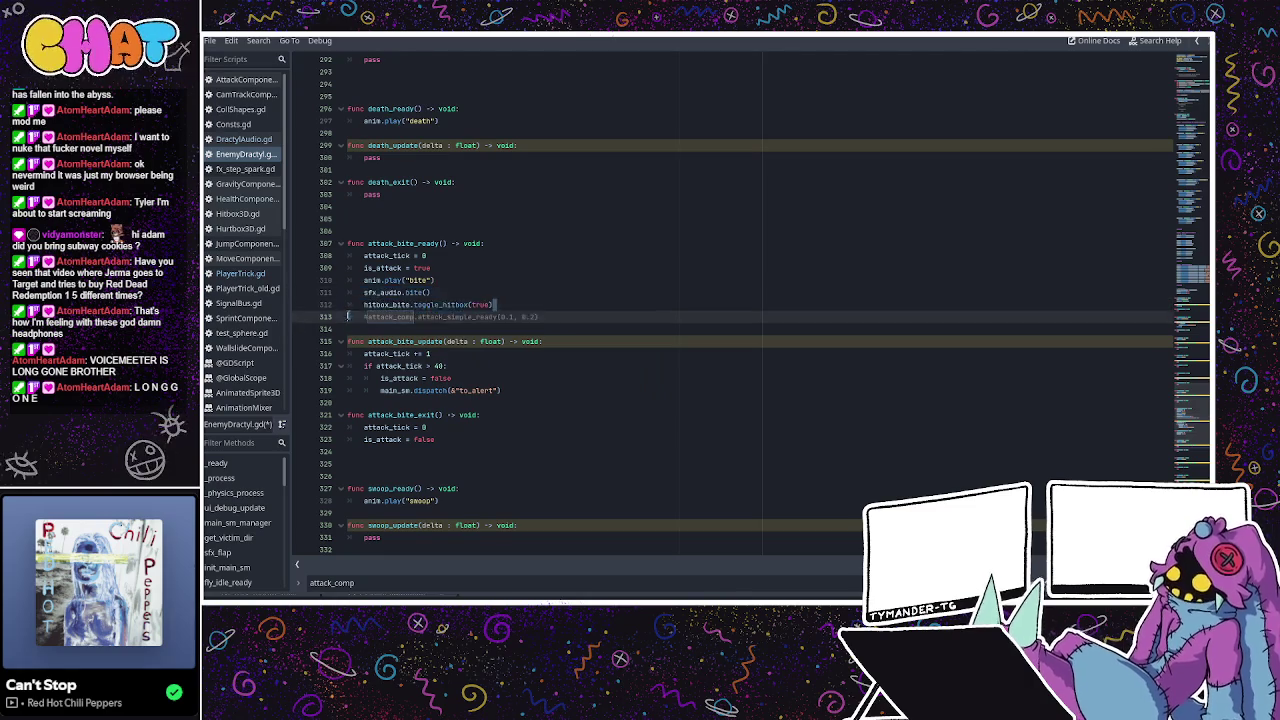
Paste the call into attack_bite_exit as hitbox_bite.toggle_hitbox(false).
left_click(503, 413)
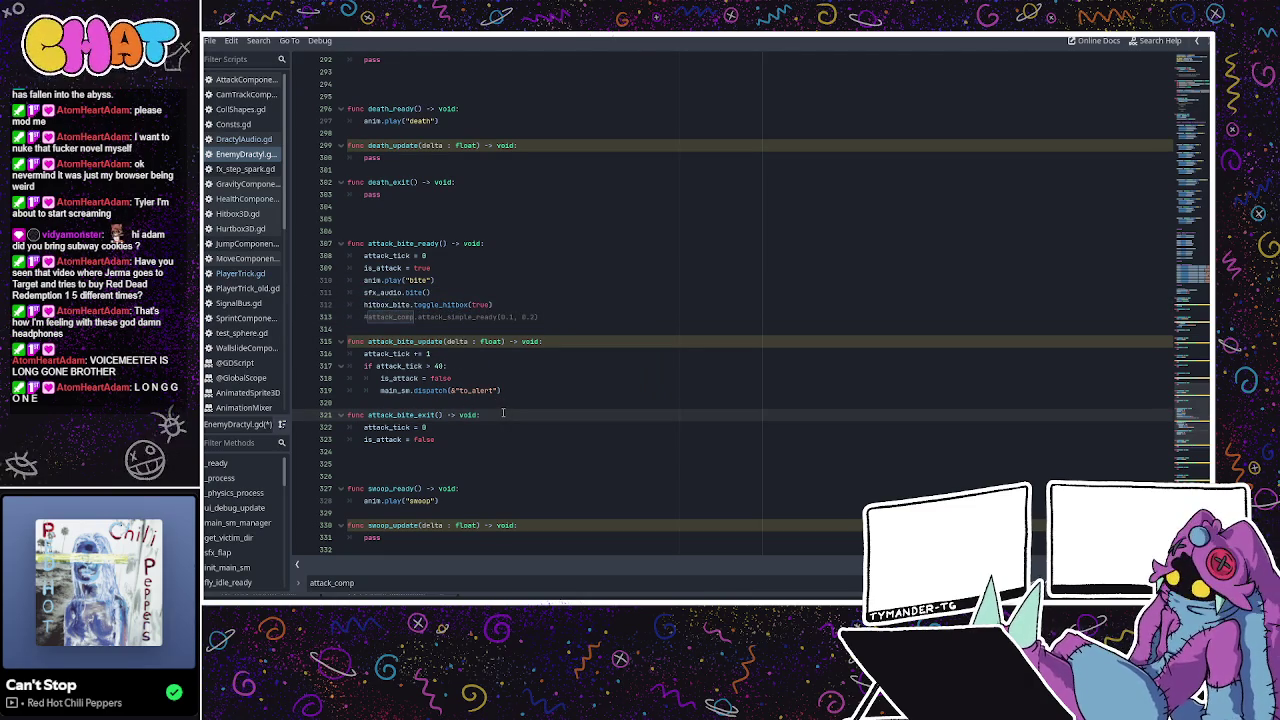
key("Return")
key("ctrl+v")
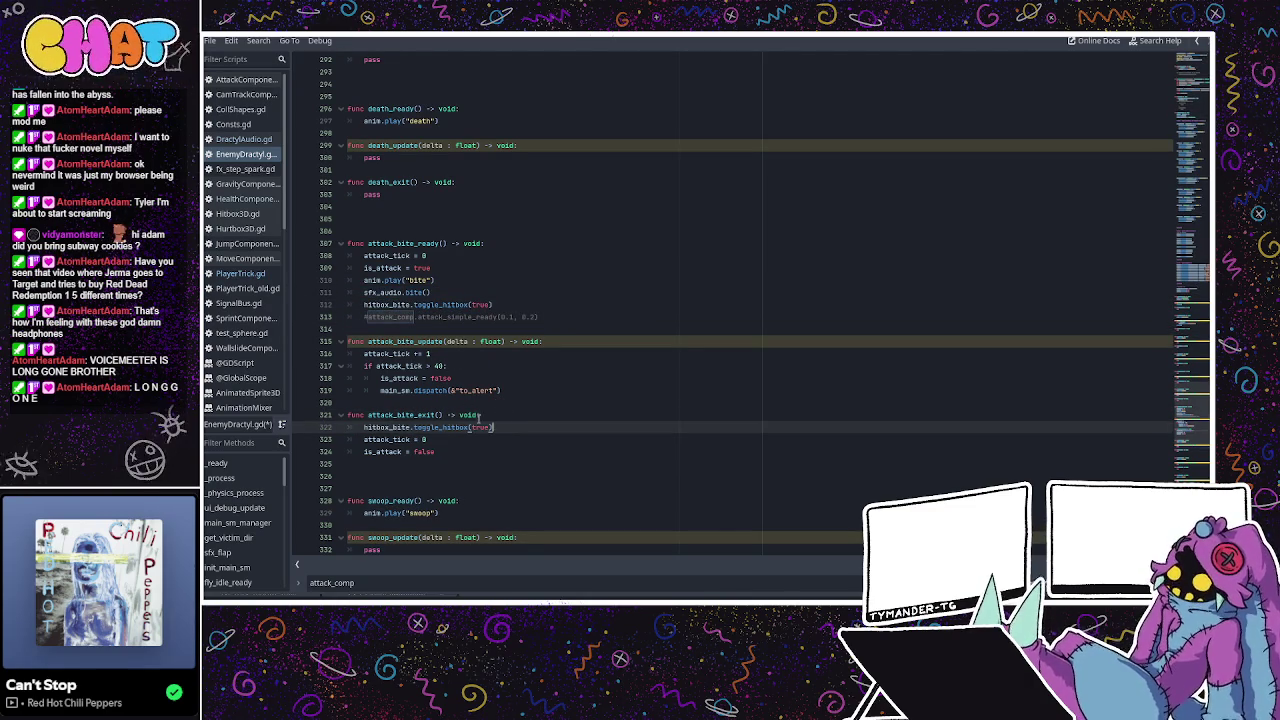
type("false")
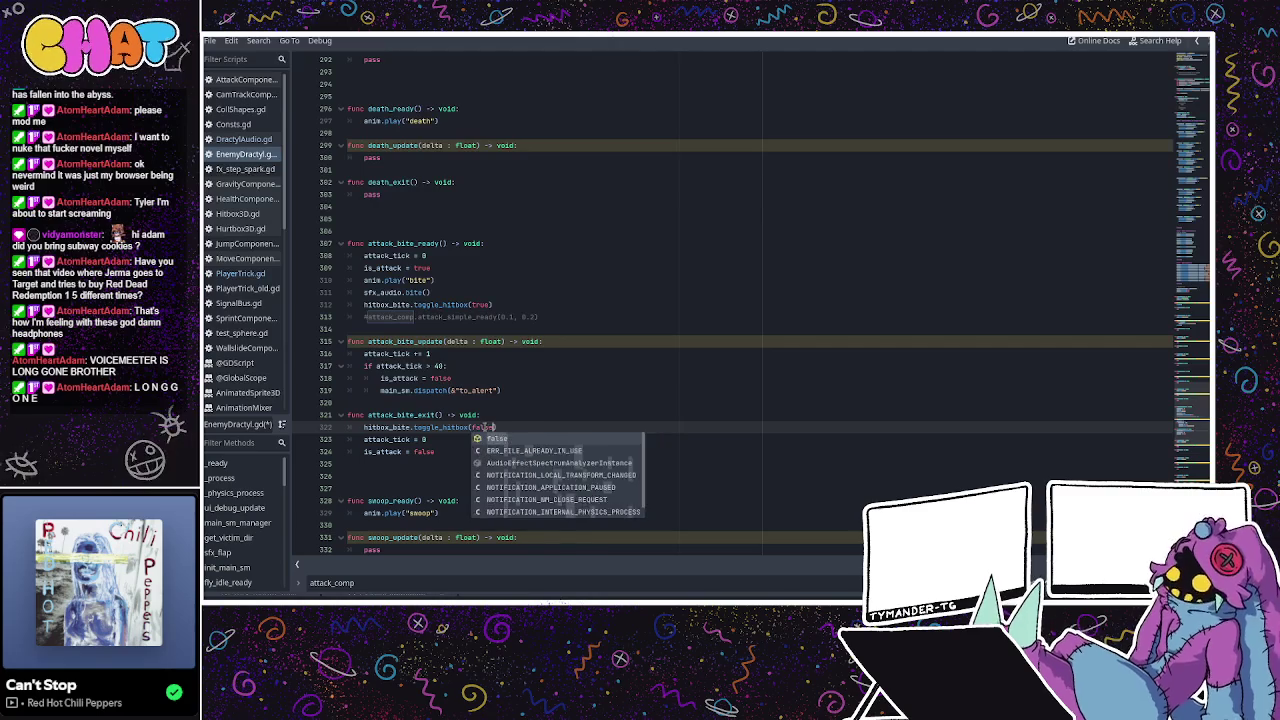
left_click(558, 355)
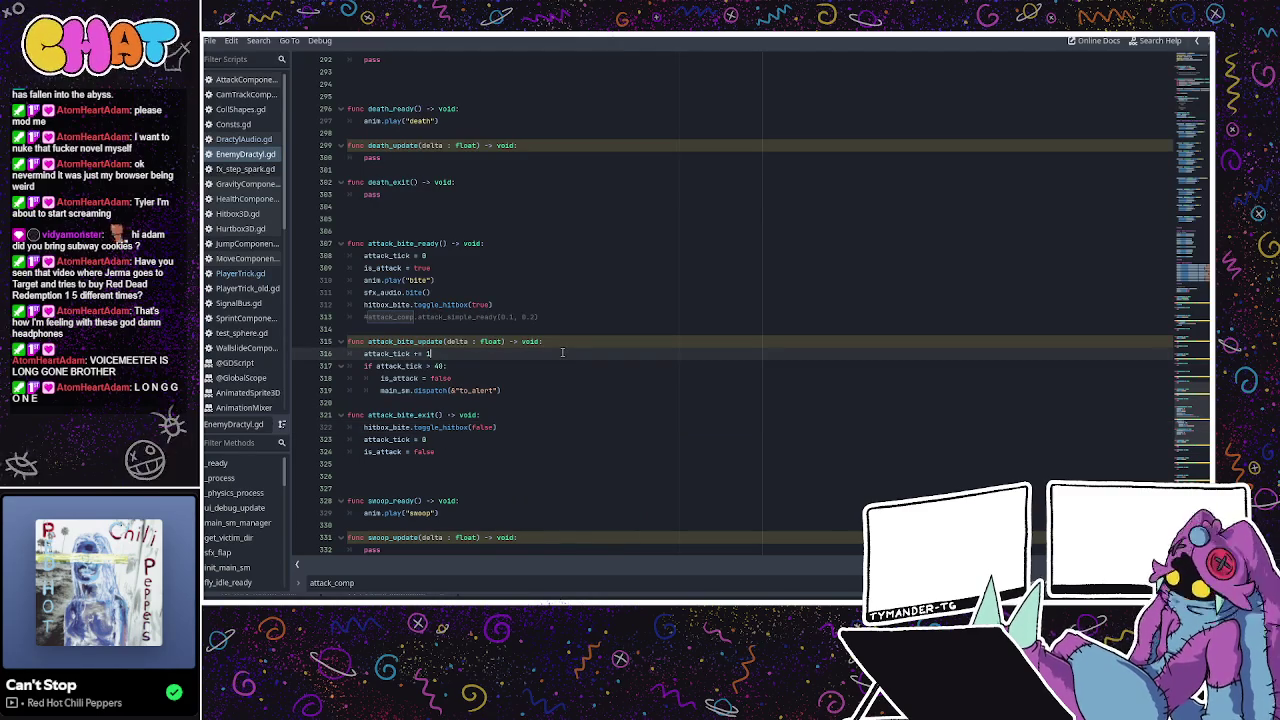
Scroll EnemyDractyl.gd back to the top and open Hitbox3D.gd from the script list.
scroll(562, 352, "up", 3)
scroll(562, 352, "up", 5)
scroll(565, 349, "up", 5)
scroll(570, 346, "up", 5)
scroll(577, 341, "up", 3)
scroll(585, 330, "up", 5)
scroll(595, 310, "up", 5)
scroll(597, 306, "up", 5)
scroll(599, 306, "up", 5)
scroll(599, 306, "up", 6)
scroll(599, 306, "up", 2)
scroll(599, 306, "up", 2)
left_click_drag(1190, 170, 1190, 60)
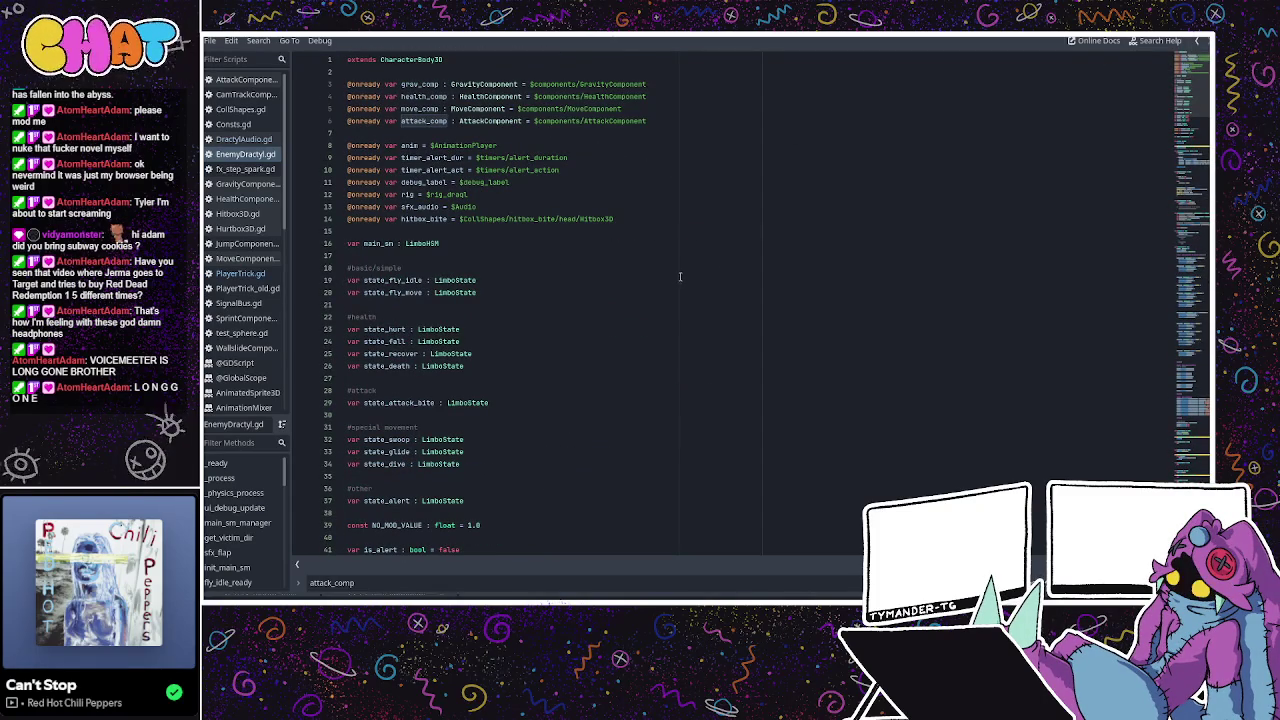
scroll(496, 244, "down", 3)
scroll(496, 244, "down", 2)
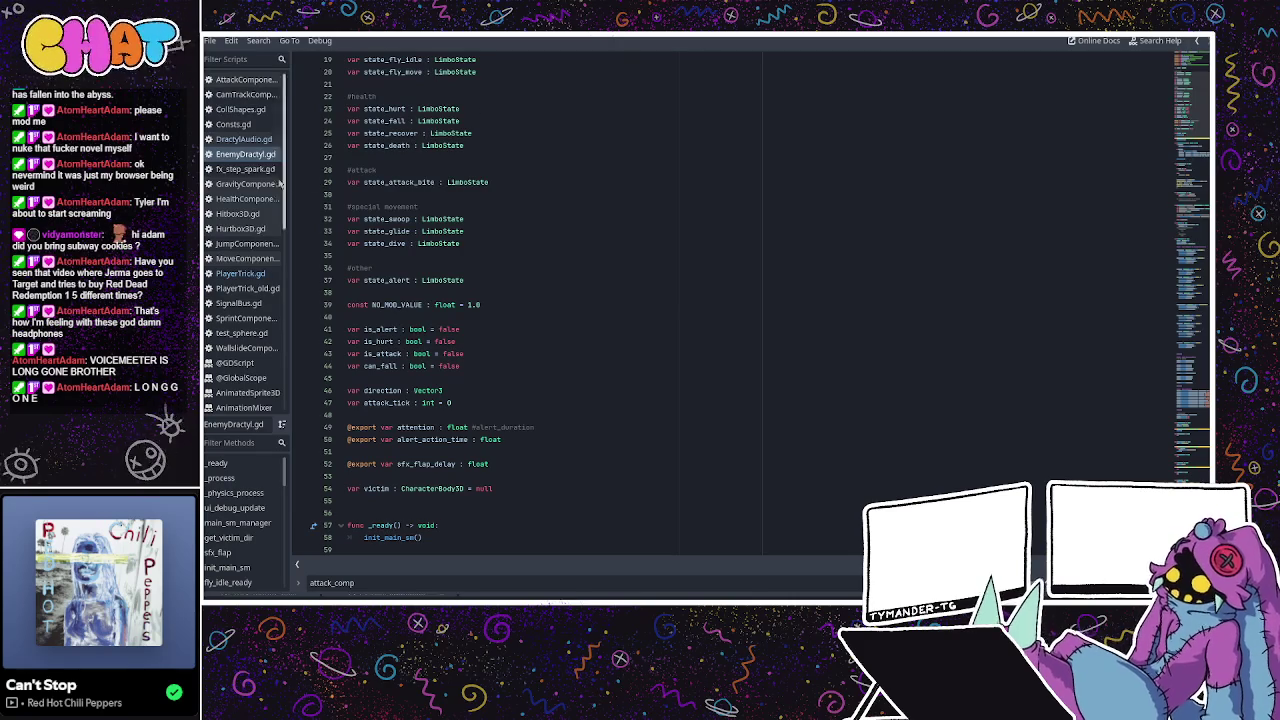
left_click(242, 216)
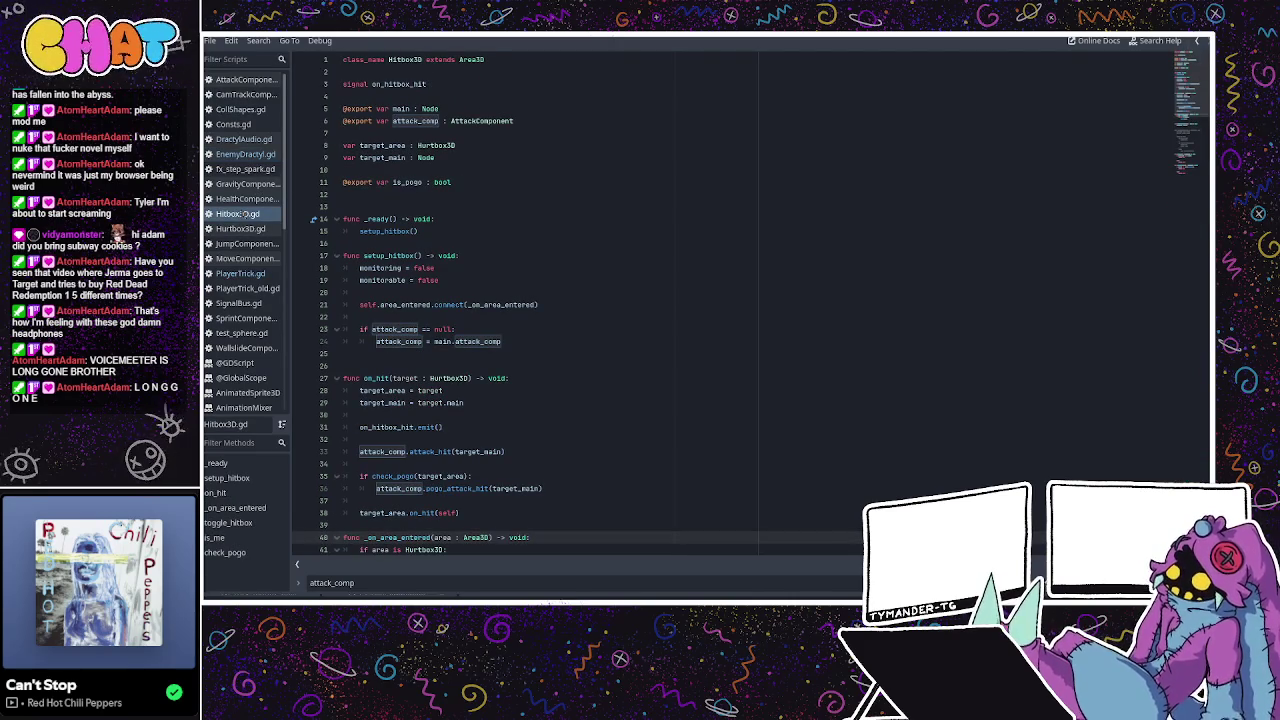
Open a new empty line after monitorable = false in setup_hitbox.
left_click(416, 196)
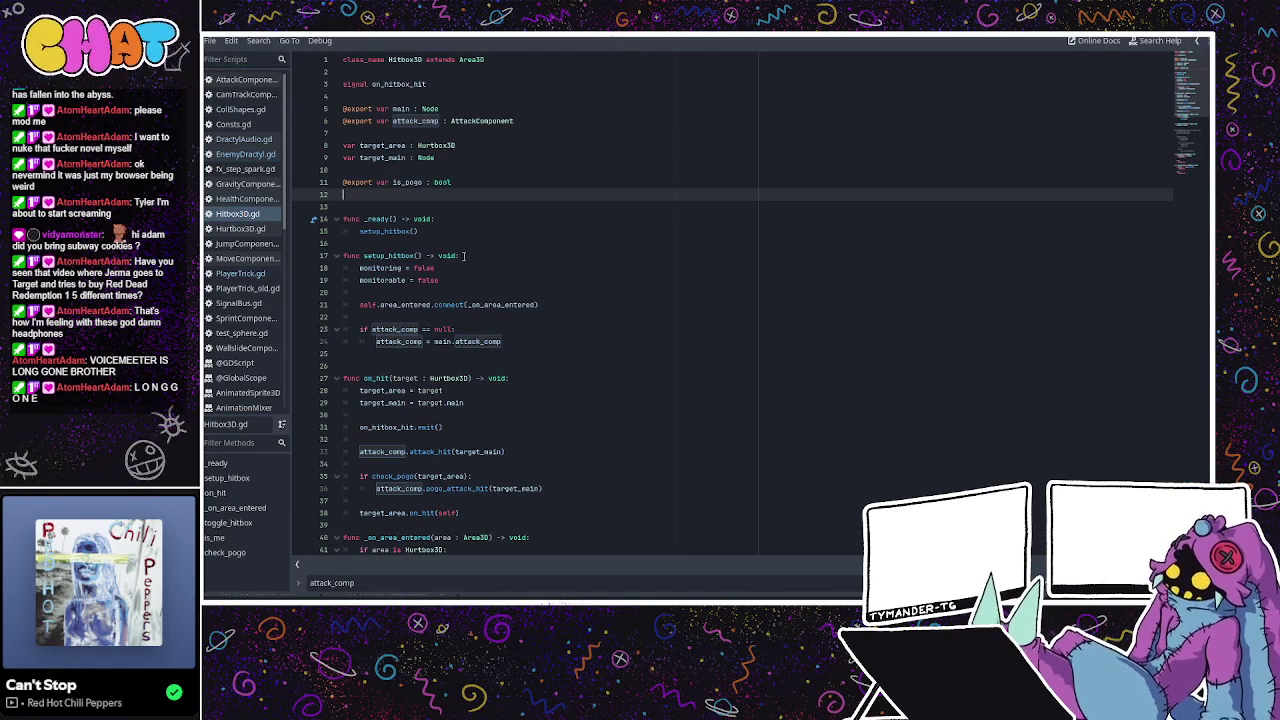
left_click(444, 280)
scroll(444, 280, "down", 3)
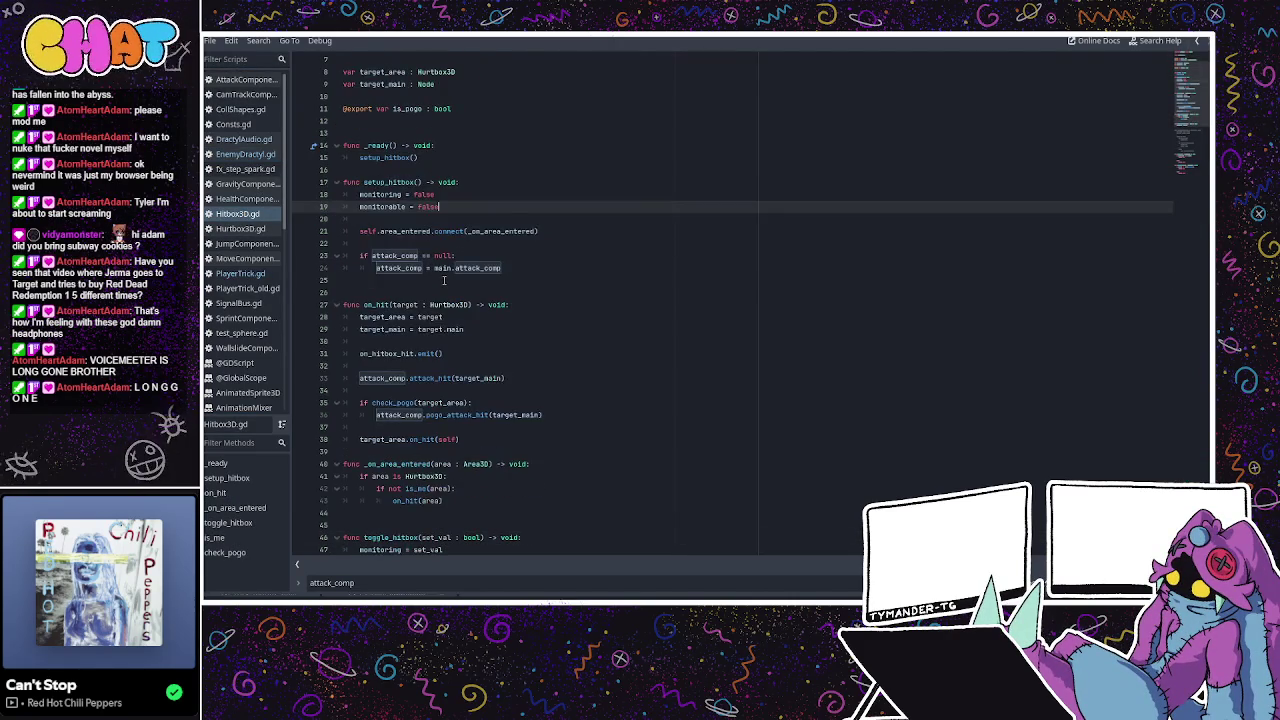
scroll(468, 280, "down", 2)
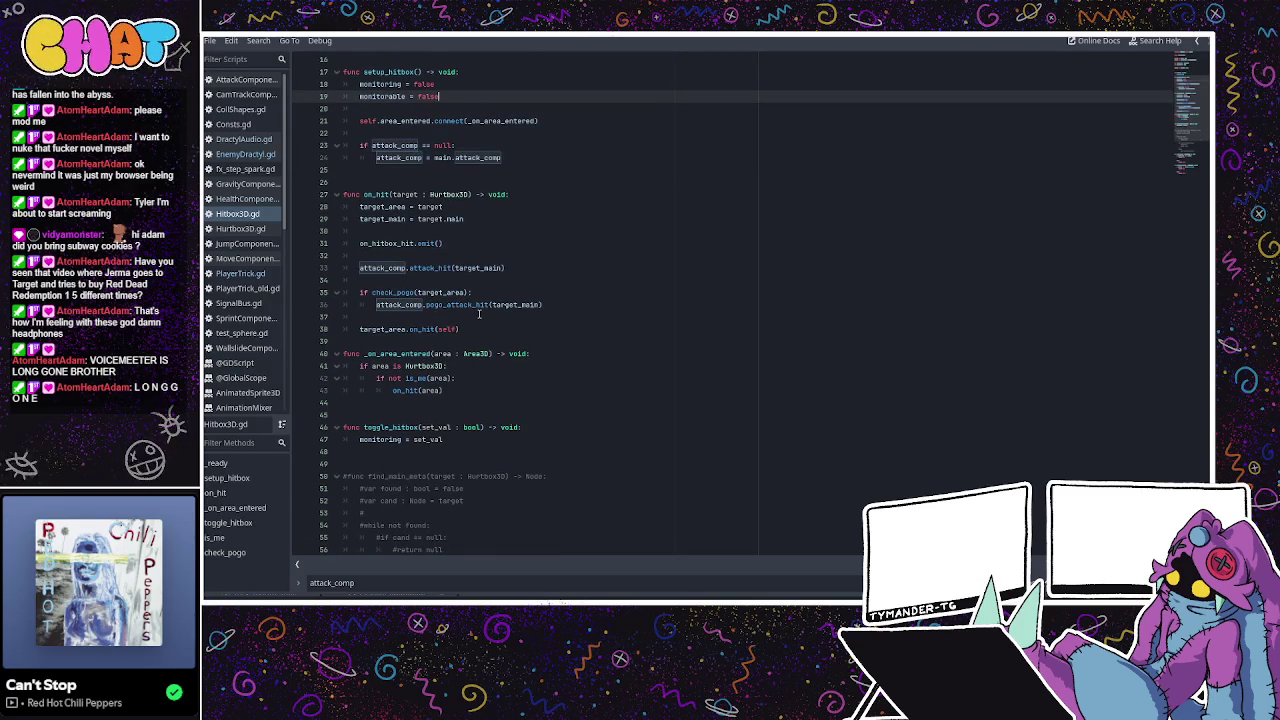
scroll(480, 323, "up", 3)
scroll(472, 300, "up", 1)
left_click(499, 258)
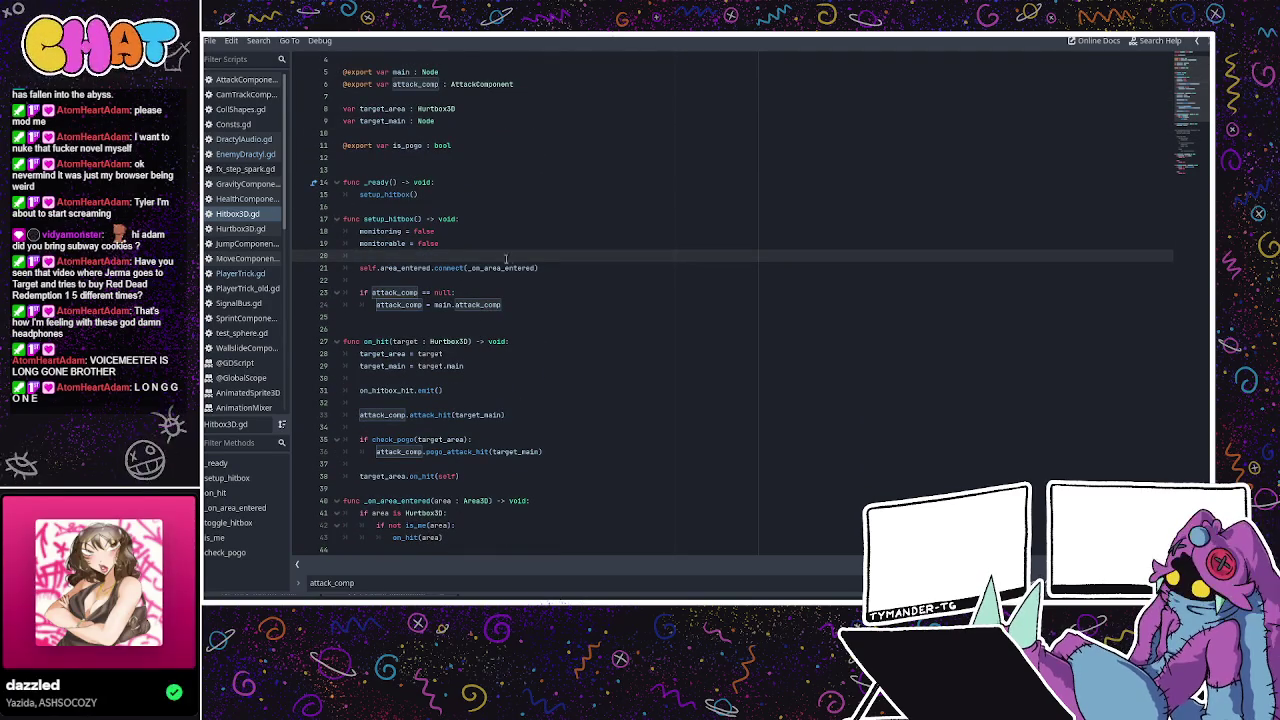
left_click(506, 279)
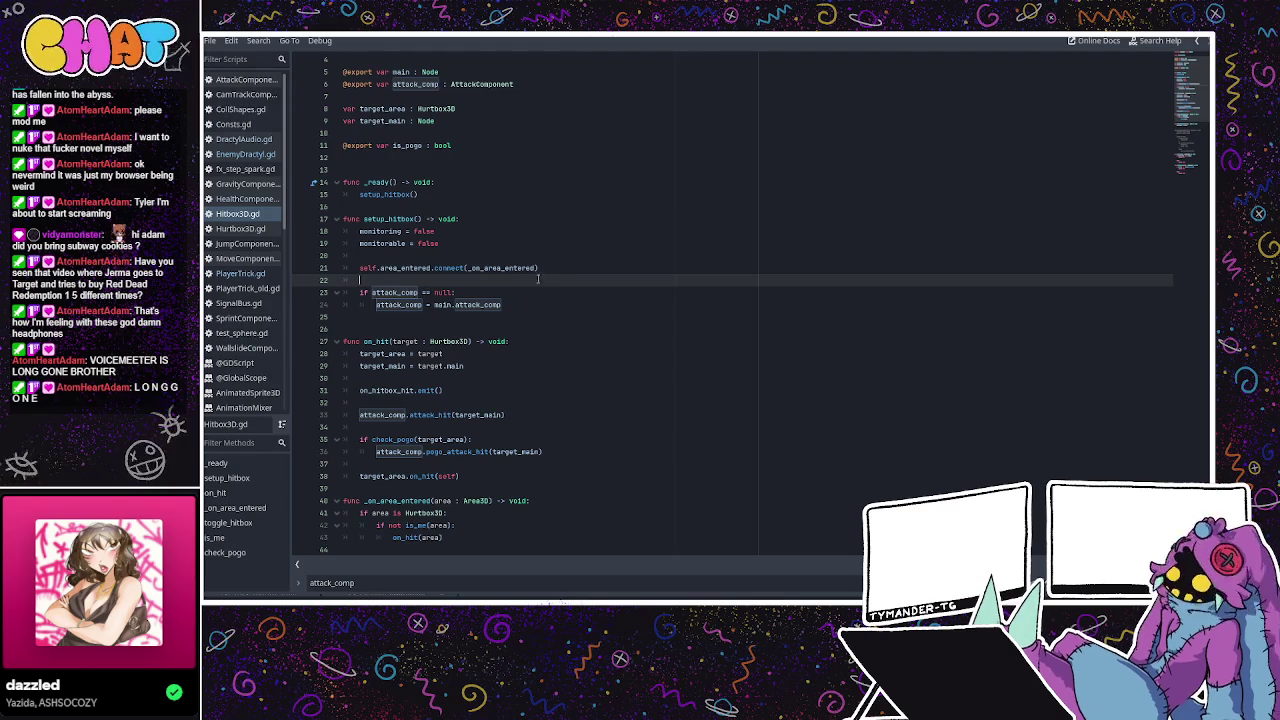
left_click(565, 254)
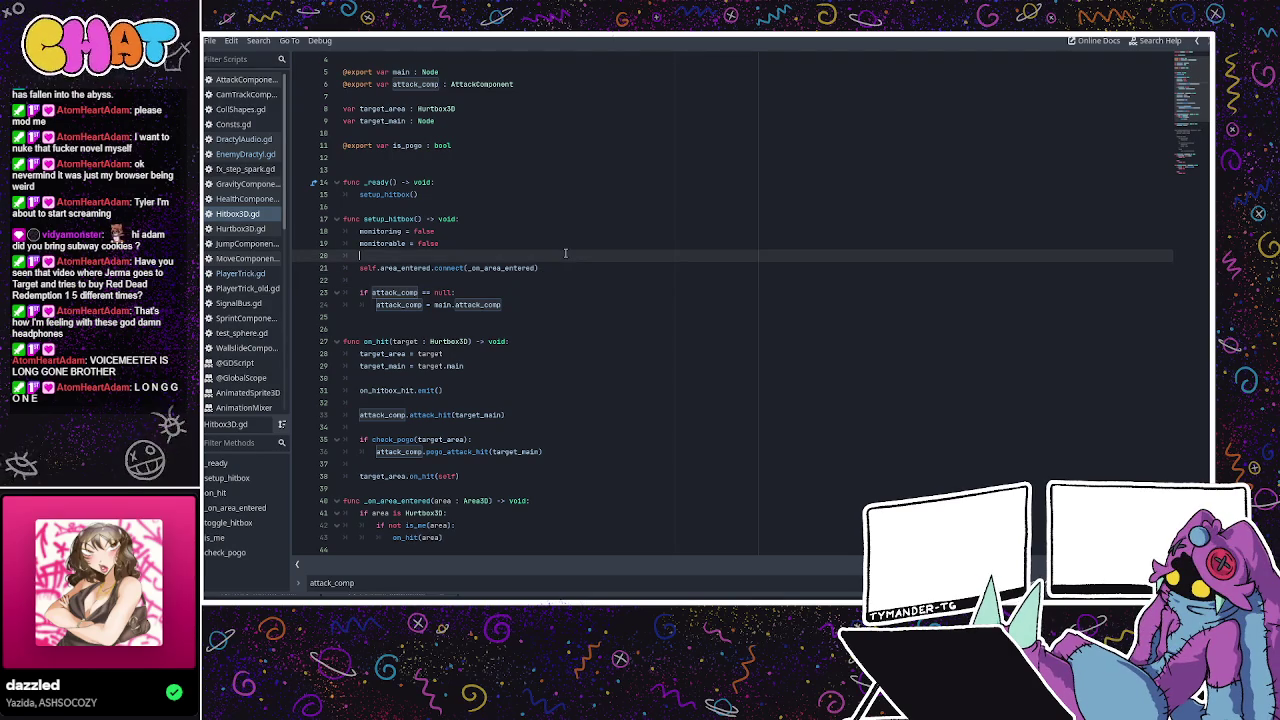
key("Return")
key("Return")
key("Up")
Add the call toggle_hitbox(false) there, then switch back to EnemyDractyl.gd.
type("toggle_")
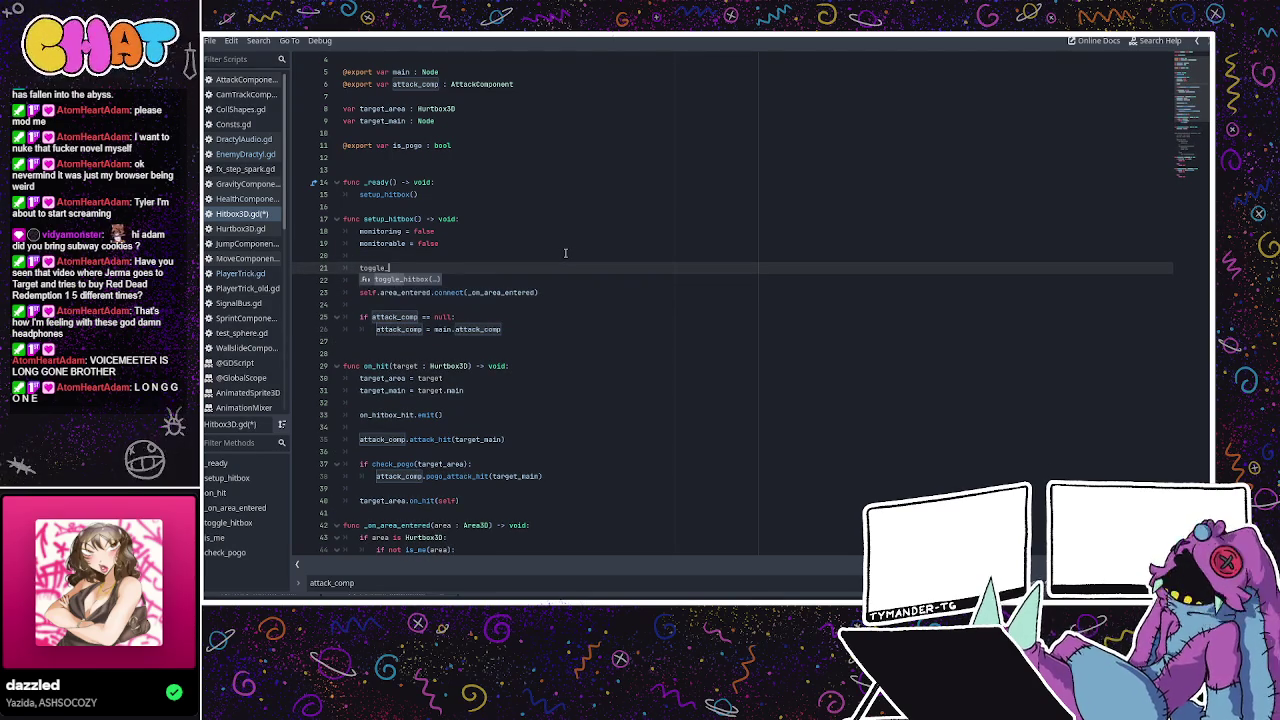
key("Return")
type("false")
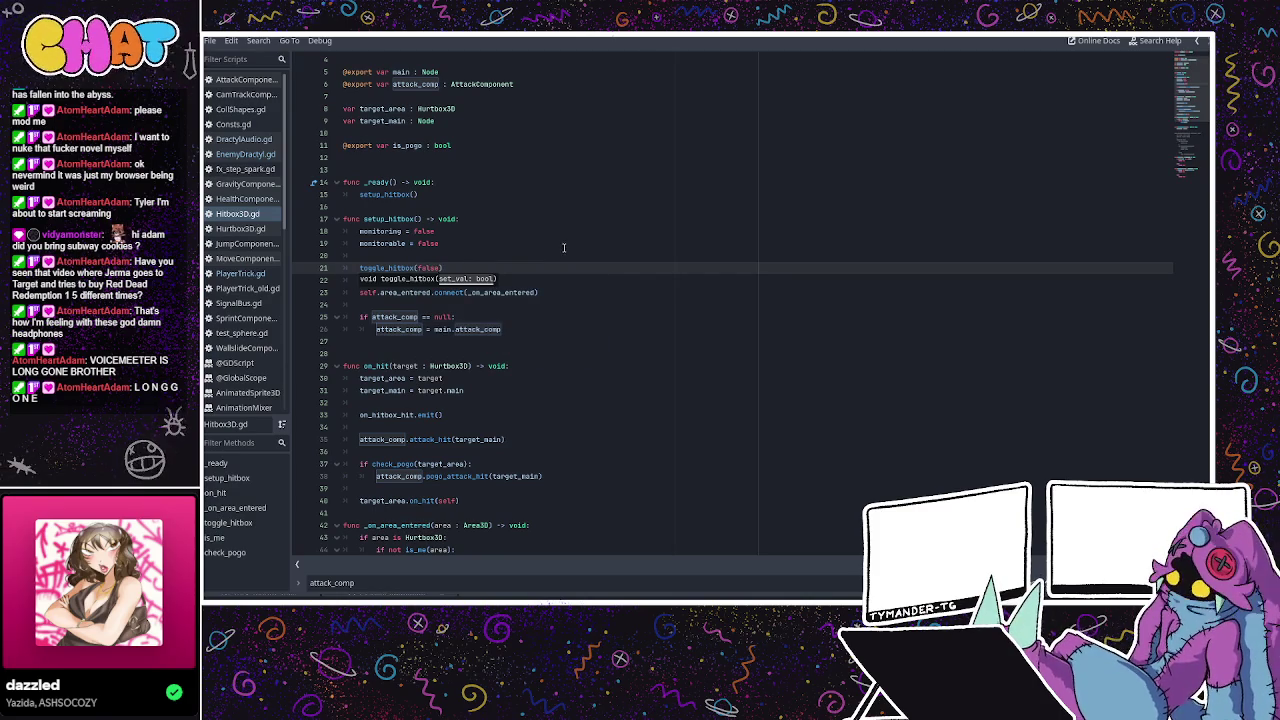
left_click(550, 234)
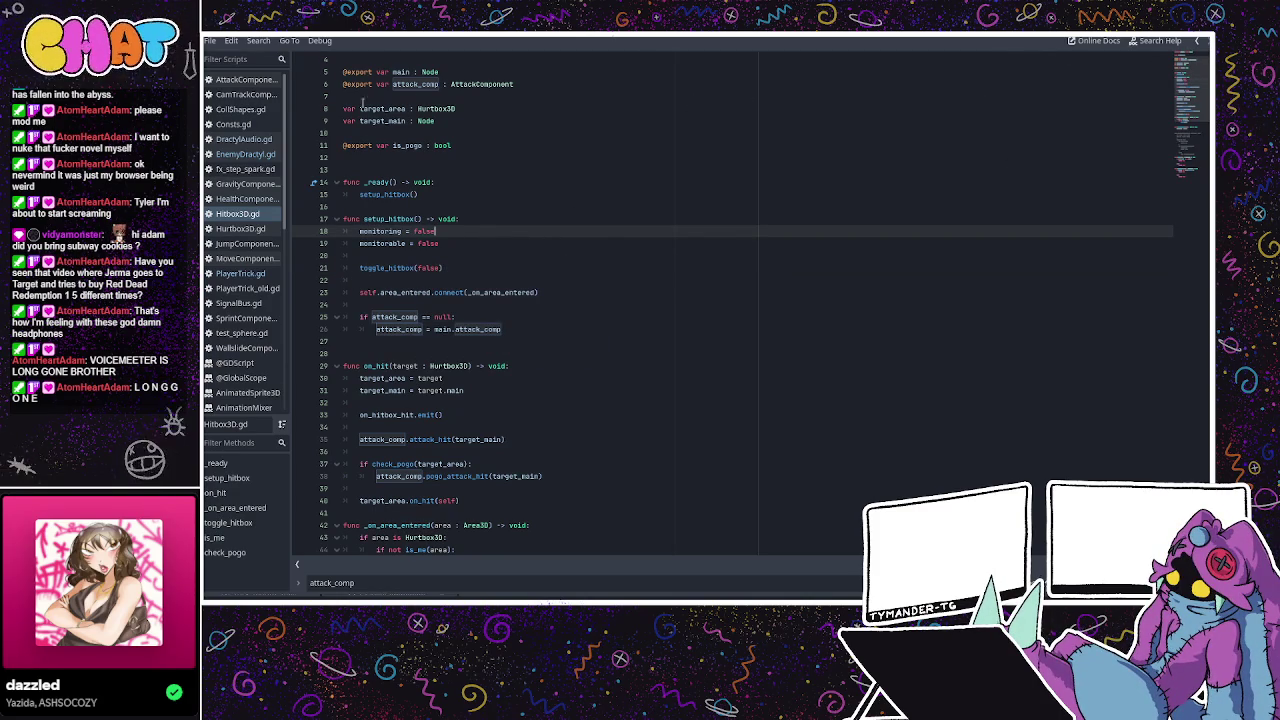
left_click(245, 154)
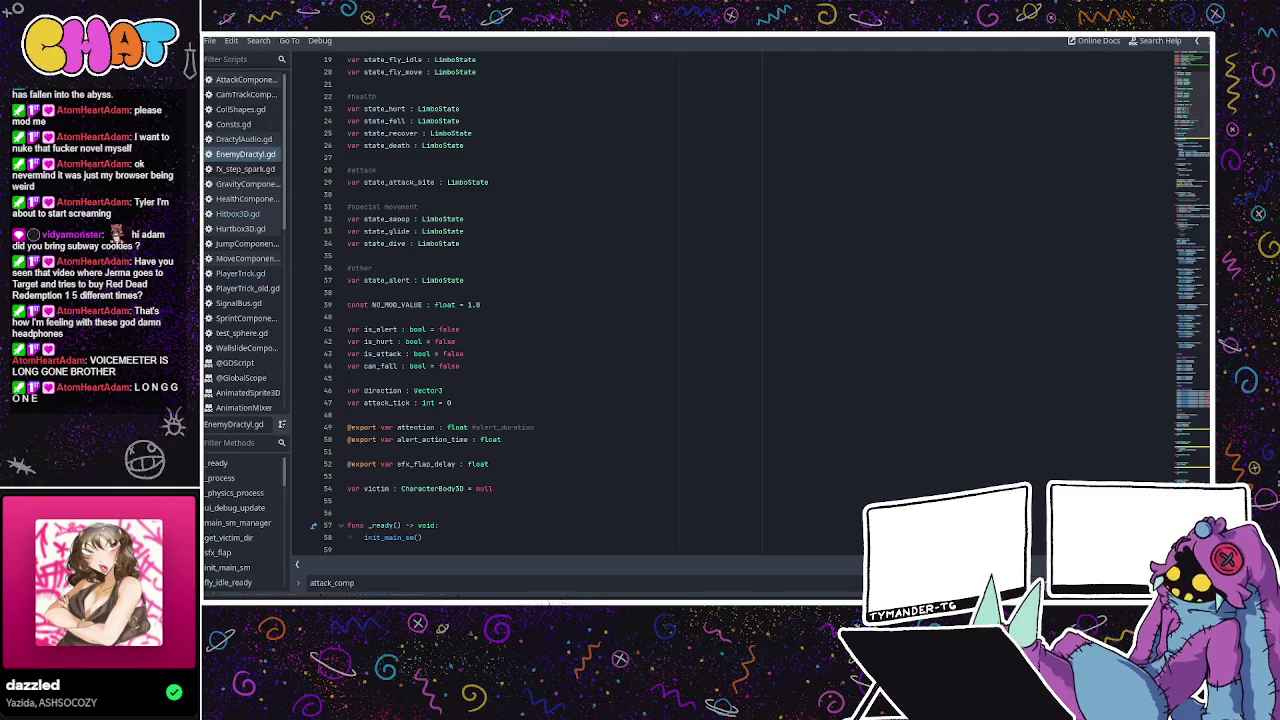
Orbit the Dractyl in the 3D view, then return to ui_debug_update in EnemyDractyl.gd.
key("alt+Tab")
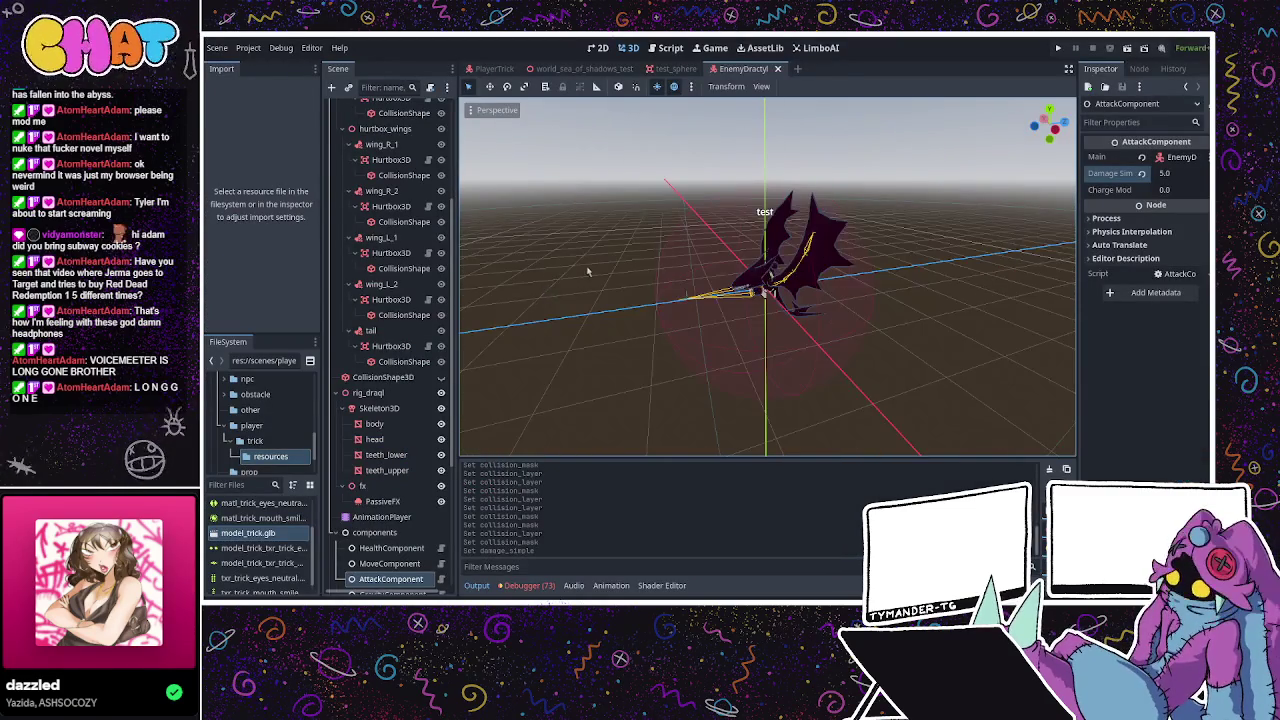
middle_click_drag(587, 270, 619, 260)
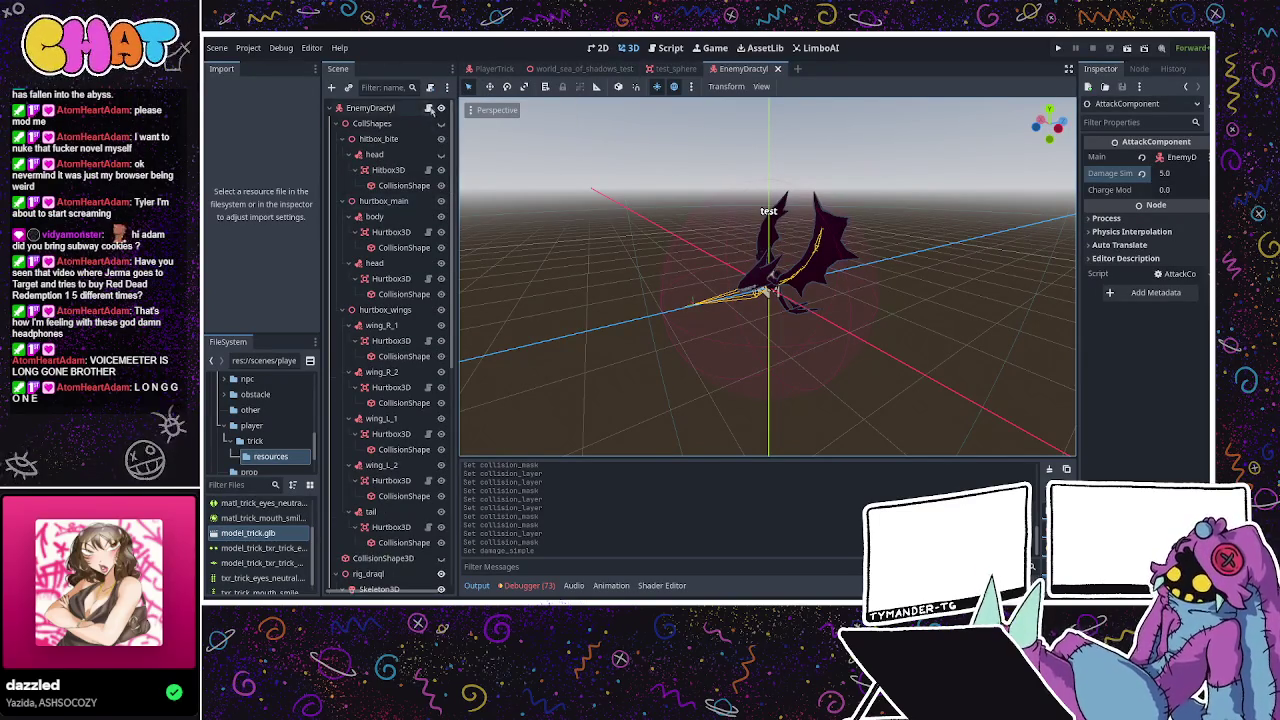
scroll(400, 300, "up", 5)
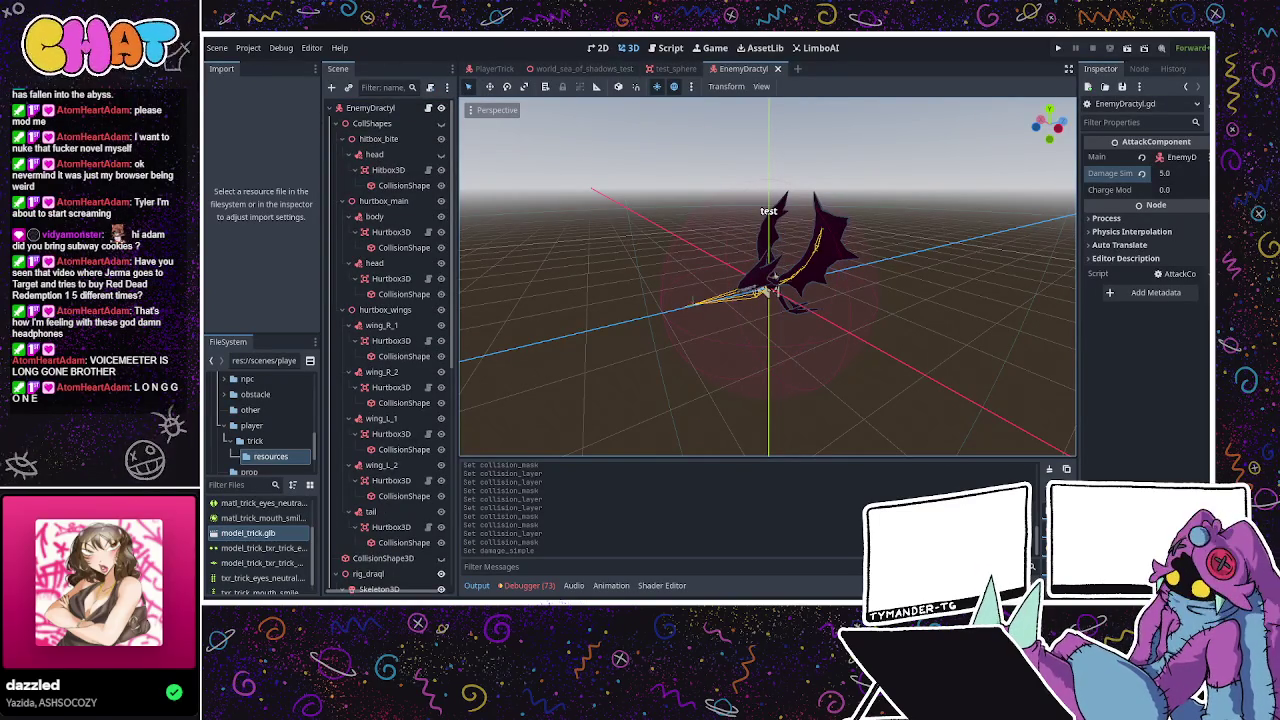
key("ctrl+F3")
scroll(375, 243, "up", 3)
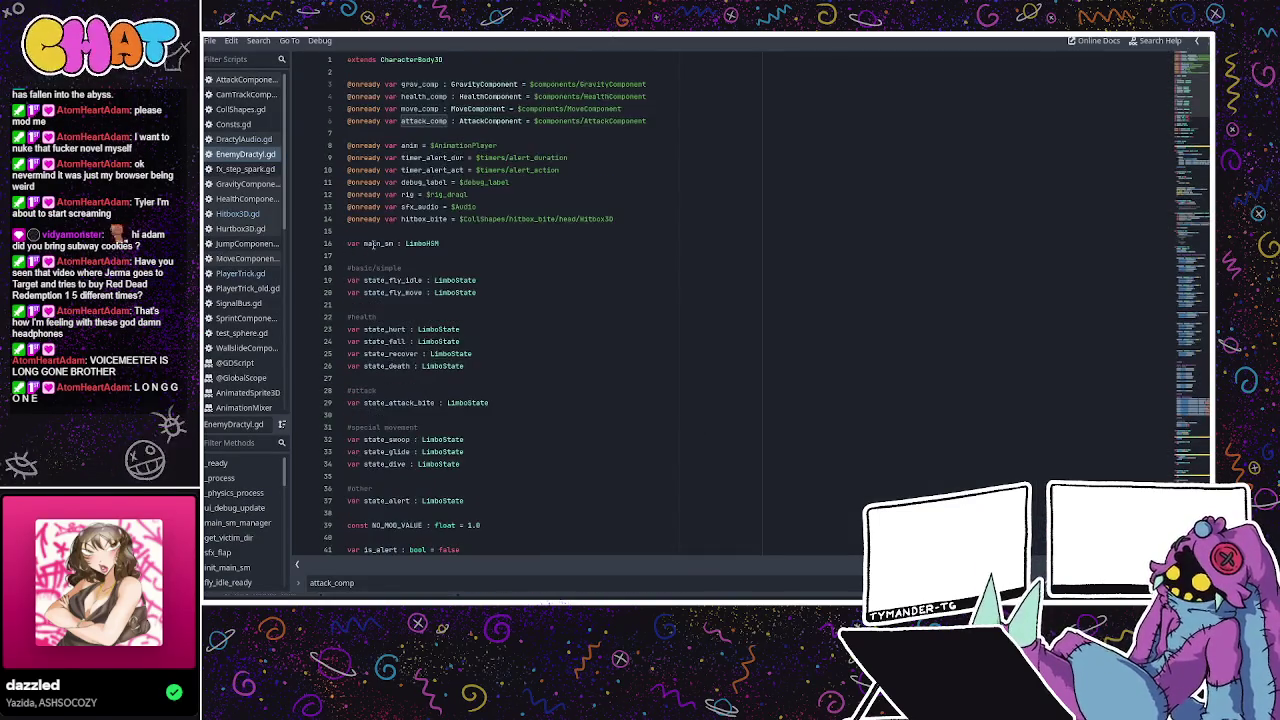
scroll(375, 243, "up", 3)
scroll(372, 241, "down", 7)
scroll(380, 238, "down", 5)
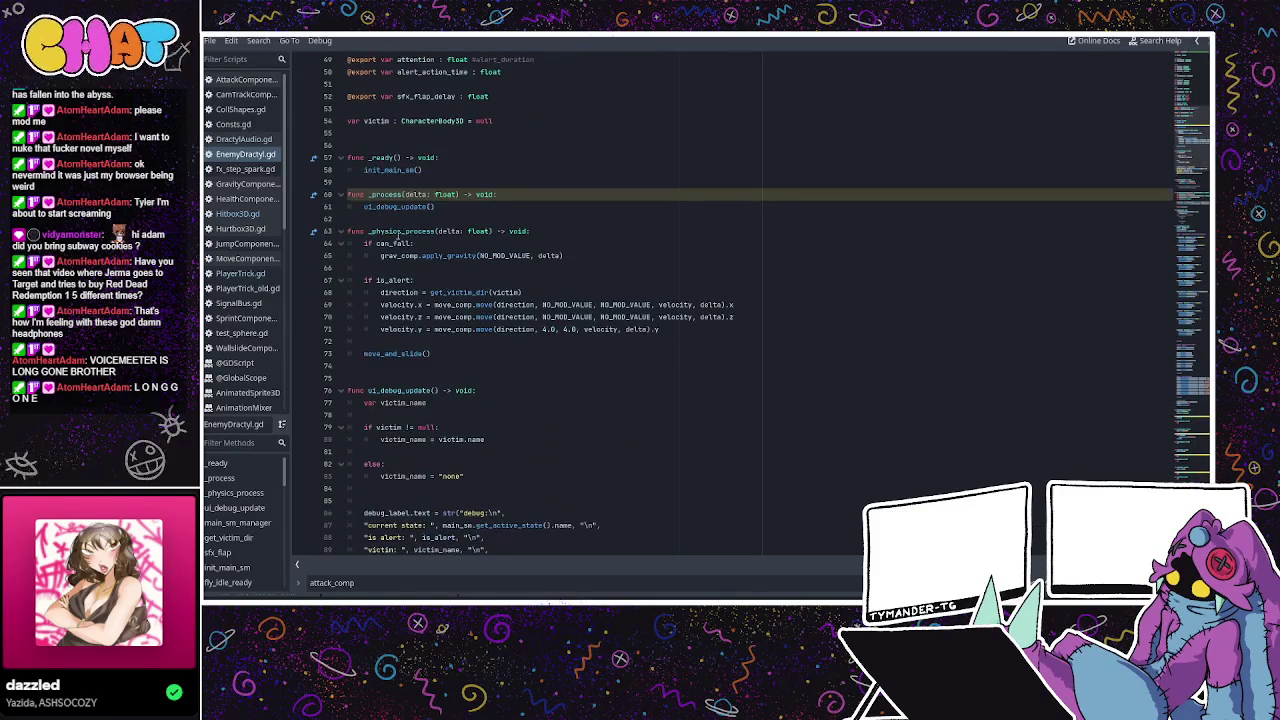
scroll(492, 258, "down", 3)
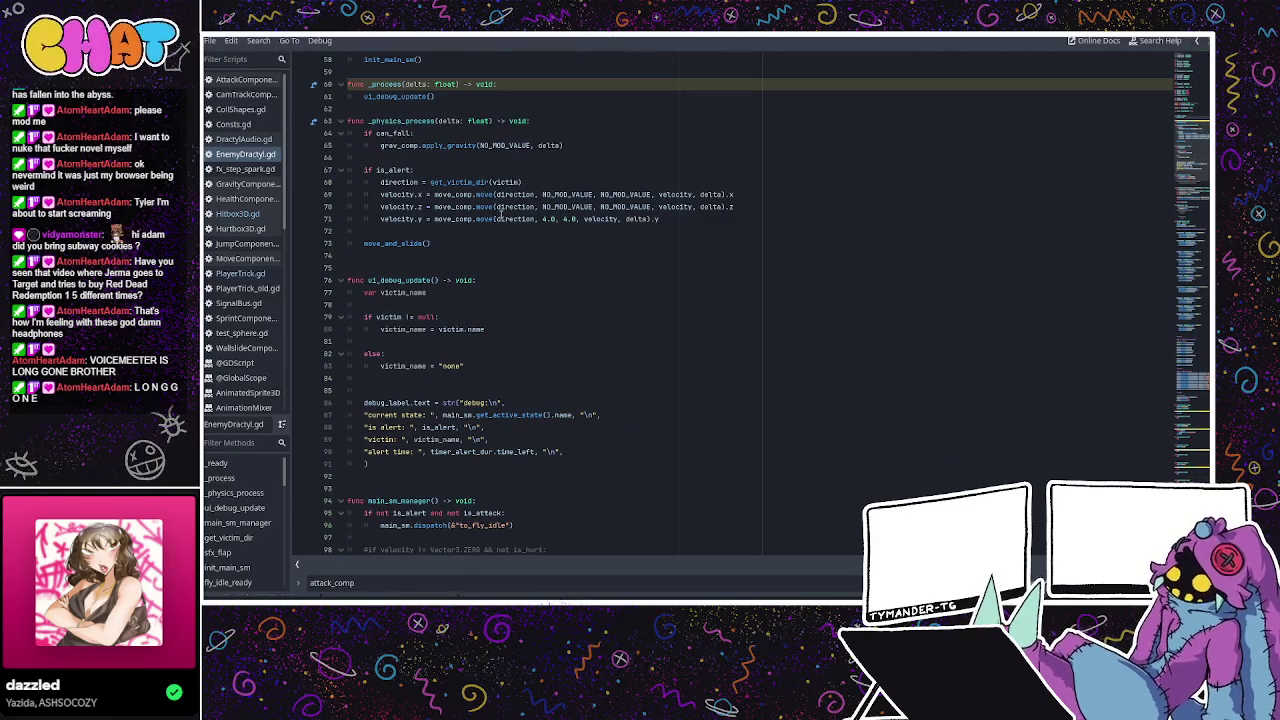
scroll(515, 300, "down", 2)
Delete the two leftover debug lines after line 88 in the debug label text.
left_click(521, 347)
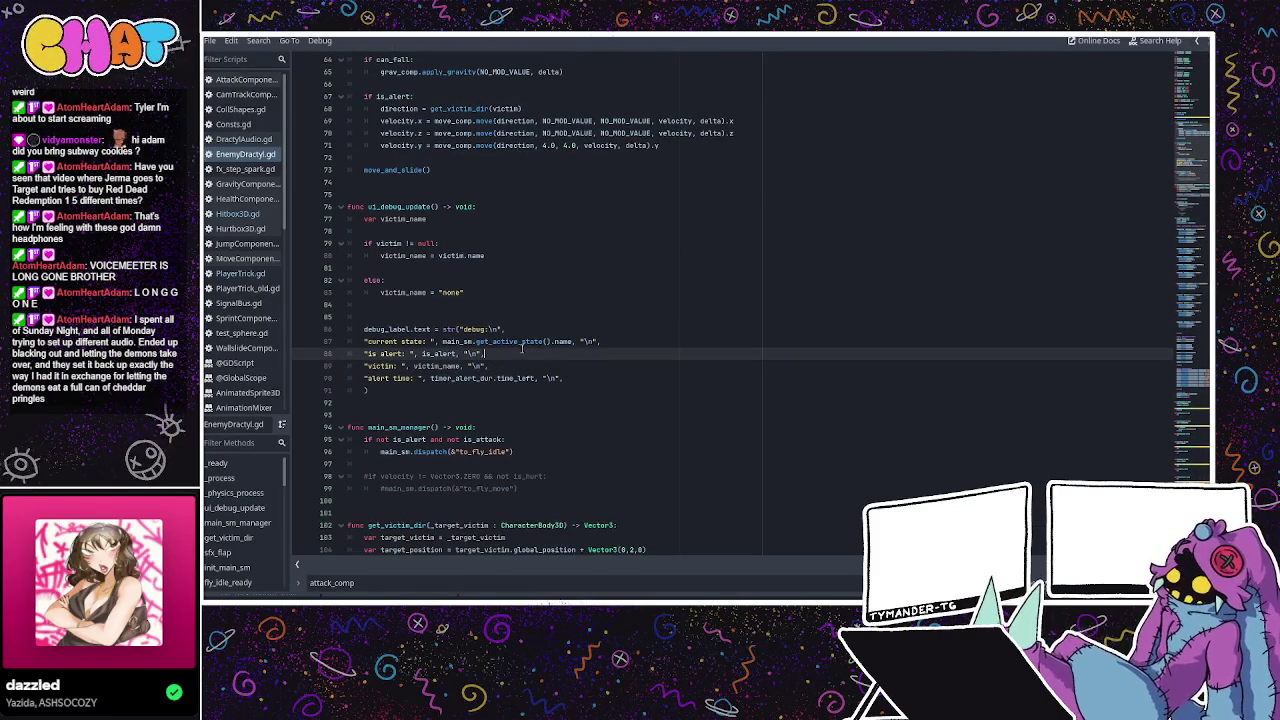
left_click(503, 365)
mouse_move(571, 377)
left_mouse_down()
mouse_move(452, 366)
mouse_move(485, 354)
left_mouse_up()
key("BackSpace")
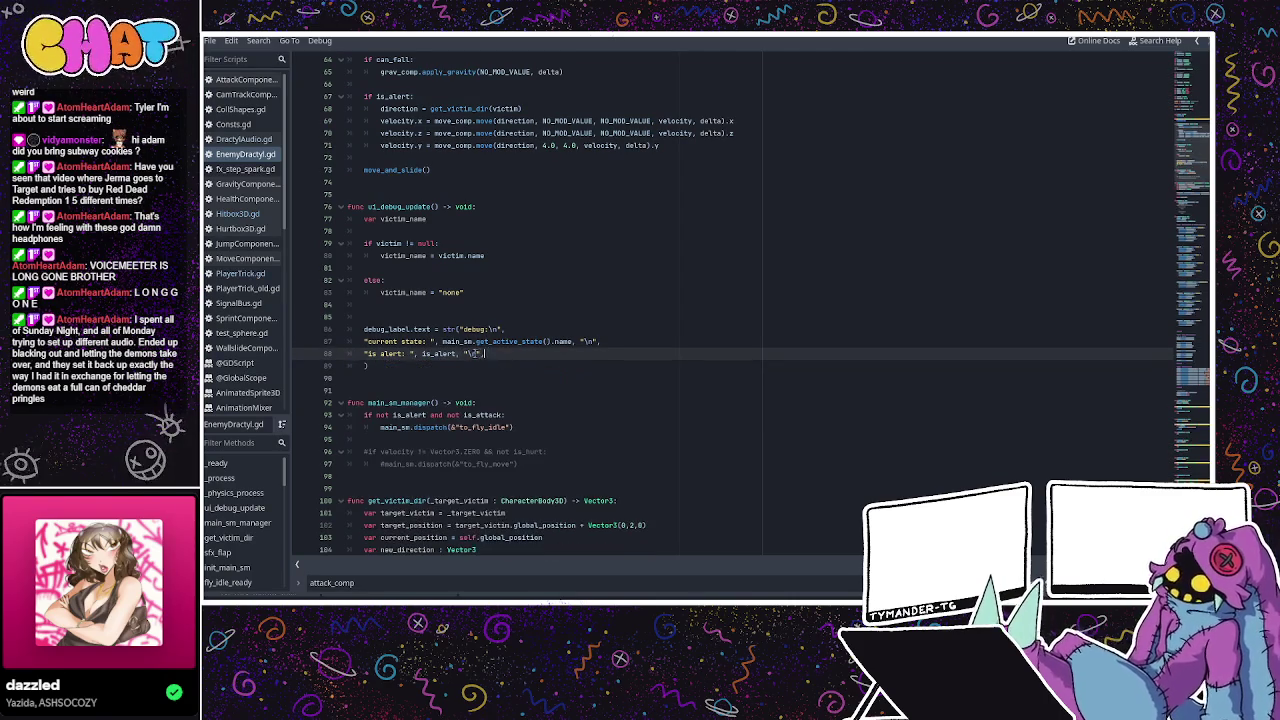
Replace the is_alert entry with "hp: ", health_comp.current_hp, " / ", health_comp.max_hp.
left_click_drag(403, 353, 369, 353)
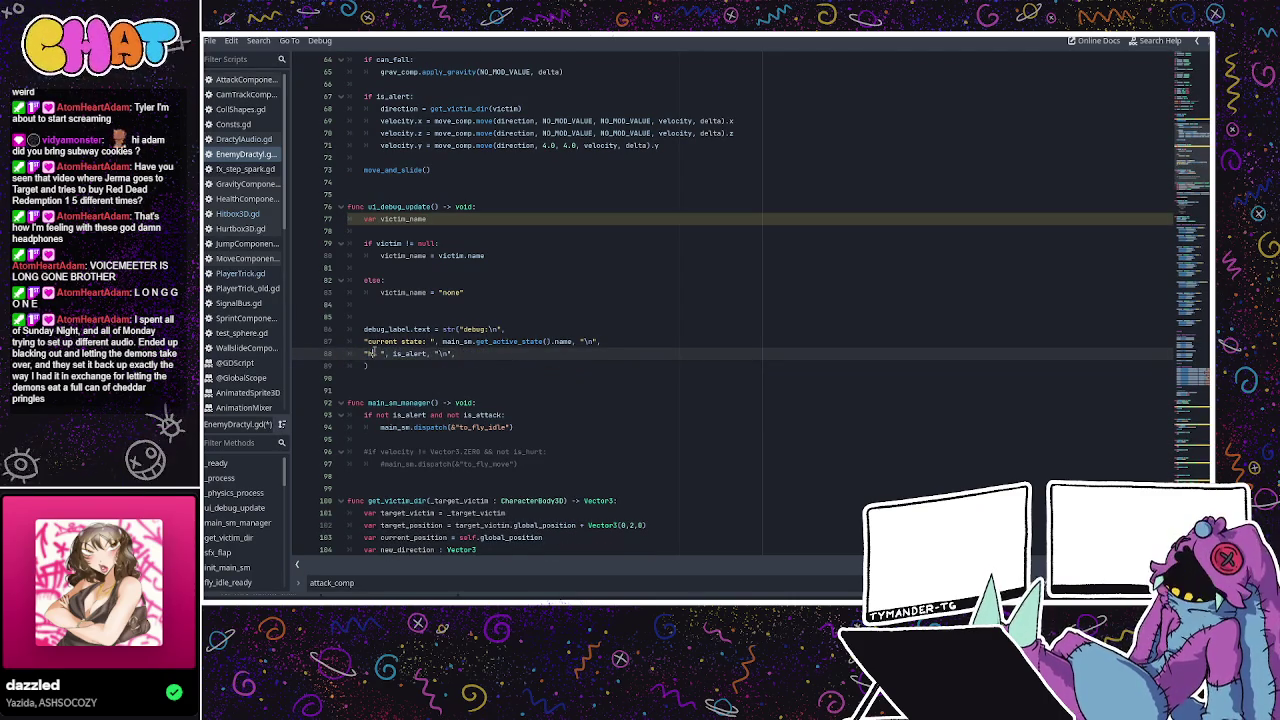
type("mo")
double_click(411, 353)
type("health_comp")
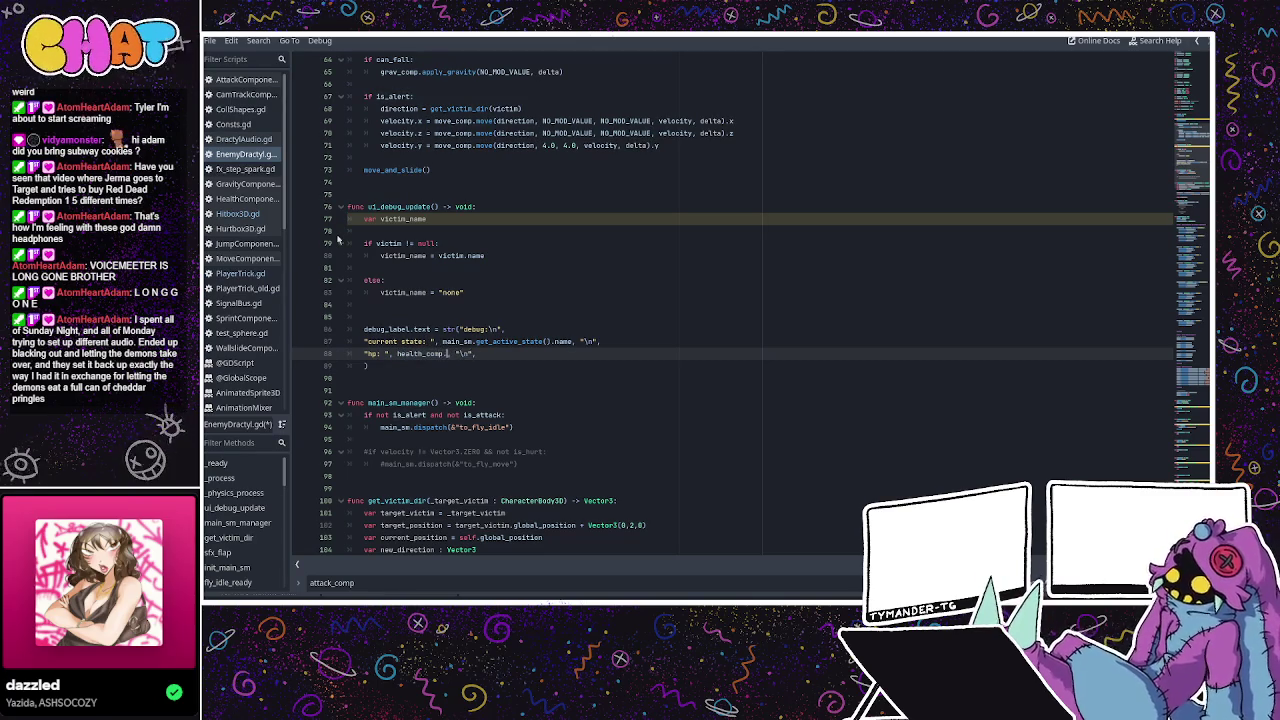
type(".current_hp, \" /")
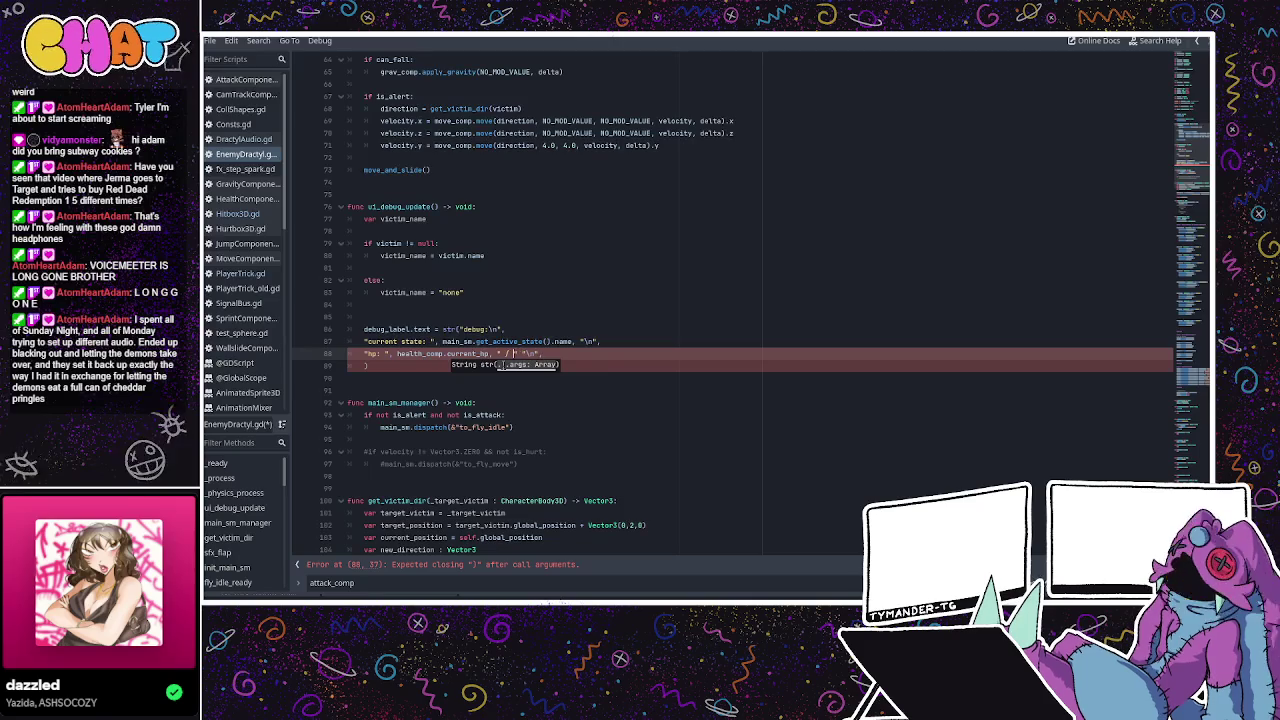
type("\", heal")
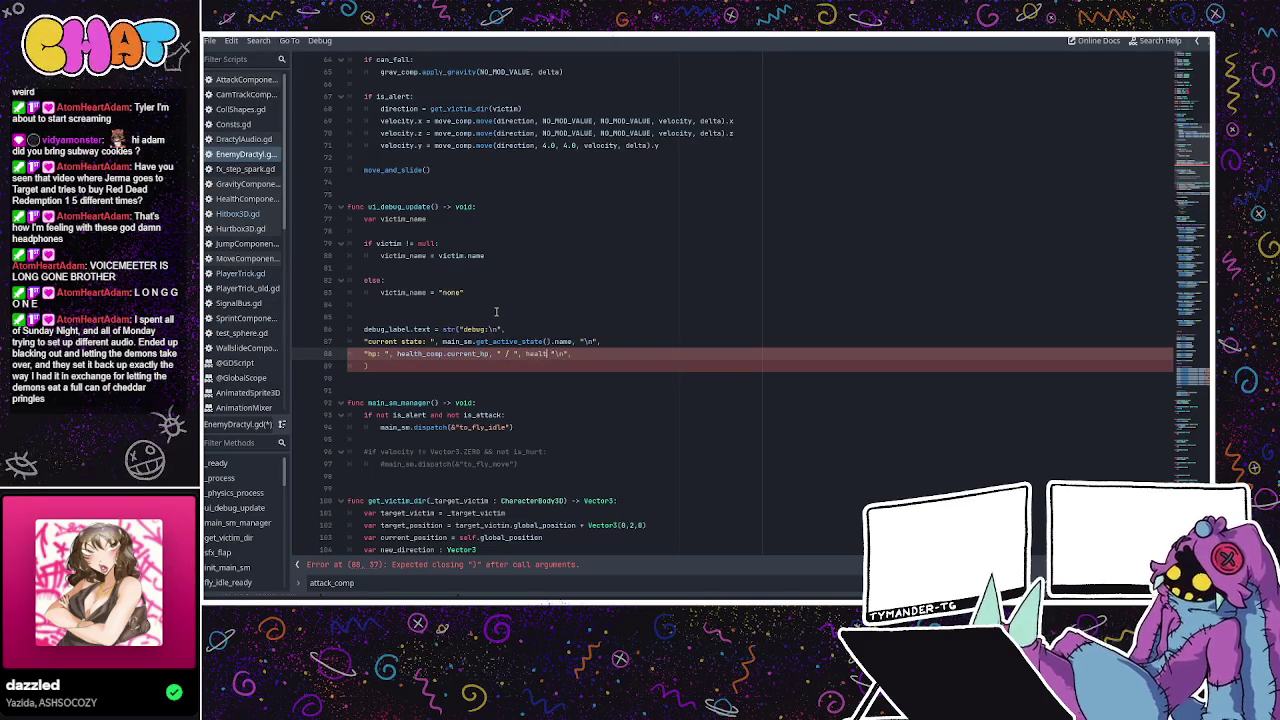
type("th_comp.max_")
key("Return")
type(",")
left_click(620, 280)
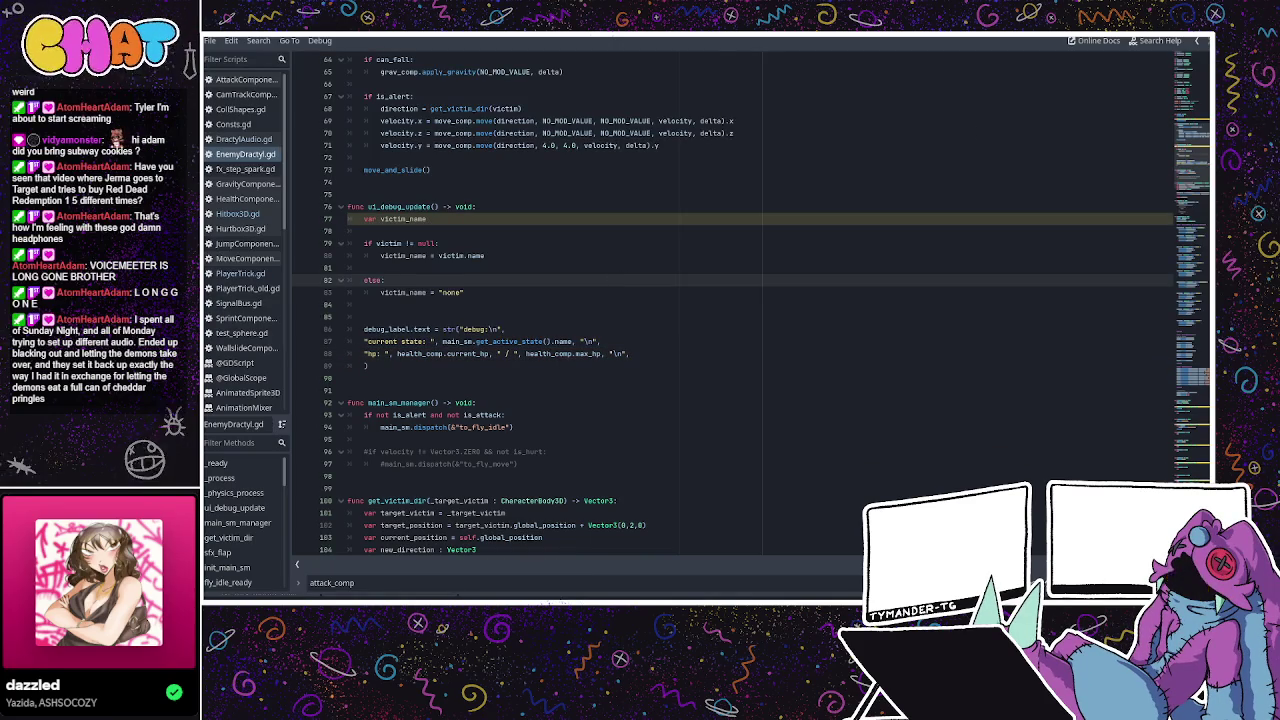
key("ctrl+F2")
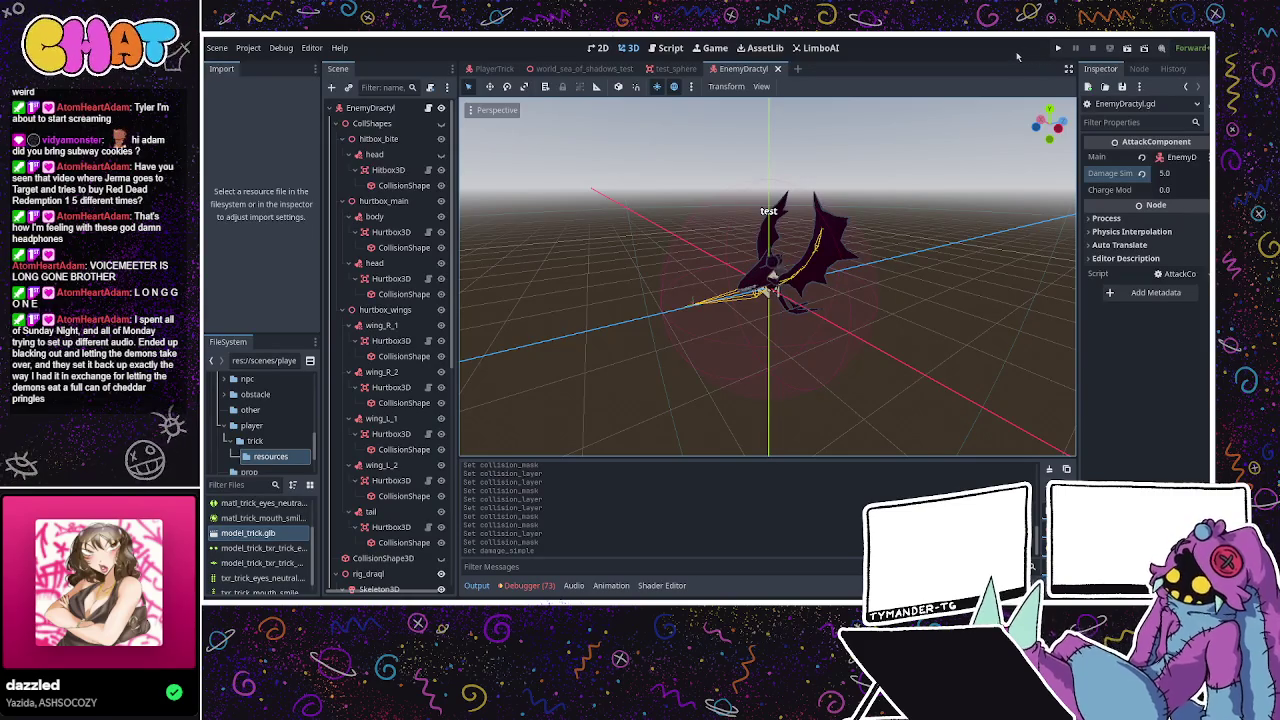
Run the project, jump toward the Dractyls to check their hp 30 / 30 labels, then stop.
left_click(1058, 50)
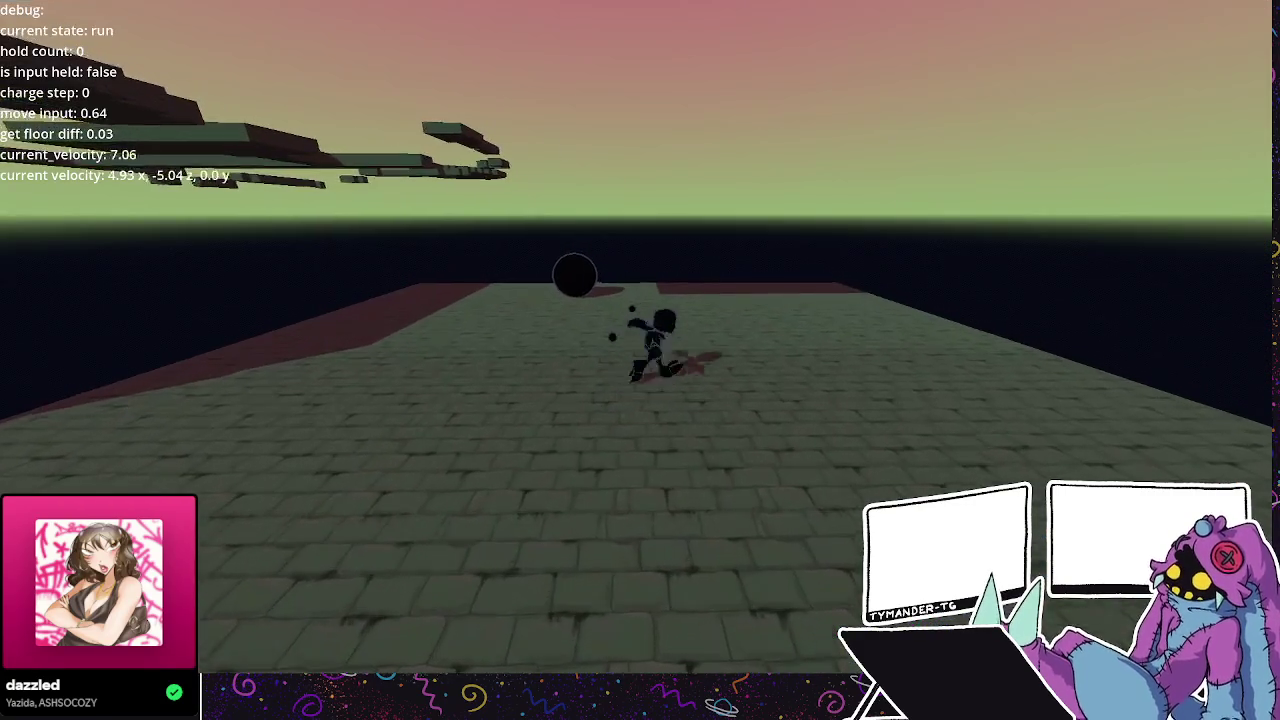
key("space")
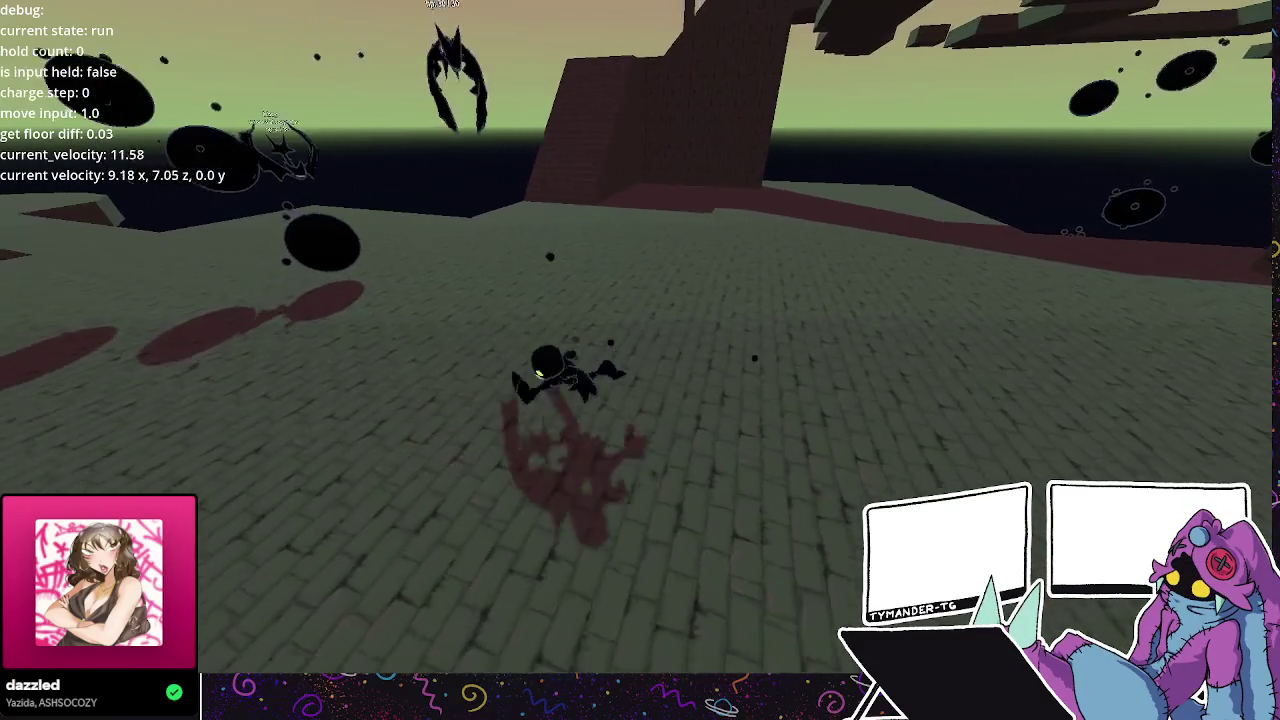
key("space")
key("space")
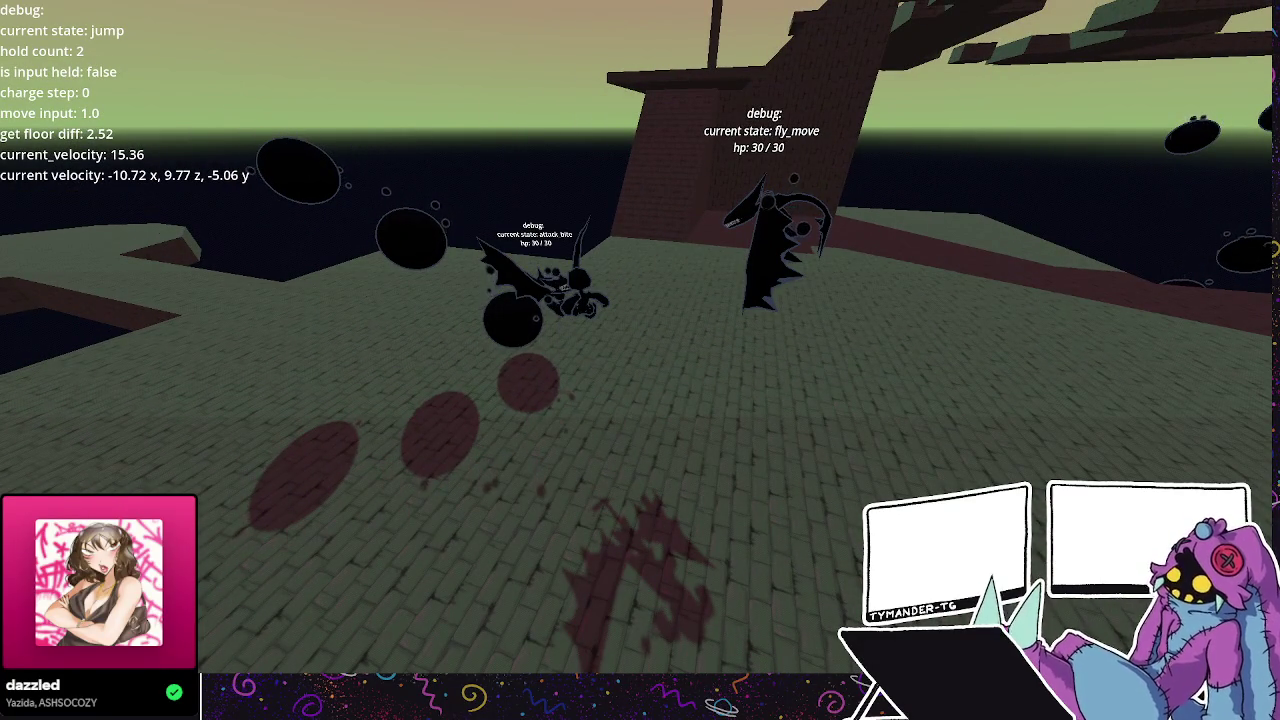
key("F8")
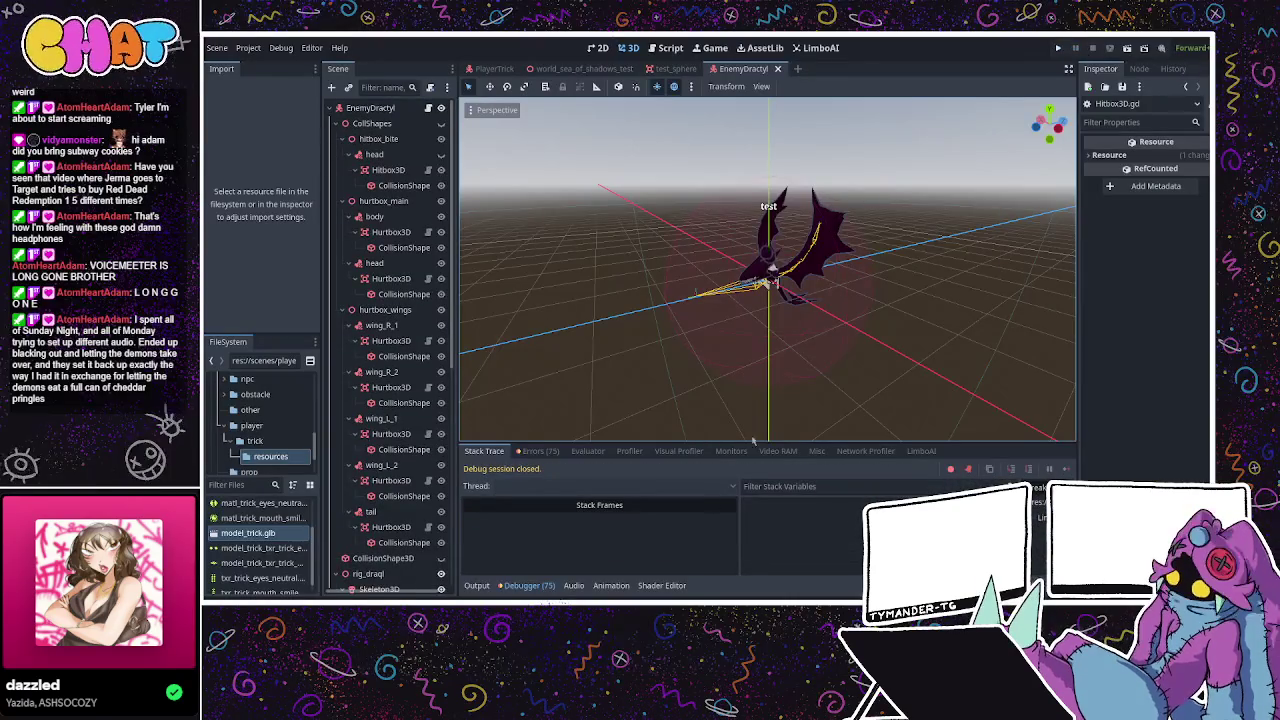
left_click(540, 451)
left_click(484, 451)
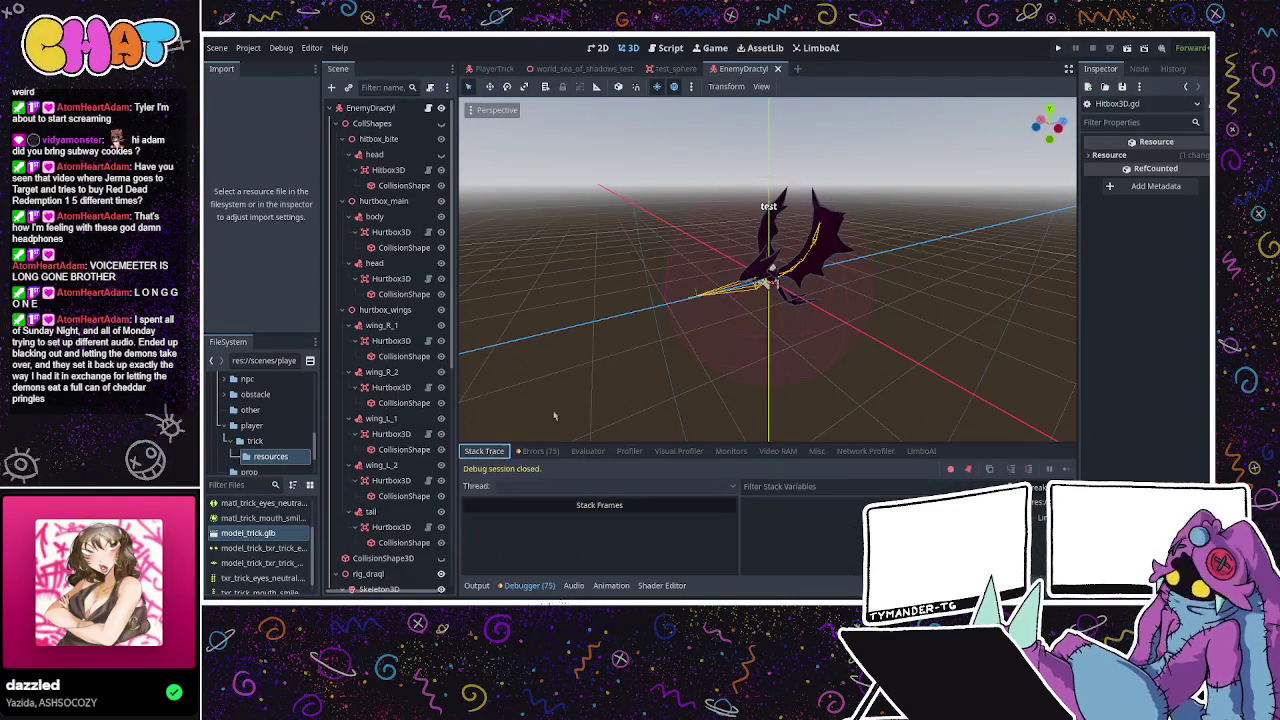
key("F5")
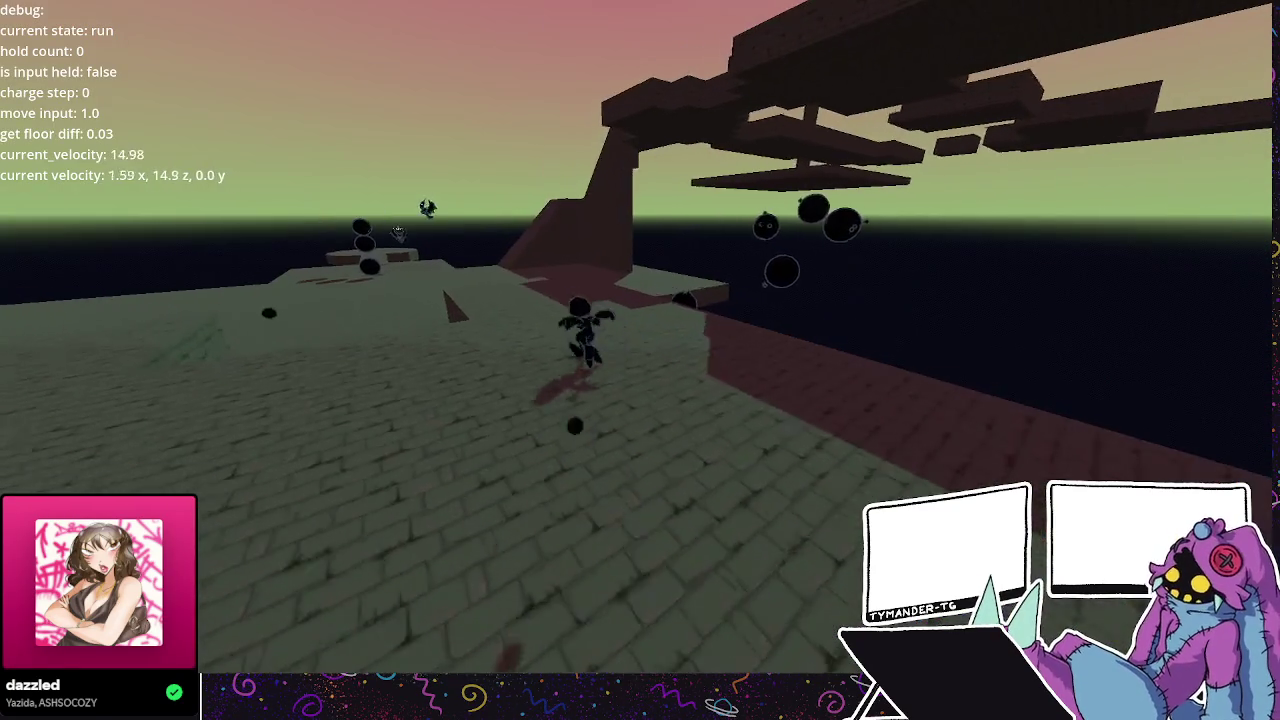
key("space")
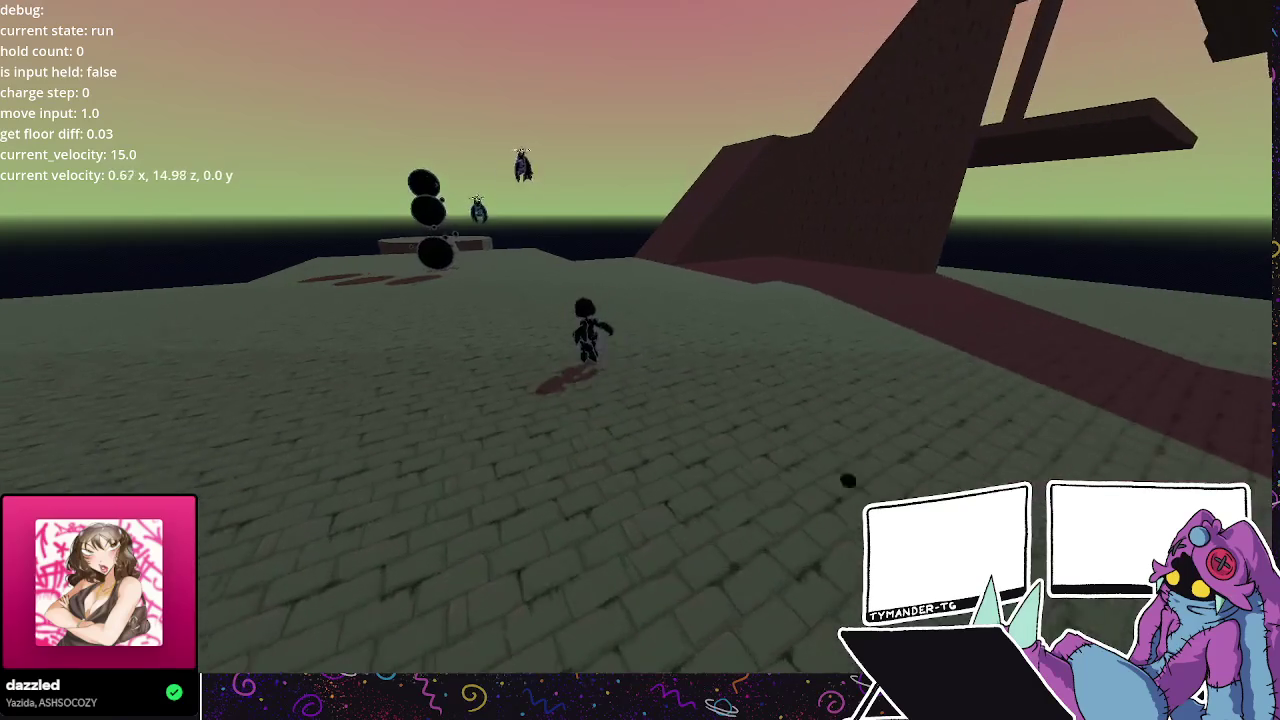
key("space")
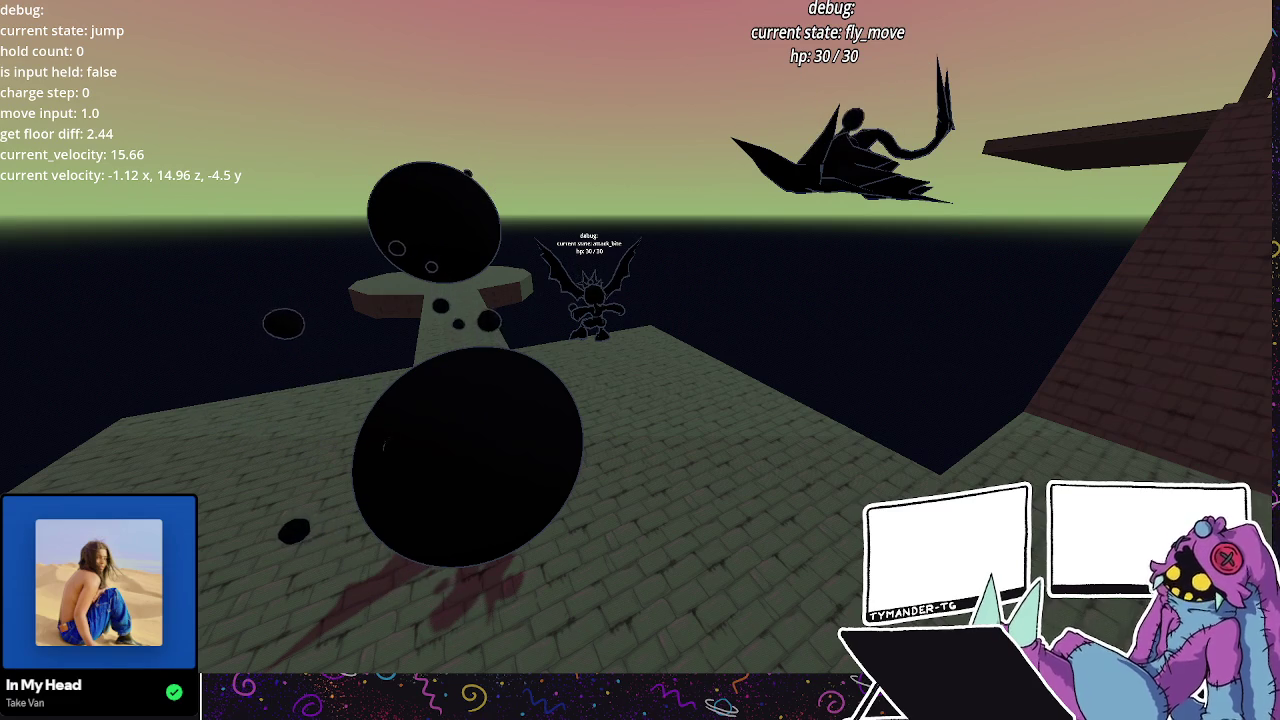
key("F8")
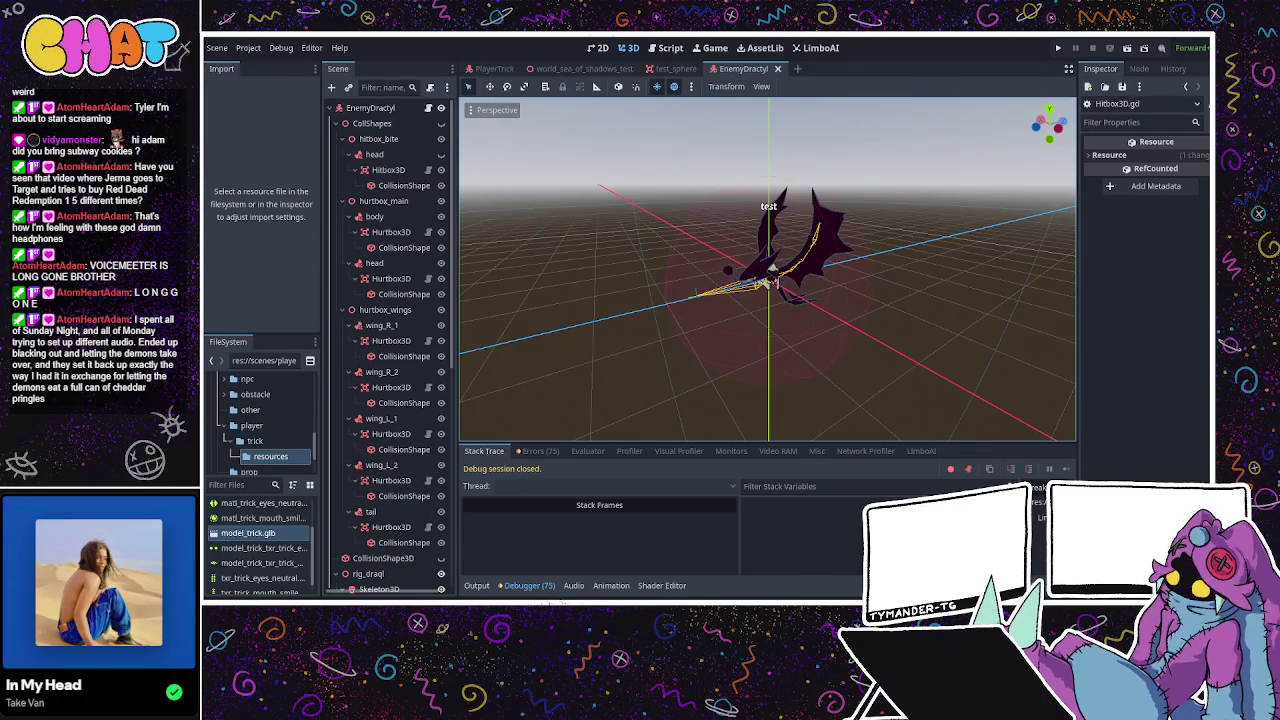
Open Hitbox3D.gd and inspect the attack_hit call and attack_comp on line 35.
key("ctrl+F3")
left_click(238, 213)
key("Up")
key("Up")
key("Up")
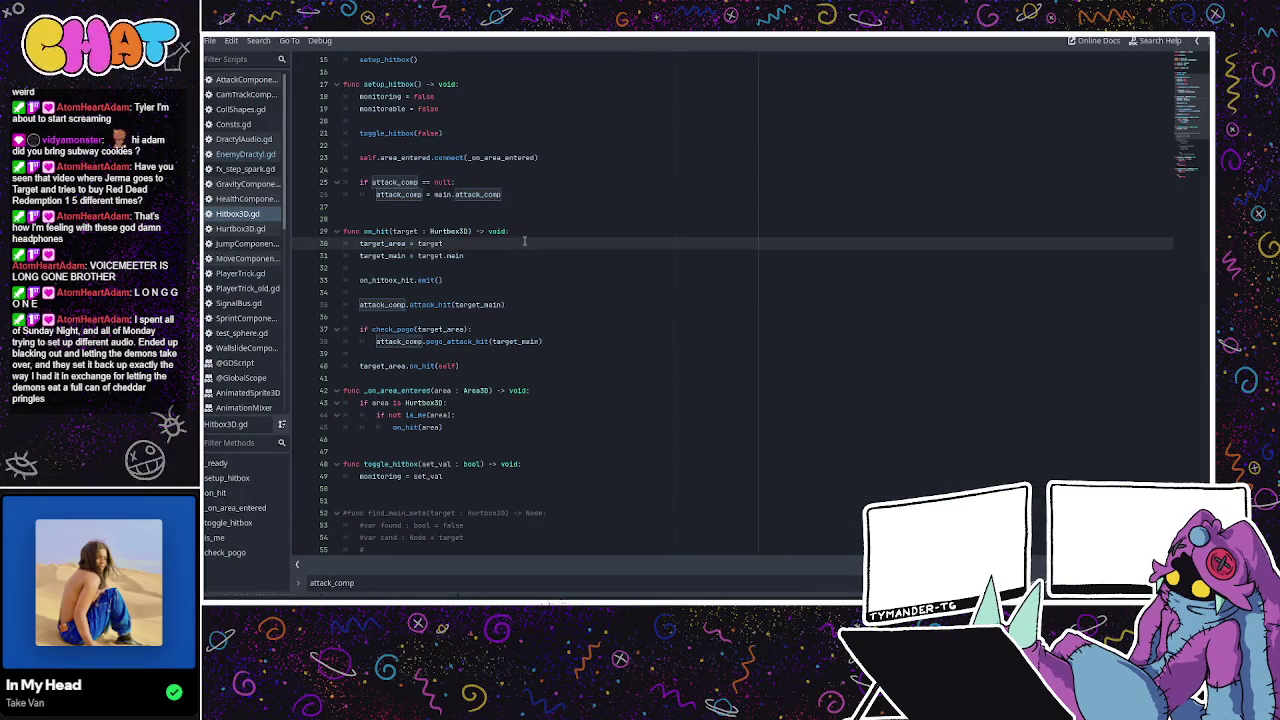
double_click(440, 304)
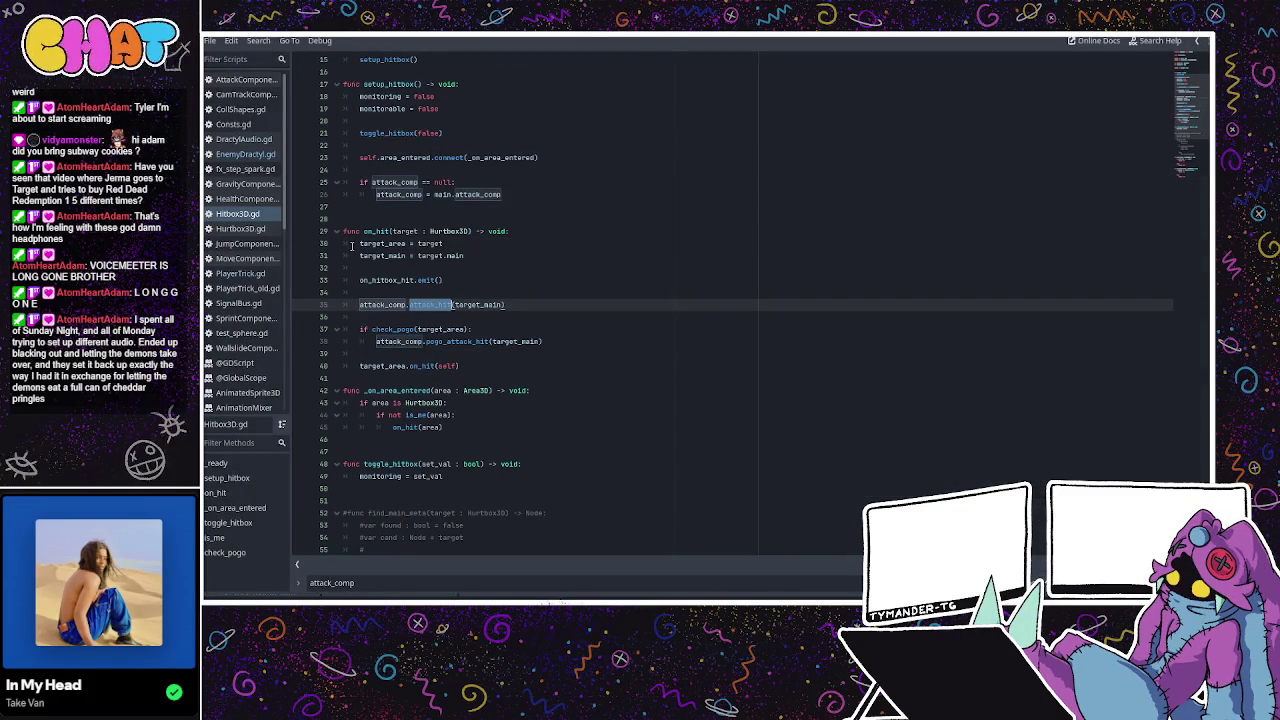
left_click(447, 243)
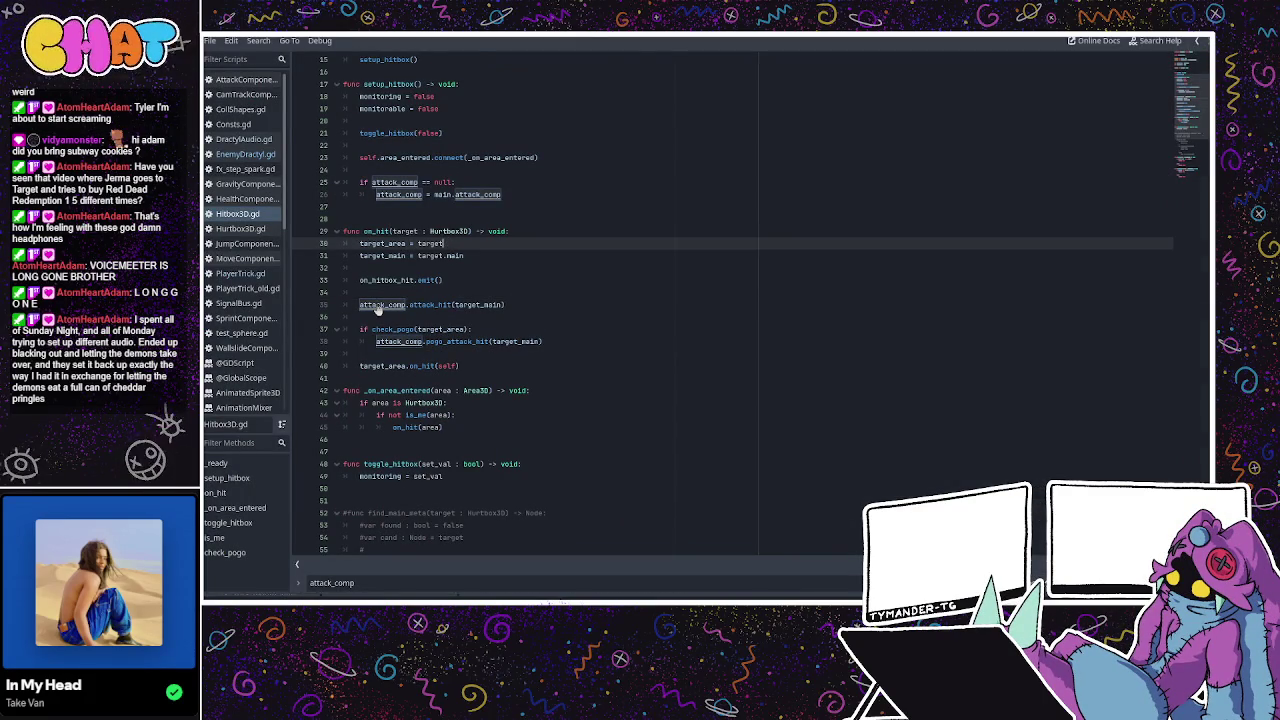
left_click(382, 304, "ctrl")
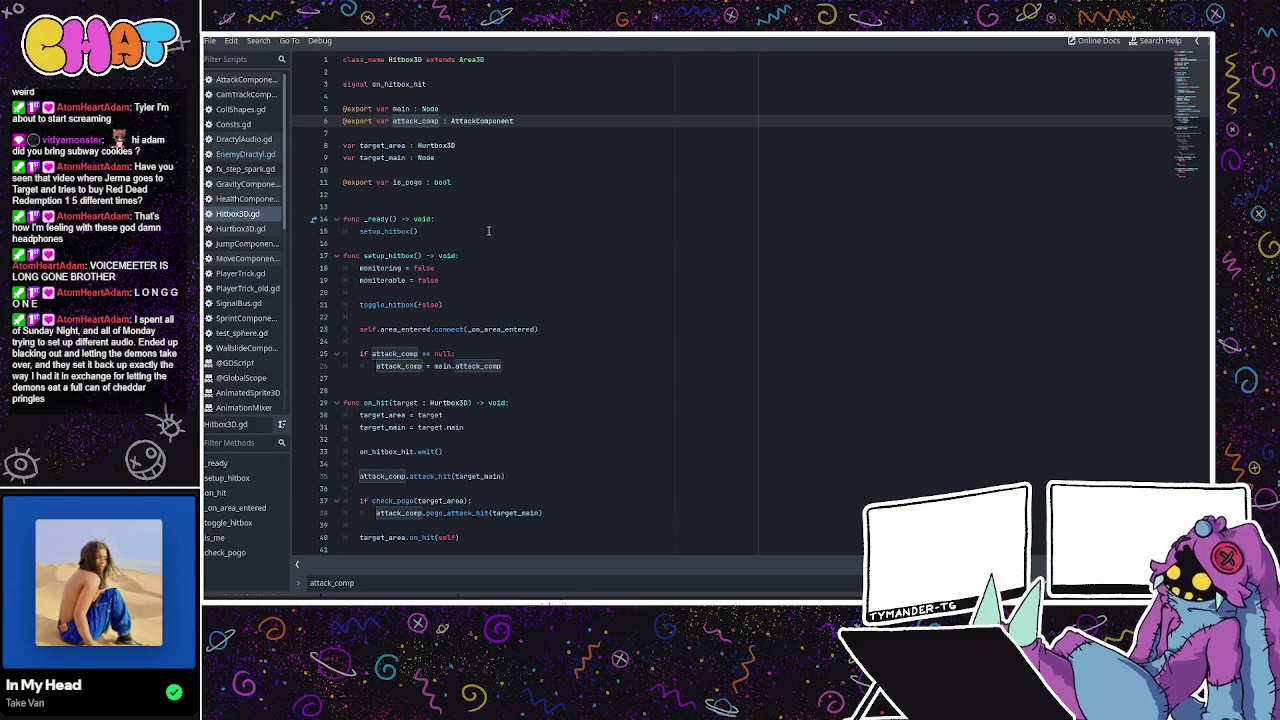
Scroll through the Hitbox3D.gd code to review how the attack is triggered.
scroll(470, 260, "down", 1)
scroll(489, 230, "down", 1)
scroll(489, 230, "down", 2)
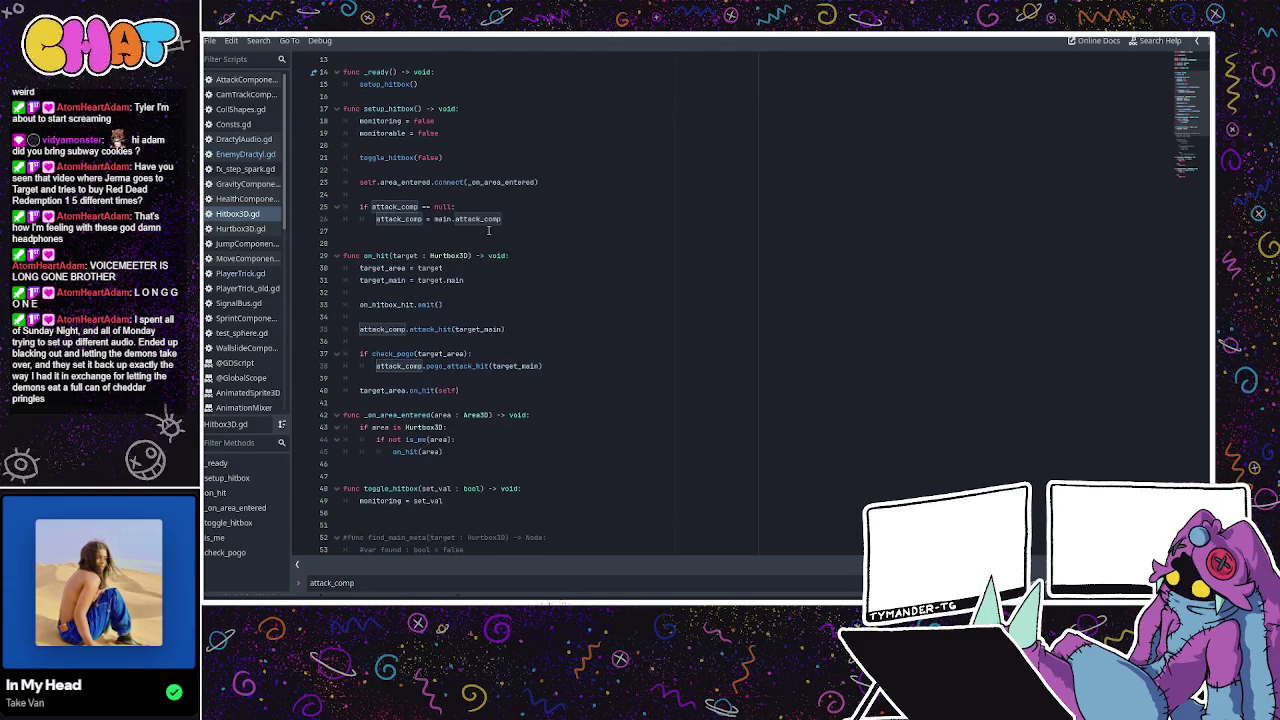
scroll(489, 230, "down", 1)
scroll(489, 230, "down", 3)
scroll(486, 231, "up", 1)
scroll(484, 231, "up", 1)
scroll(484, 231, "up", 1)
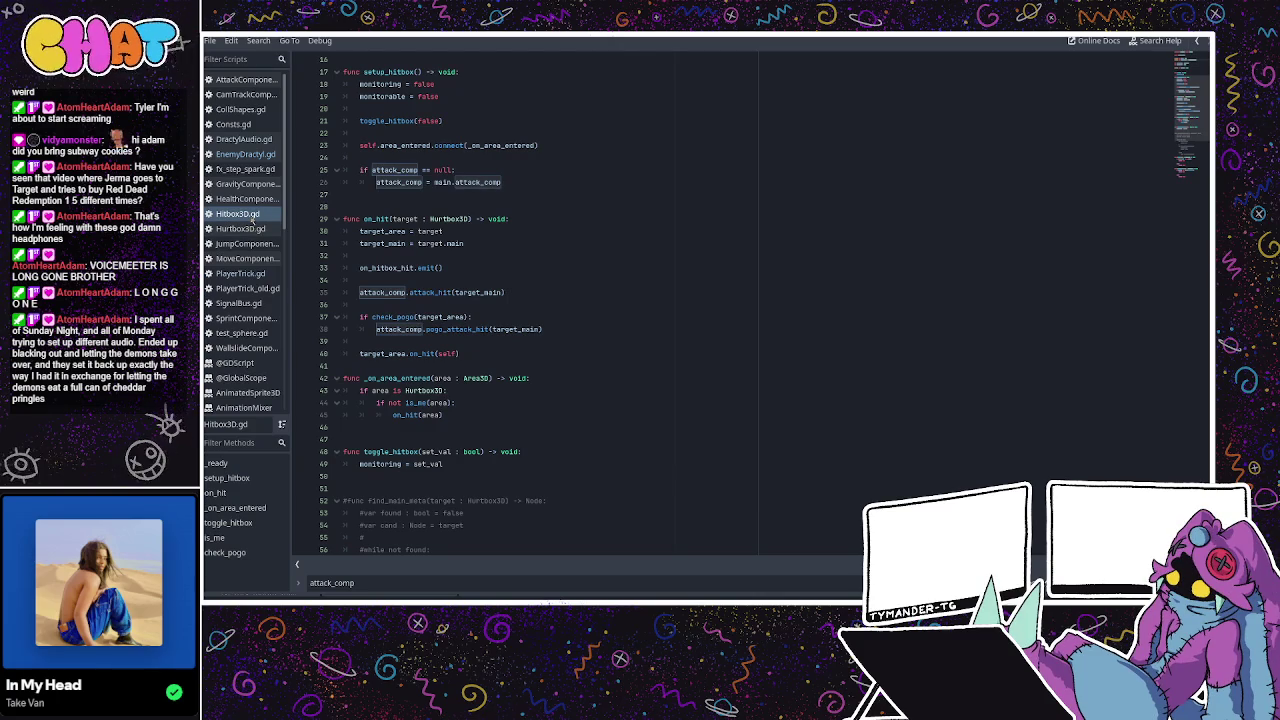
left_click(253, 220)
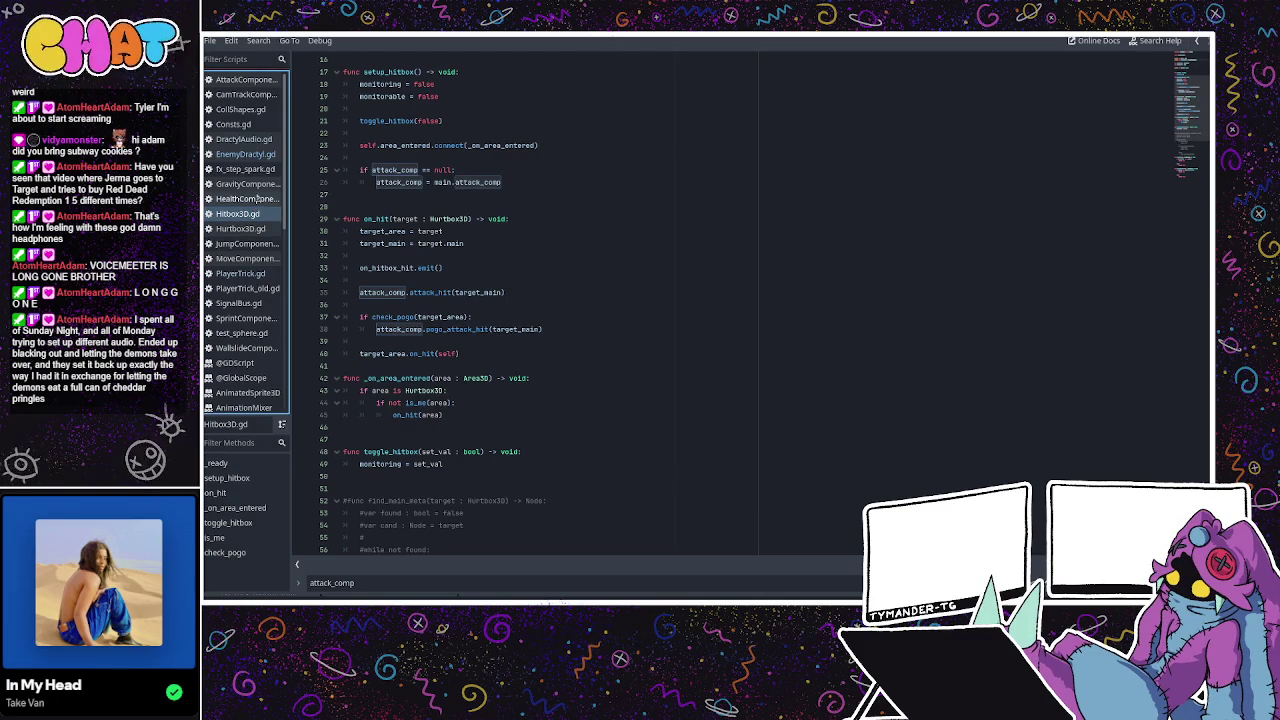
scroll(425, 222, "up", 4)
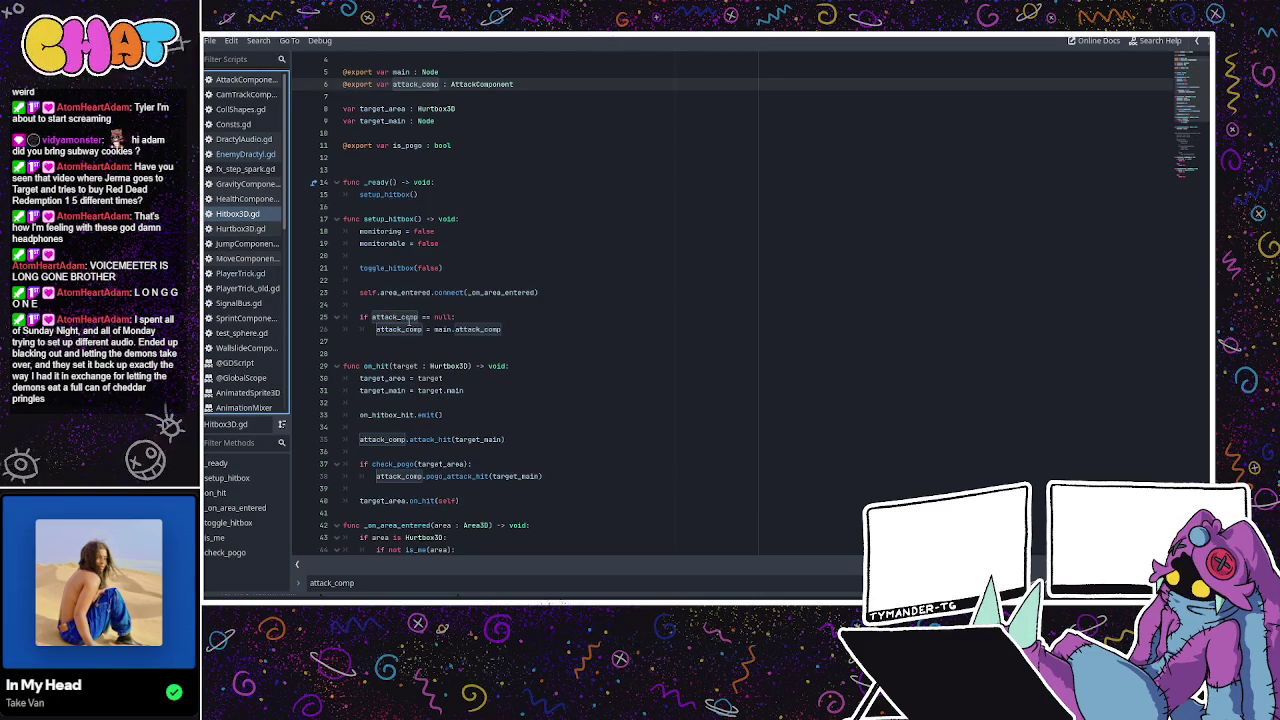
scroll(425, 400, "down", 1)
Jump to attack_hit in AttackComponent.gd and inspect its target and HealthComponent checks.
left_click(435, 403, "ctrl")
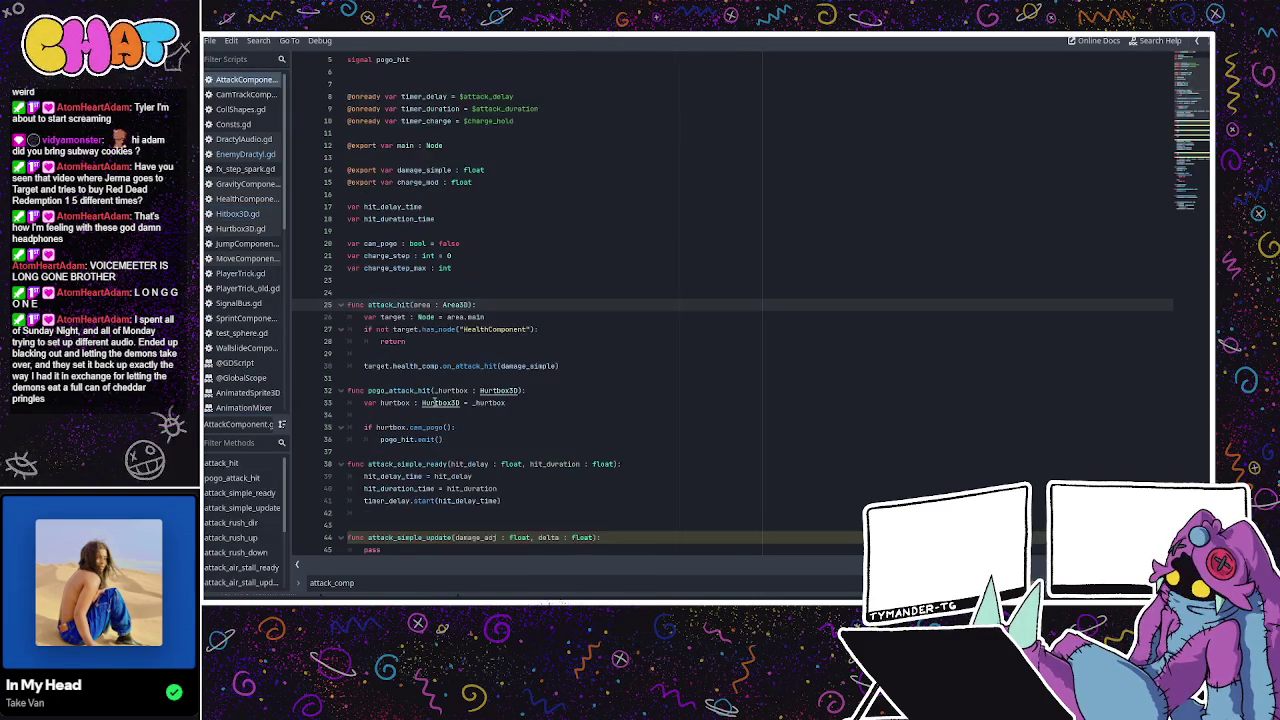
left_click(430, 330)
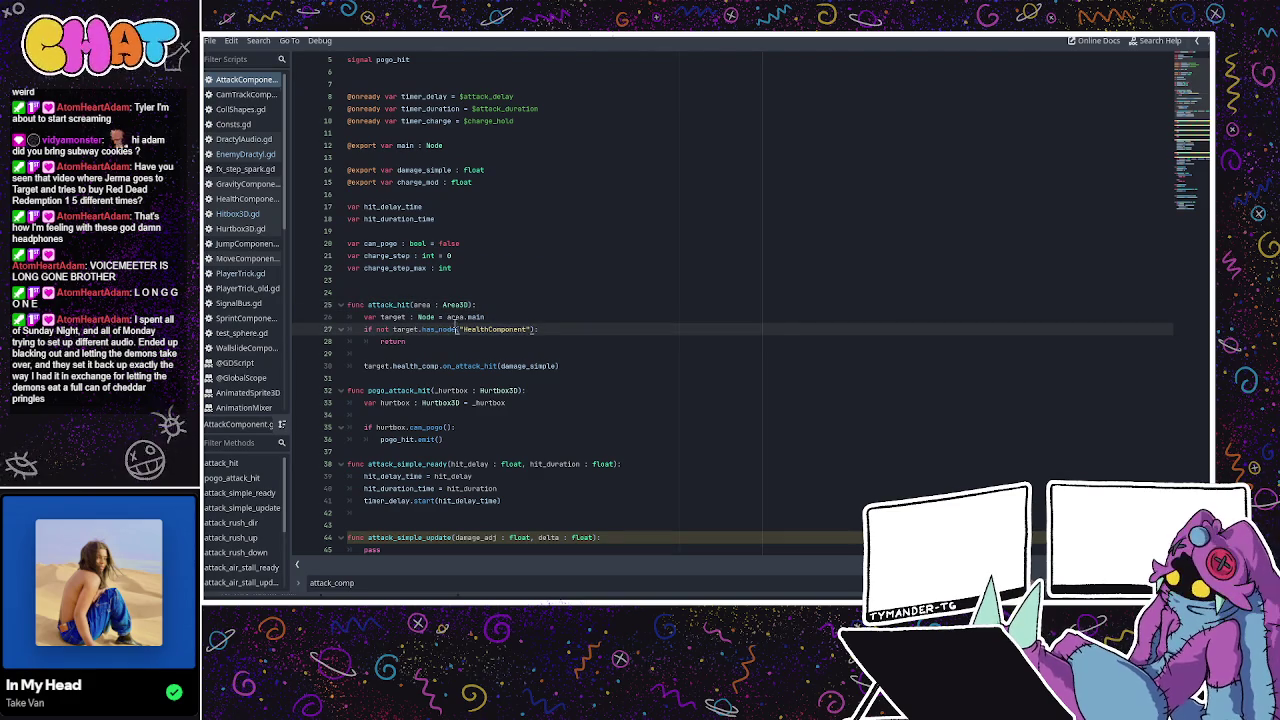
left_click(453, 318)
double_click(458, 316)
left_click(493, 316)
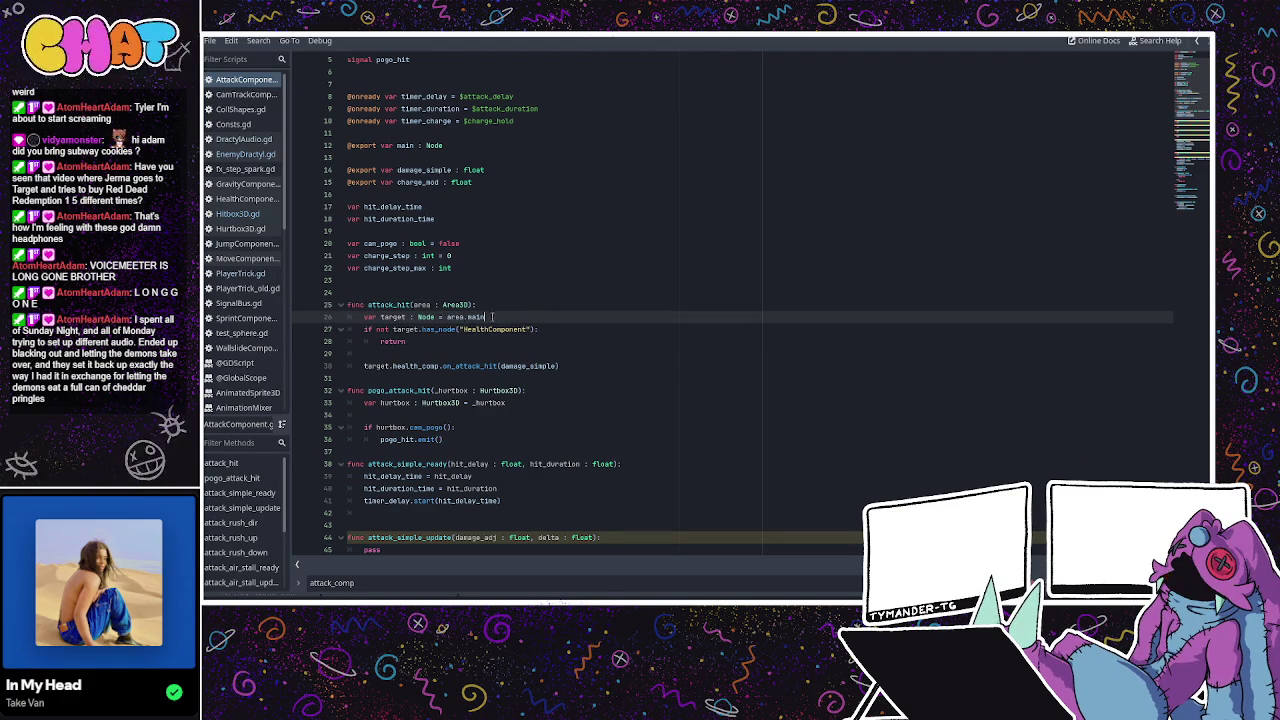
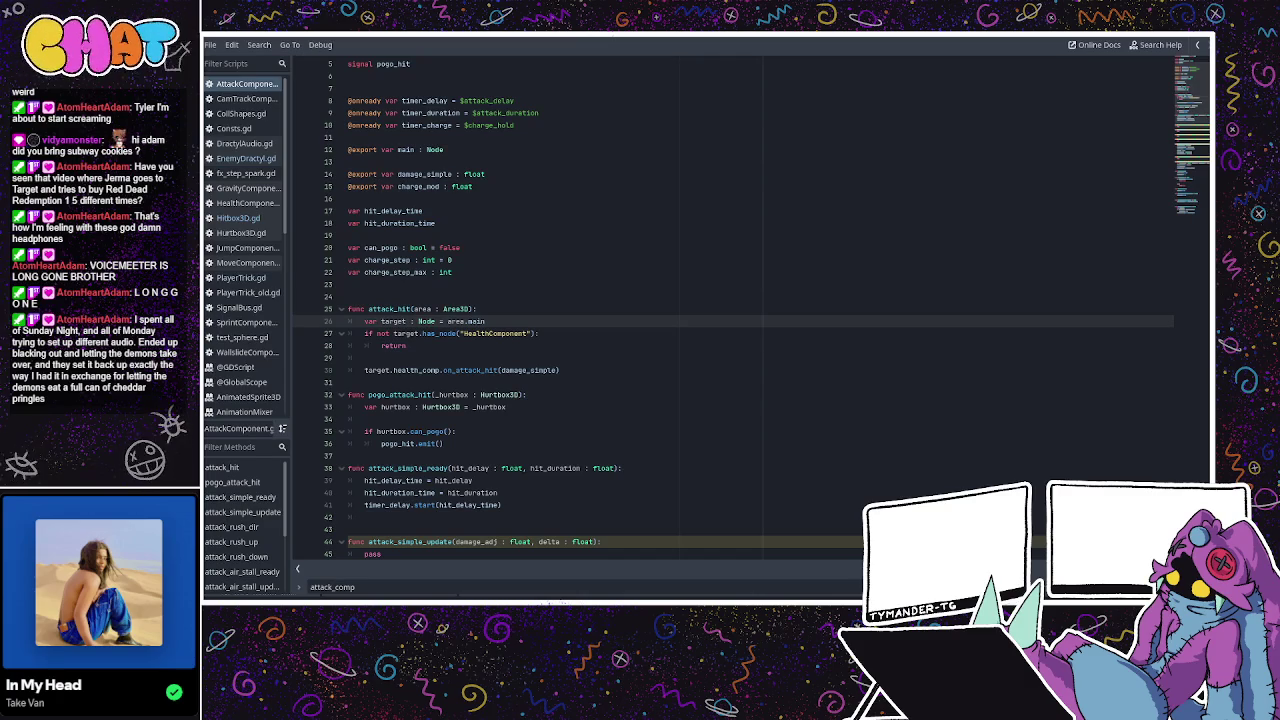
Insert an 'if area is Hurtbox3D' line right after the attack_hit signature.
left_click(447, 322)
left_click(445, 347)
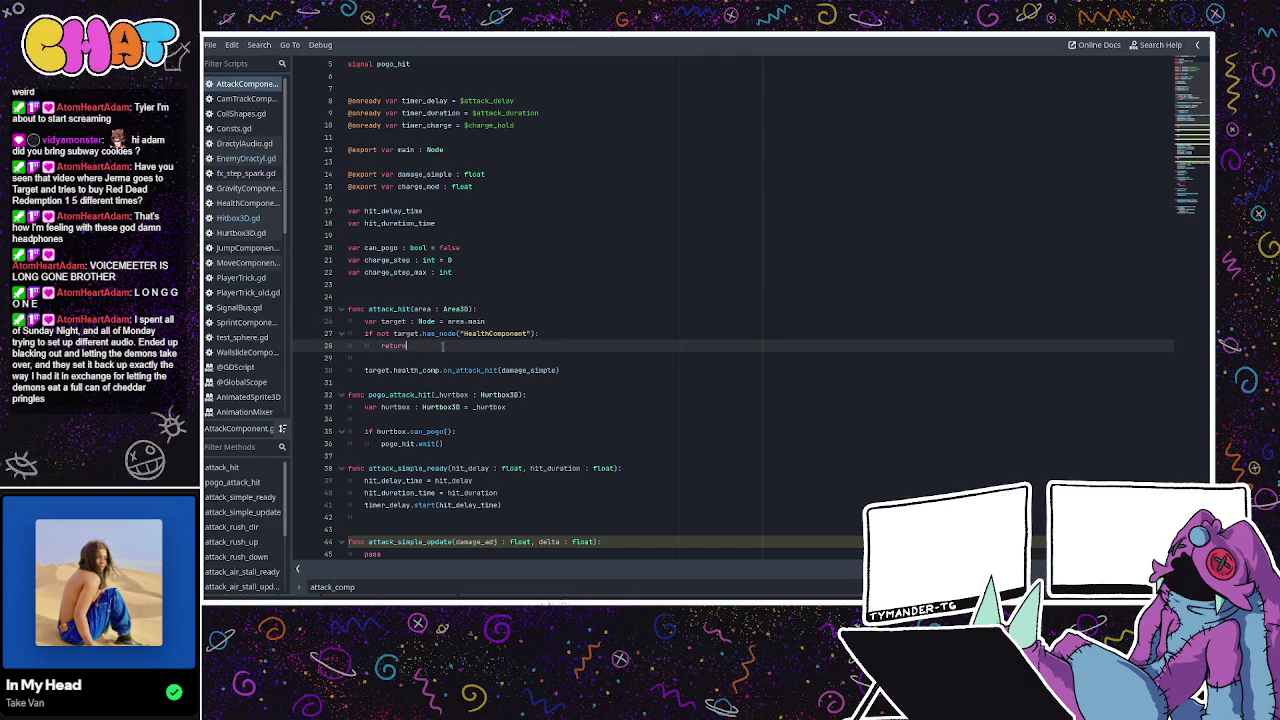
double_click(440, 333)
double_click(405, 333)
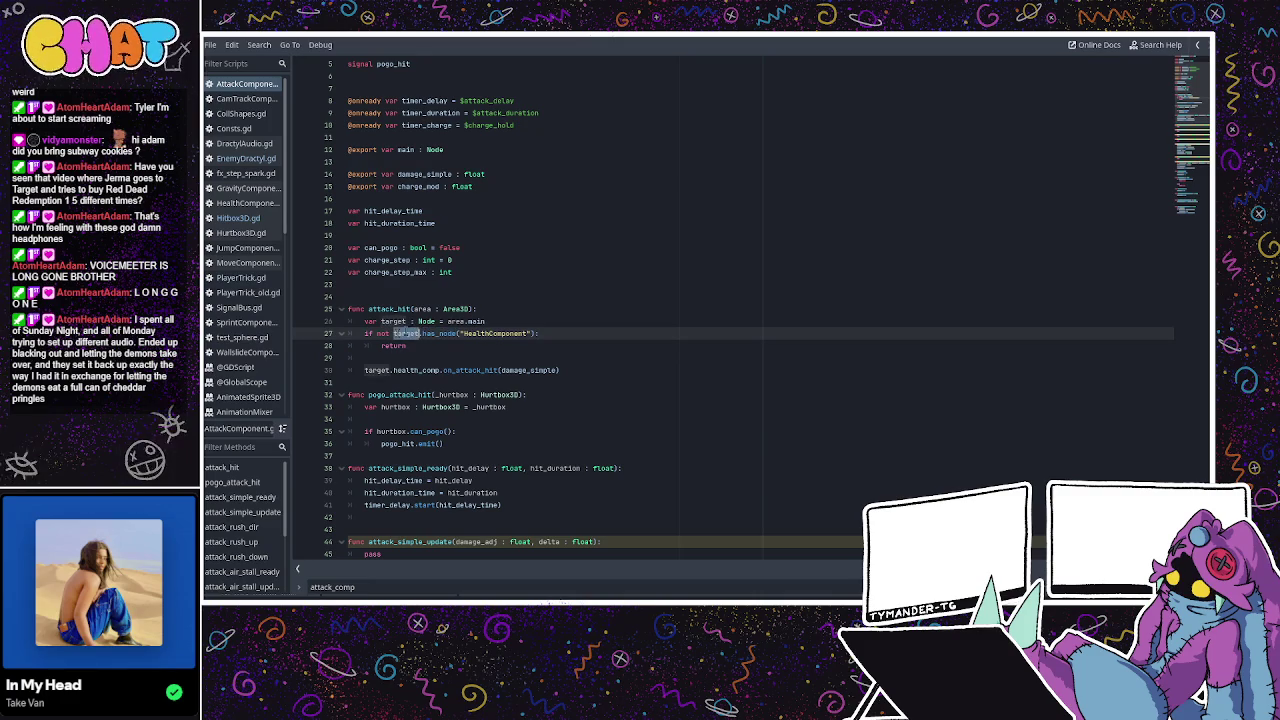
double_click(456, 321)
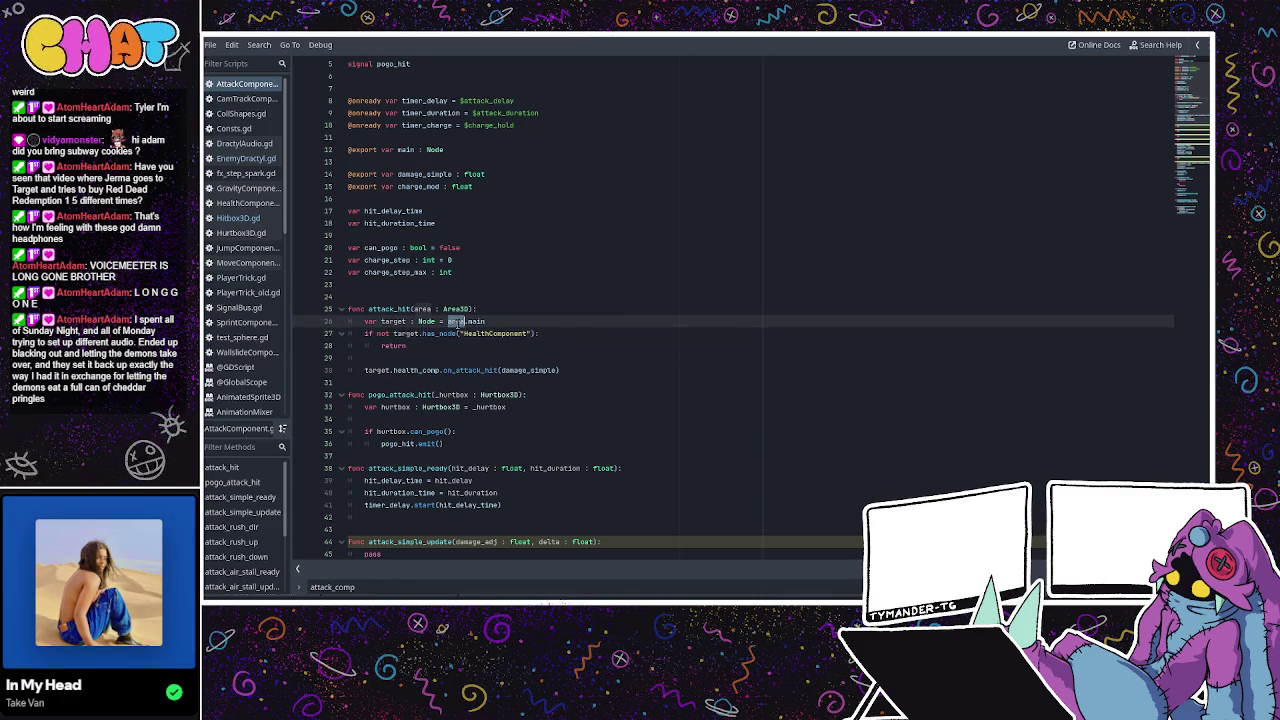
left_click(494, 318)
key("Up")
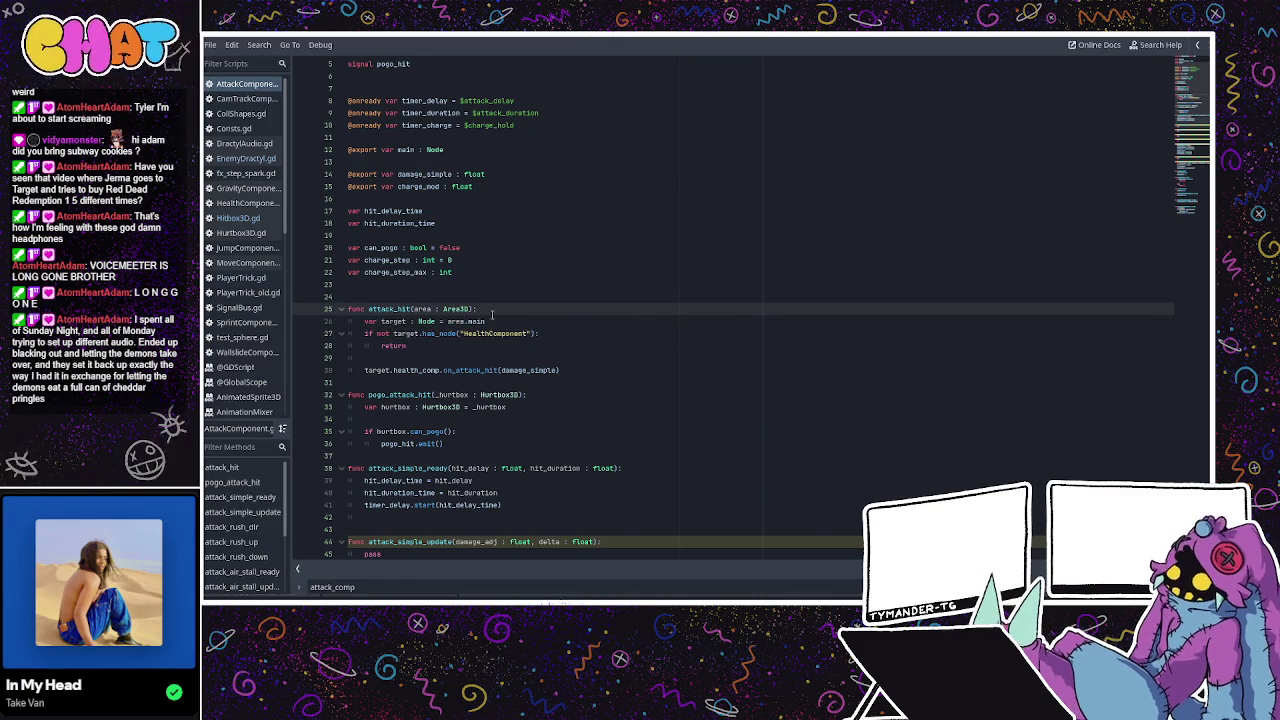
scroll(492, 316, "down", 2)
key("Return")
type("if ")
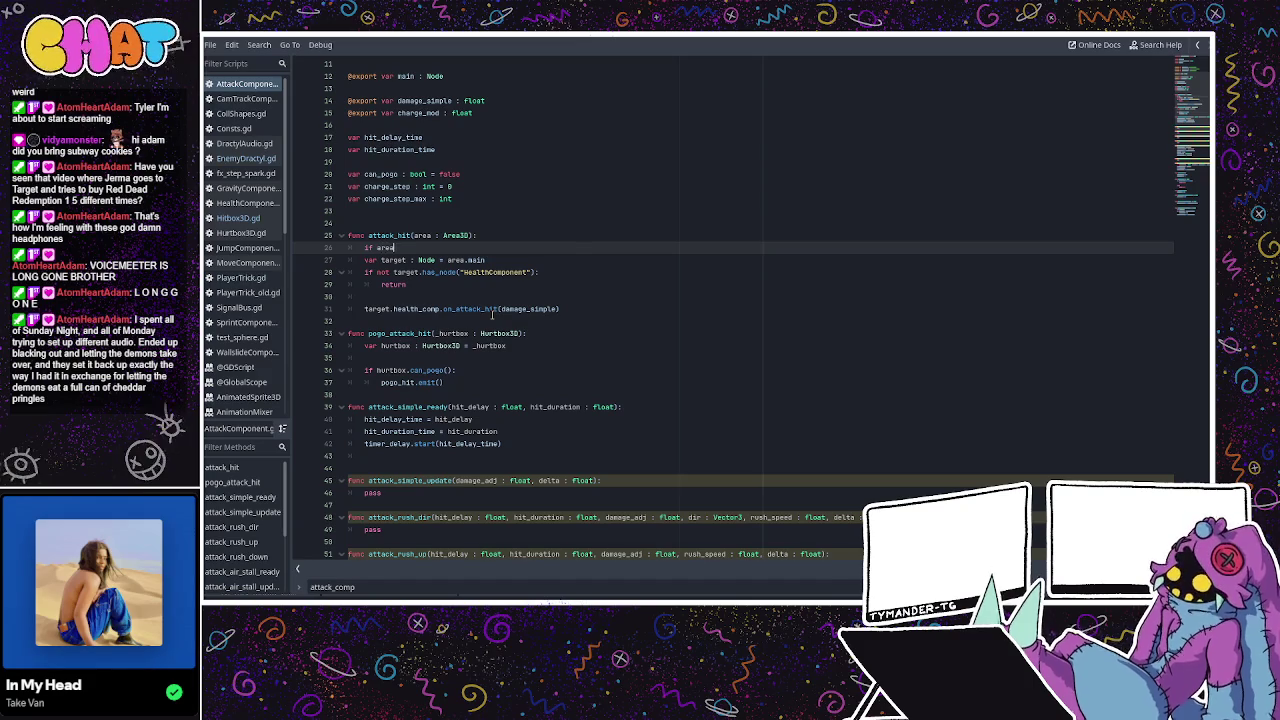
type("area is H")
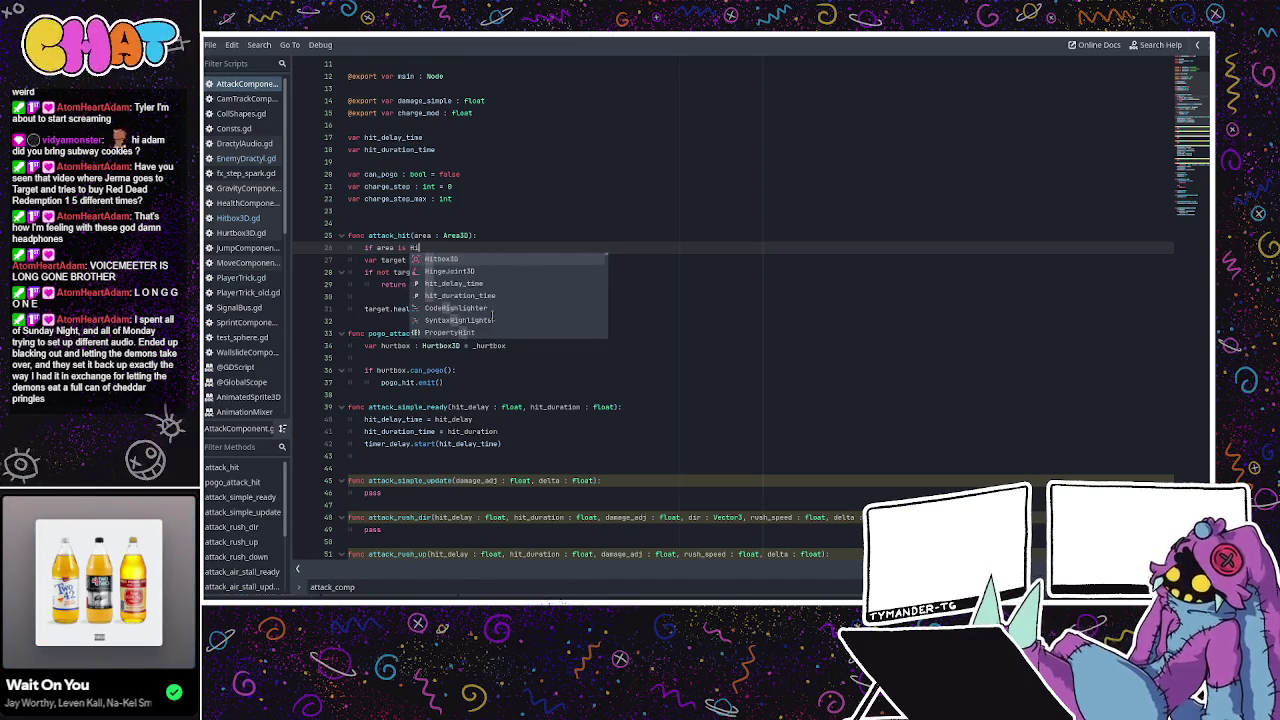
type("urt")
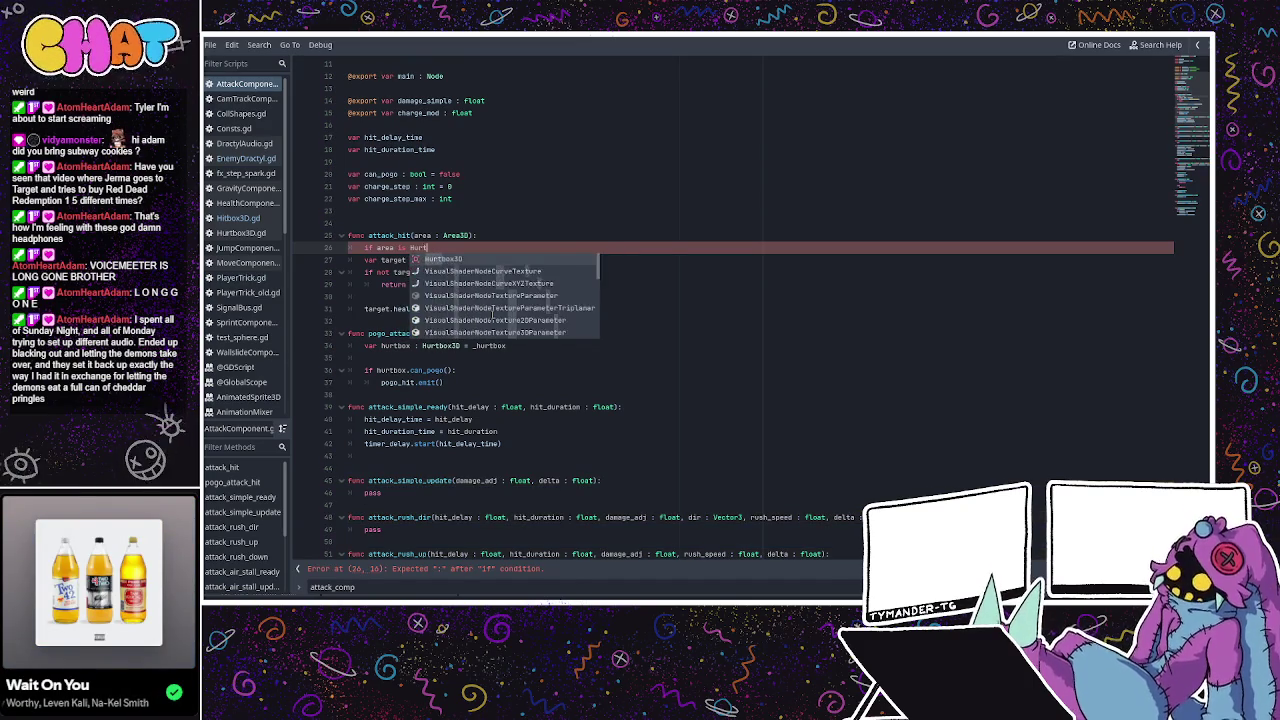
type("box3D")
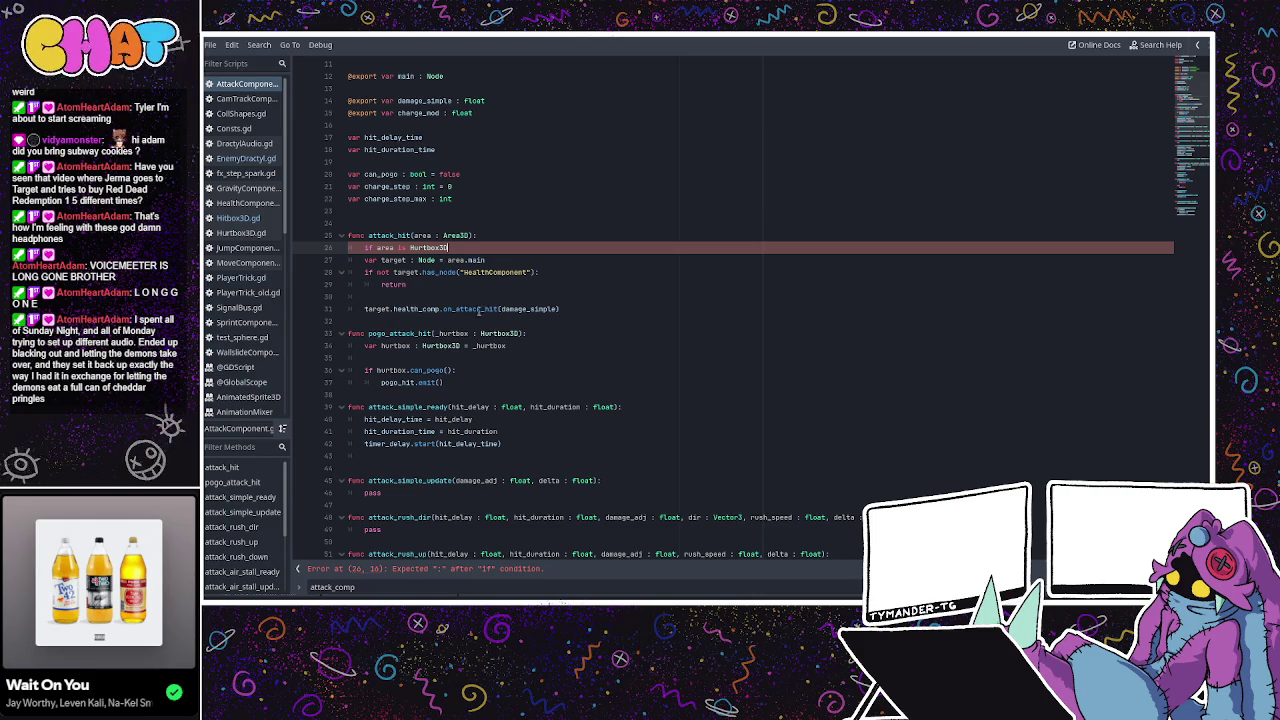
Indent the target lookup and HealthComponent check under the if and add its colon.
left_click_drag(352, 265, 369, 297)
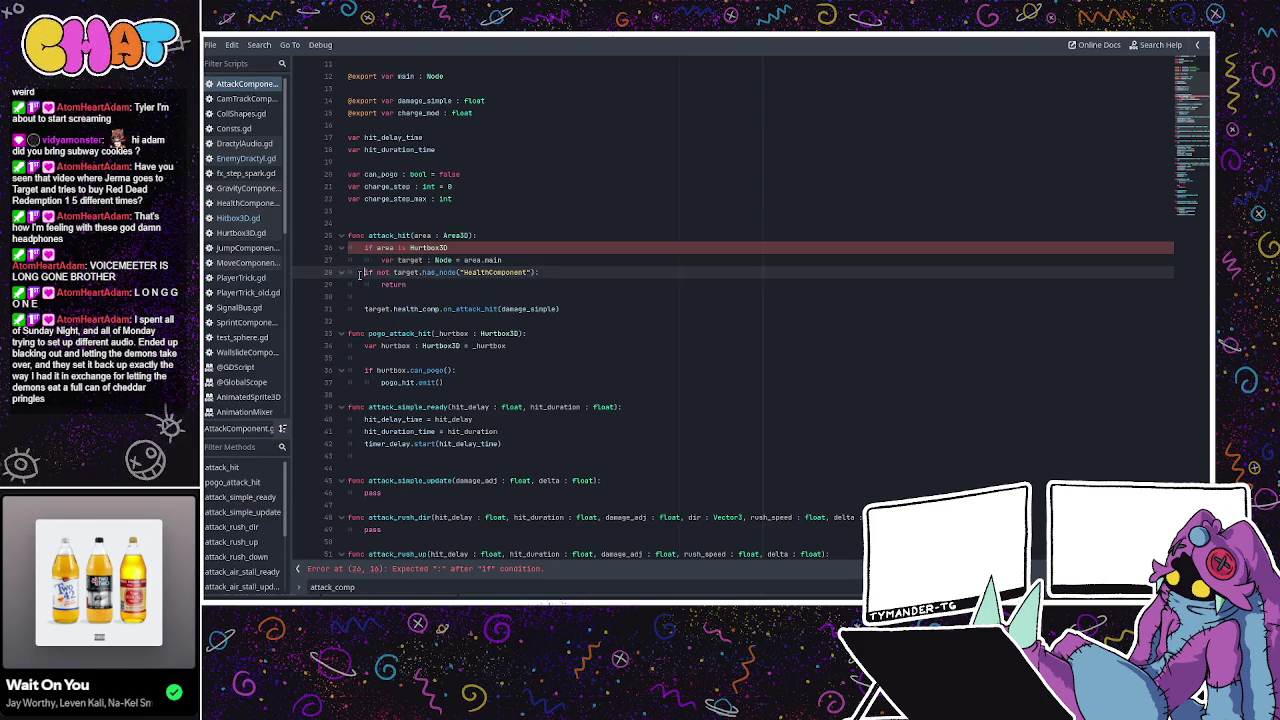
key("Tab")
left_click(366, 297)
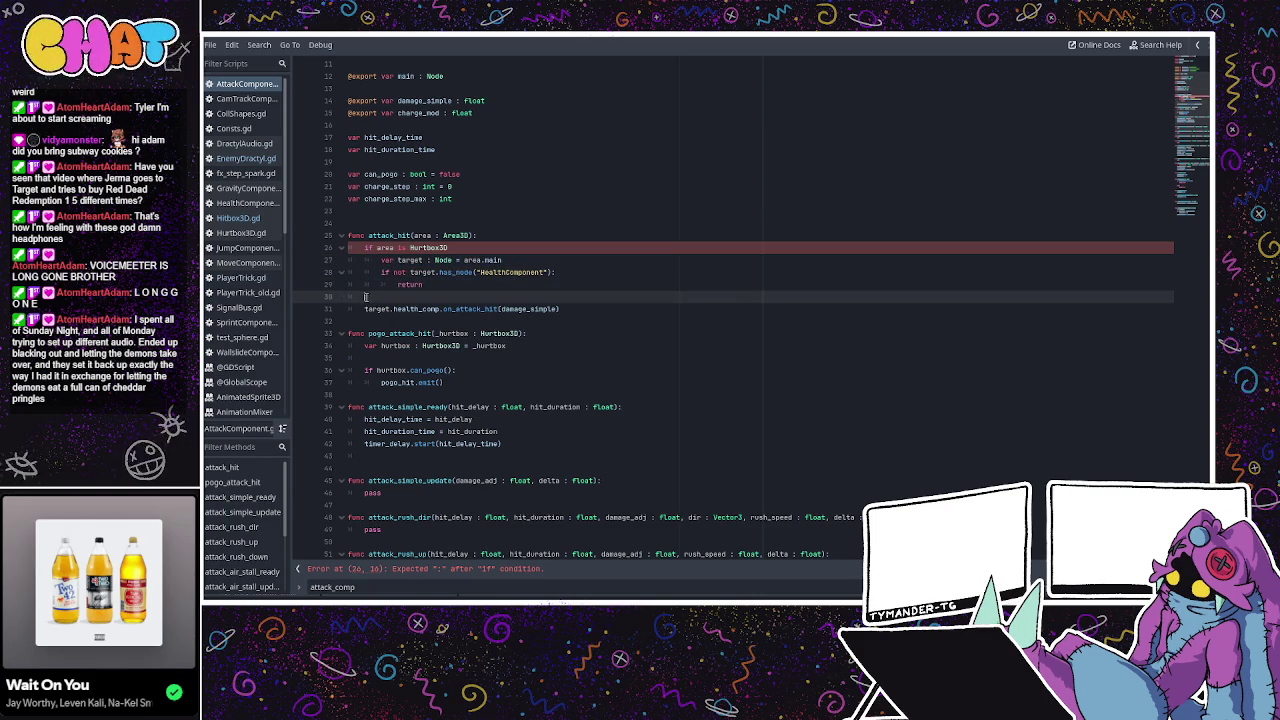
left_click(436, 284)
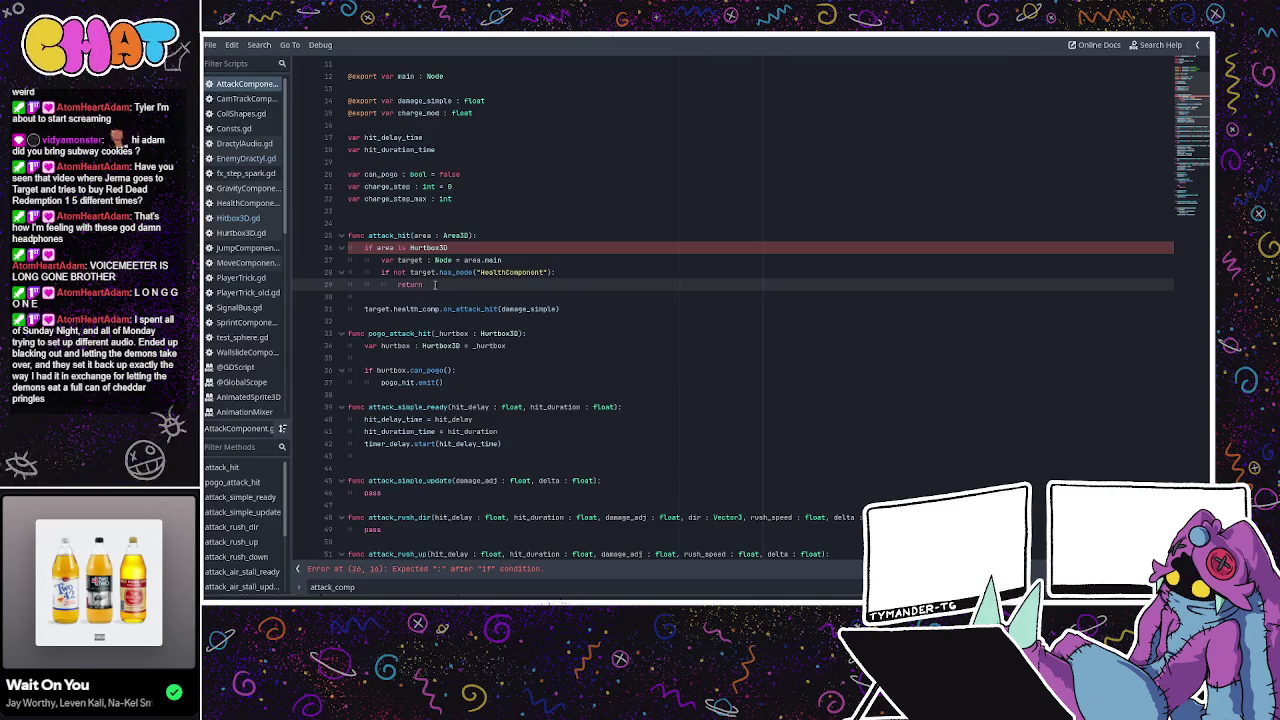
left_click(460, 247)
type(":")
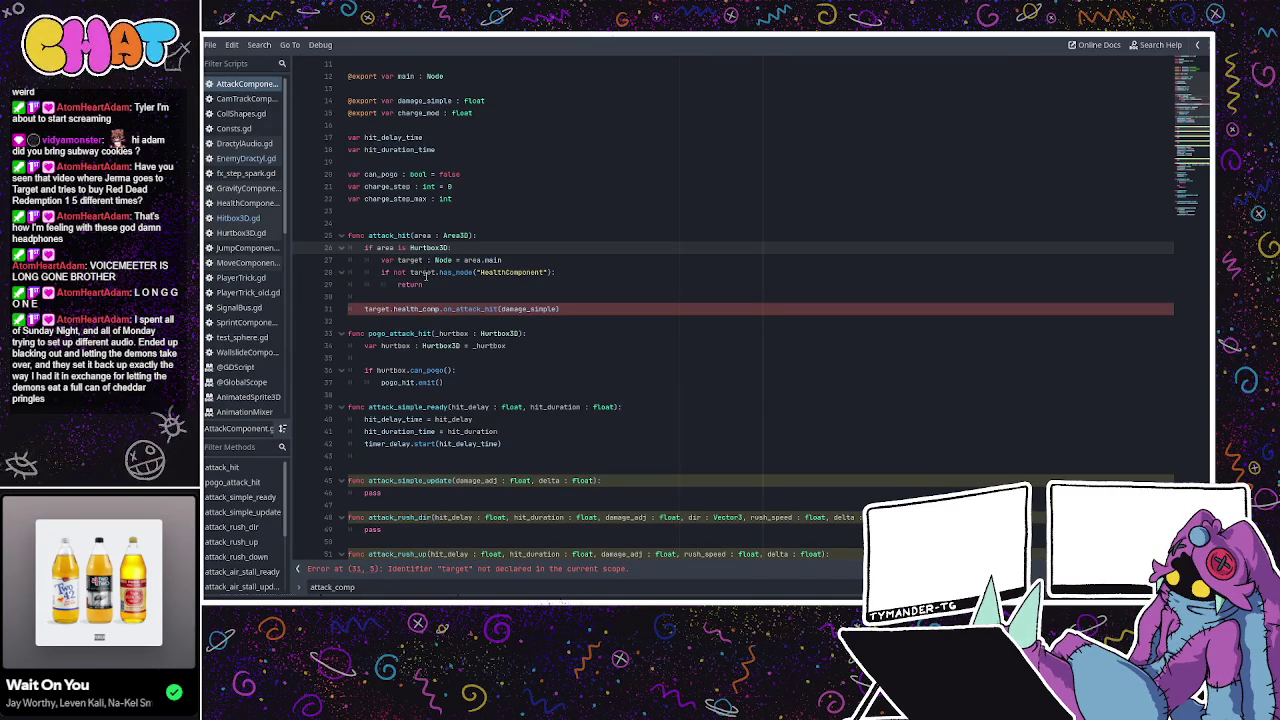
left_click(432, 284)
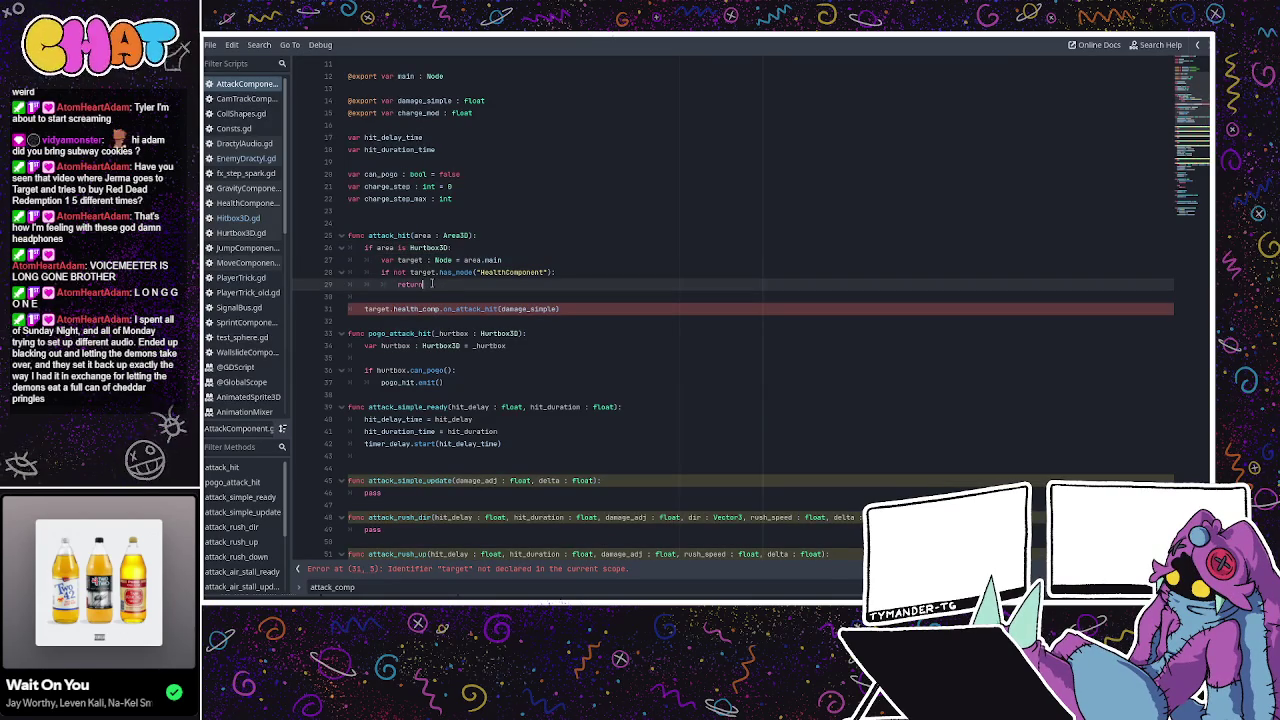
left_click(401, 296)
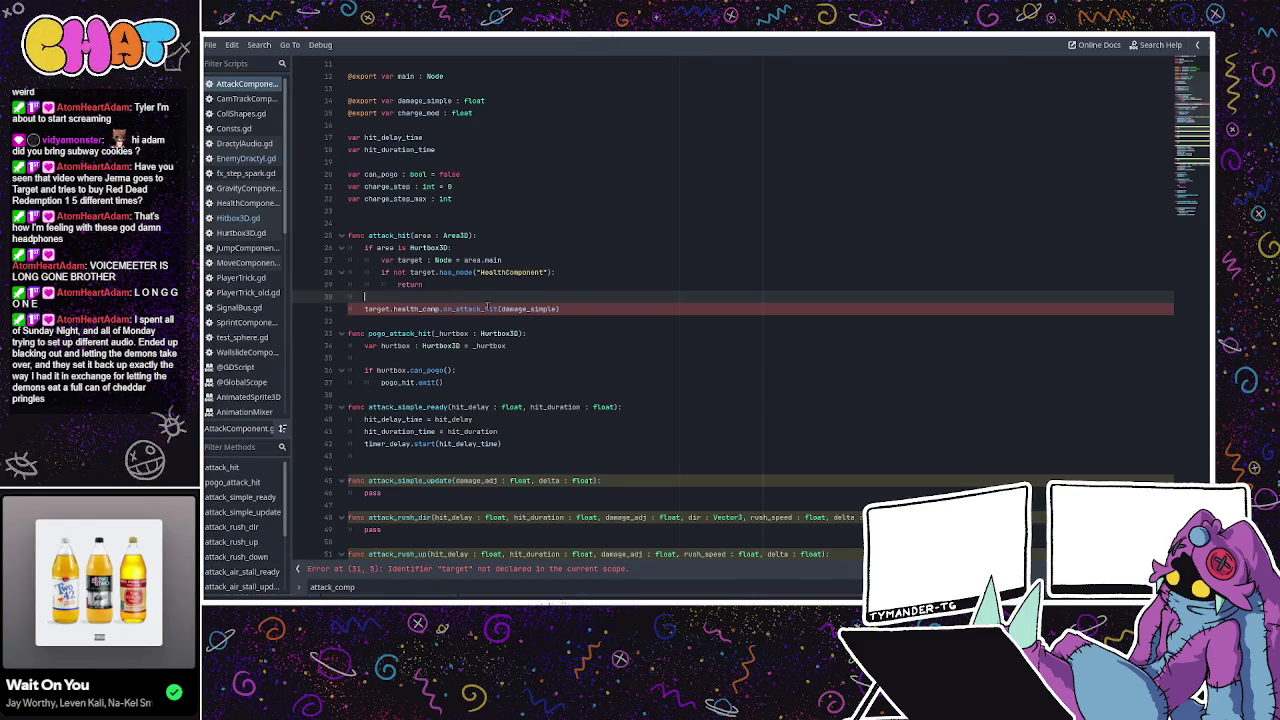
Indent the health_comp damage call into the Hurtbox3D block.
key("Tab")
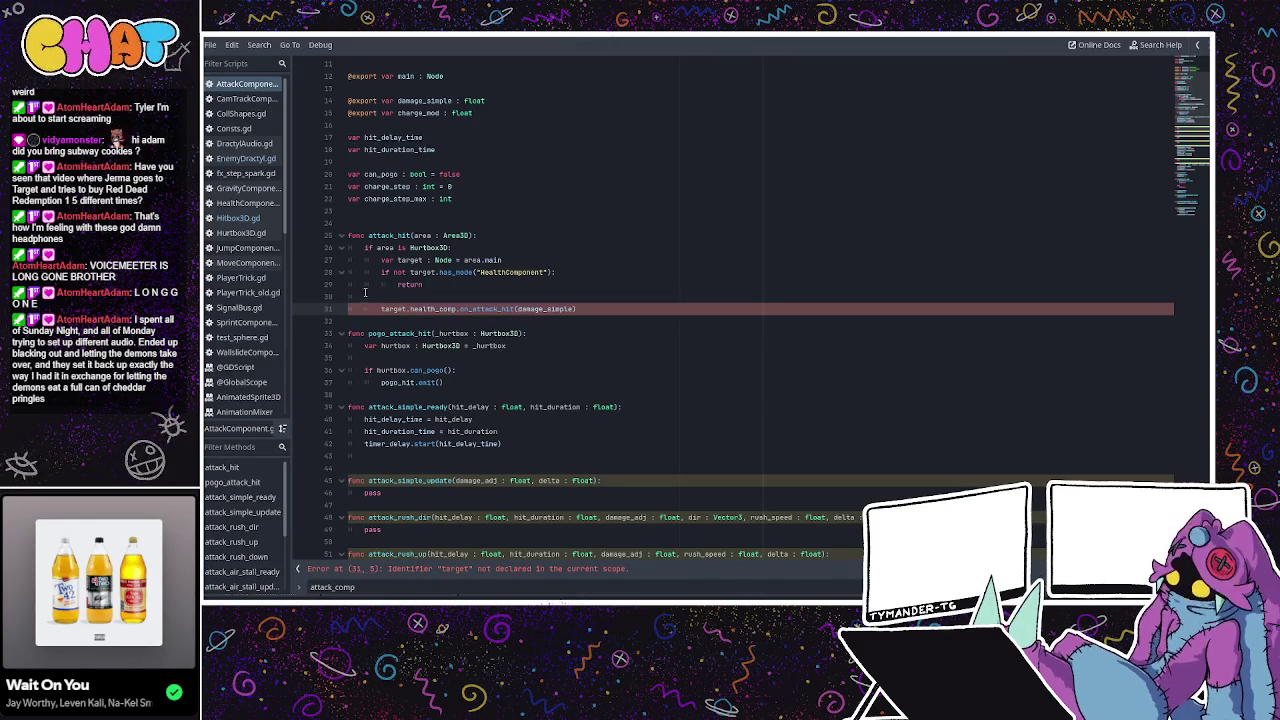
left_click(420, 284)
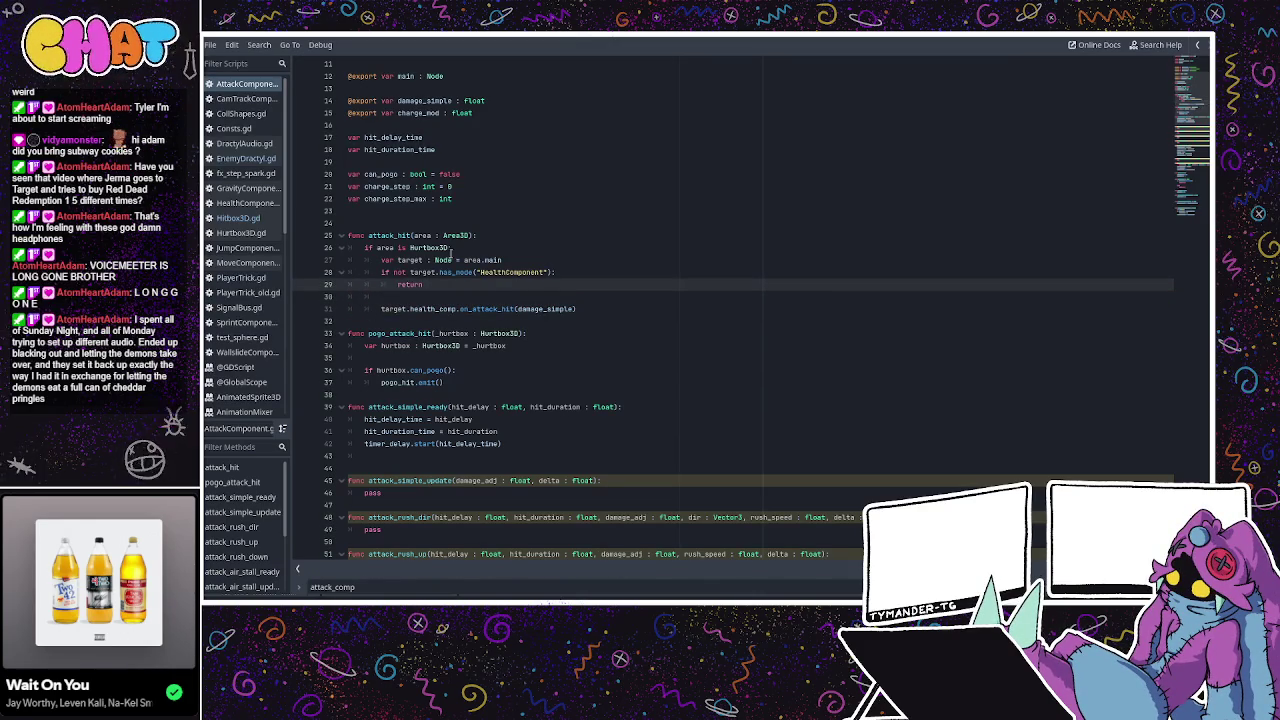
left_click(432, 298)
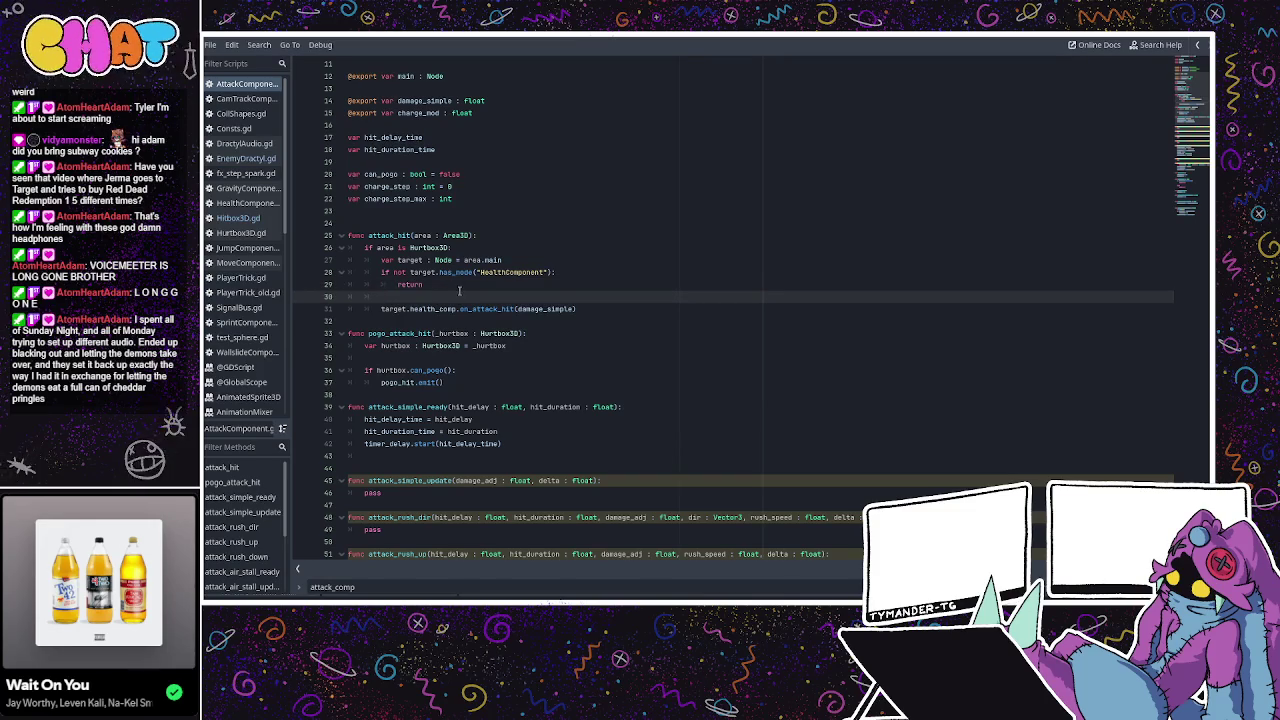
Add an else: branch containing pass, then return to the 3D scene with Ctrl+F2.
left_click(630, 310)
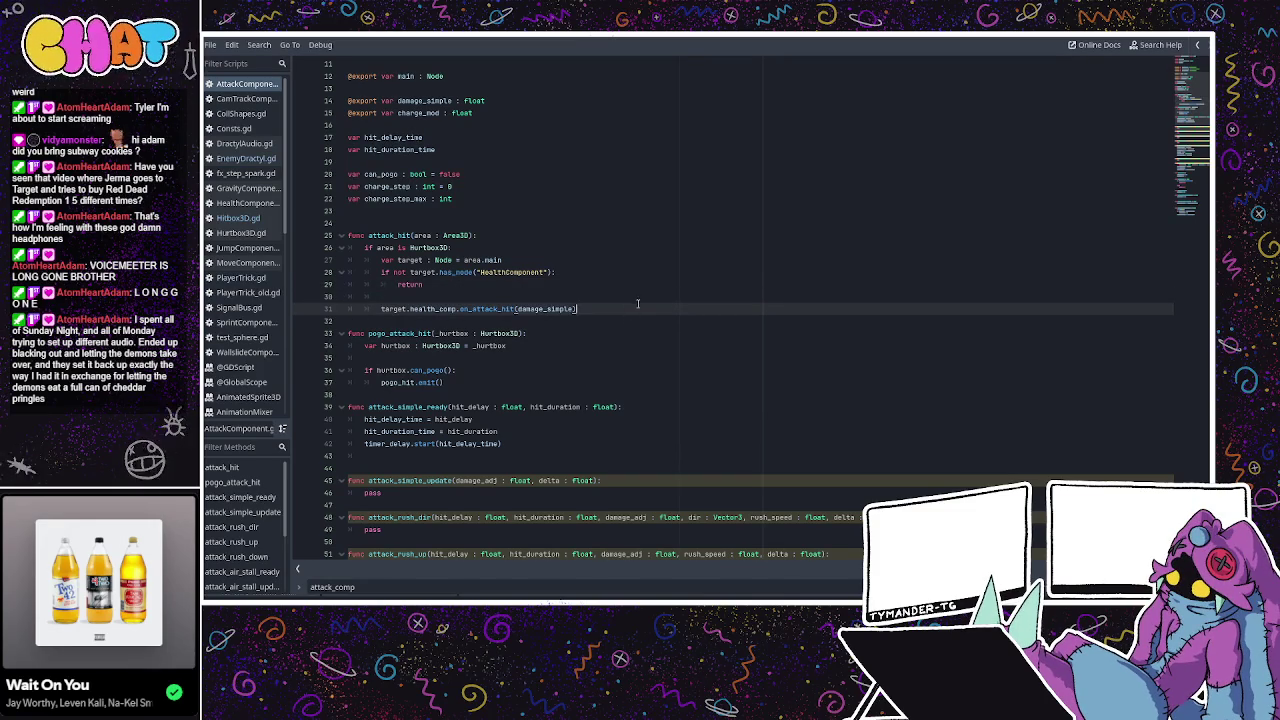
key("Return")
key("BackSpace")
key("Return")
type("el")
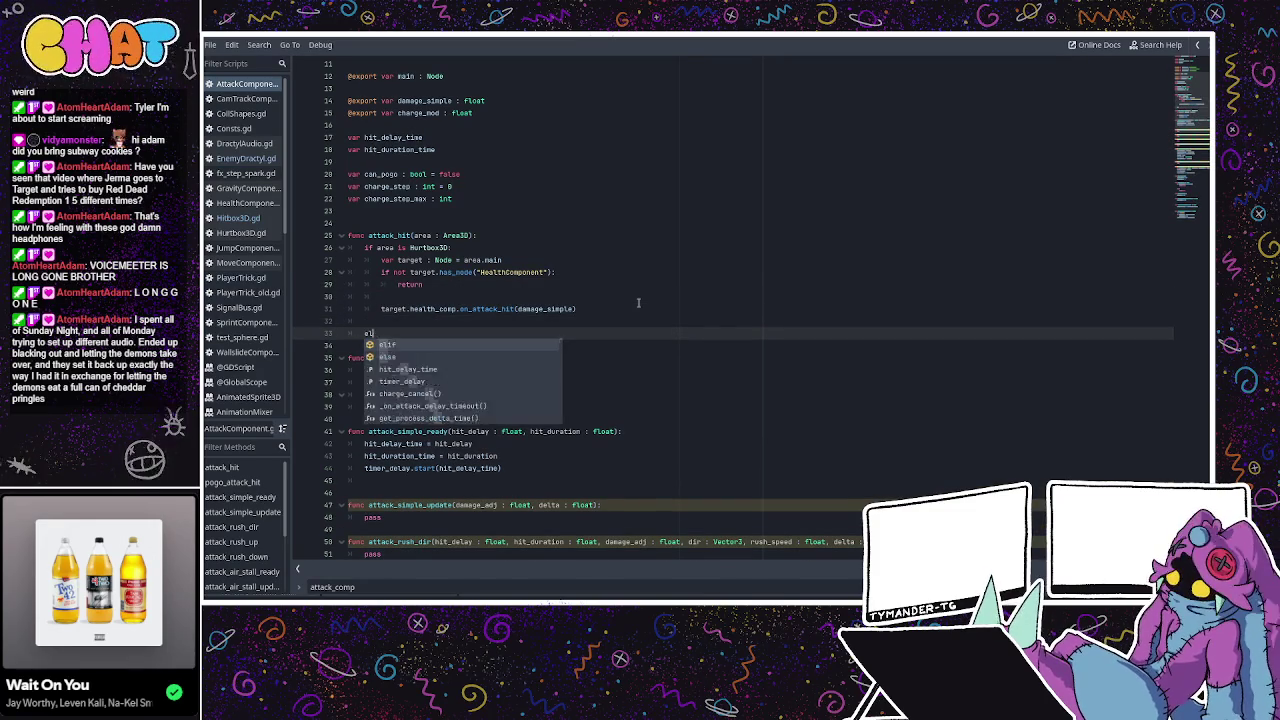
type("se:")
key("Return")
type("pass")
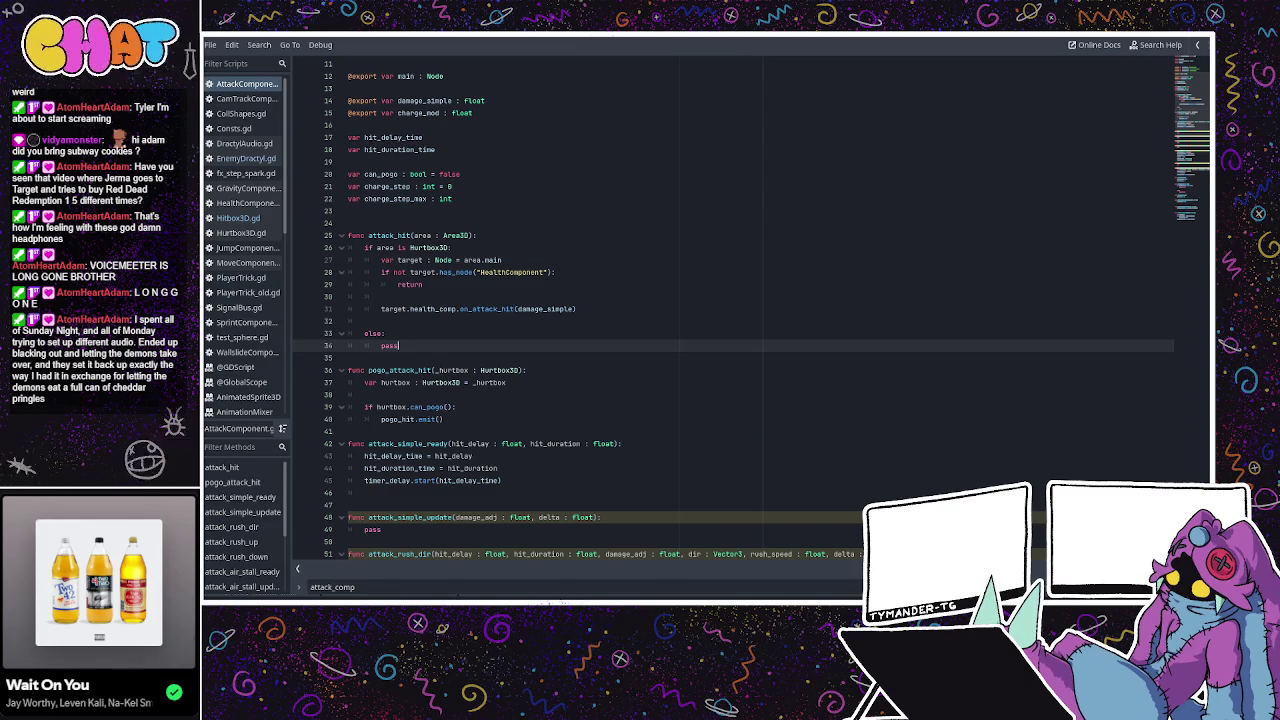
key("ctrl+F2")
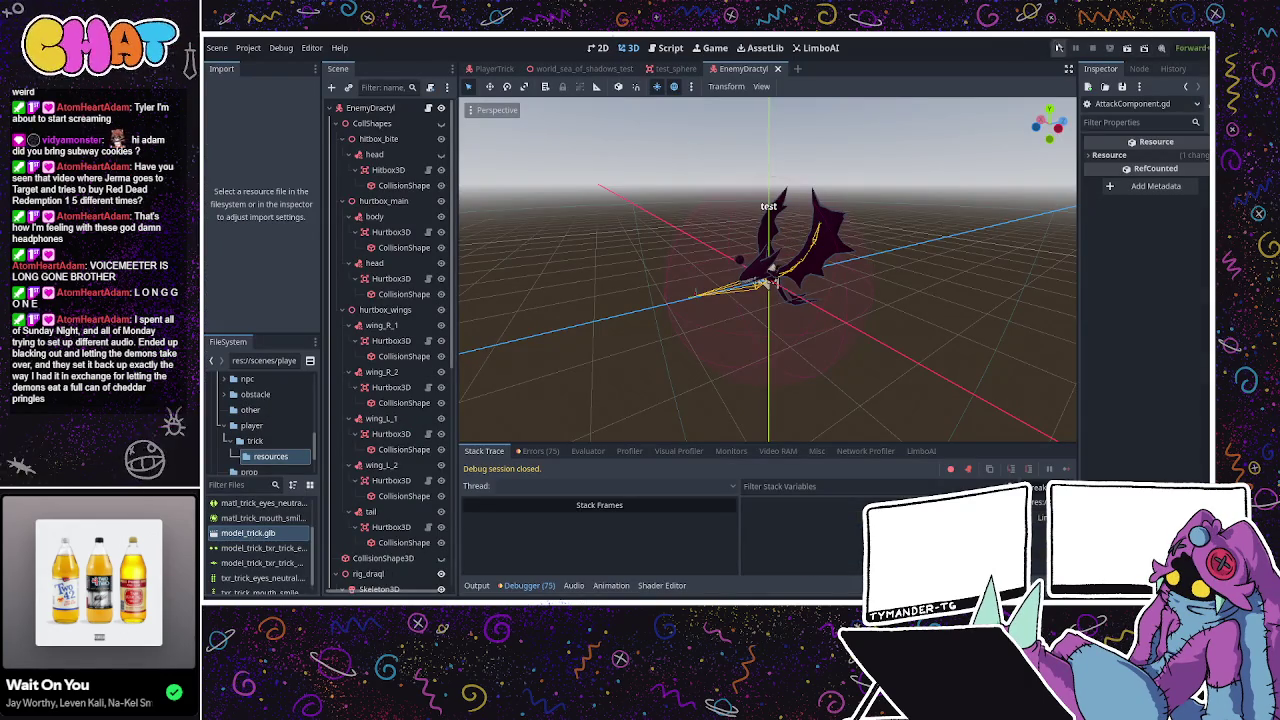
key("F5")
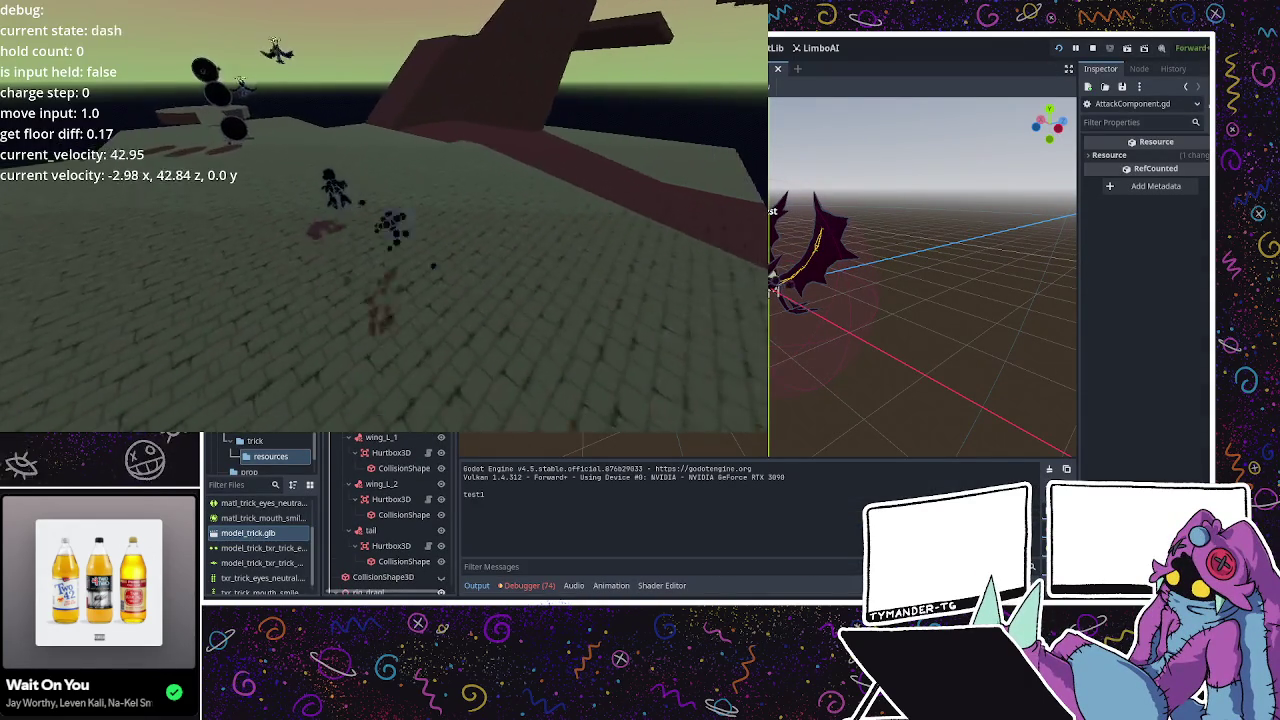
key("space")
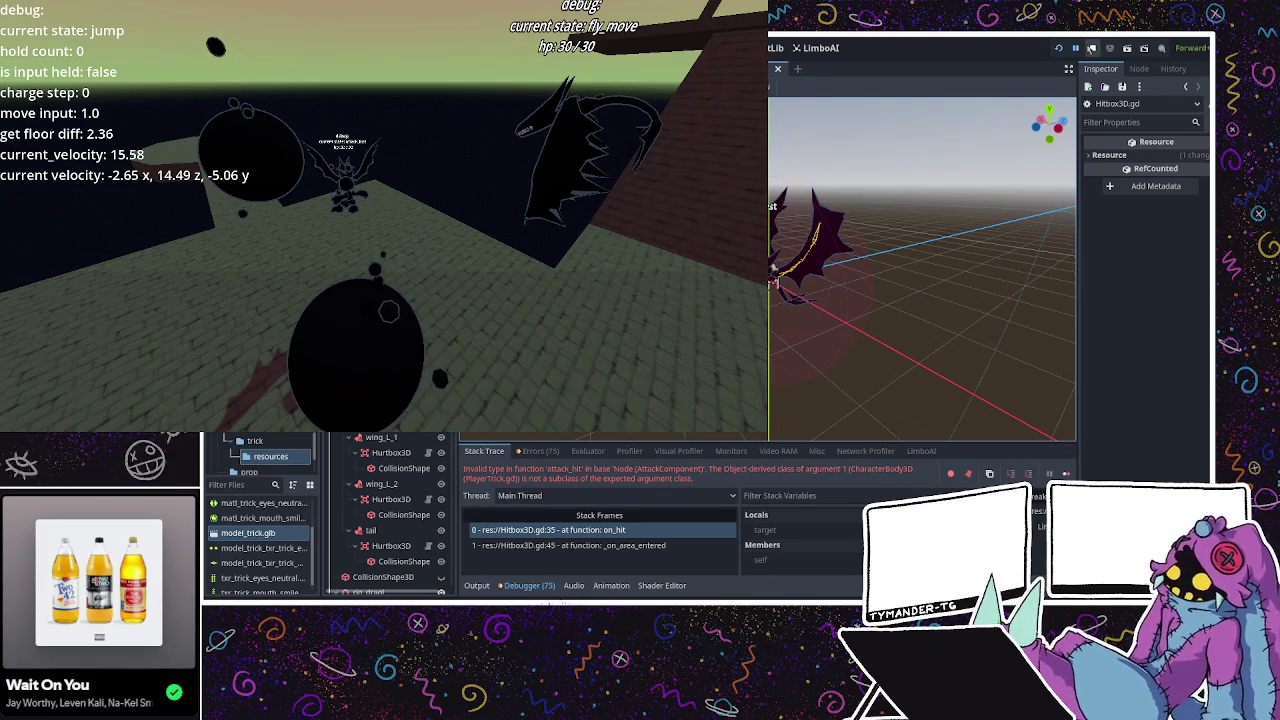
left_click(1091, 48)
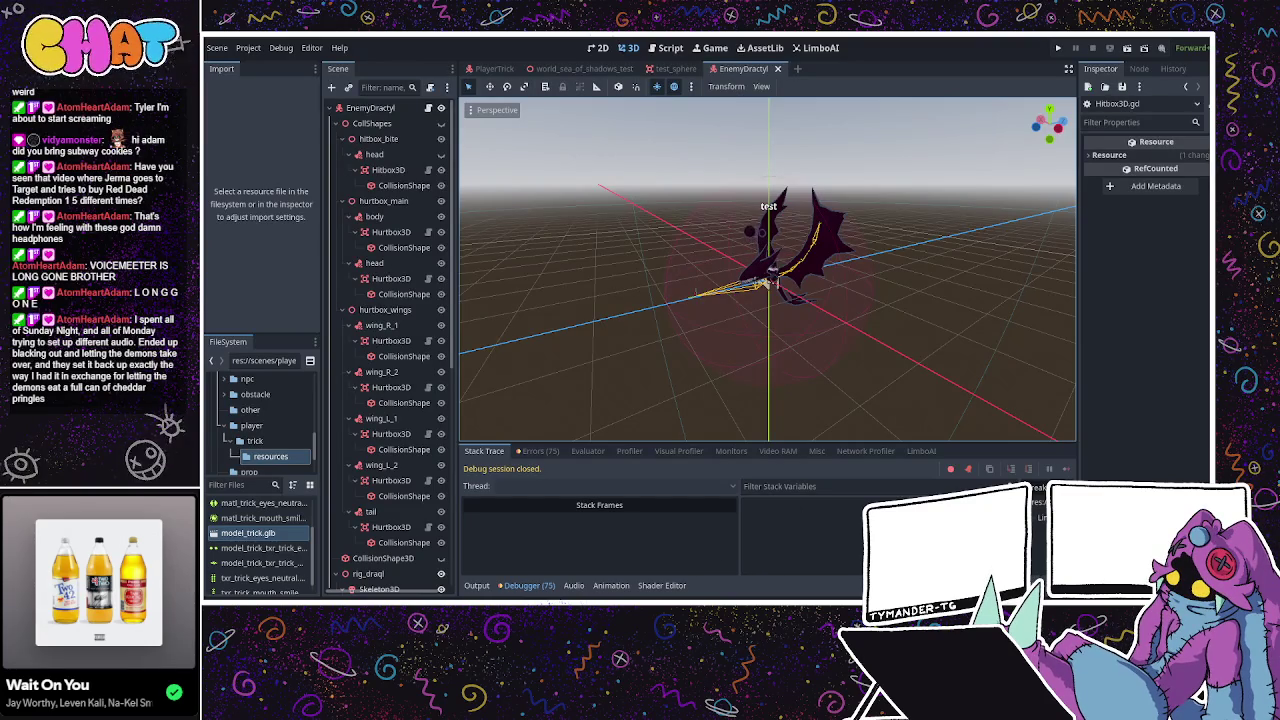
Open EnemyDractyl.gd and scroll down to the attack_bite_ready function.
key("ctrl+F3")
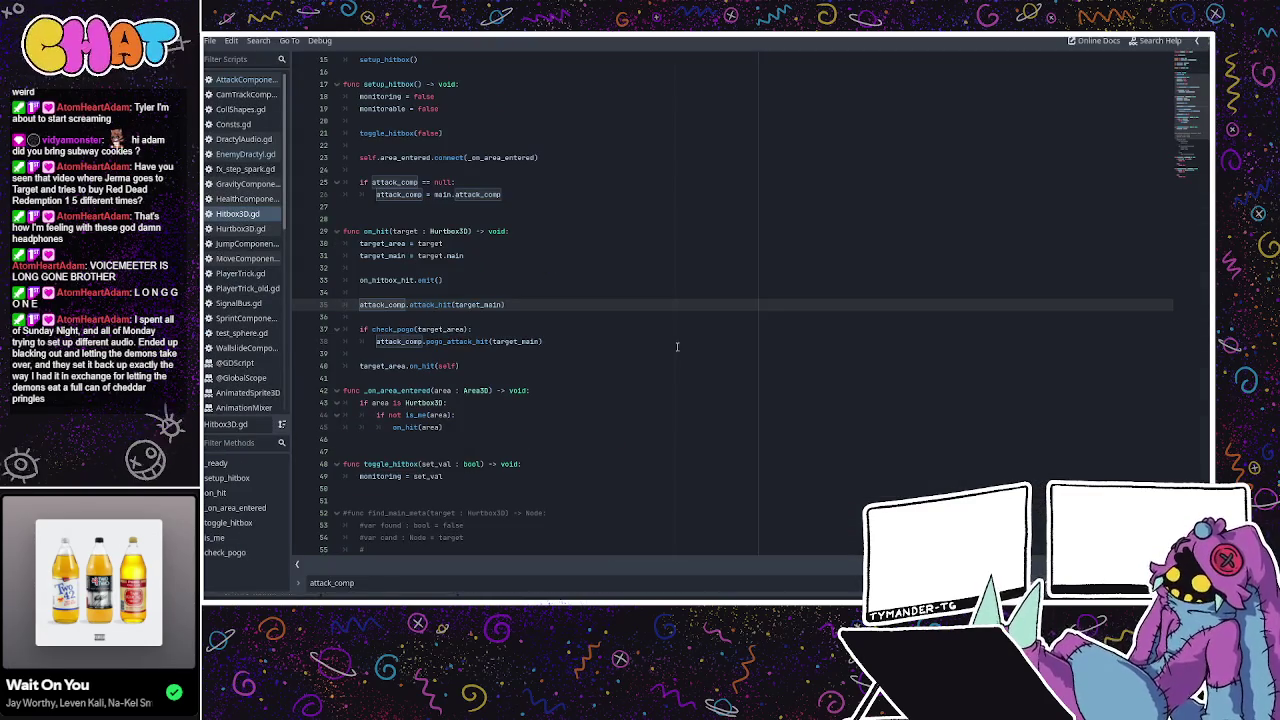
left_click(255, 156)
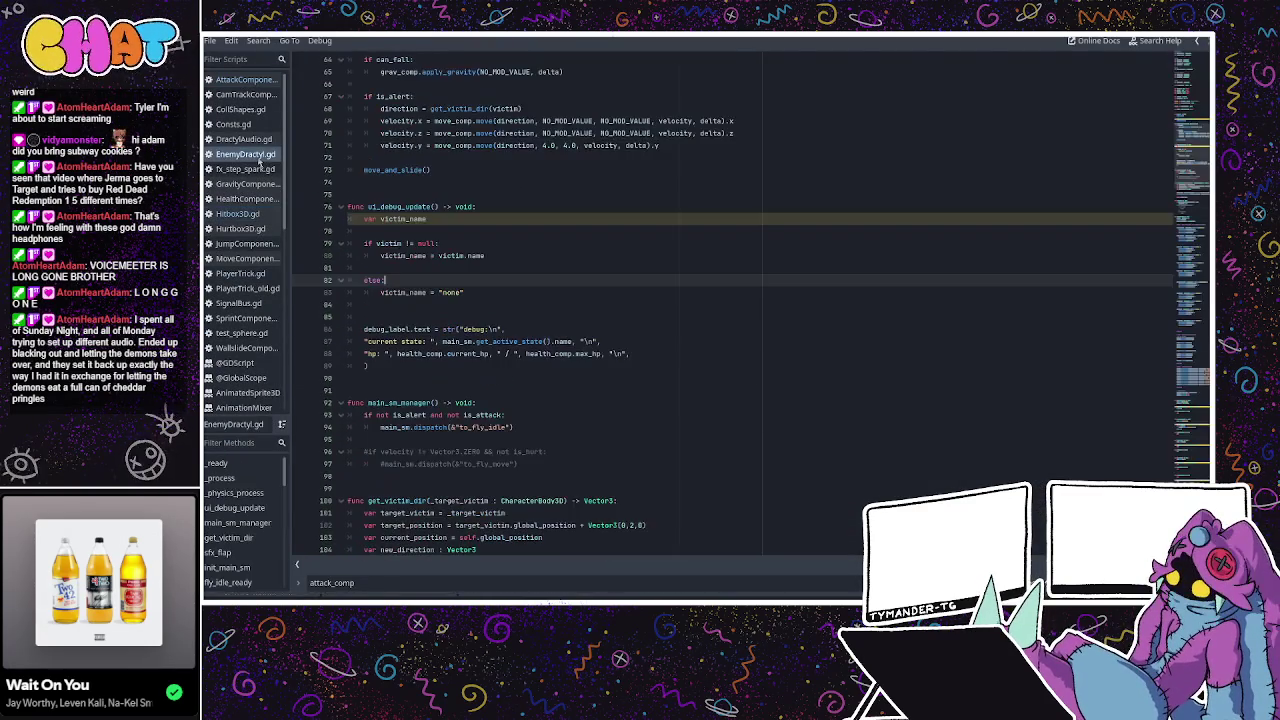
scroll(444, 246, "down", 1)
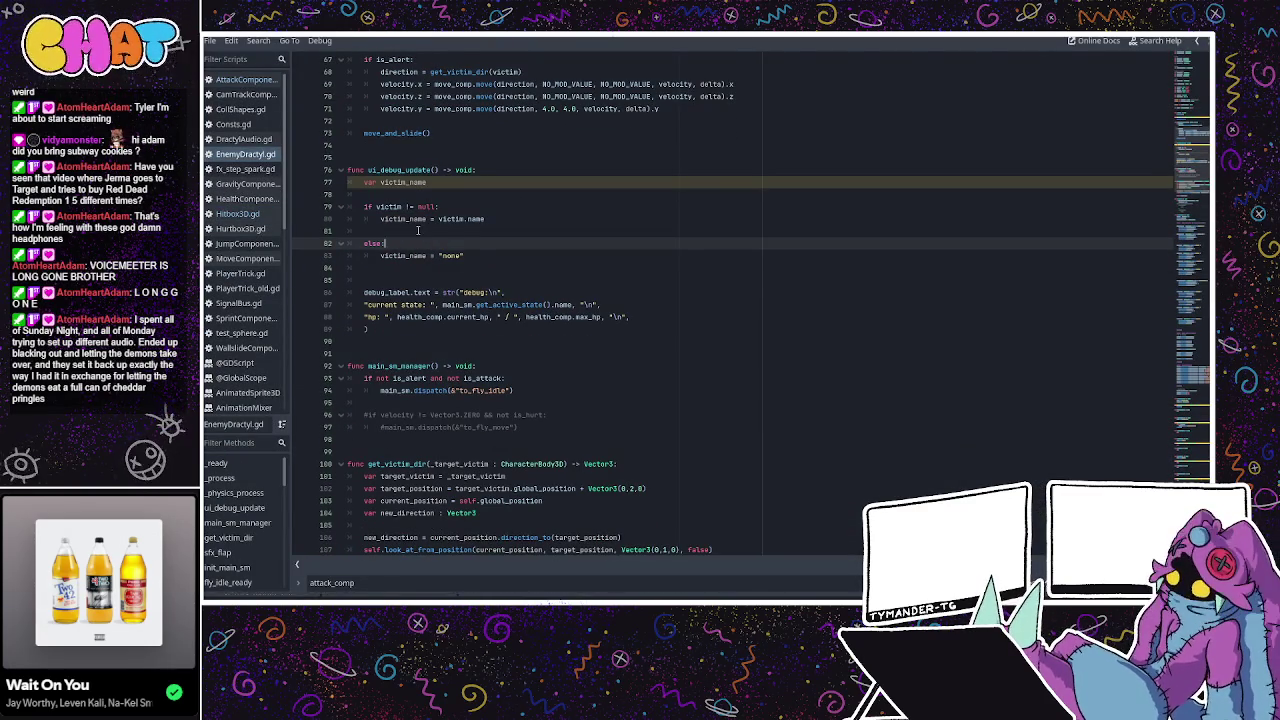
scroll(450, 232, "down", 2)
scroll(480, 230, "down", 6)
scroll(510, 228, "down", 6)
scroll(552, 224, "down", 5)
scroll(552, 224, "down", 7)
scroll(552, 224, "down", 8)
scroll(552, 224, "down", 6)
scroll(552, 224, "down", 2)
scroll(552, 223, "down", 5)
scroll(552, 223, "down", 6)
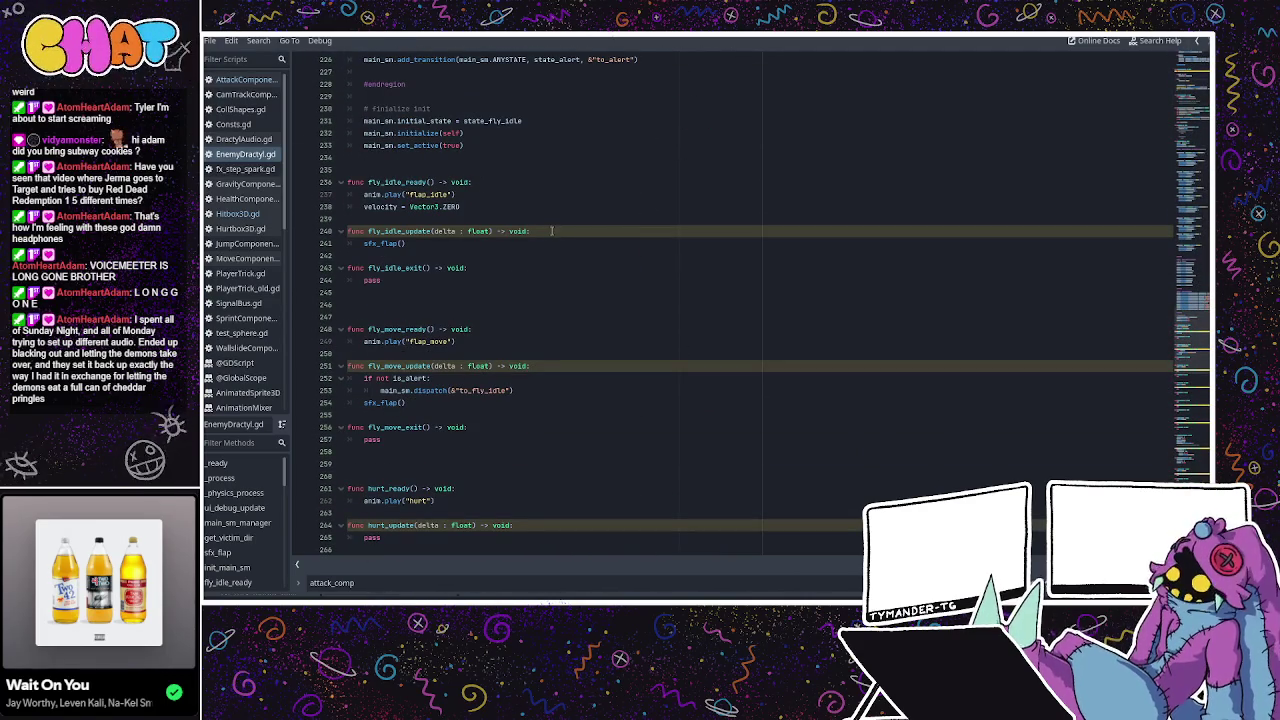
scroll(237, 545, "down", 1)
scroll(237, 545, "down", 2)
scroll(237, 543, "down", 2)
scroll(237, 543, "down", 2)
scroll(240, 530, "down", 2)
scroll(245, 515, "down", 1)
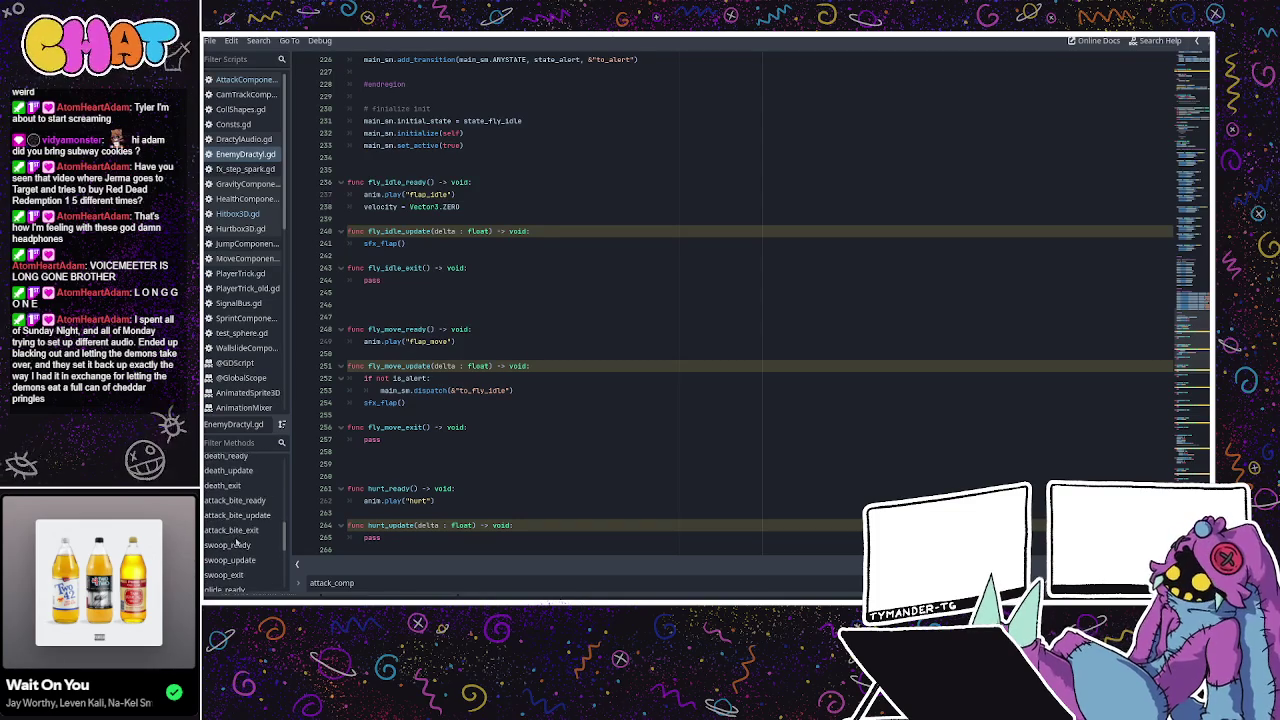
left_click(258, 487)
left_click(250, 500)
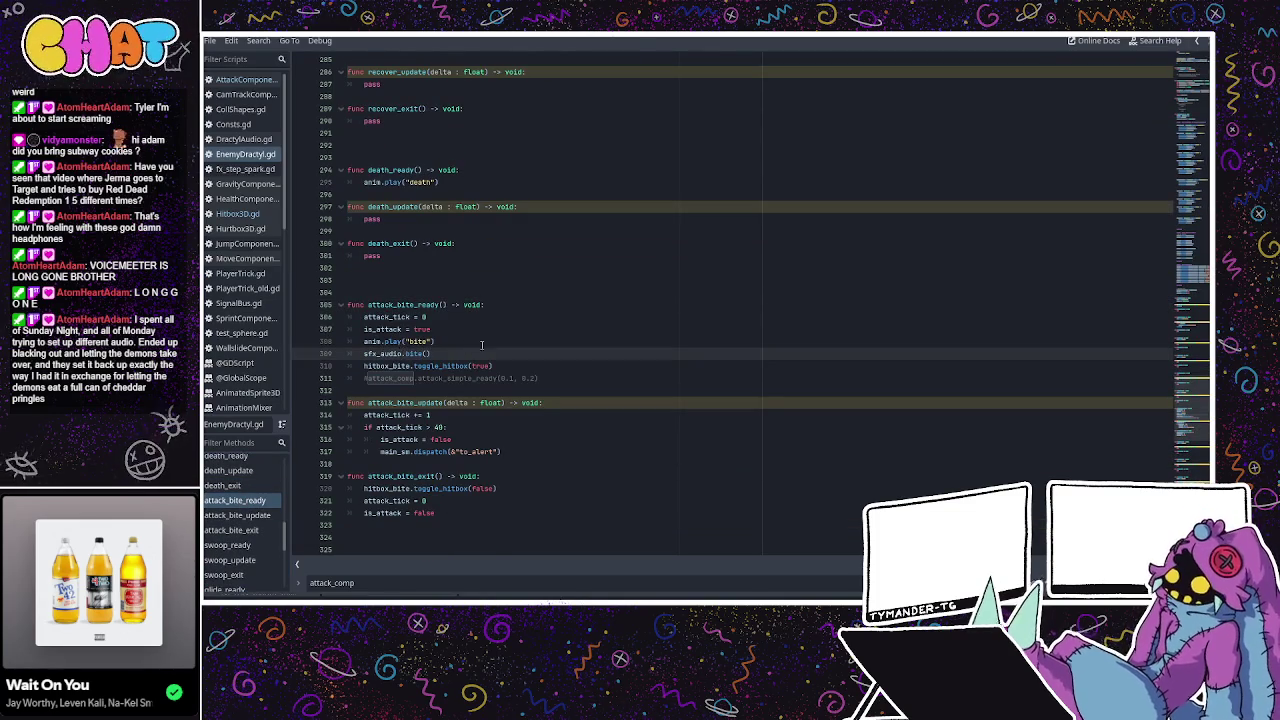
Review the hitbox toggle and commented attack_comp lines 310–311, flipping to the 3D view and back.
left_click(446, 342)
left_click(434, 330)
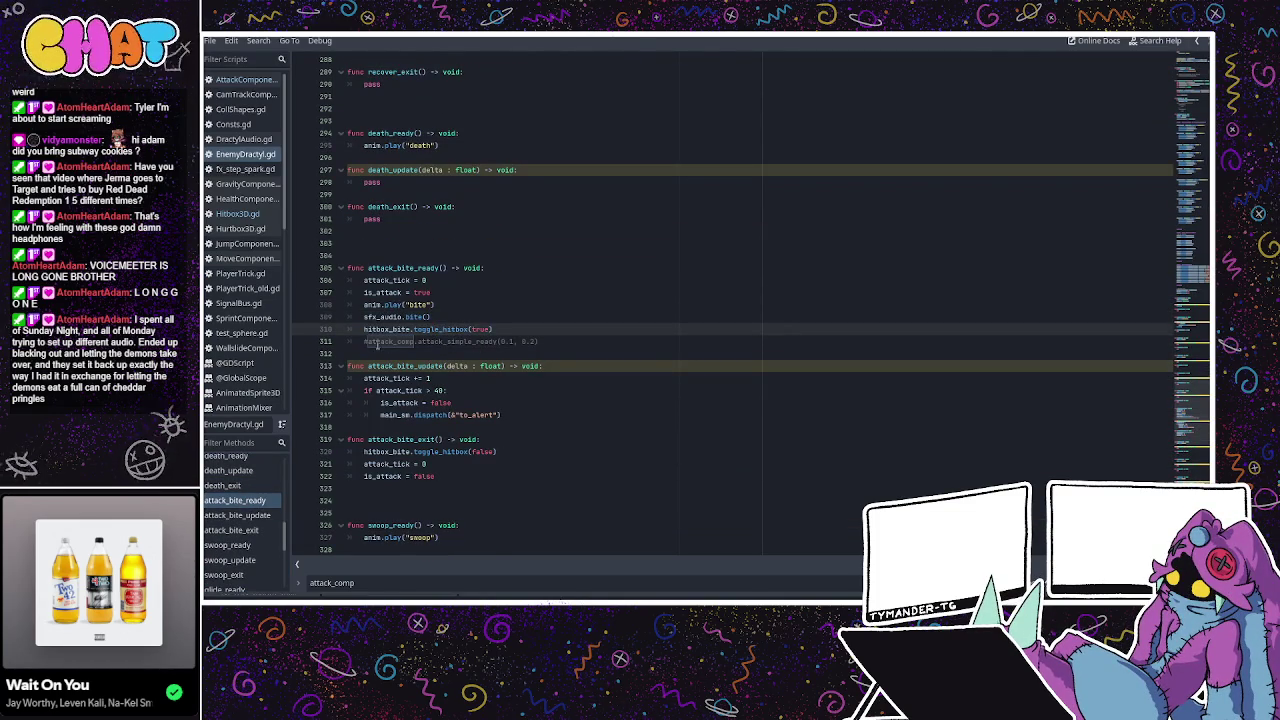
double_click(372, 342)
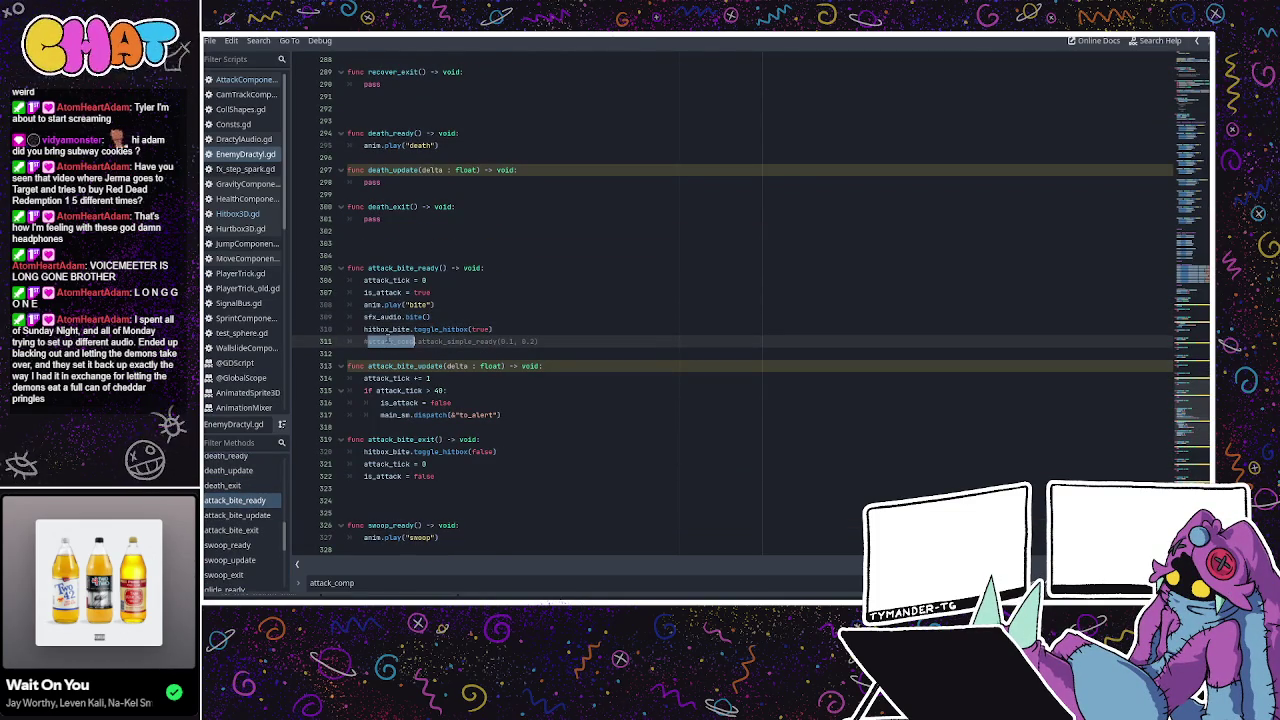
left_click(392, 329)
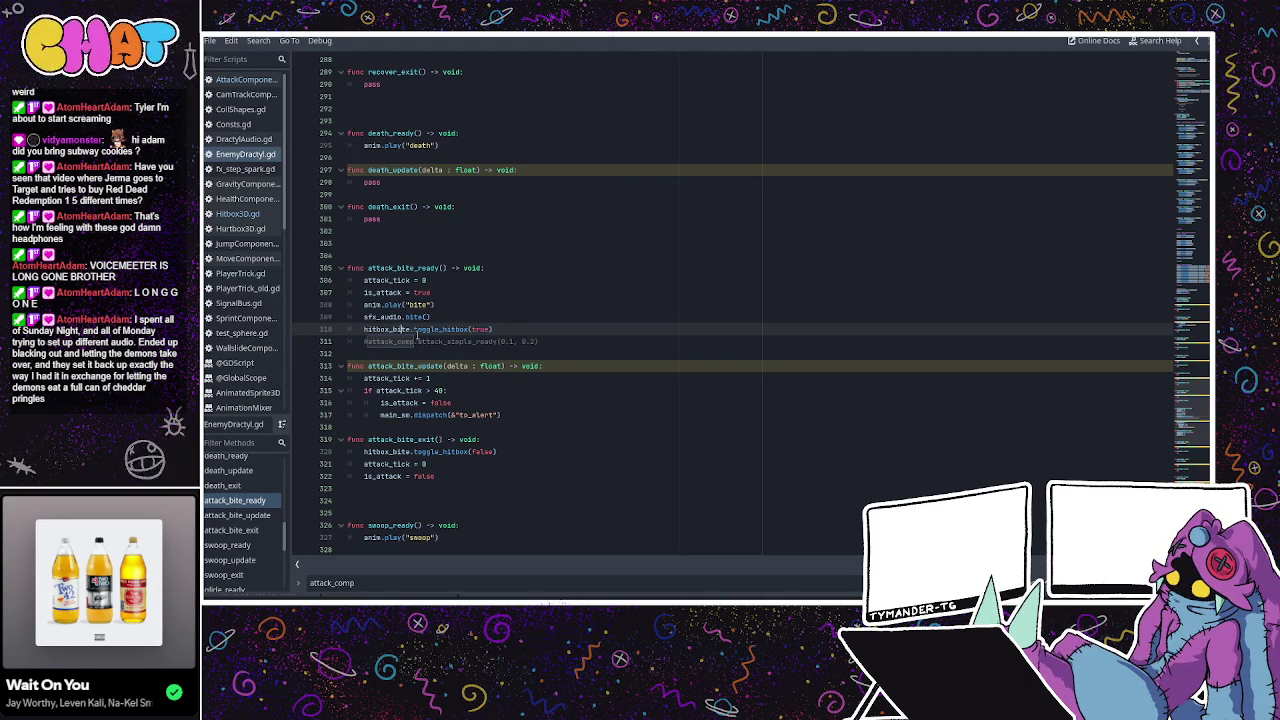
left_click(407, 342)
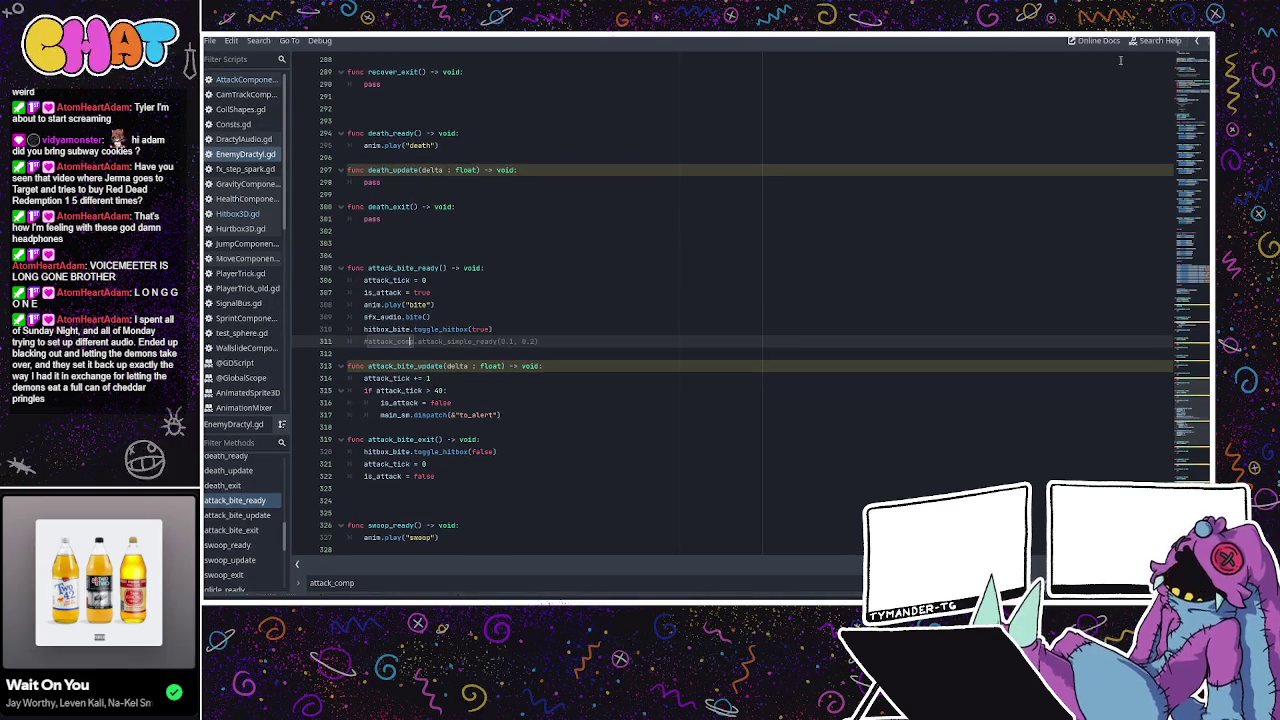
key("alt+Tab")
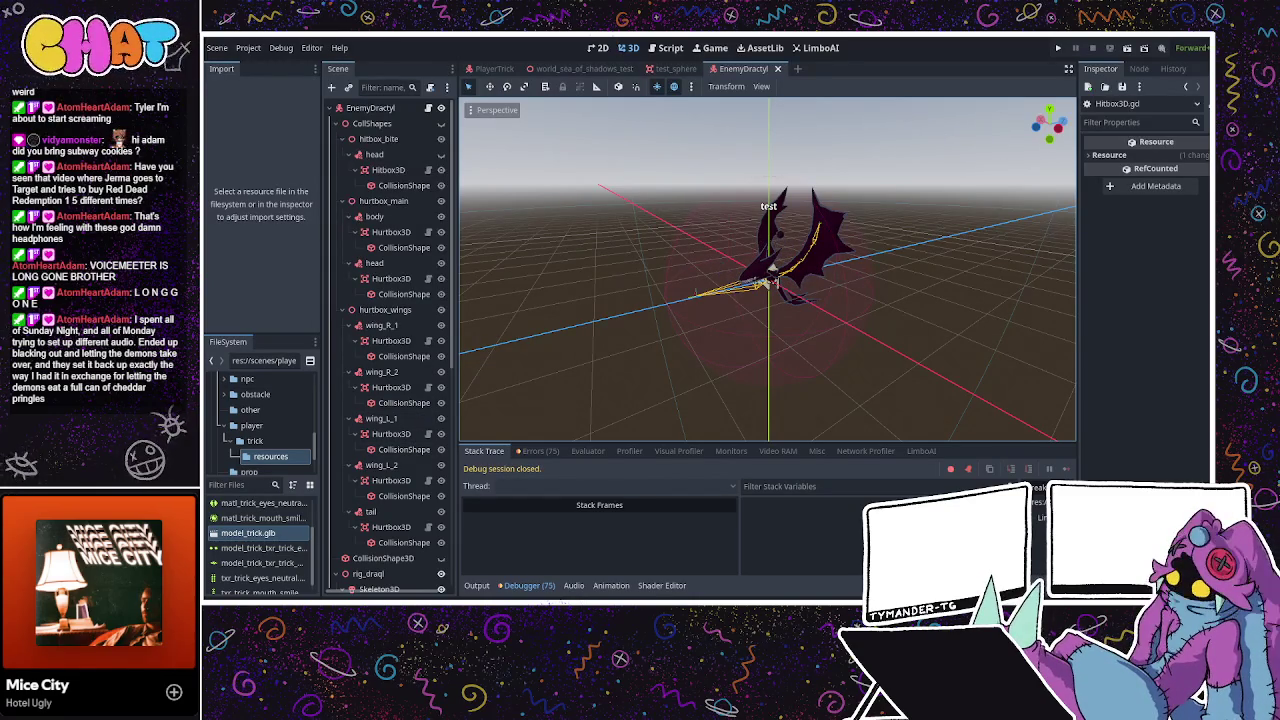
key("ctrl+F3")
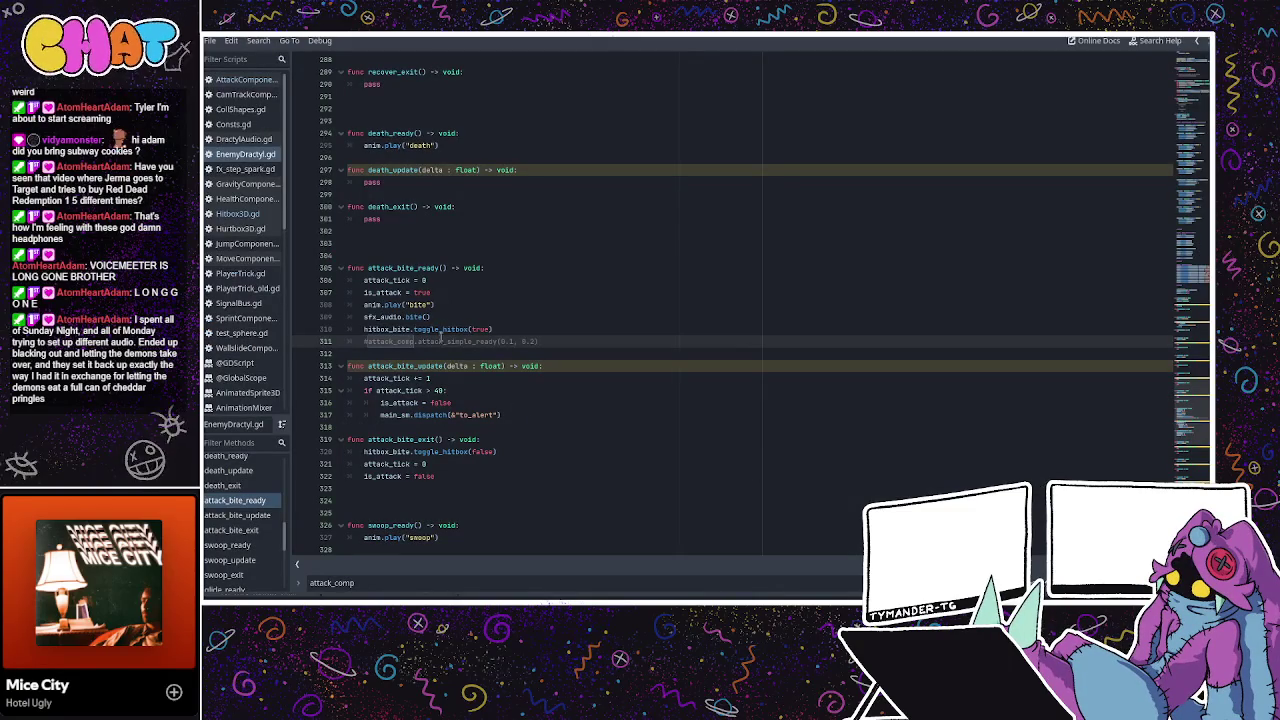
Switch from EnemyDractyl.gd to AttackComponent.gd and locate the attack_hit function.
left_click(431, 329)
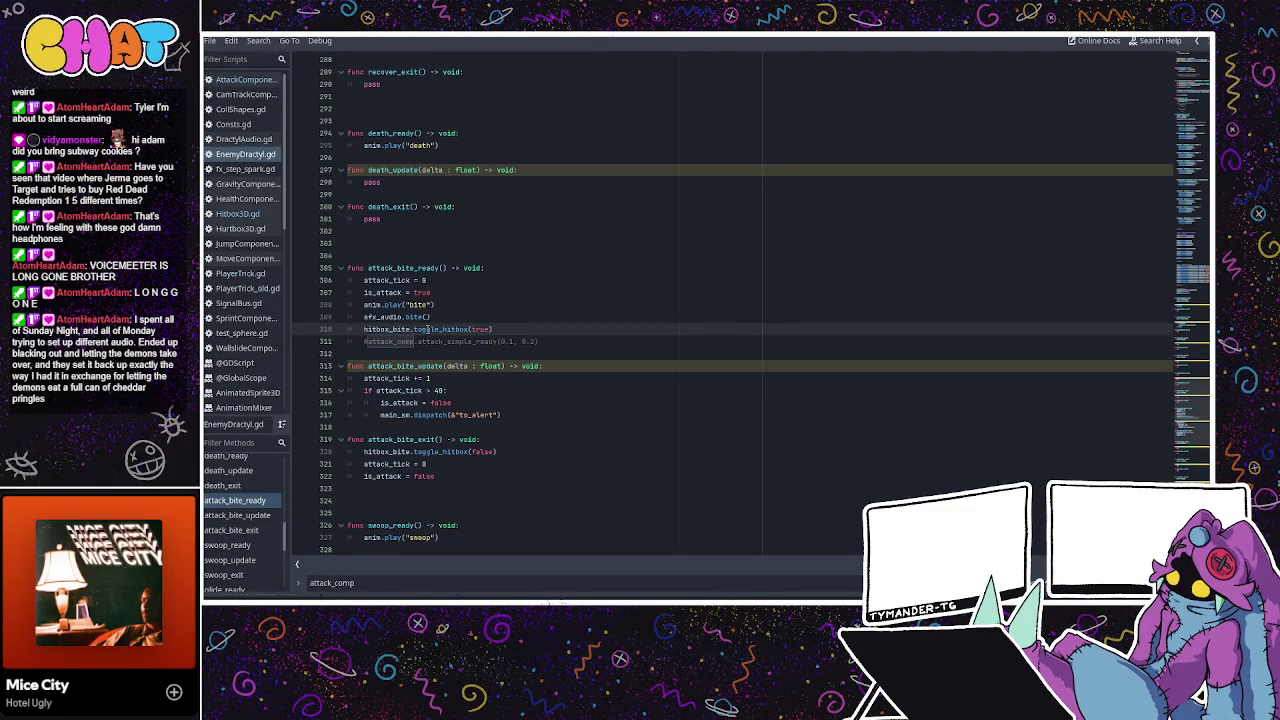
left_click(430, 316)
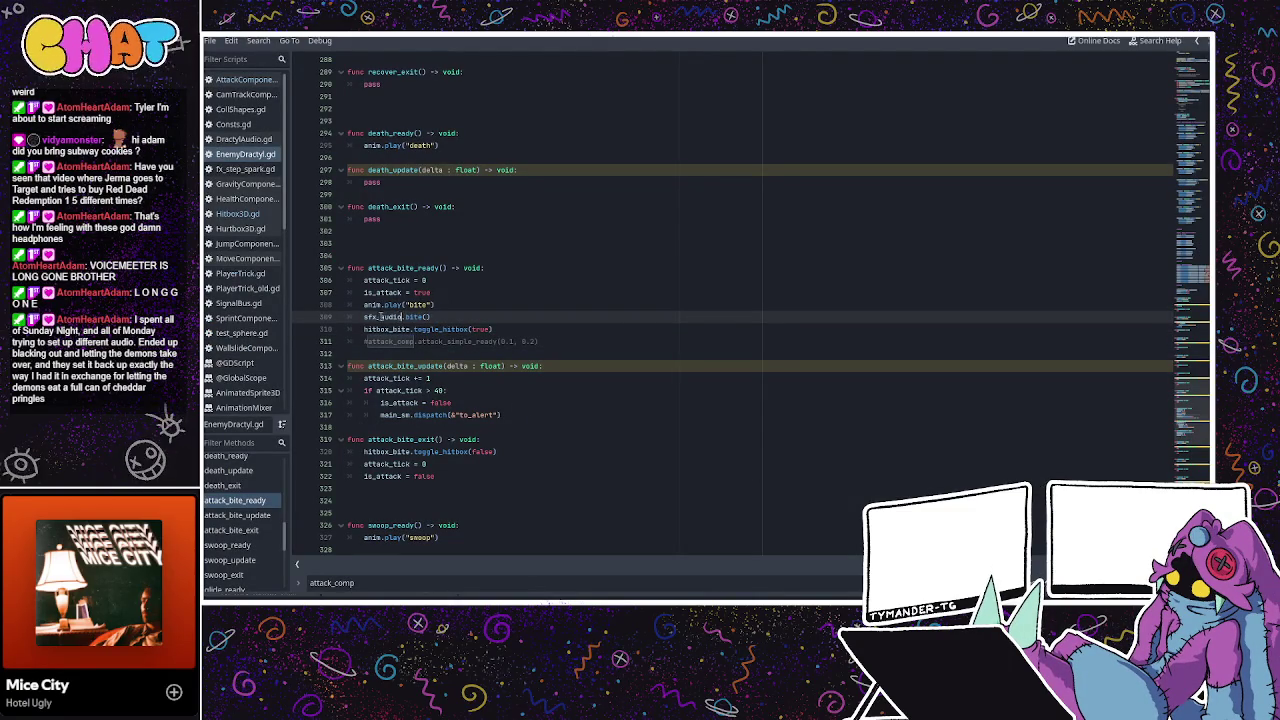
left_click(245, 79)
left_click(437, 256)
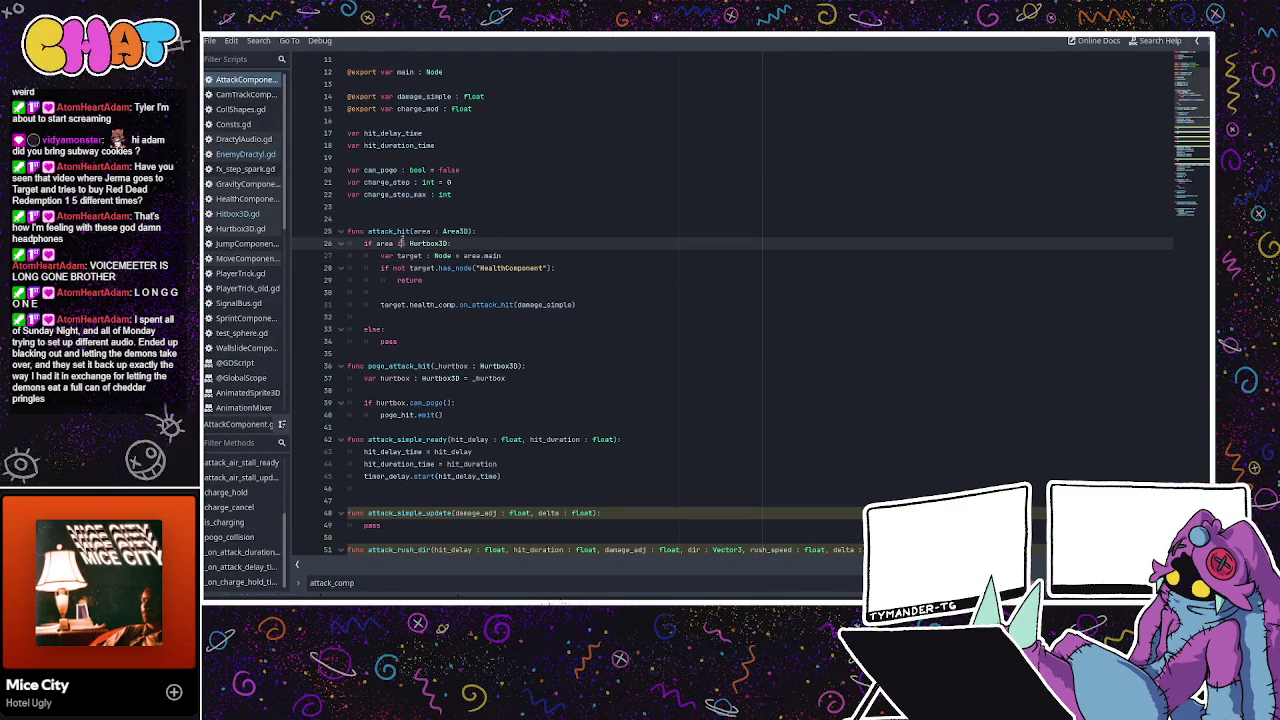
double_click(400, 232)
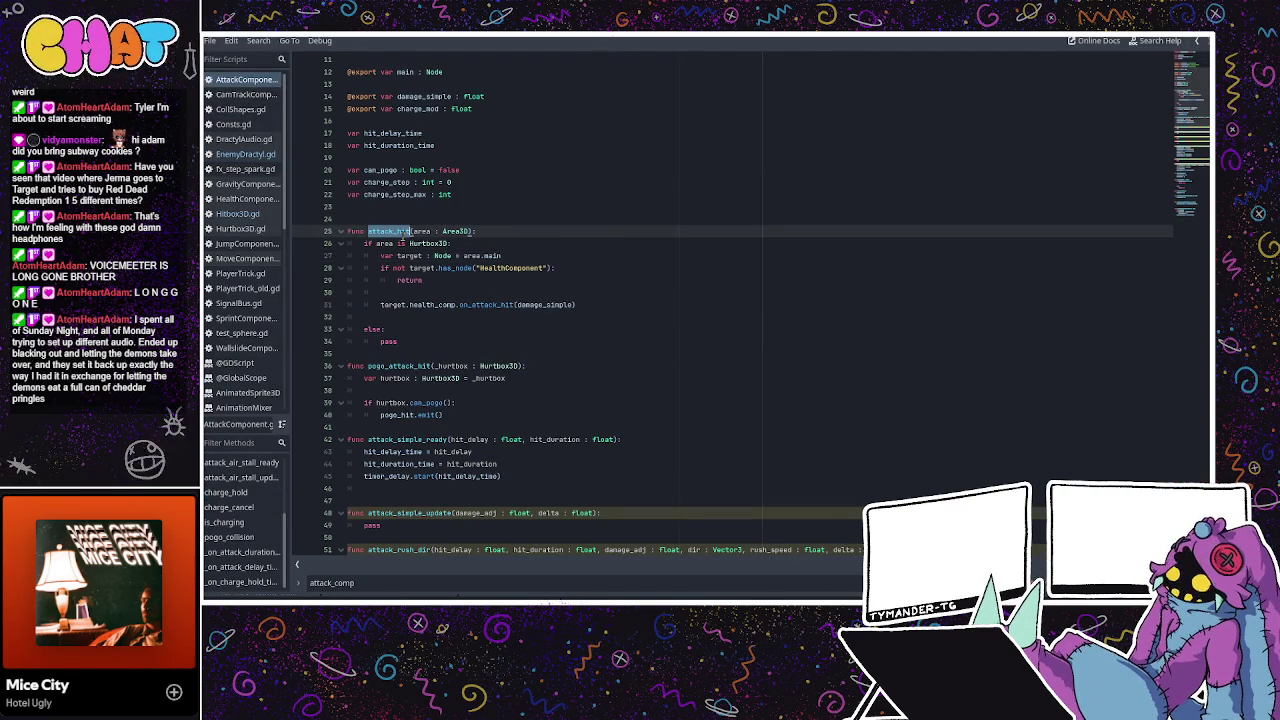
left_click(516, 237)
Examine attack_hit's signature, selecting its area : Area3D parameter type.
scroll(516, 237, "up", 2)
scroll(516, 237, "up", 1)
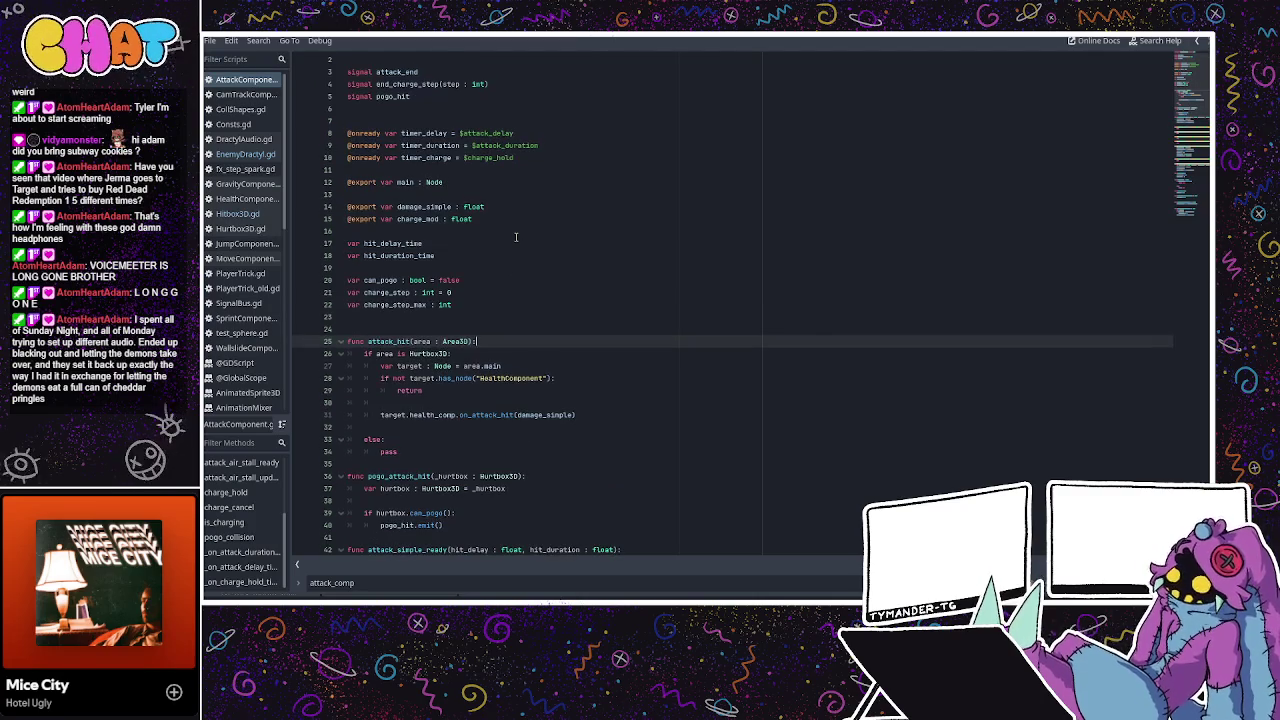
scroll(484, 258, "down", 1)
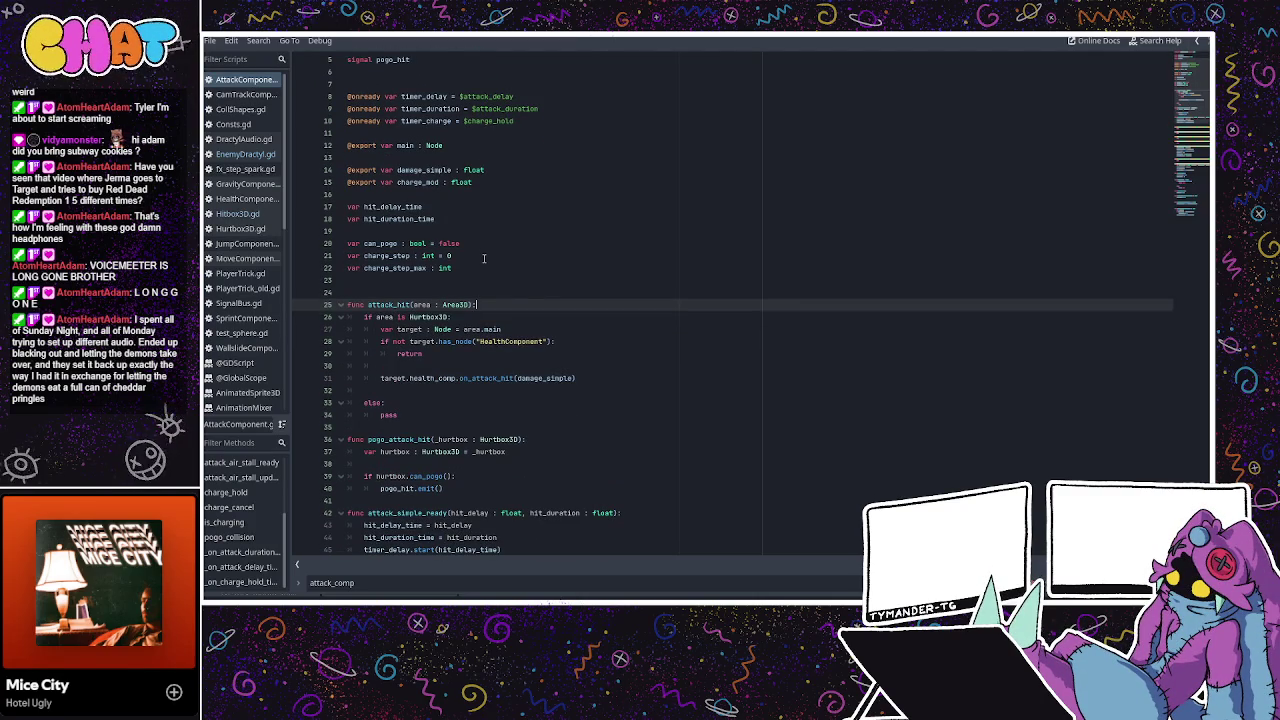
scroll(484, 258, "down", 2)
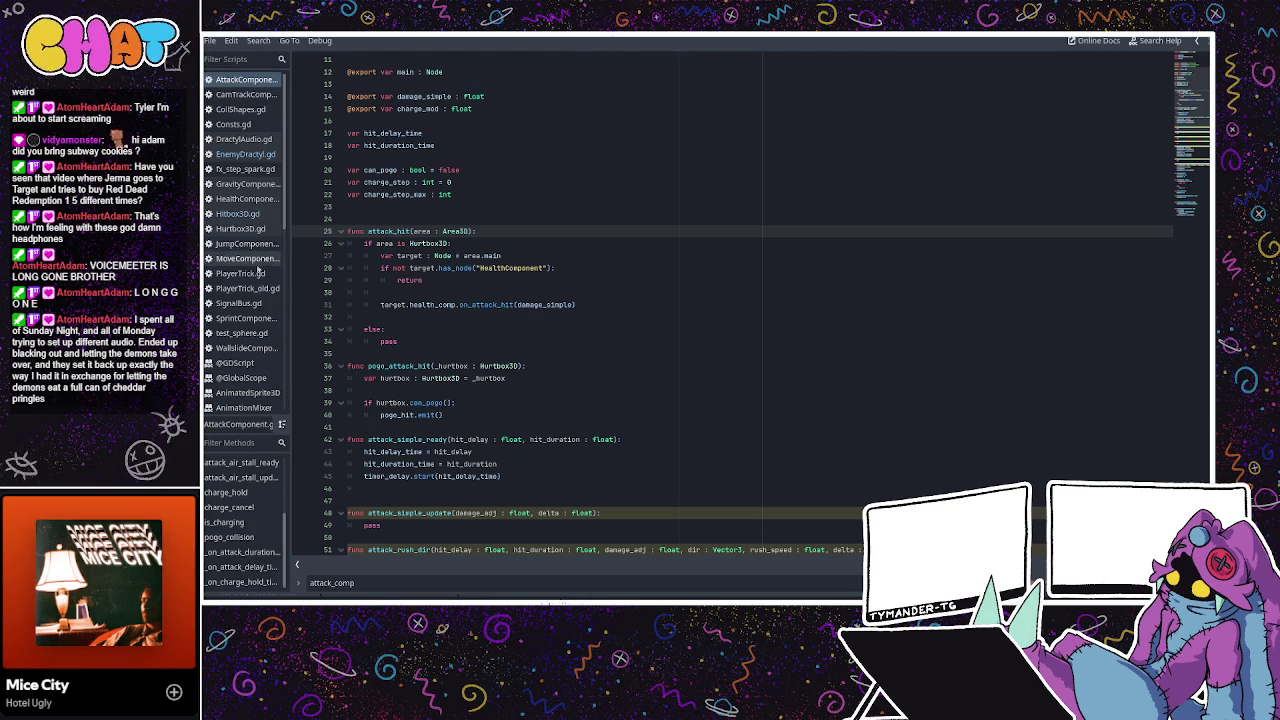
left_click(372, 231)
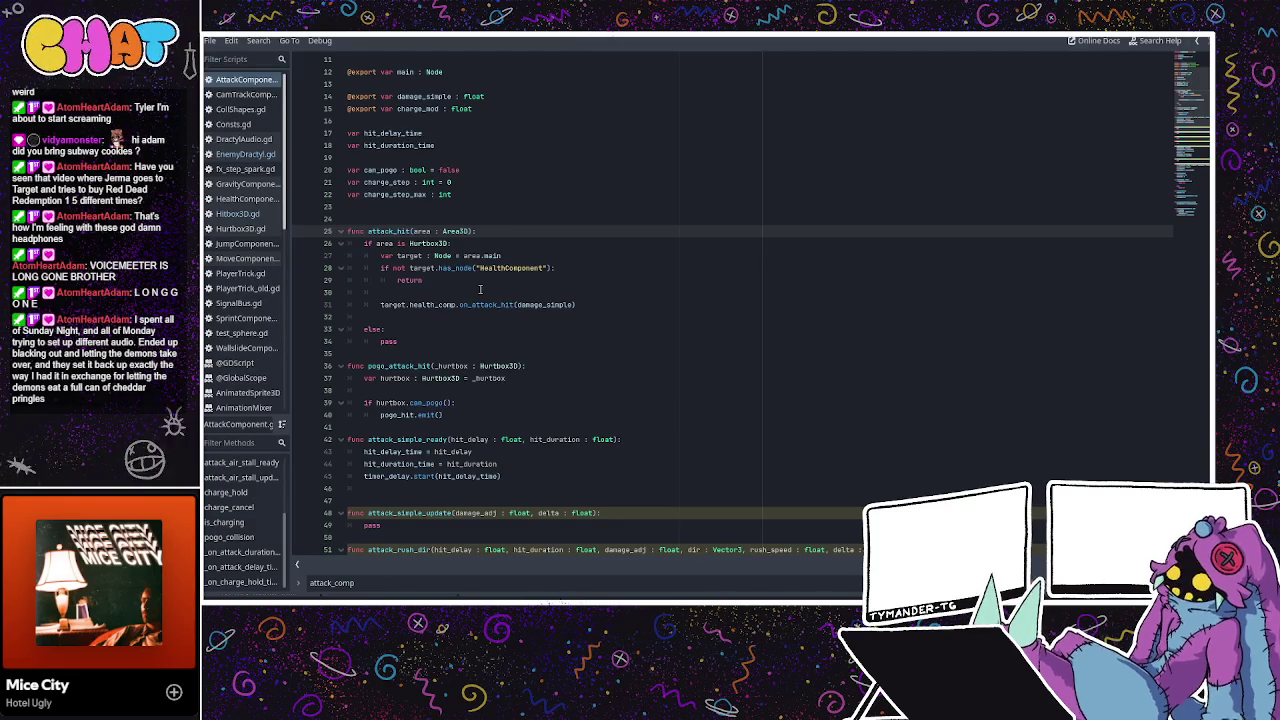
left_click(506, 256)
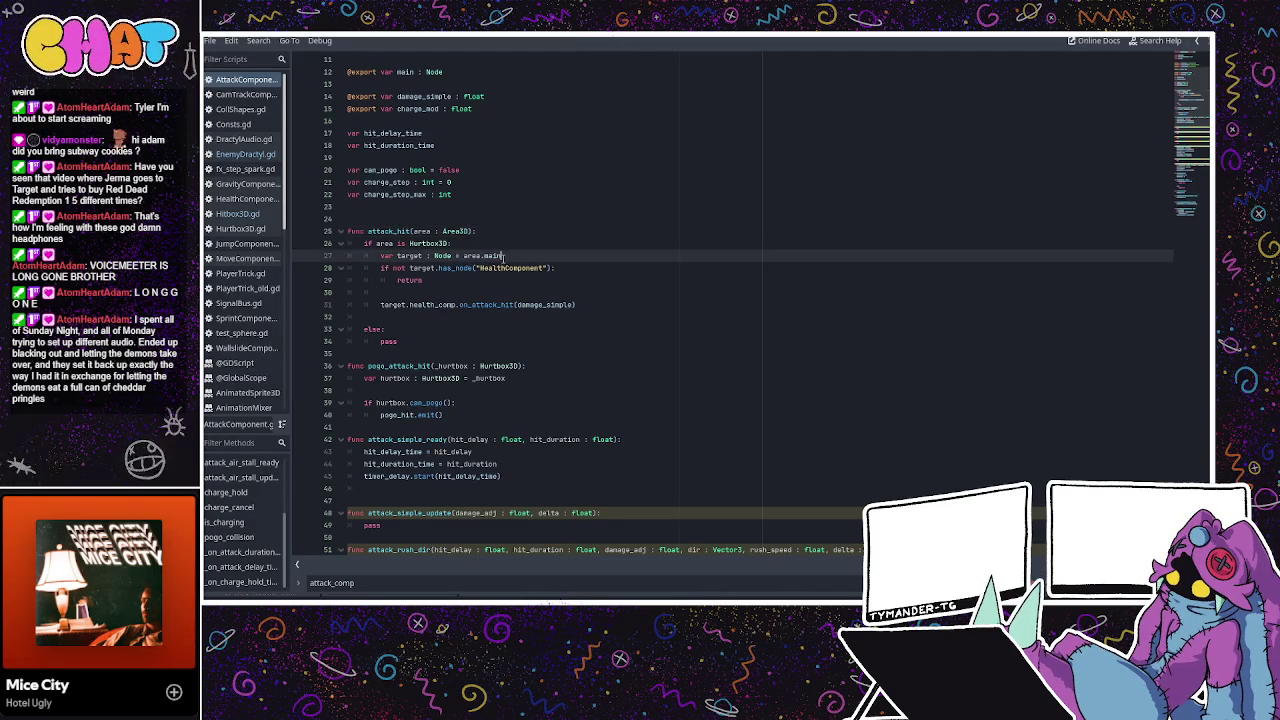
double_click(459, 231)
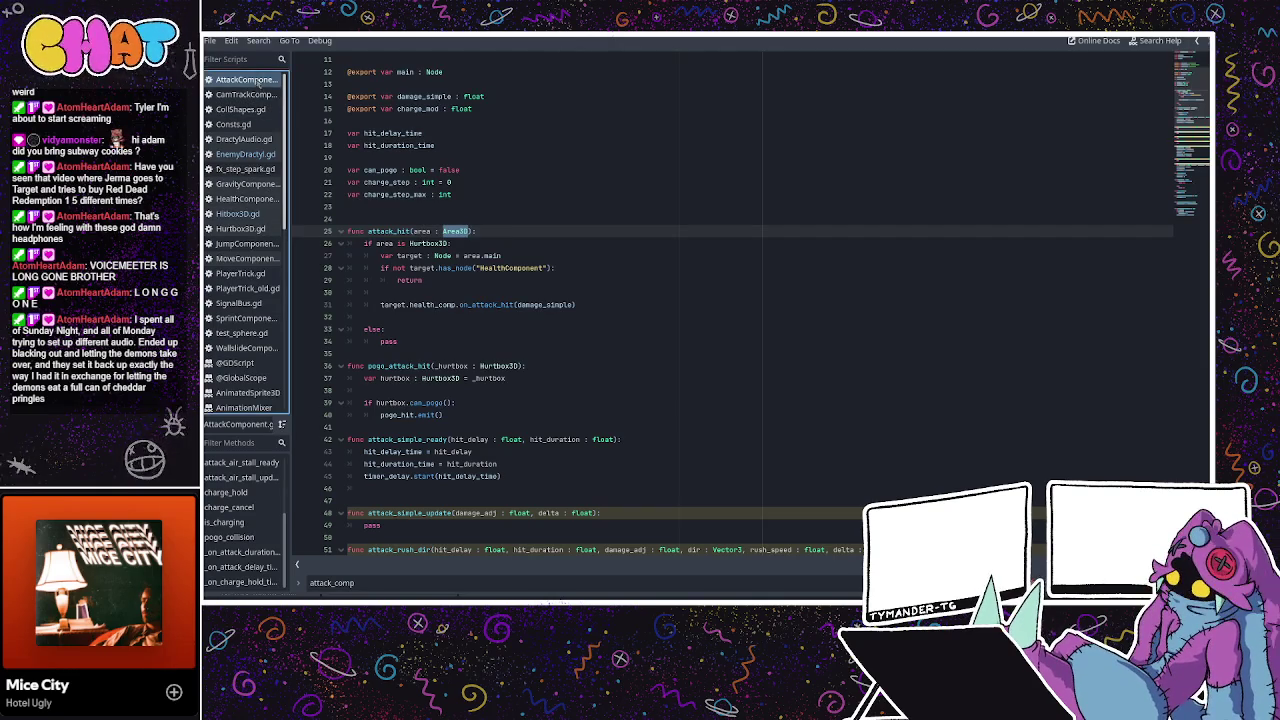
left_click(238, 213)
left_click(505, 268)
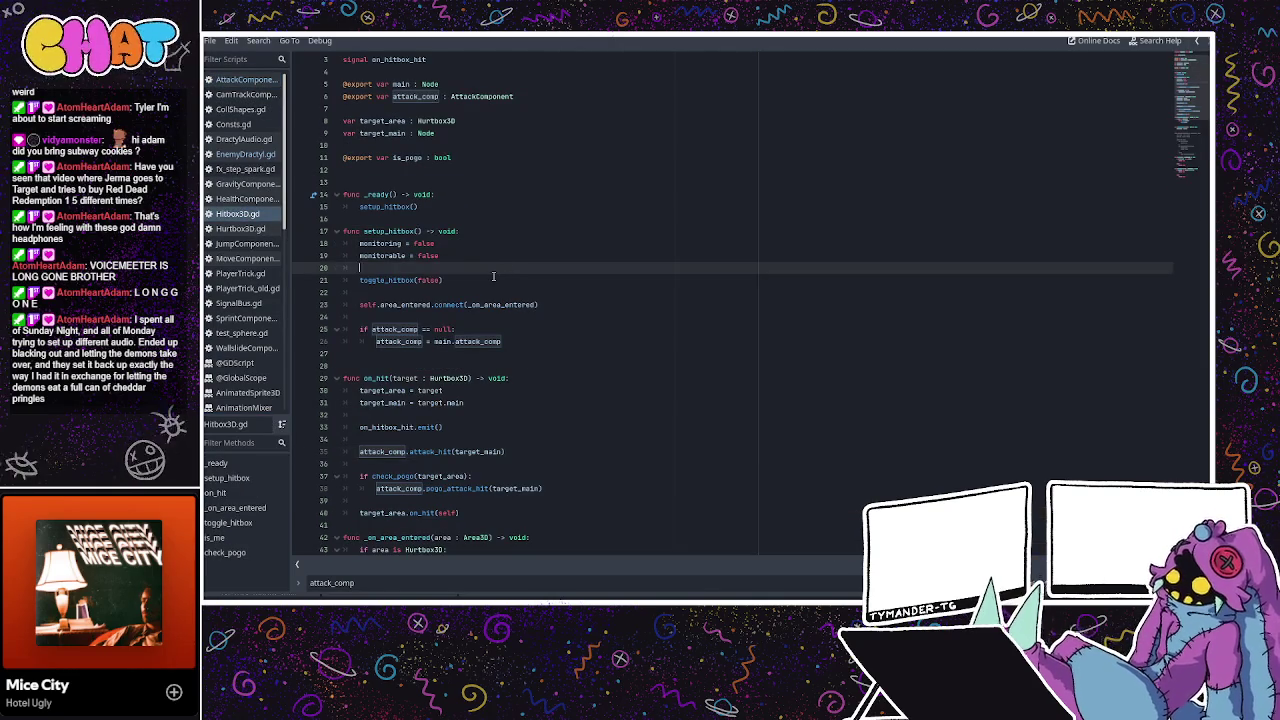
scroll(493, 276, "down", 2)
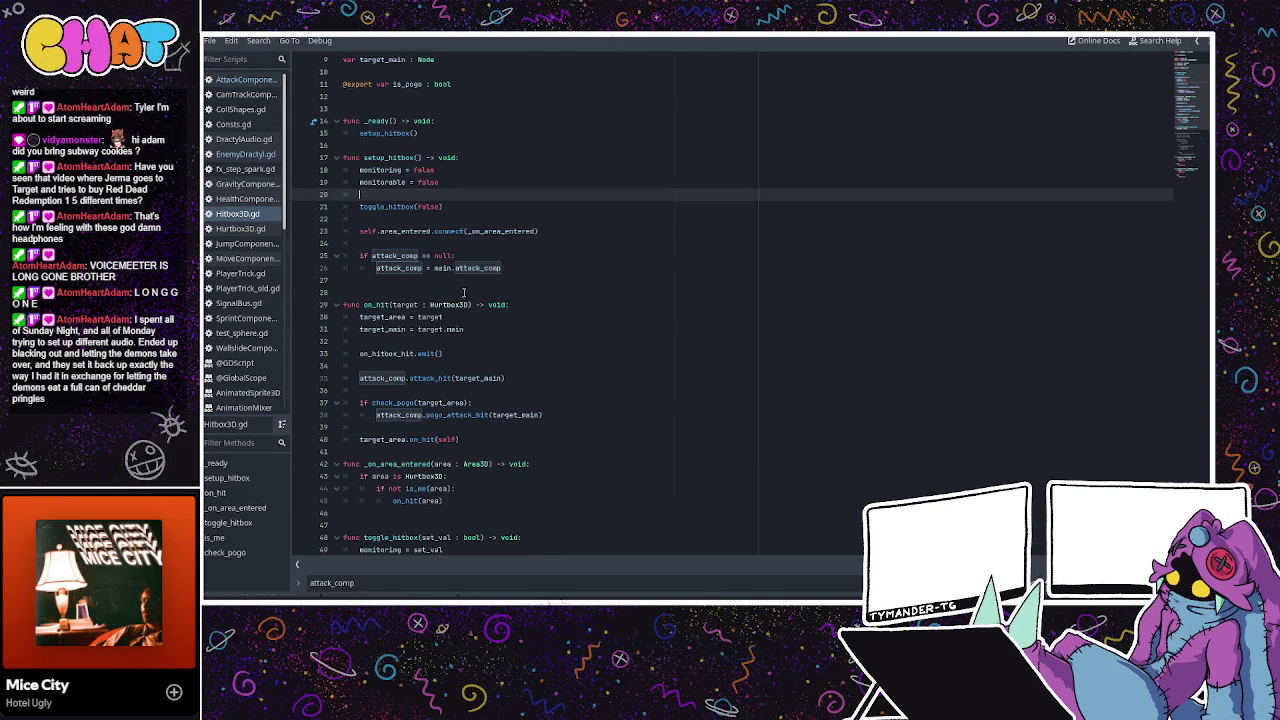
scroll(447, 313, "down", 2)
left_click(440, 341)
double_click(471, 341)
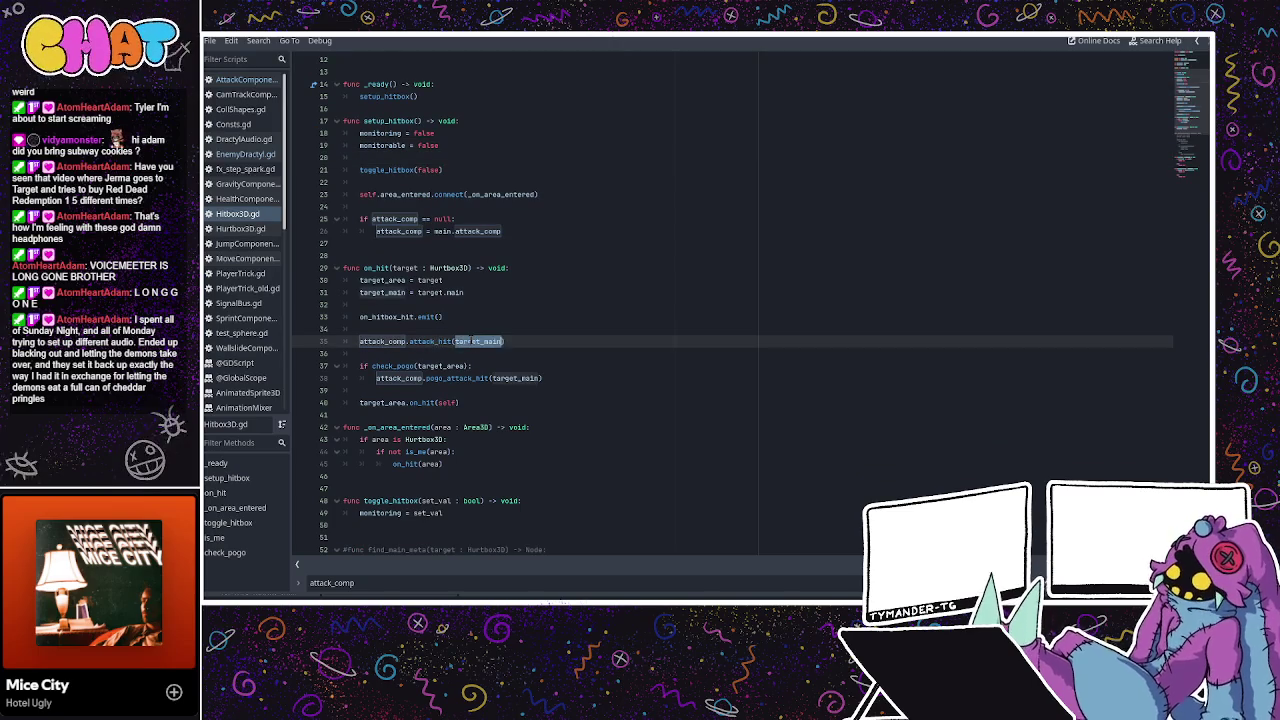
double_click(430, 341)
double_click(470, 341)
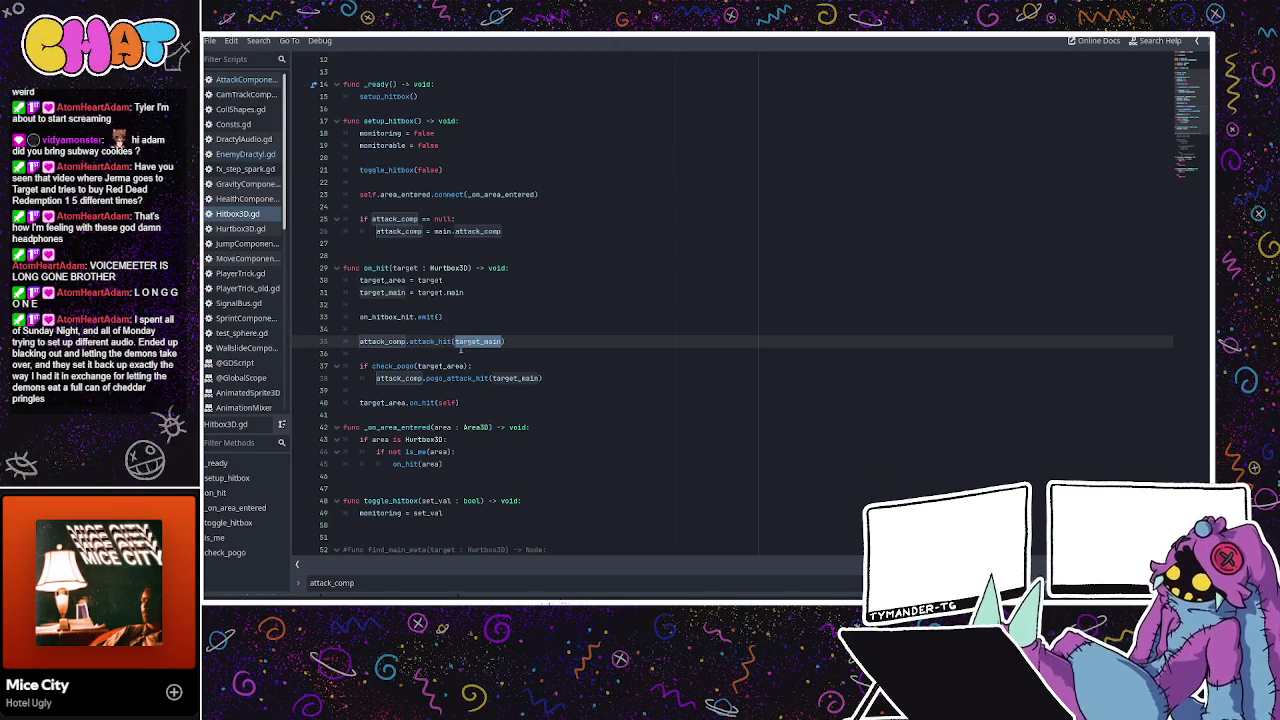
left_click(431, 343)
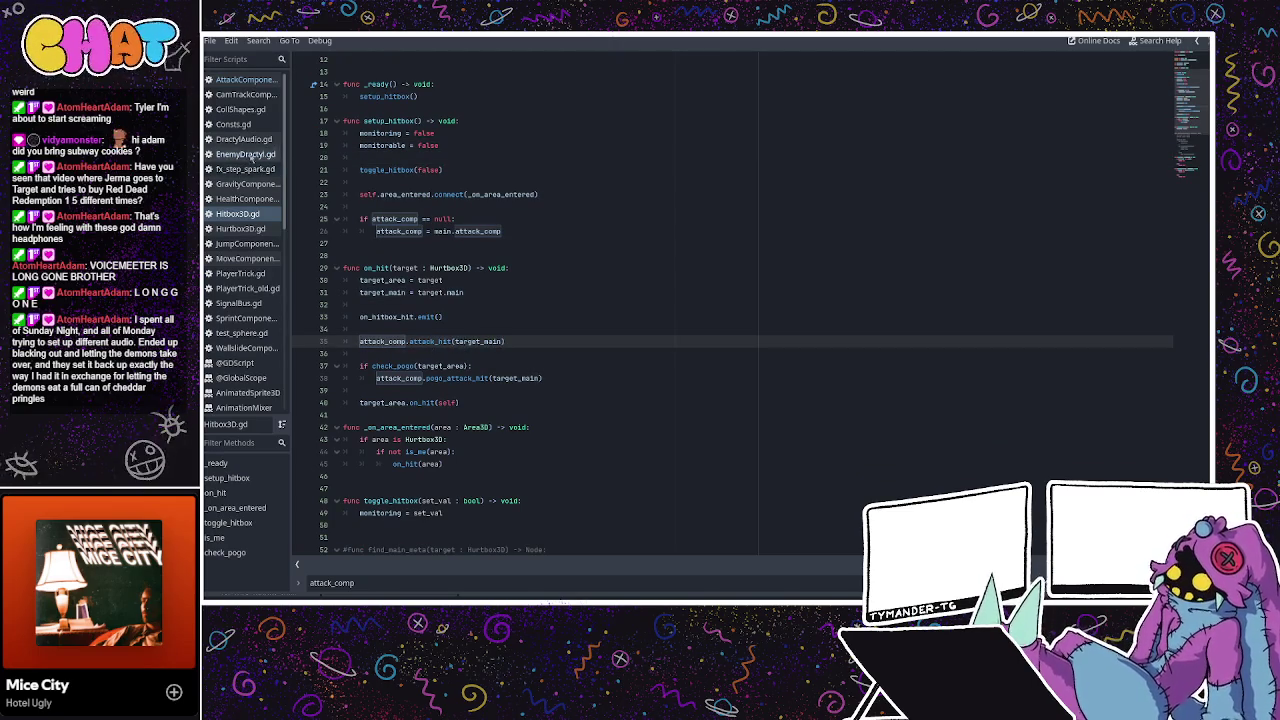
left_click(245, 81)
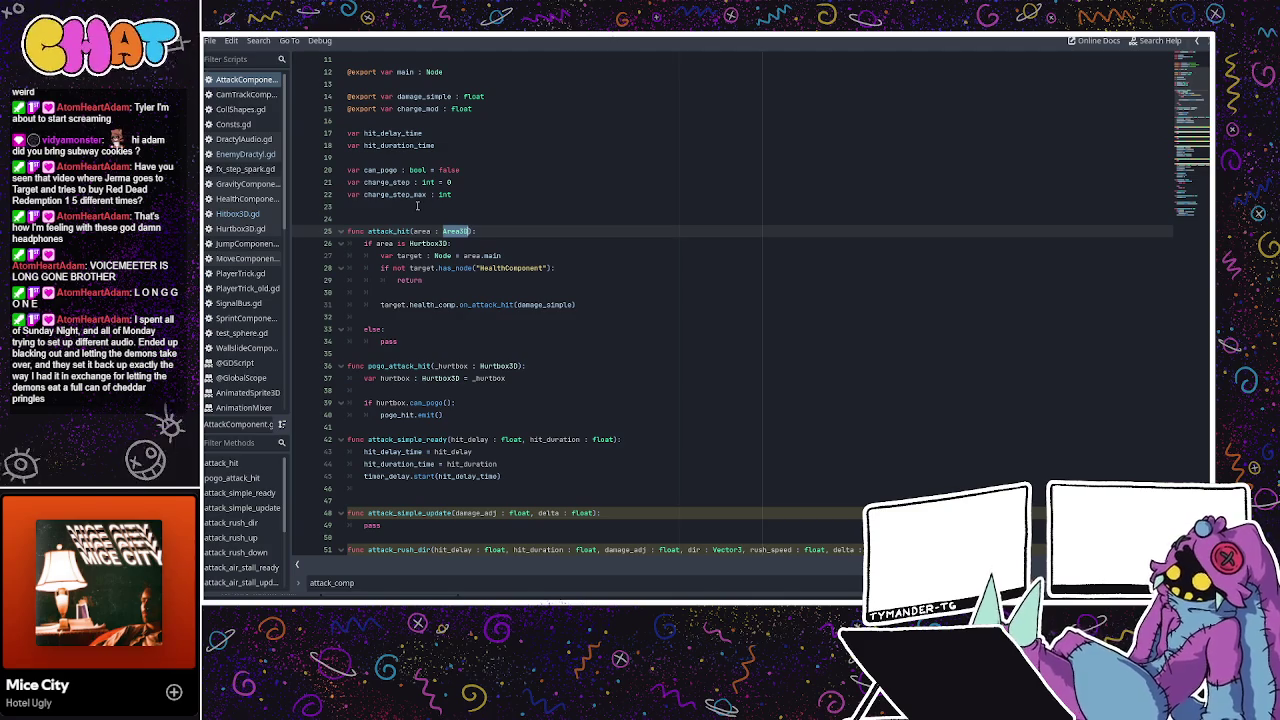
Replace the area : Area3D parameter with target_main : CharacterBody3D.
left_click(509, 256)
left_click(446, 232)
left_click_drag(470, 232, 413, 232)
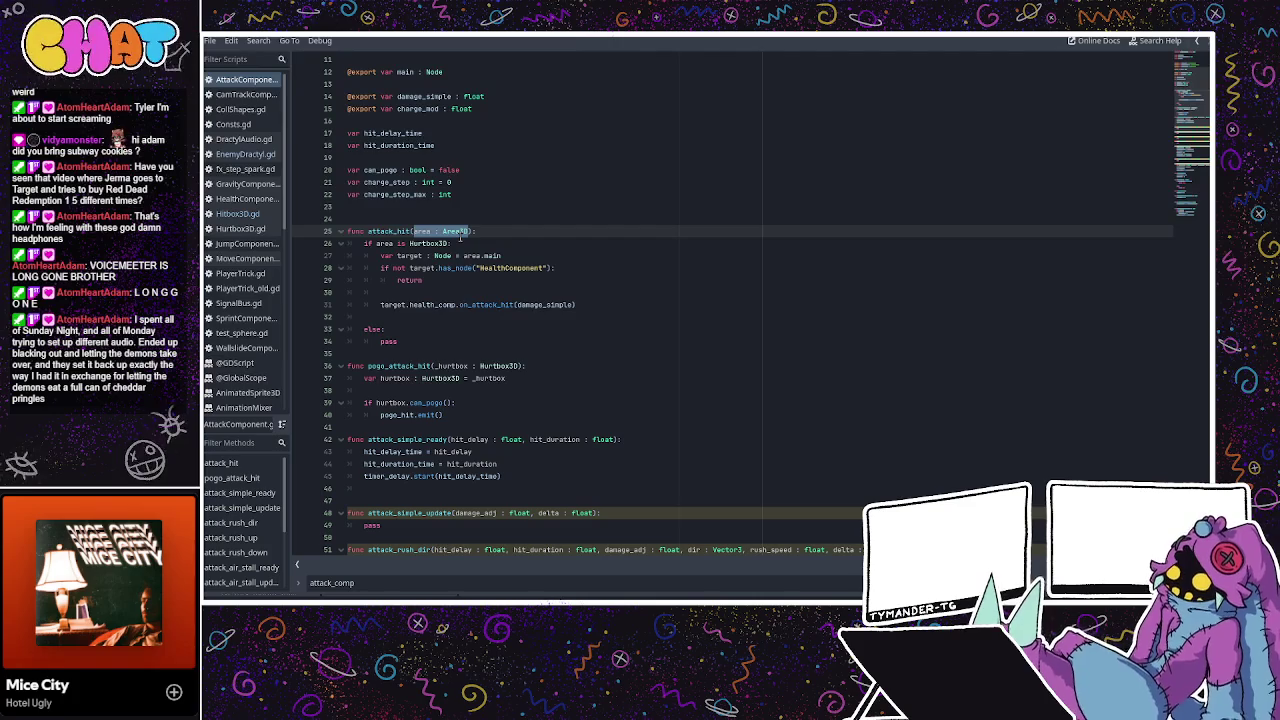
type("target_main :")
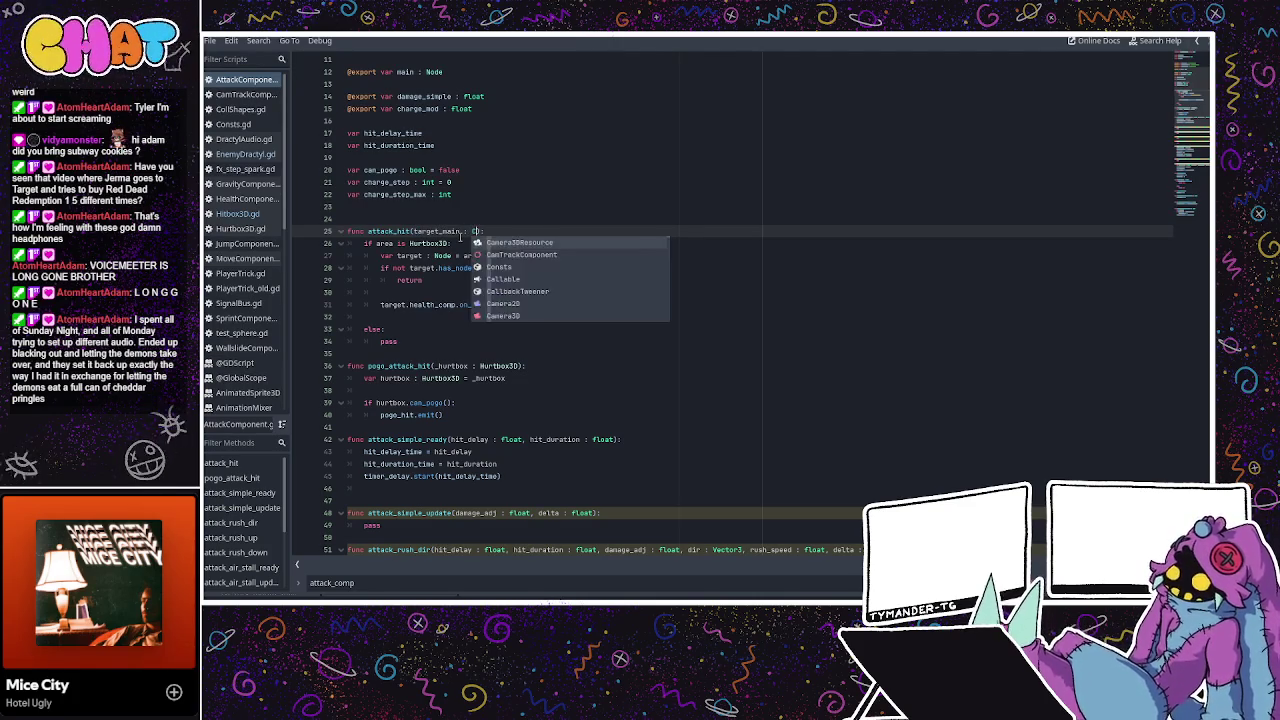
key("Escape")
type("Ch")
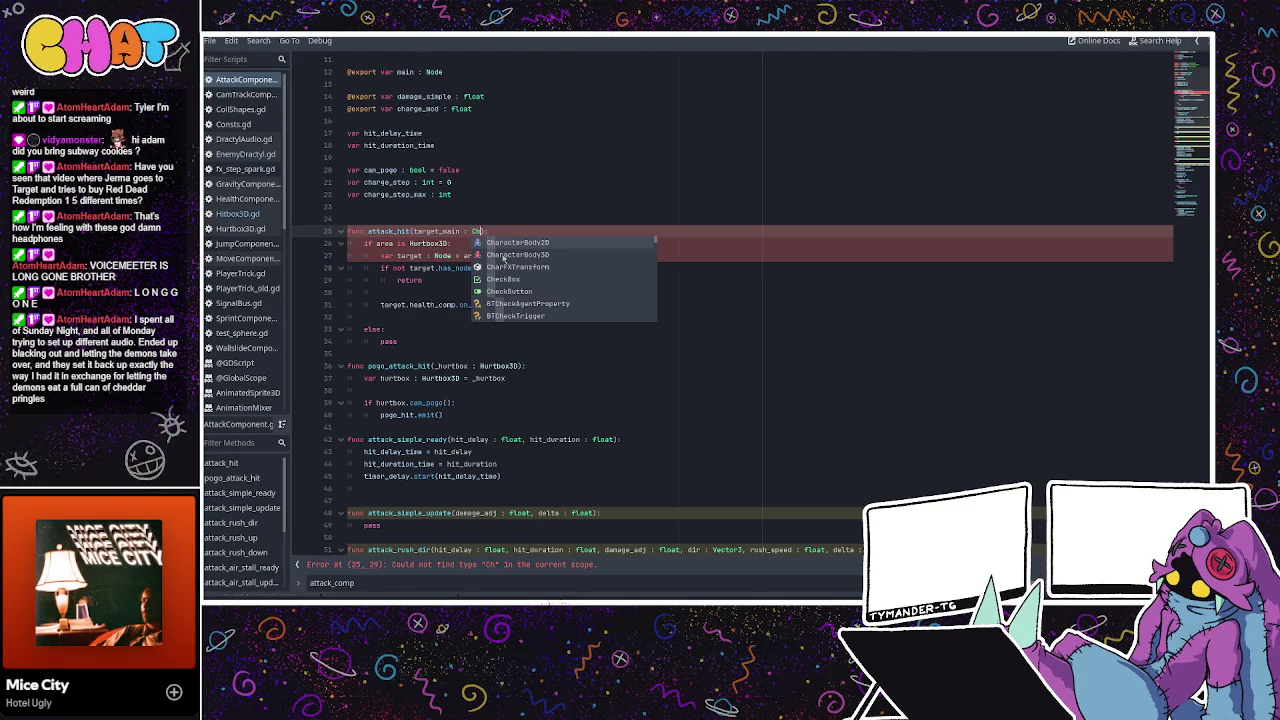
key("Down")
key("Return")
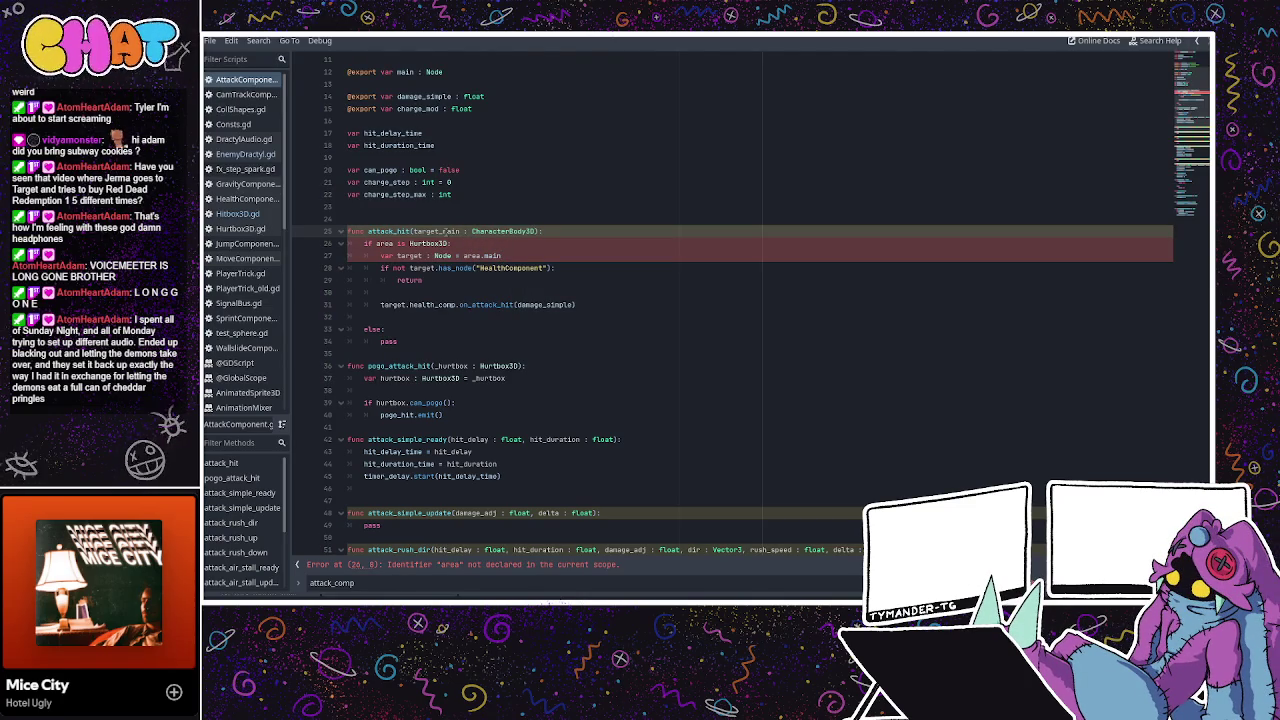
Review the Hitbox3D script.
left_click(237, 213)
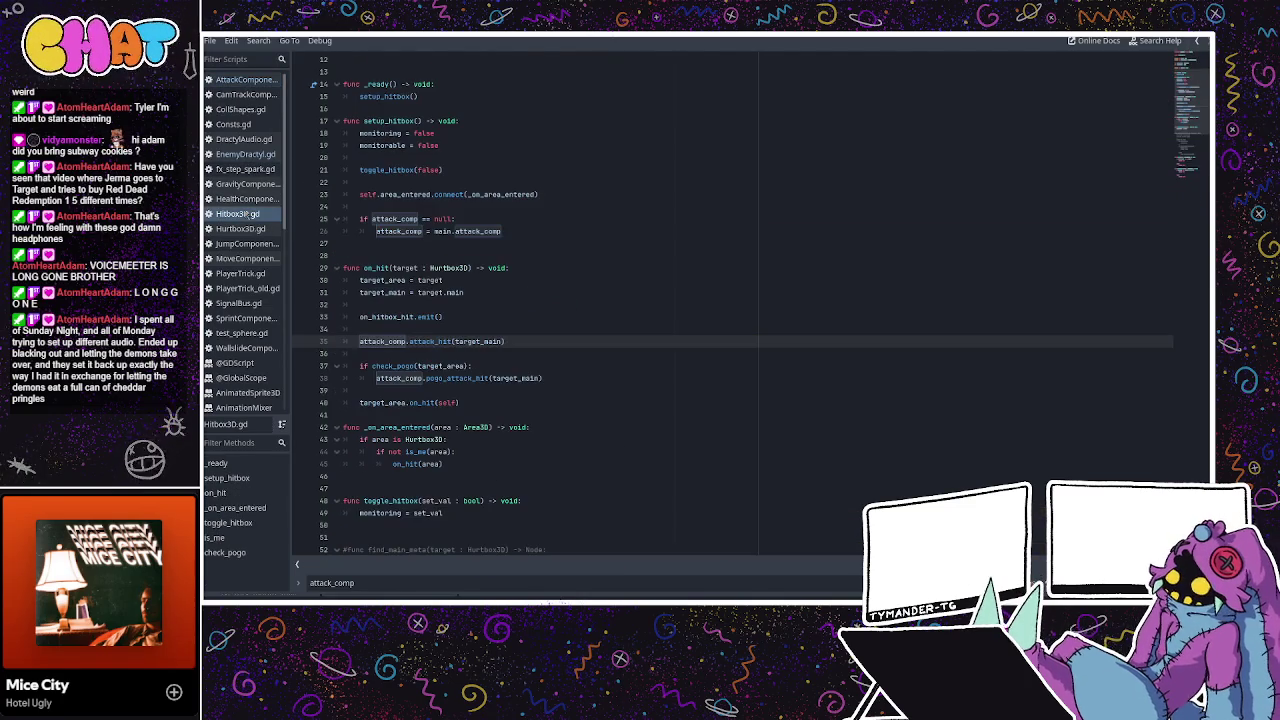
left_click(472, 232)
scroll(472, 233, "down", 1)
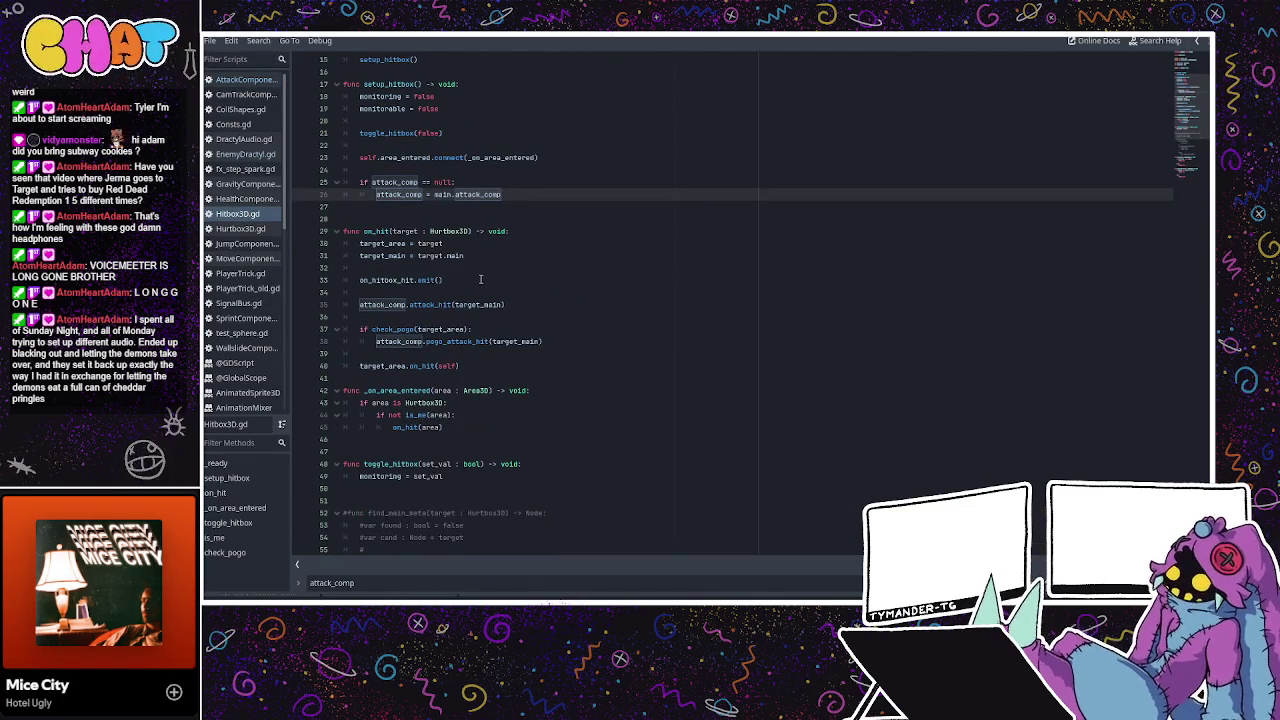
scroll(480, 279, "up", 3)
scroll(480, 279, "up", 2)
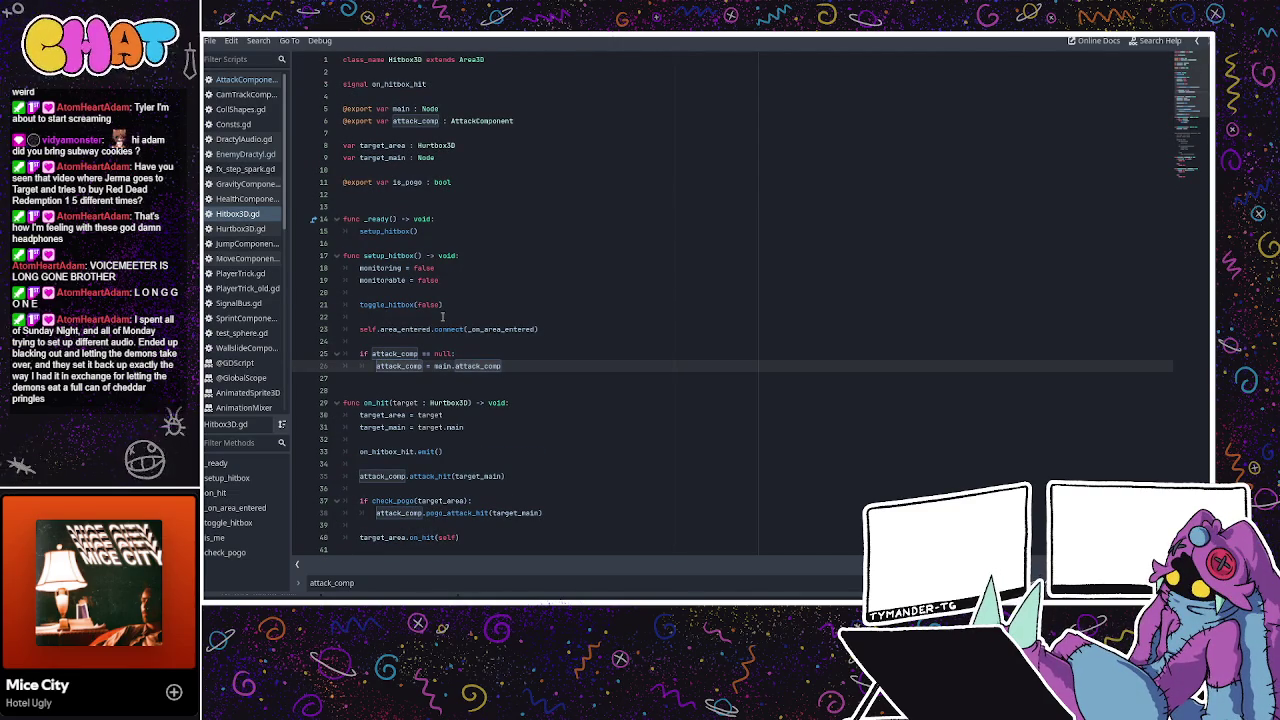
scroll(440, 316, "down", 1)
scroll(430, 316, "down", 1)
scroll(415, 316, "down", 2)
scroll(415, 316, "down", 2)
scroll(390, 306, "down", 3)
scroll(390, 305, "down", 2)
scroll(390, 305, "down", 1)
Check EnemyDractyl.gd, then change the target_main parameter type to Node in AttackComponent.
left_click(263, 153)
left_click(262, 139)
left_click(262, 154)
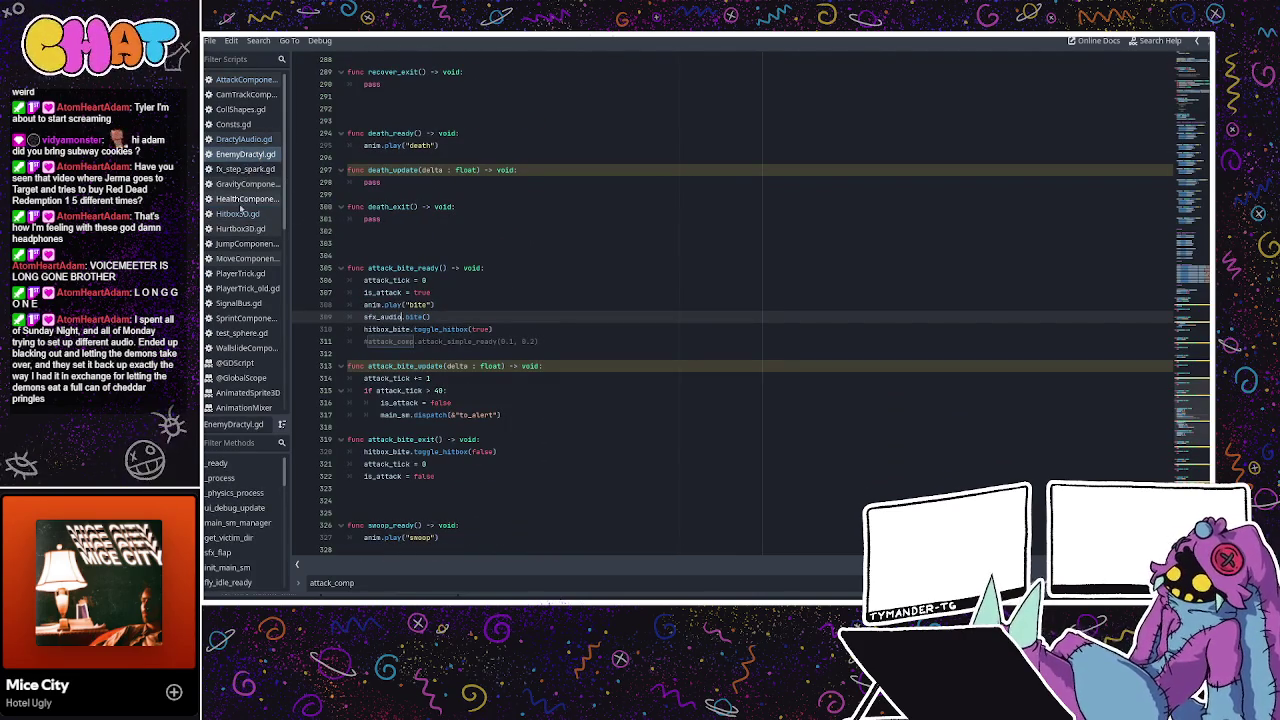
left_click(247, 82)
double_click(491, 231)
type("Node")
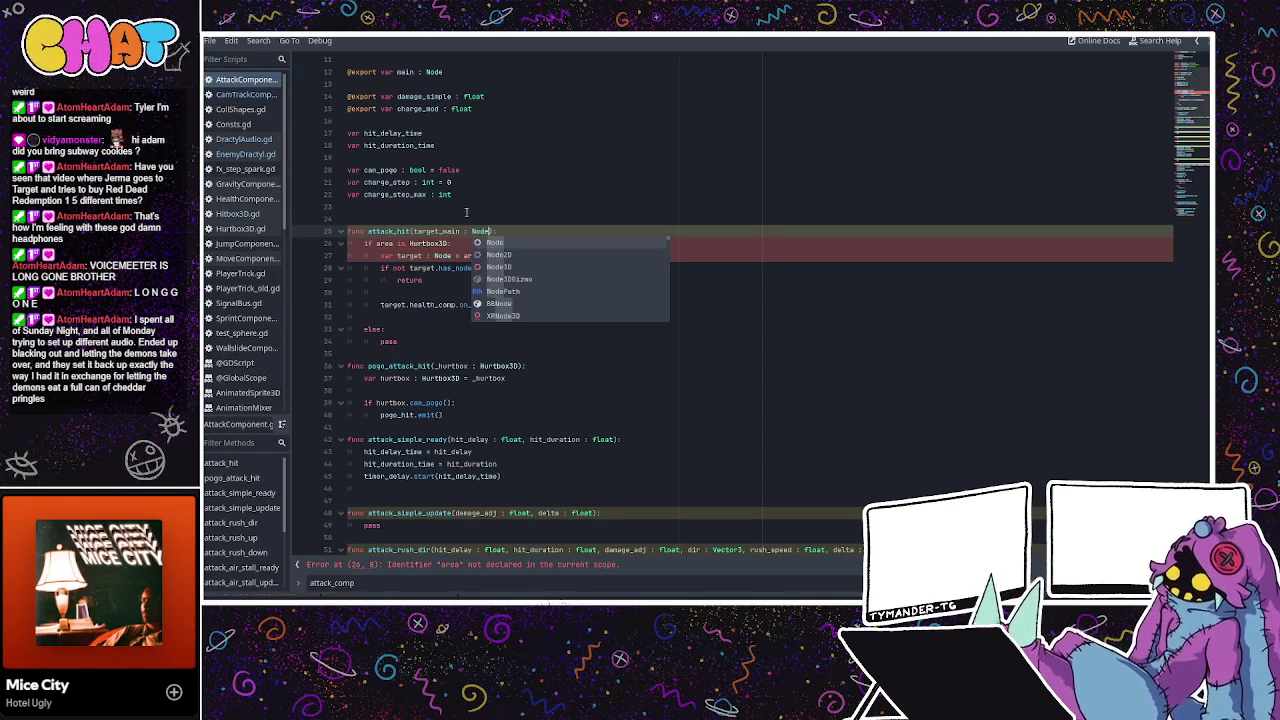
Delete the 'if area is Hurtbox3D:' and 'var target : Node = area.main' lines.
left_click(484, 203)
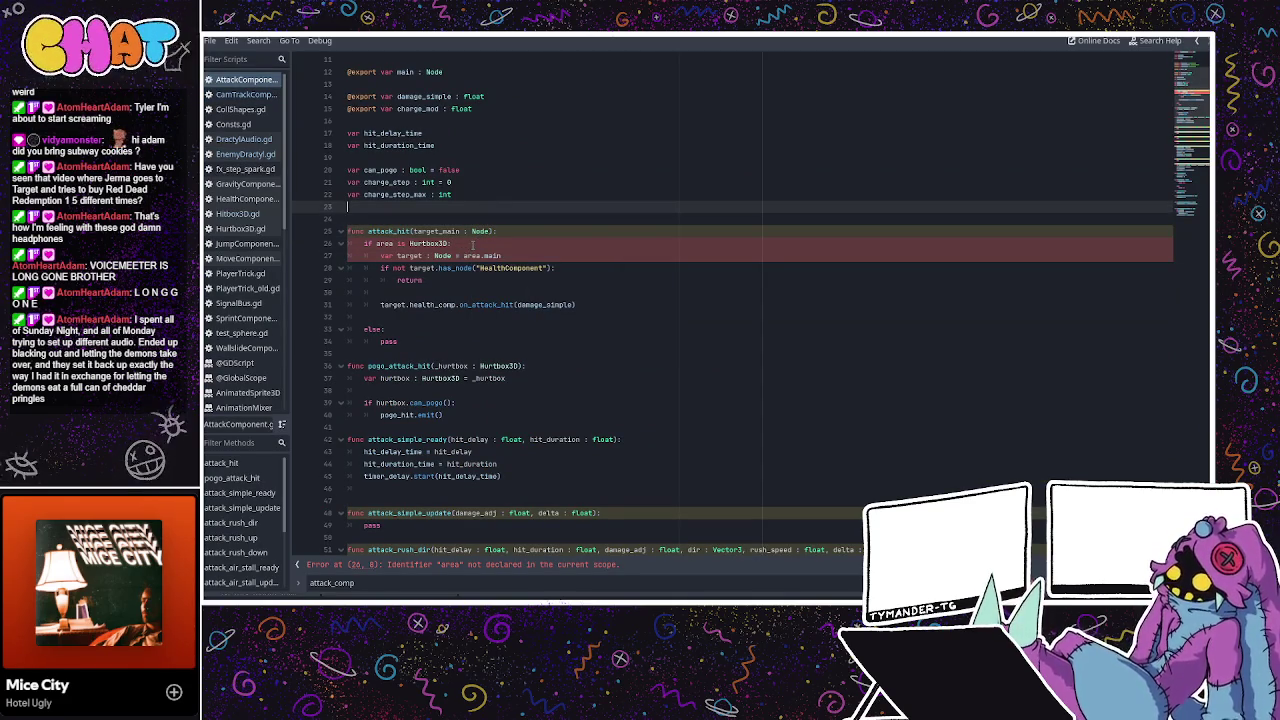
left_click(471, 243)
double_click(413, 244)
key("End")
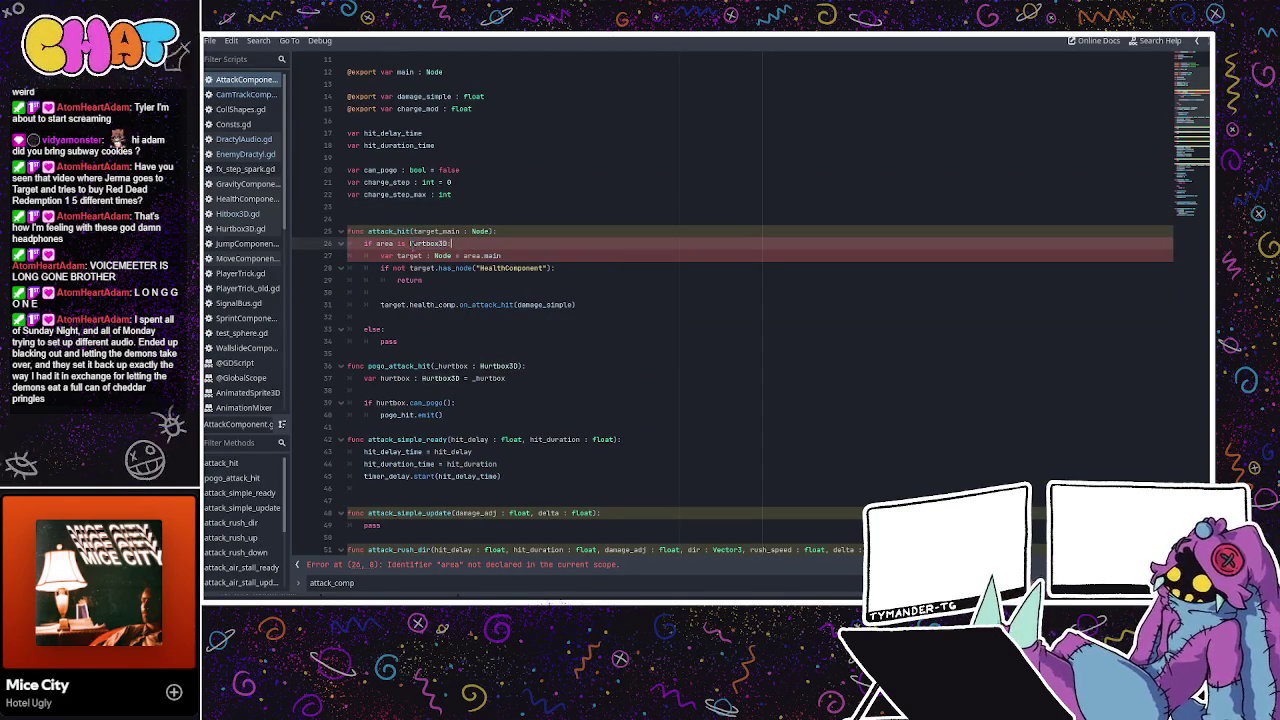
left_click(544, 255)
left_click(452, 245)
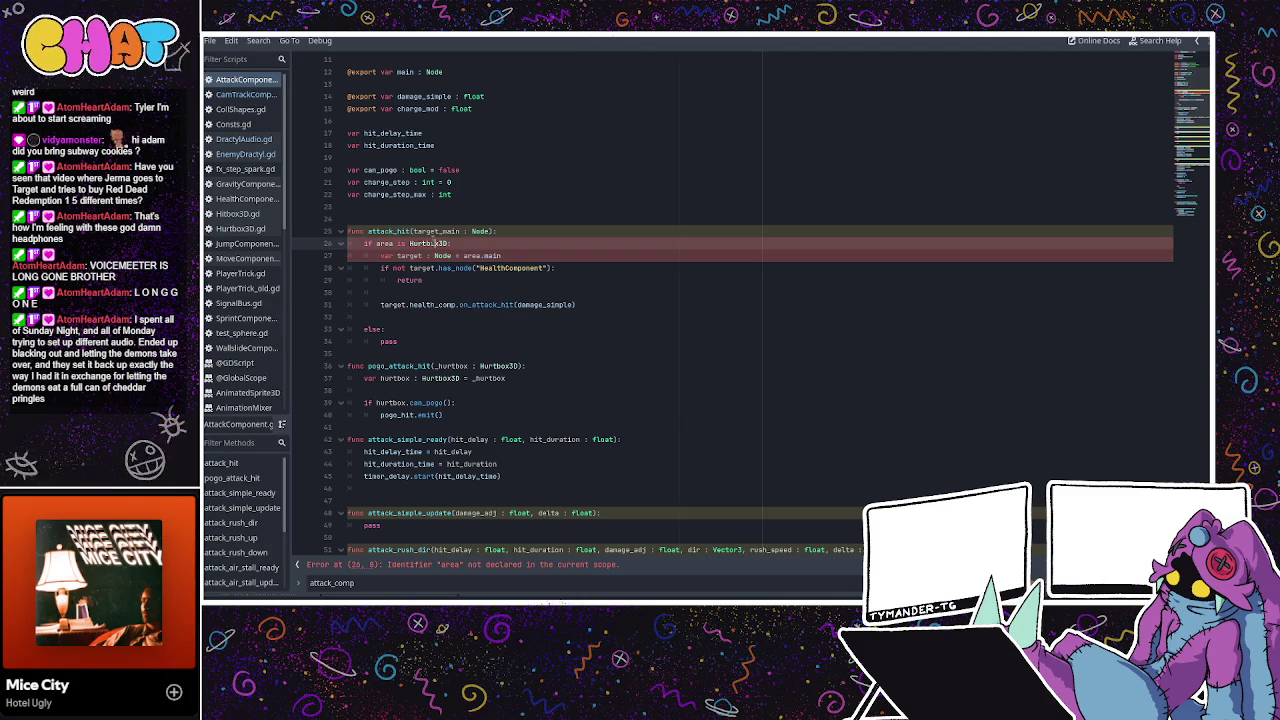
left_click_drag(522, 258, 365, 244)
key("BackSpace")
left_click(370, 258)
Unindent the HealthComponent check and rename target to target_main on lines 27 and 30.
key("BackSpace")
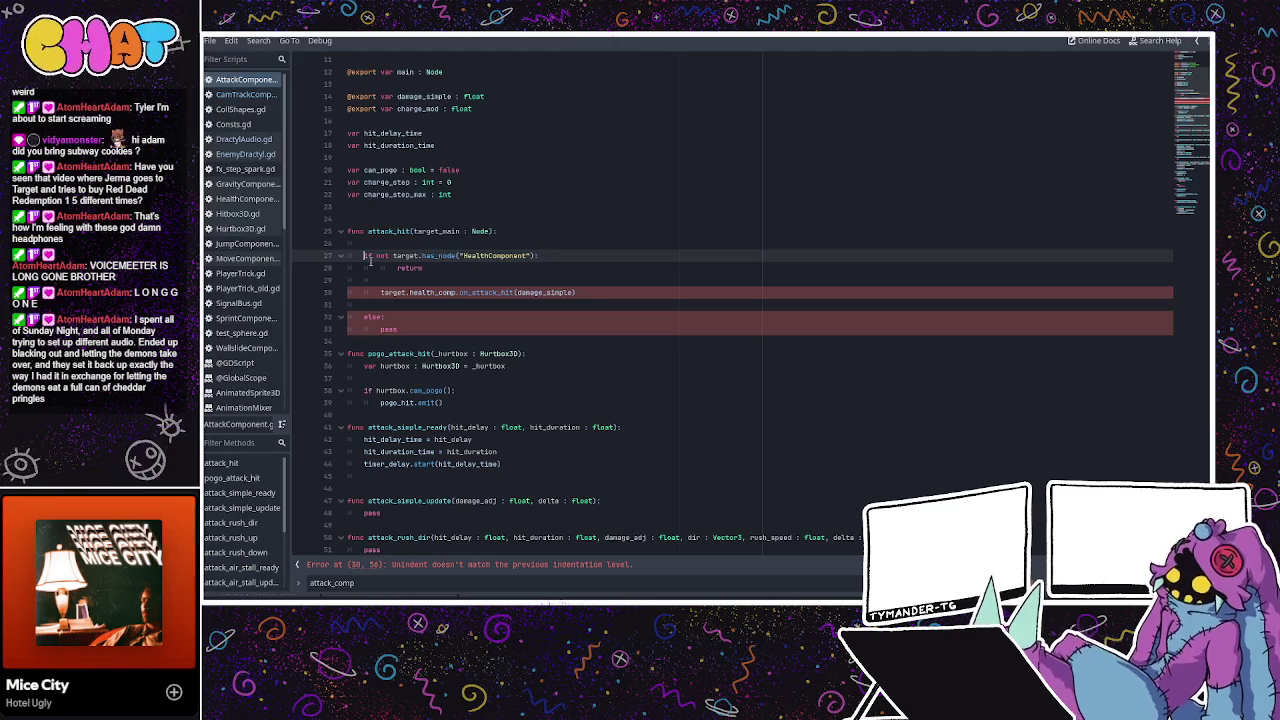
key("Down")
key("BackSpace")
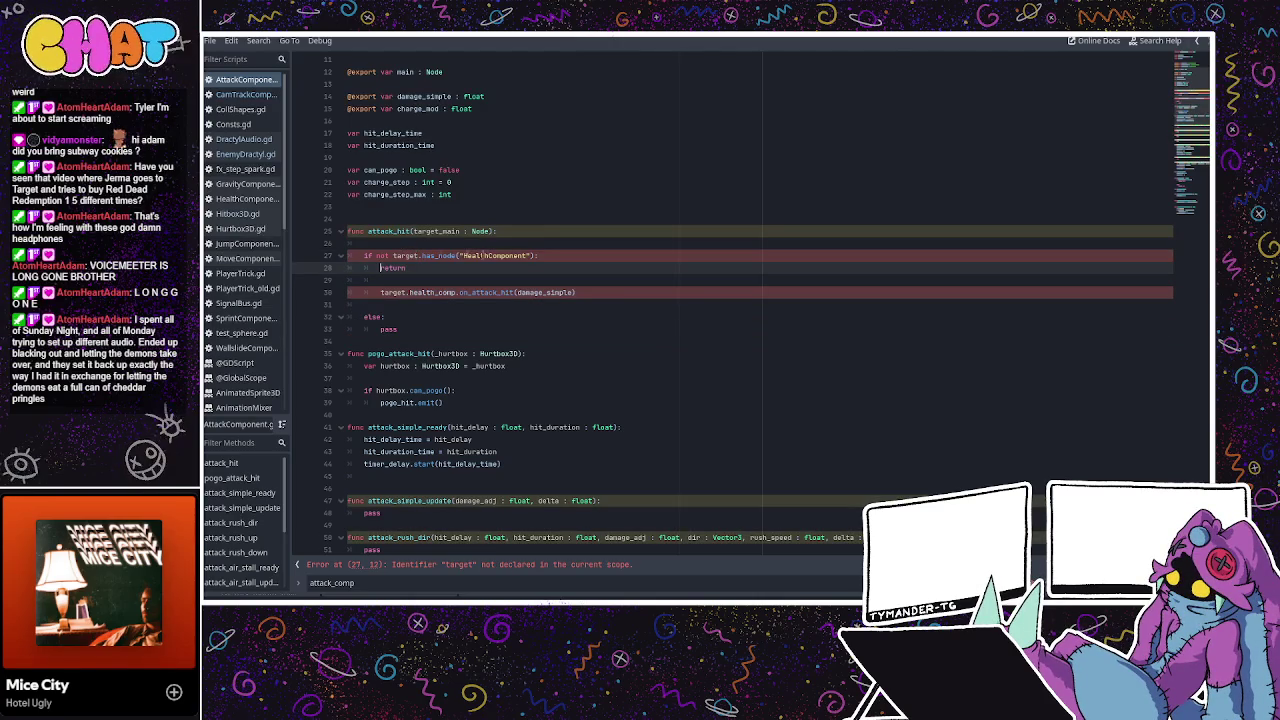
left_click(416, 256)
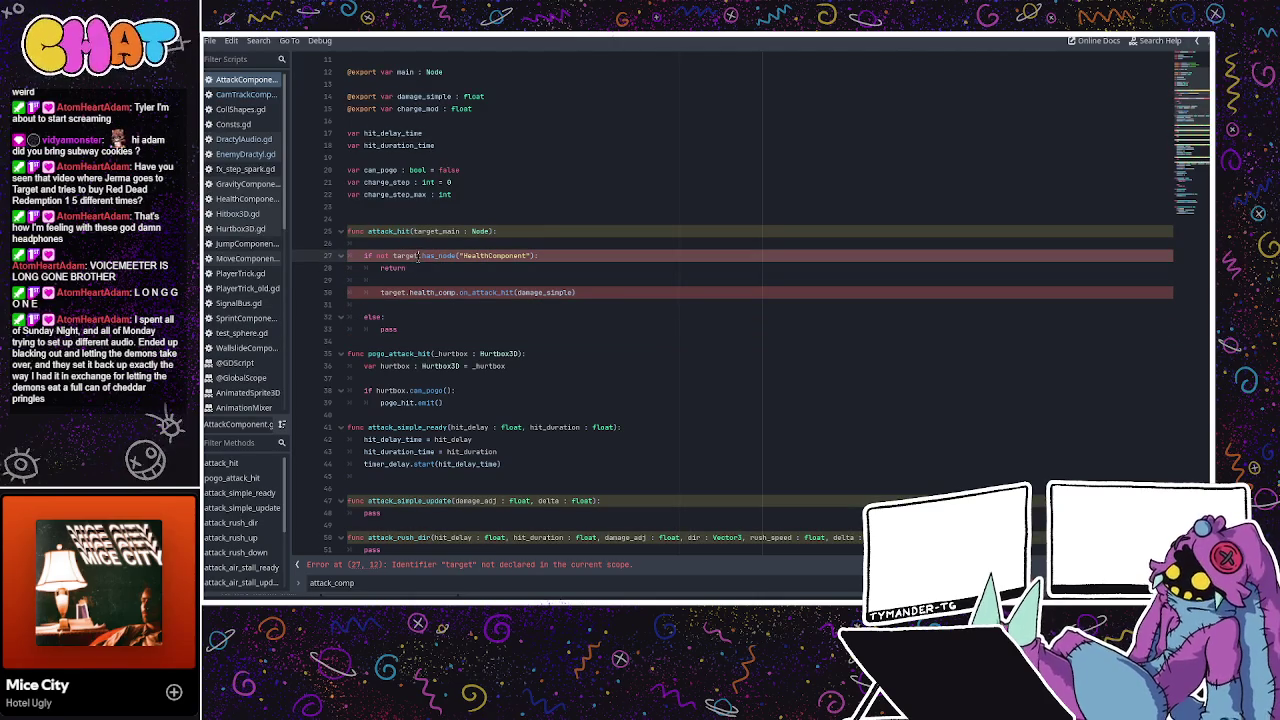
type("_main")
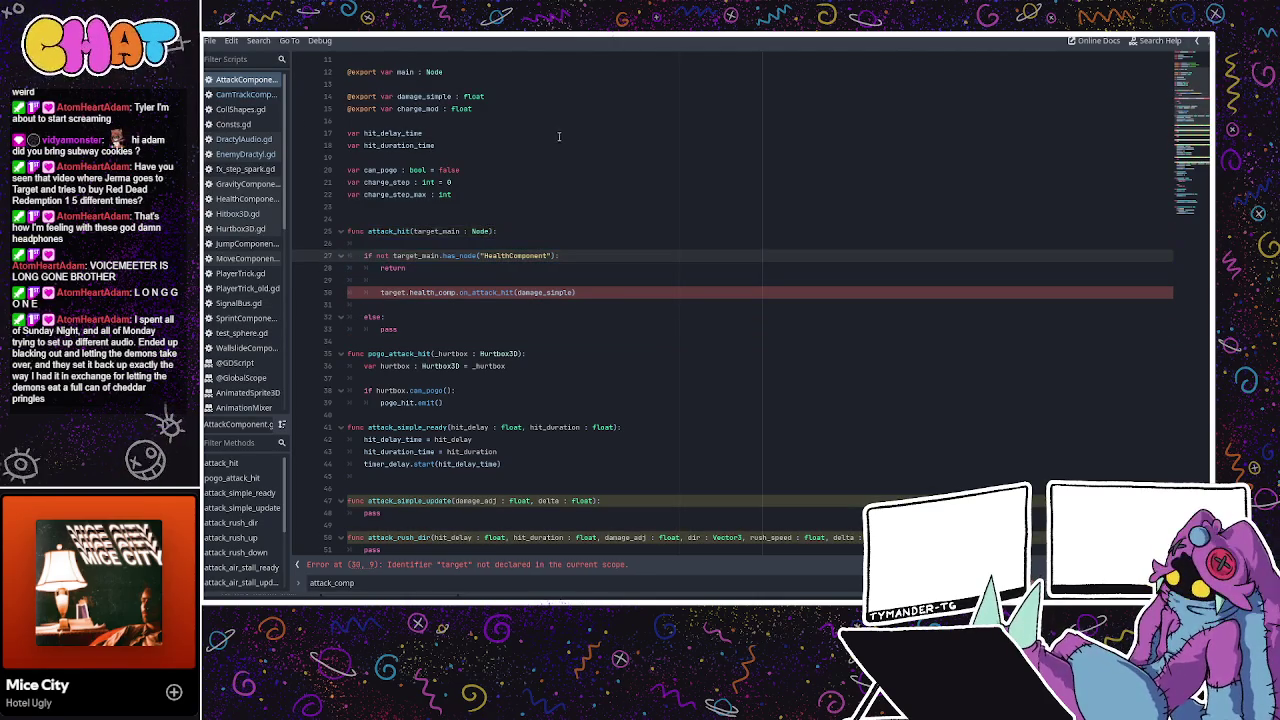
left_click(403, 293)
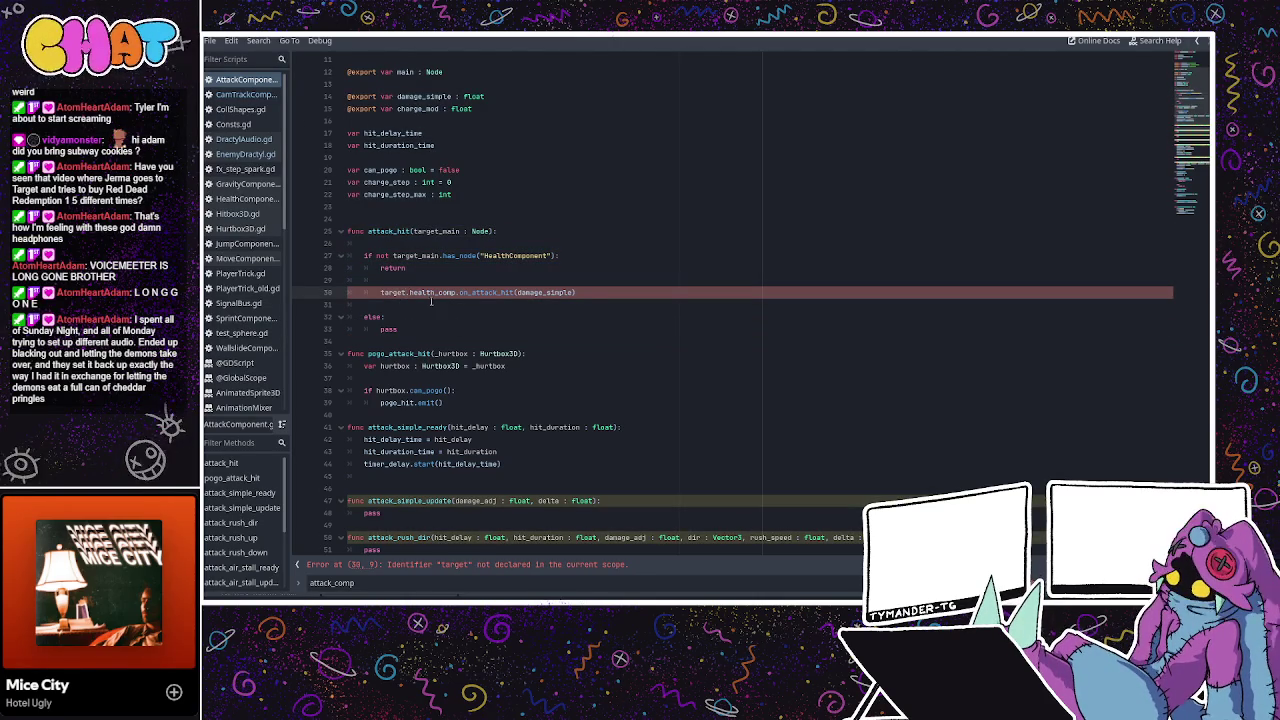
type("_main")
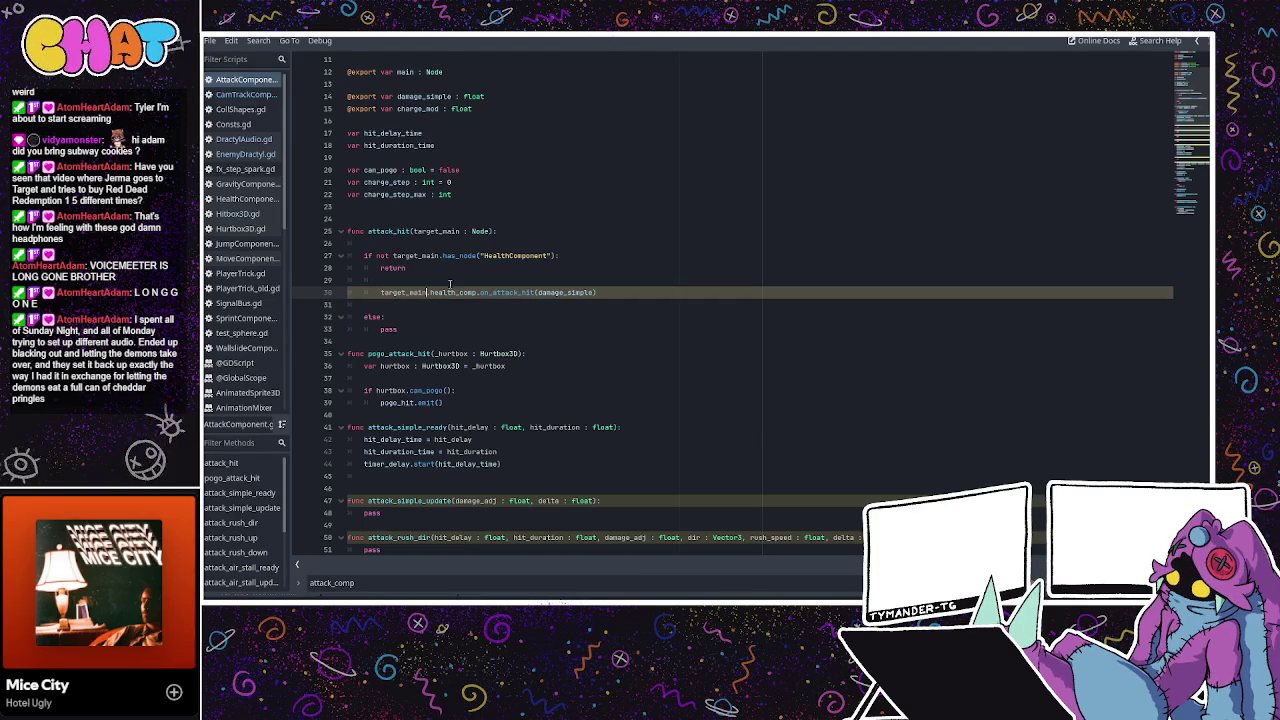
Move the on_attack_hit call under else:, replacing the pass statement.
left_click(368, 292)
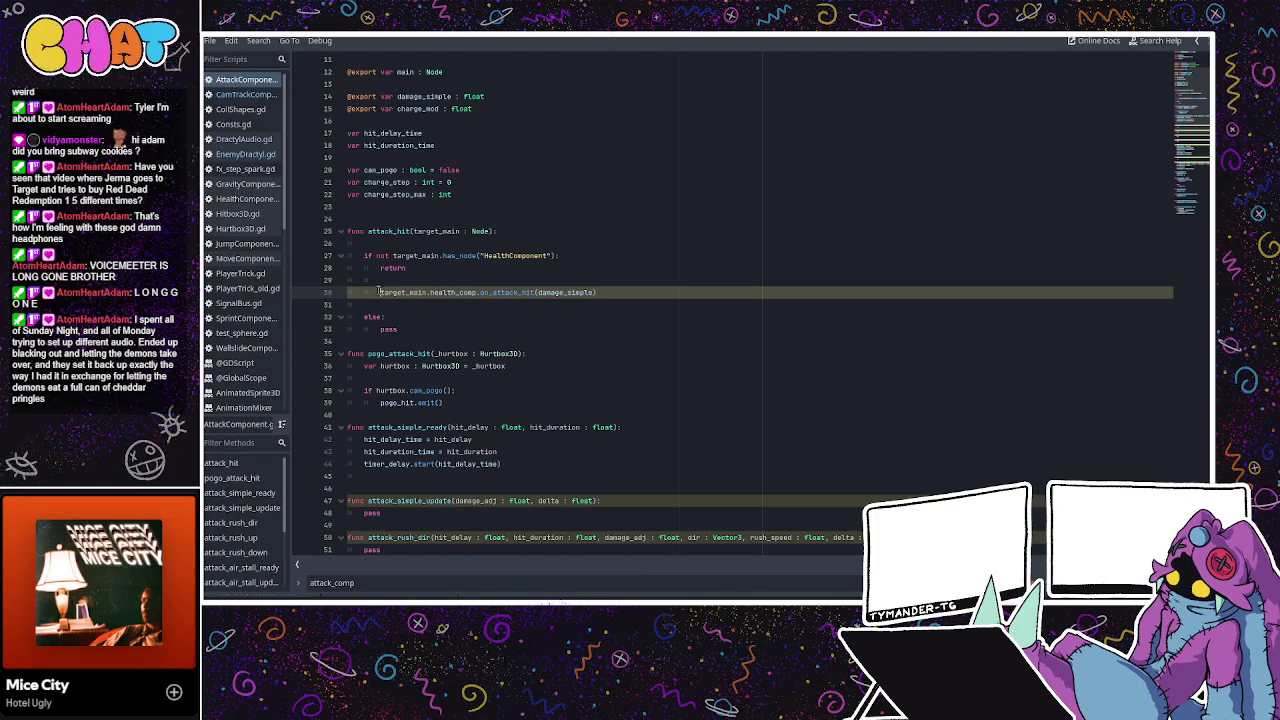
key("BackSpace")
left_click(458, 278)
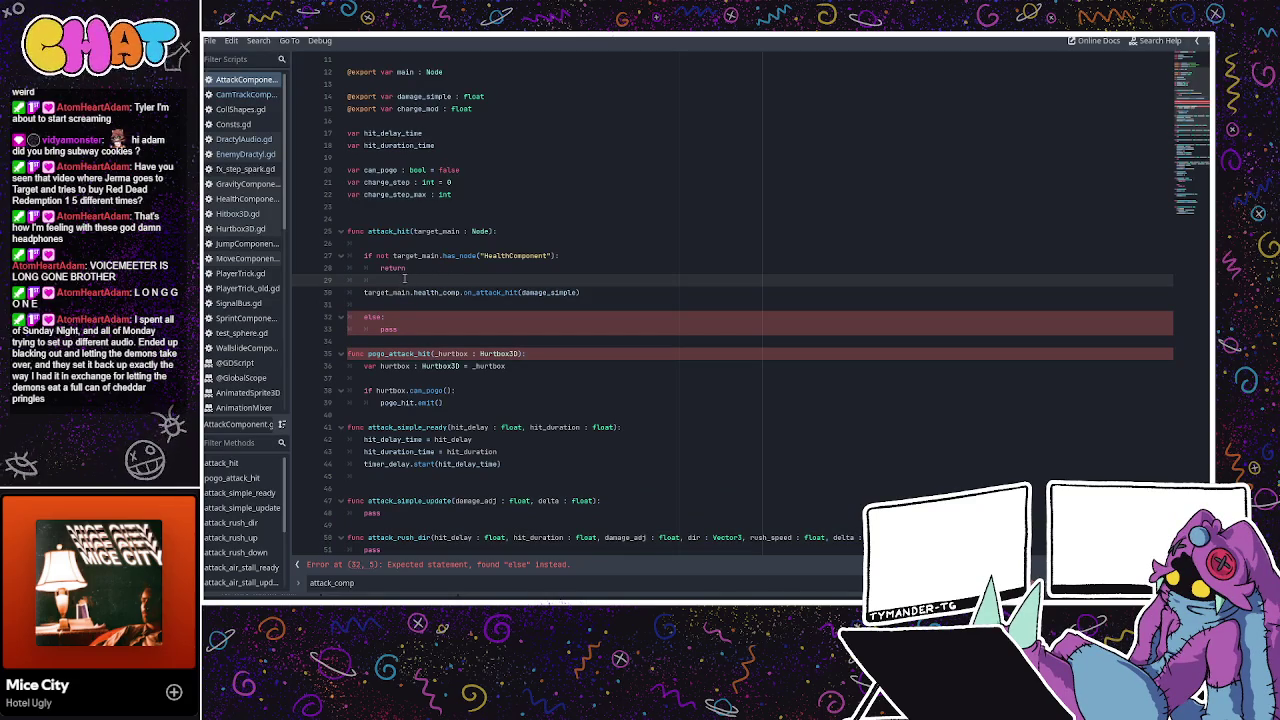
left_click(418, 256)
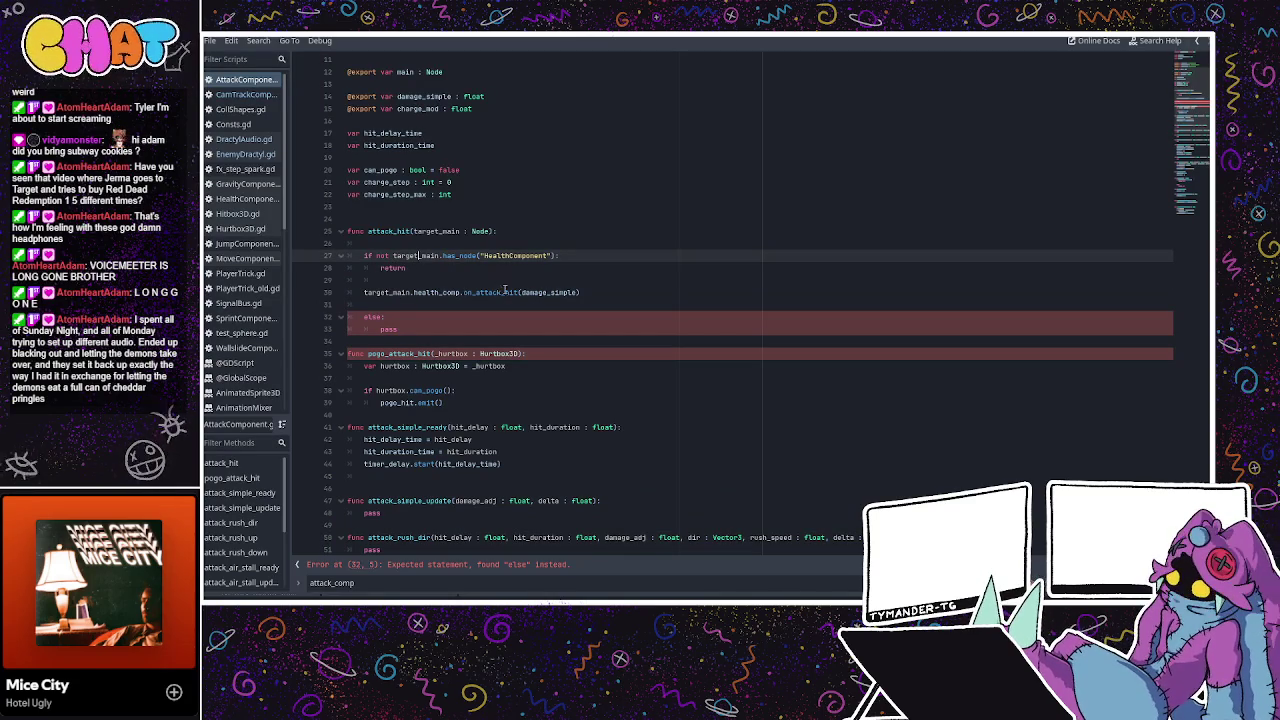
mouse_move(590, 292)
left_mouse_down()
mouse_move(457, 281)
mouse_move(366, 292)
left_mouse_up()
key("ctrl+c")
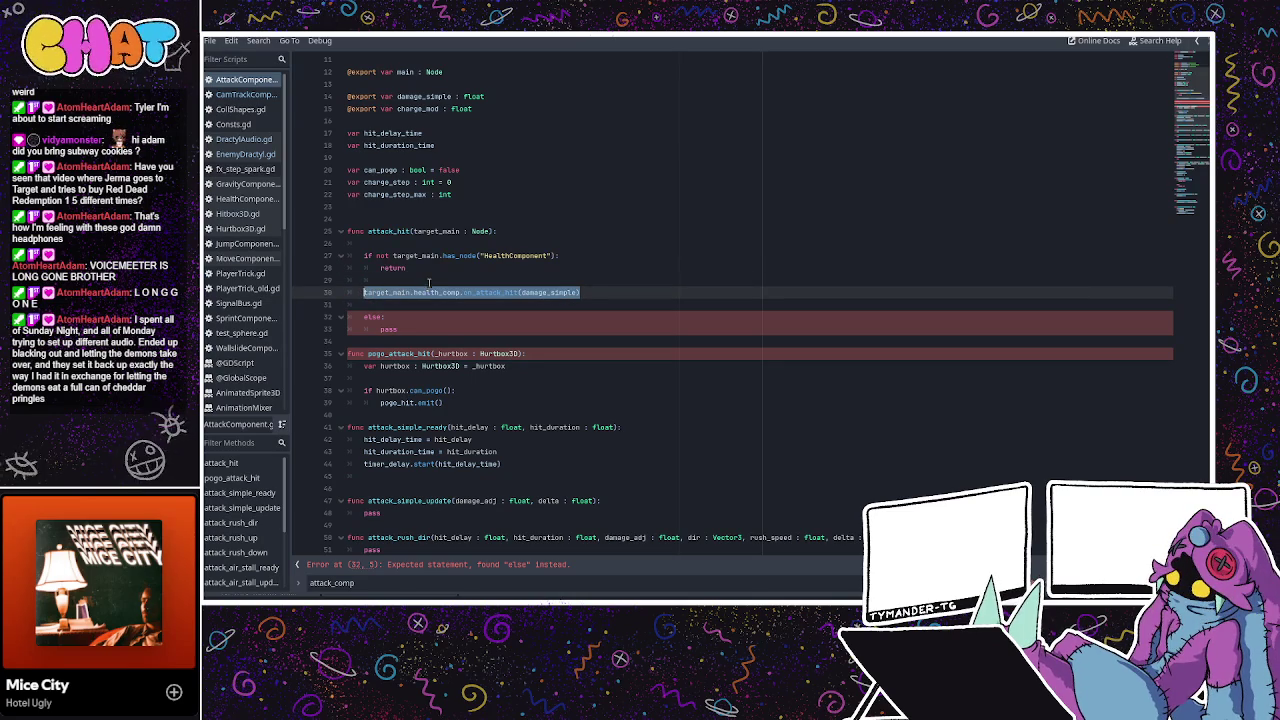
key("BackSpace")
left_click(416, 318)
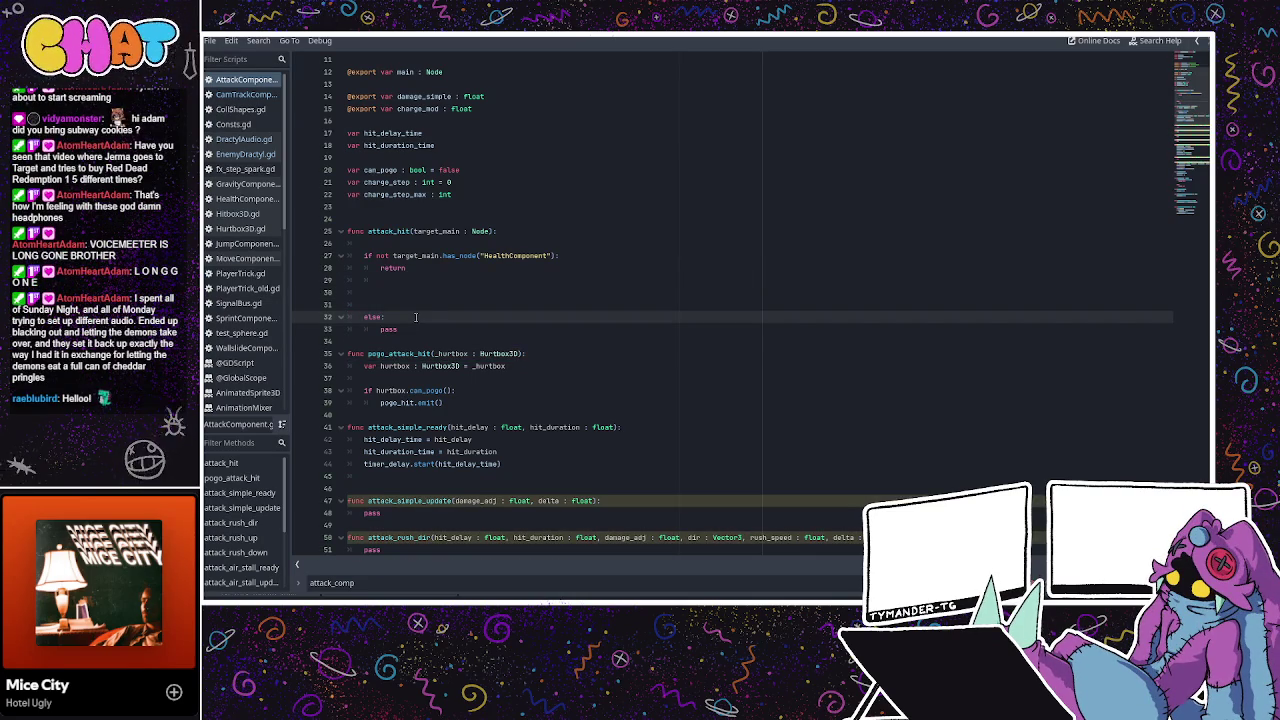
key("Return")
key("ctrl+v")
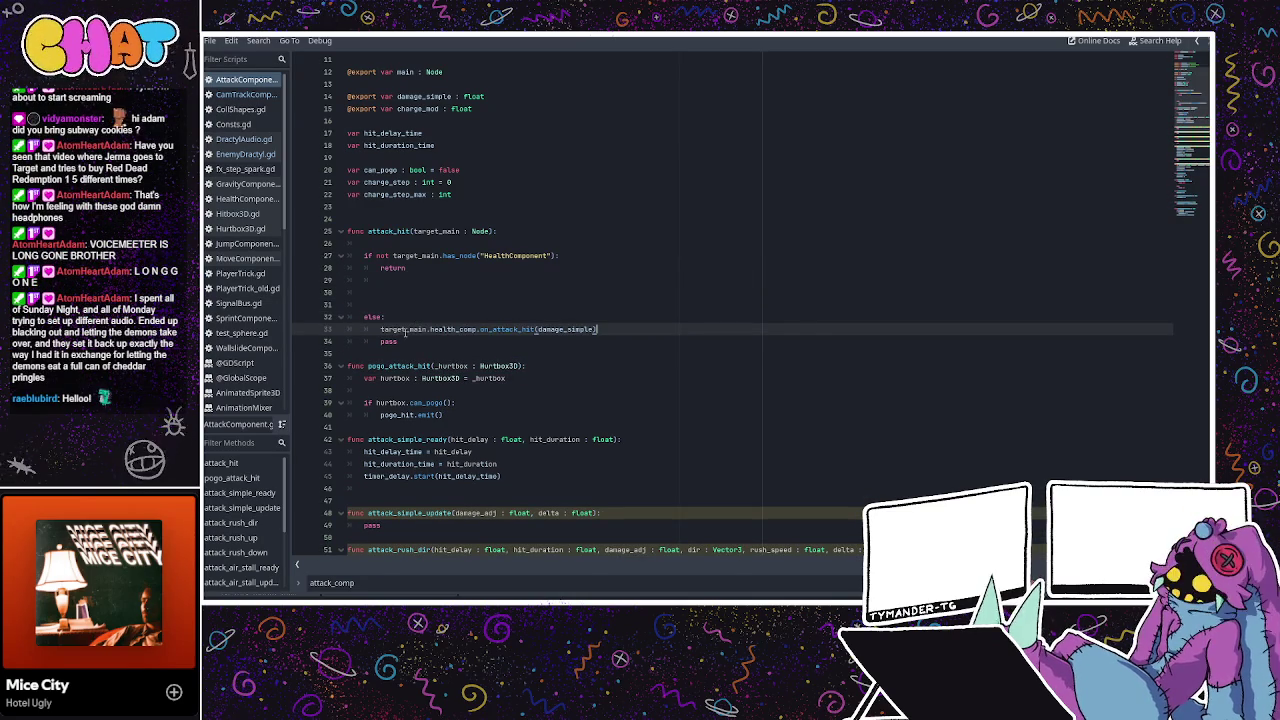
left_click_drag(410, 341, 377, 341)
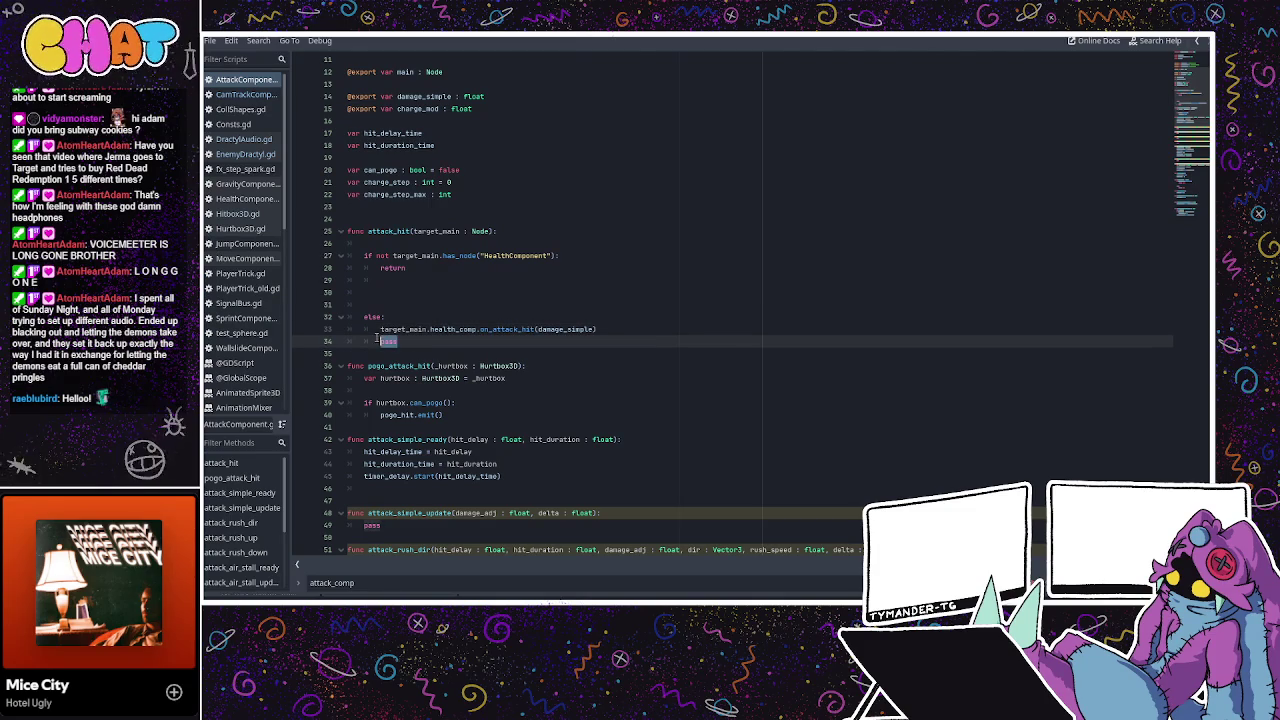
key("BackSpace")
key("BackSpace")
key("BackSpace")
key("BackSpace")
left_click(370, 297)
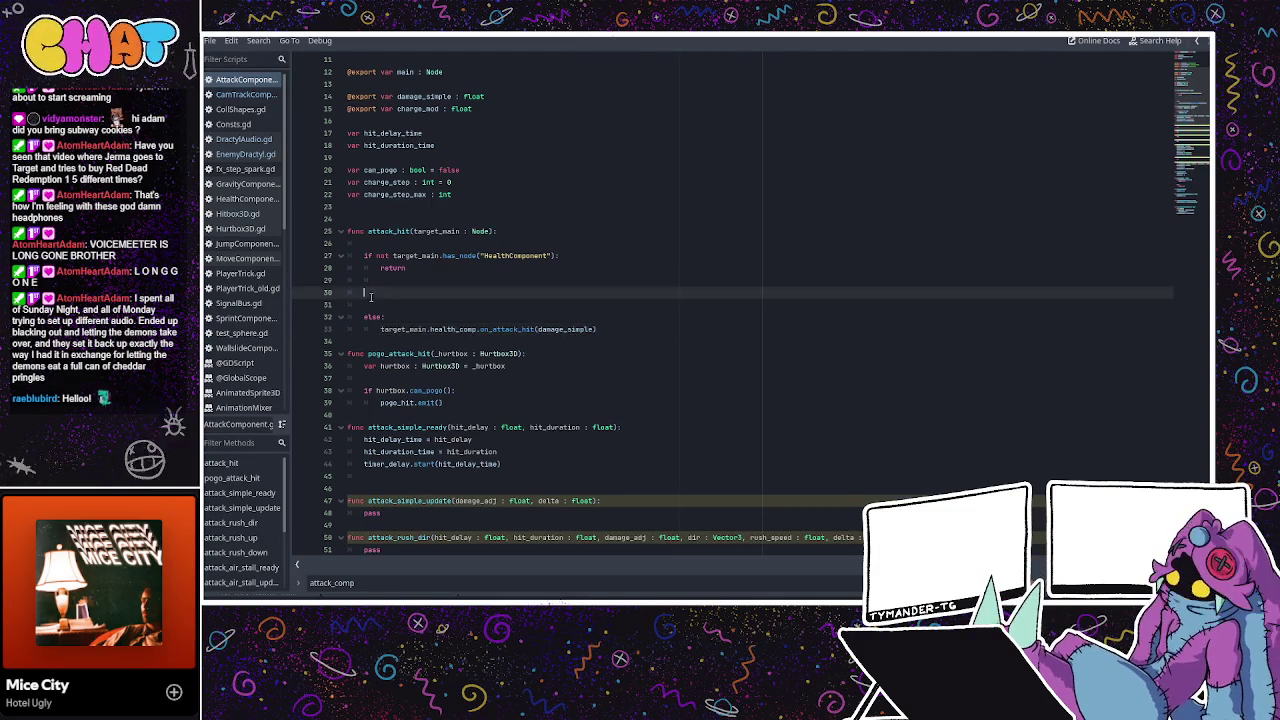
key("BackSpace")
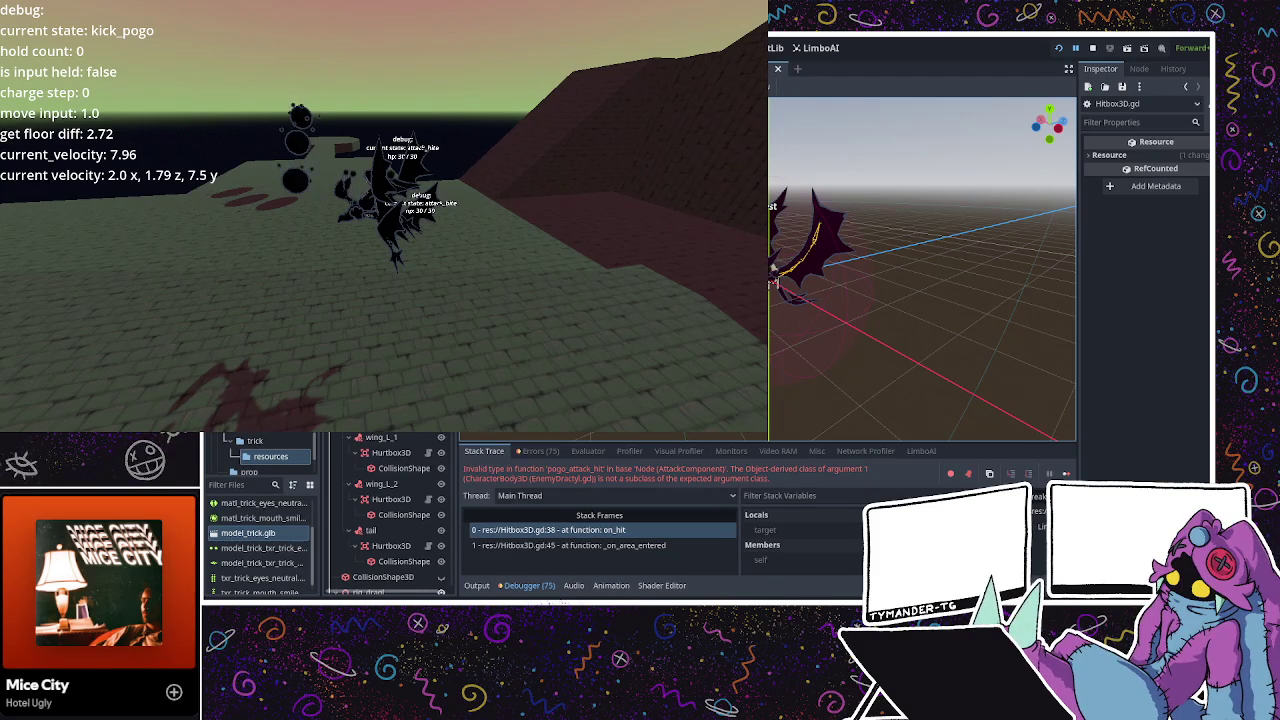
Stop the running playtest with F8 after the Hitbox3D.gd invalid-type error.
key("F8")
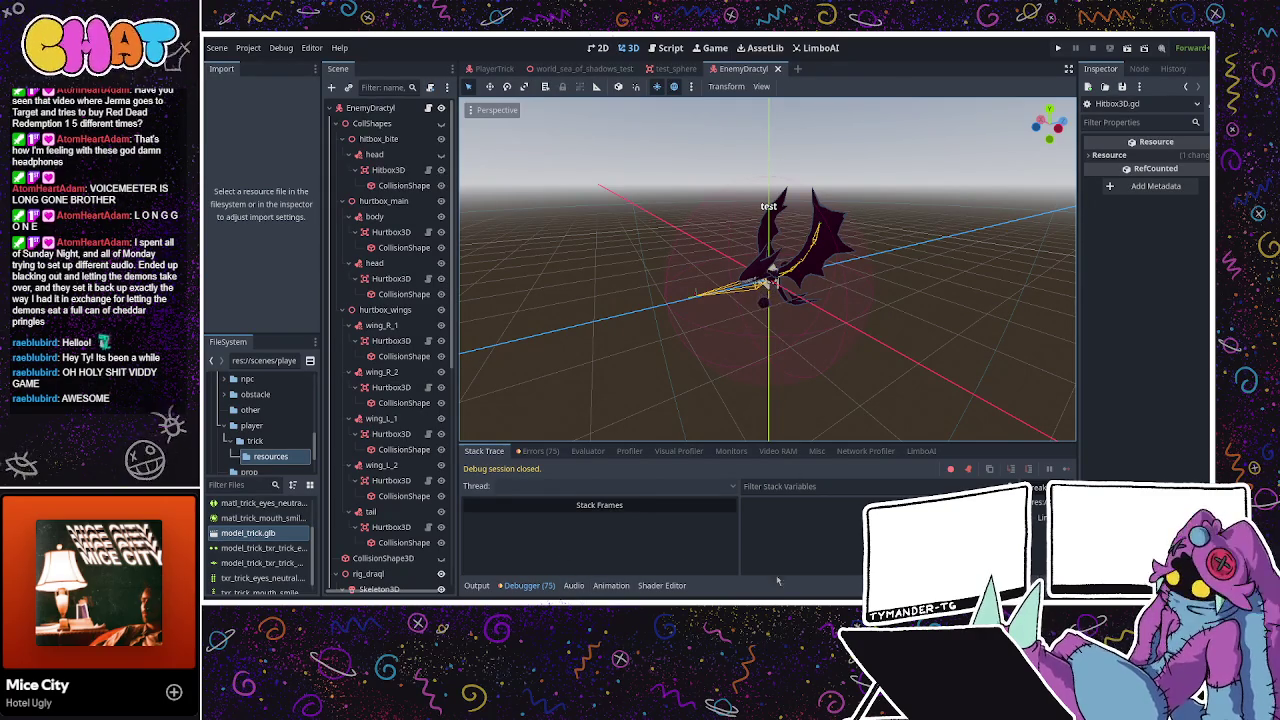
View Hitbox3D.gd in the script editor, then switch over to Blender.
key("ctrl+F3")
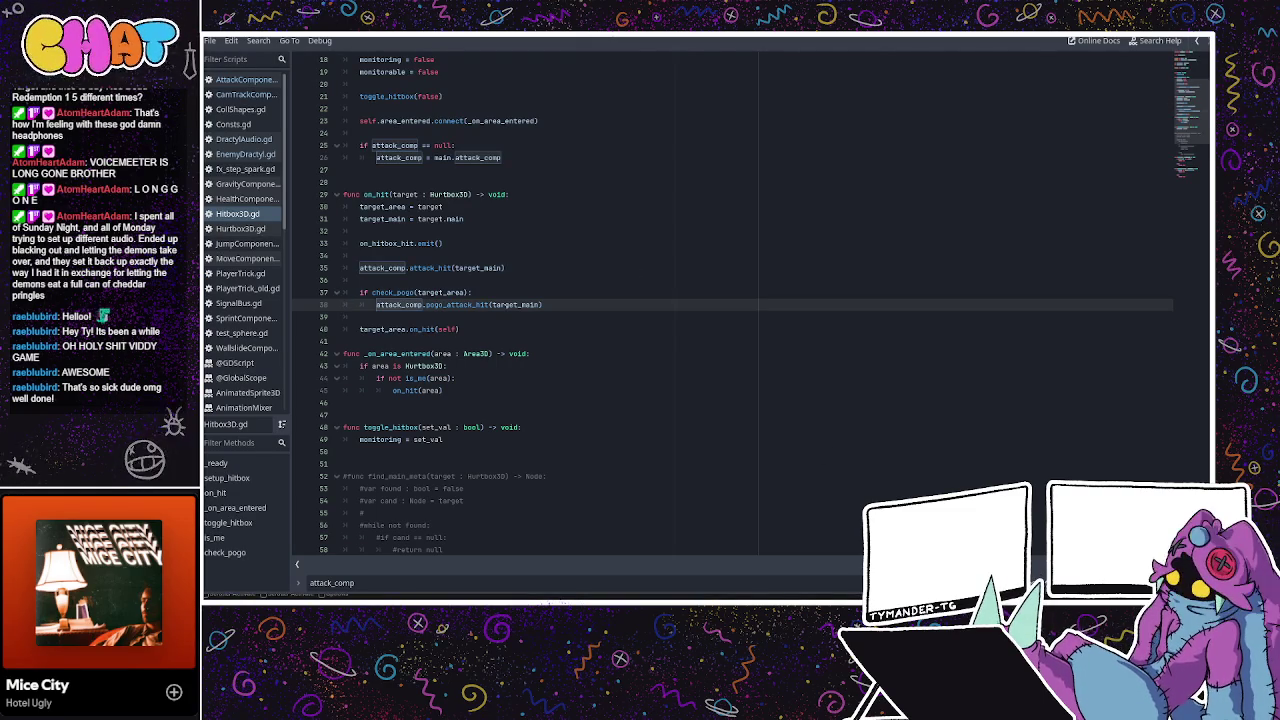
key("alt+Tab")
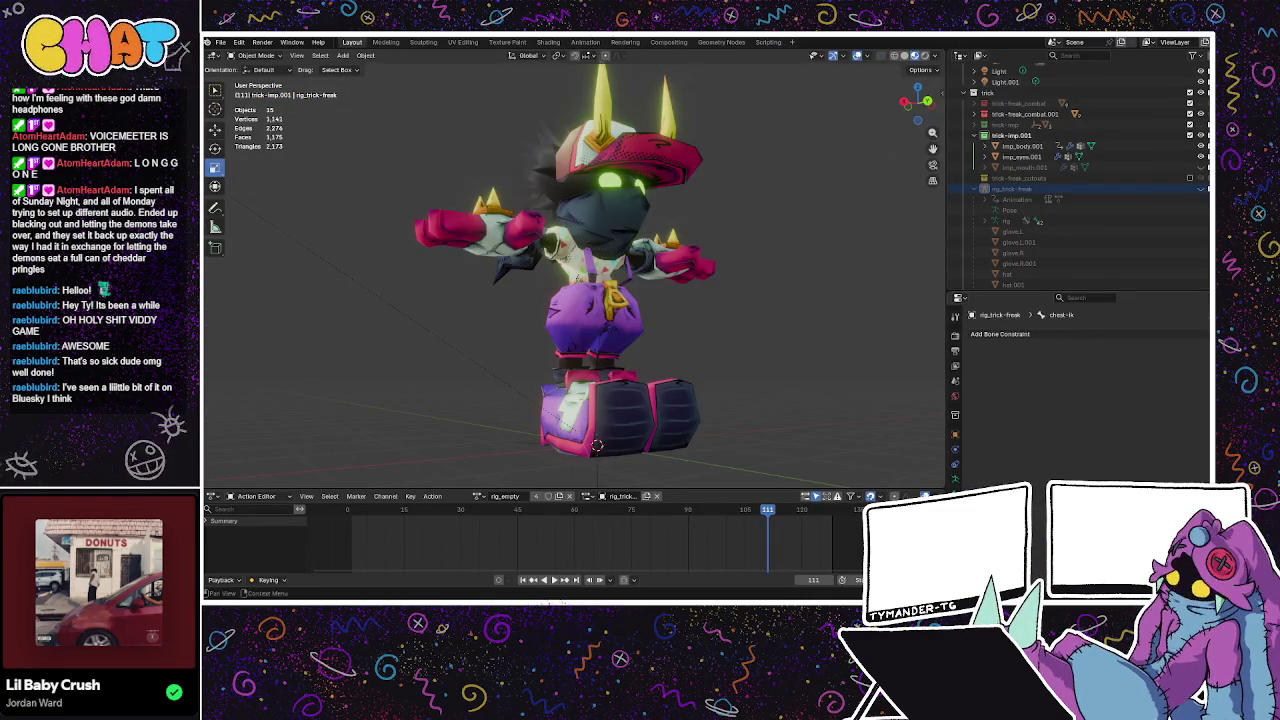
Orbit around the trick-freak character from side, front and rear, then return to Godot.
mouse_move(500, 320)
middle_mouse_down()
mouse_move(651, 323)
mouse_move(605, 213)
middle_mouse_up()
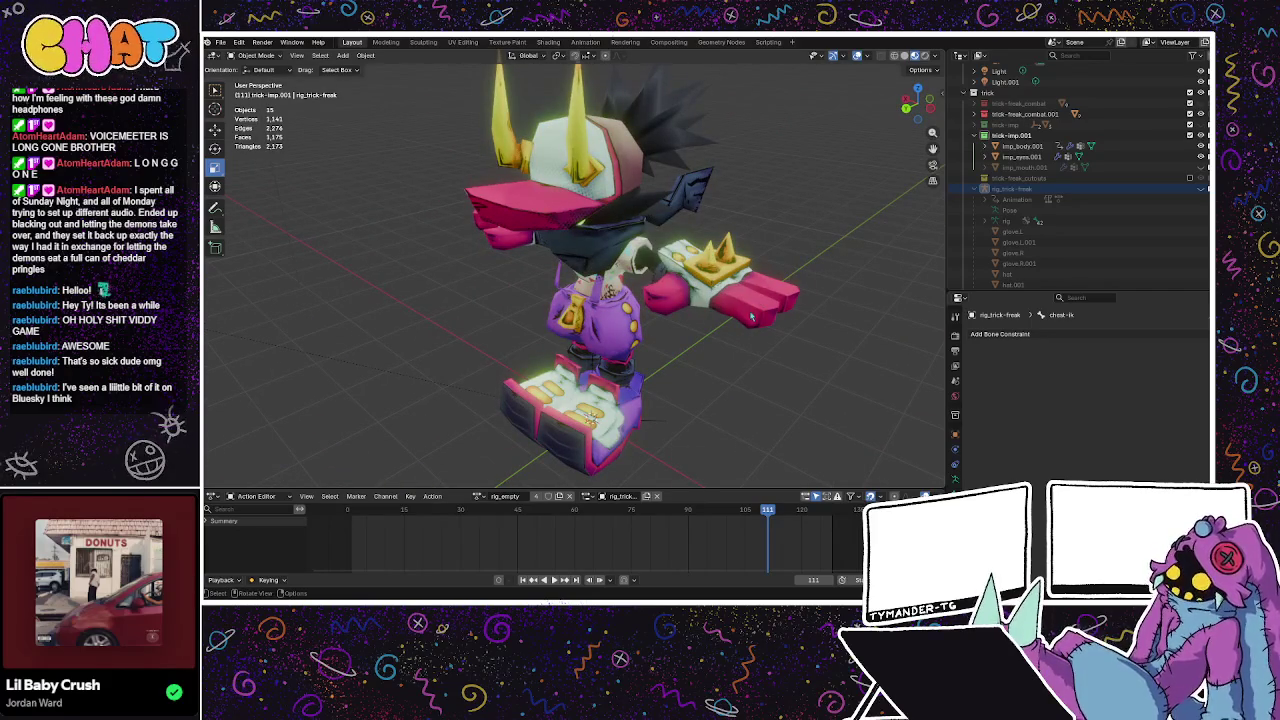
mouse_move(718, 312)
middle_mouse_down()
mouse_move(676, 312)
mouse_move(698, 261)
mouse_move(604, 475)
middle_mouse_up()
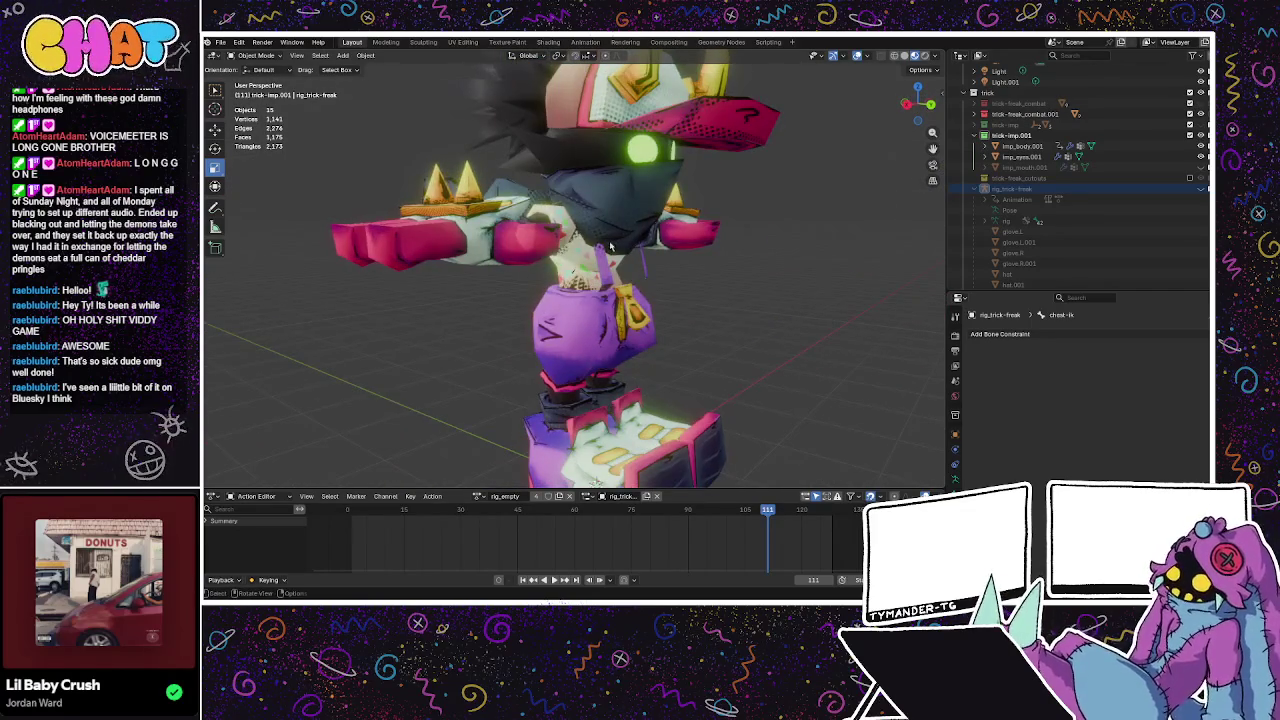
mouse_move(605, 475)
middle_mouse_down()
mouse_move(731, 322)
mouse_move(481, 350)
middle_mouse_up()
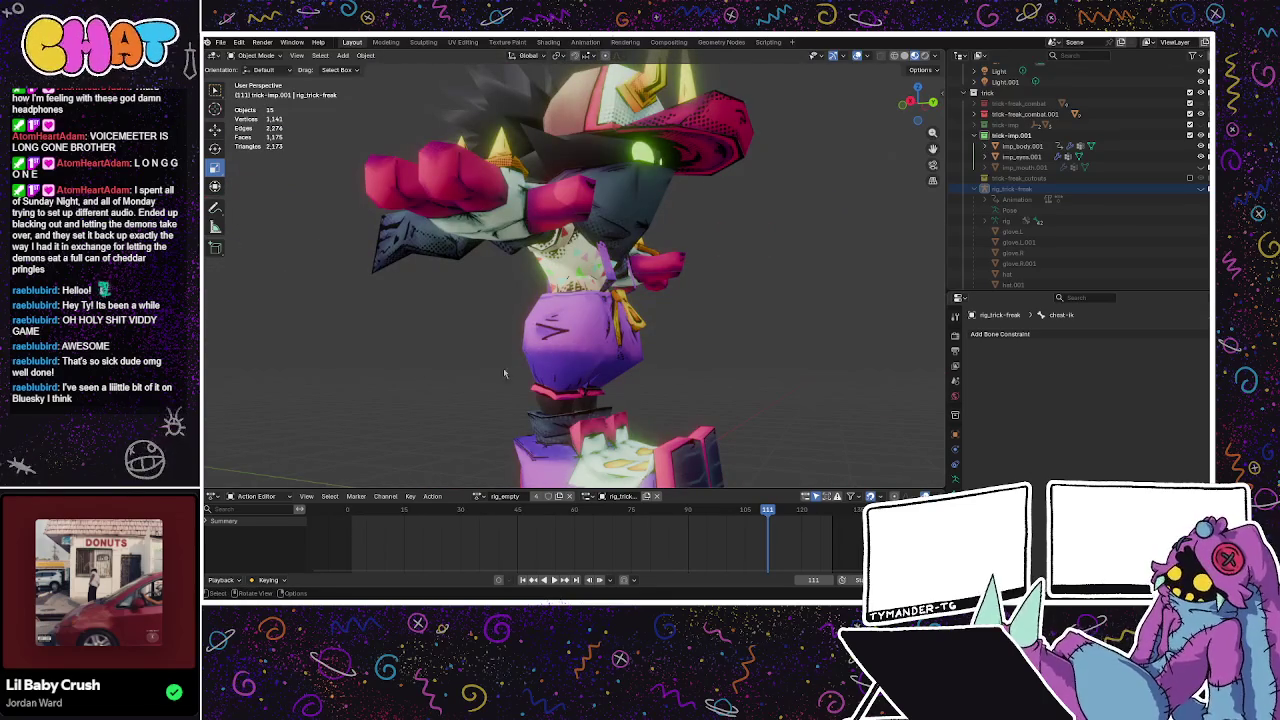
mouse_move(558, 368)
middle_mouse_down()
mouse_move(535, 375)
mouse_move(476, 119)
middle_mouse_up()
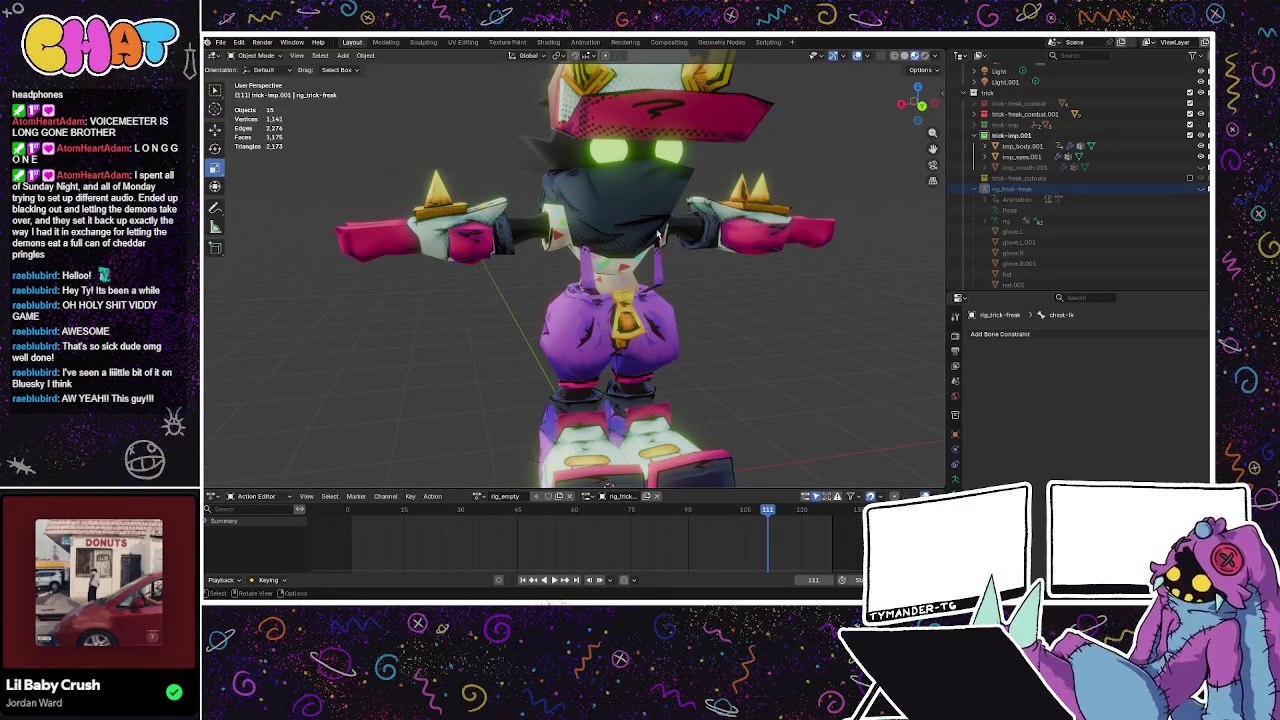
scroll(668, 234, "up", 1)
mouse_move(670, 235)
middle_mouse_down()
mouse_move(580, 237)
mouse_move(565, 268)
middle_mouse_up()
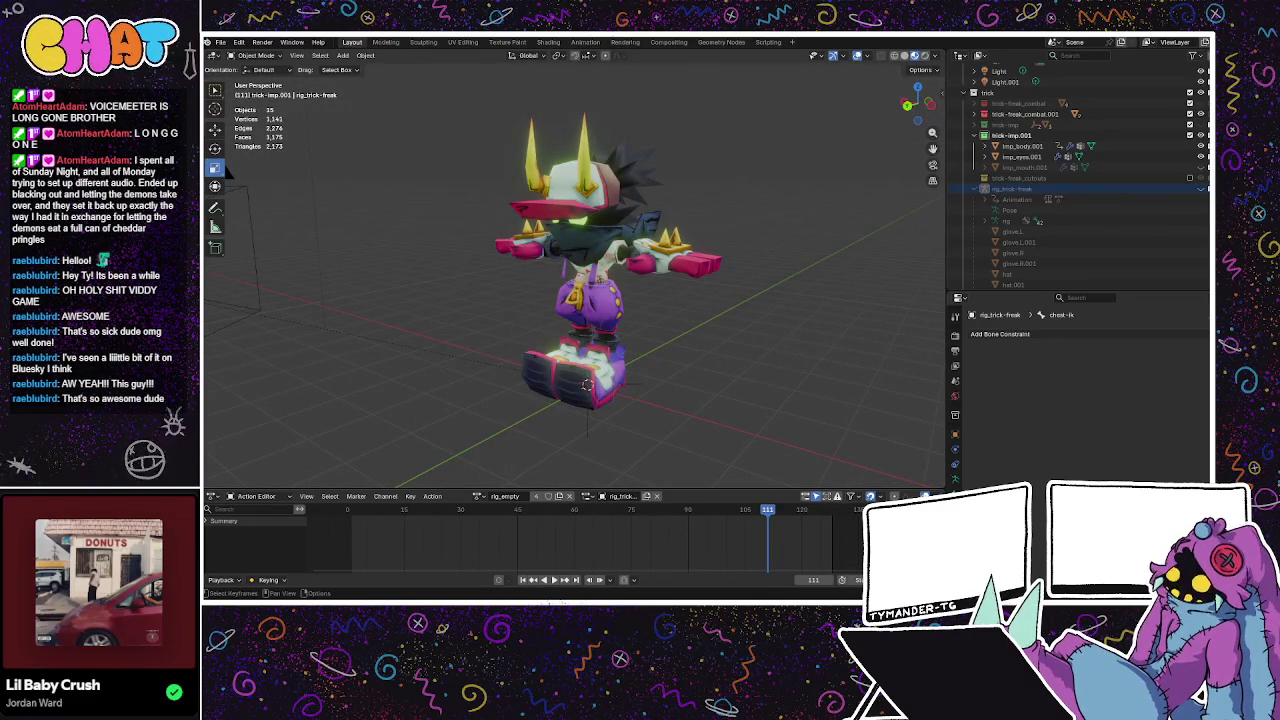
key("alt+Tab")
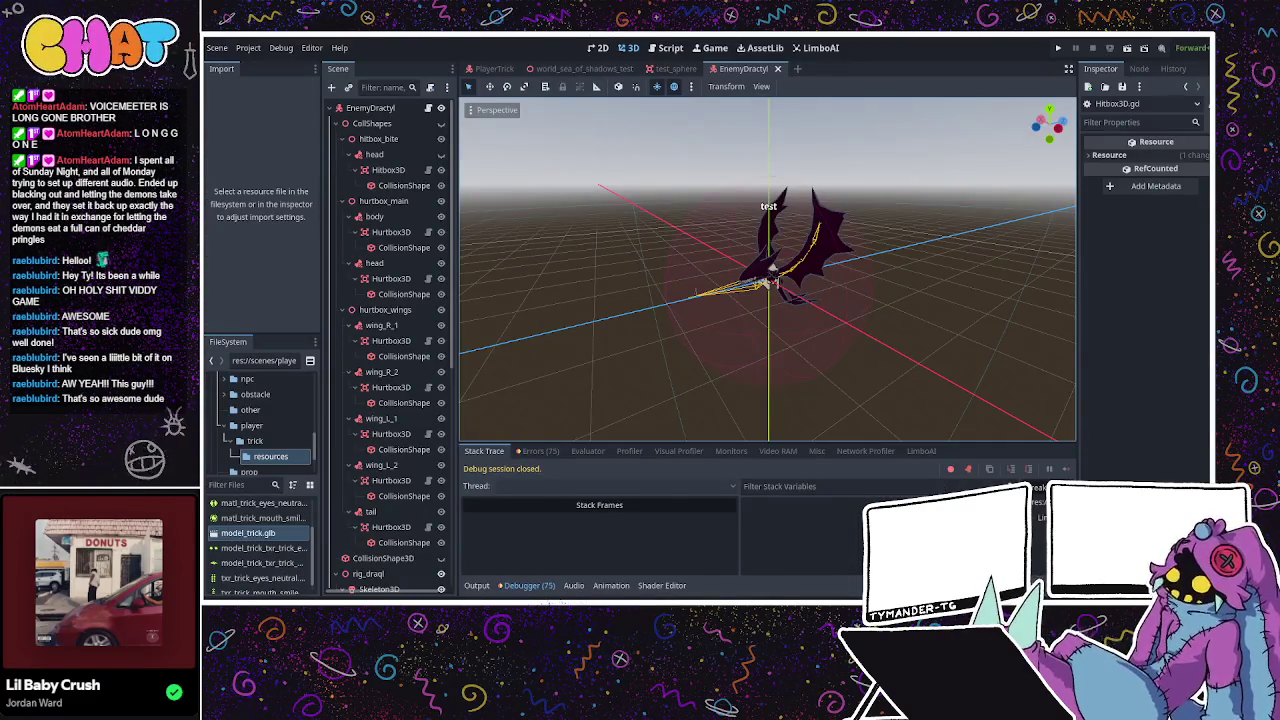
Switch from the Godot editor back to the Blender window showing the hutch_rabbit rig.
key("alt+Tab")
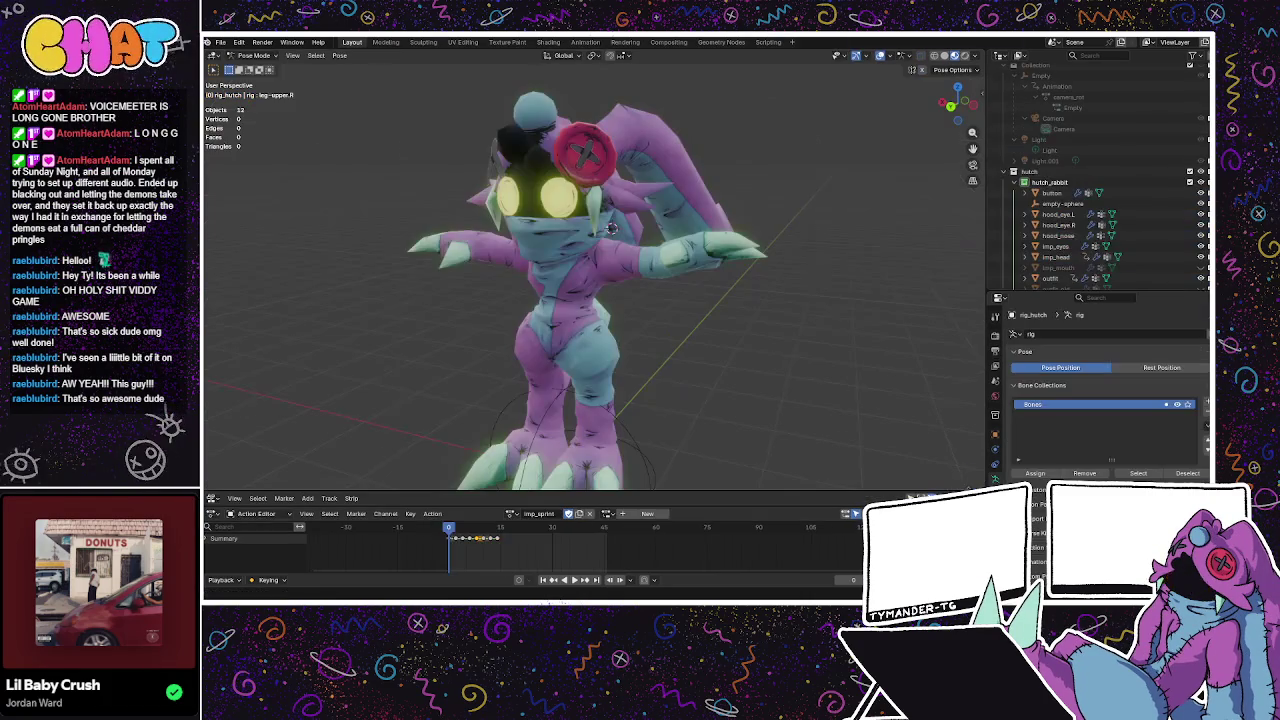
Select the outfit object and look through the rig's object and bone-constraint properties.
mouse_move(772, 235)
middle_mouse_down()
mouse_move(760, 360)
mouse_move(773, 252)
mouse_move(953, 200)
middle_mouse_up()
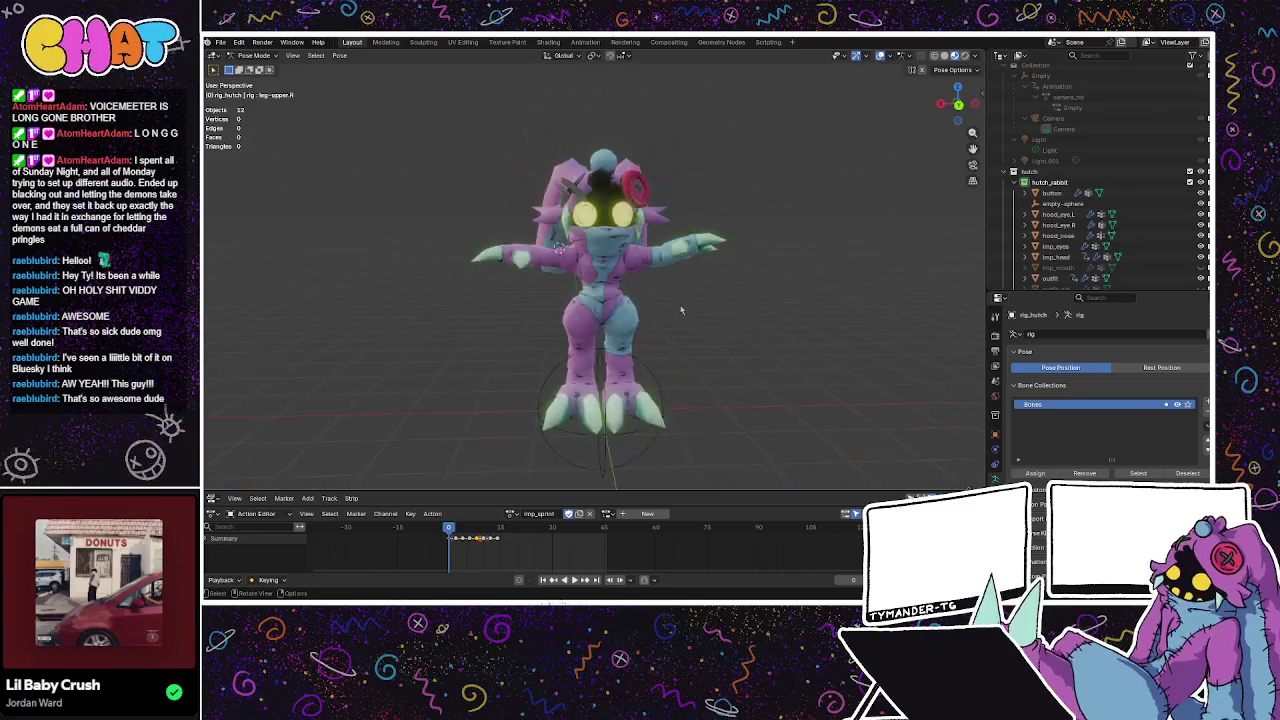
left_click(1058, 235)
scroll(1055, 262, "down", 2)
left_click(1050, 235)
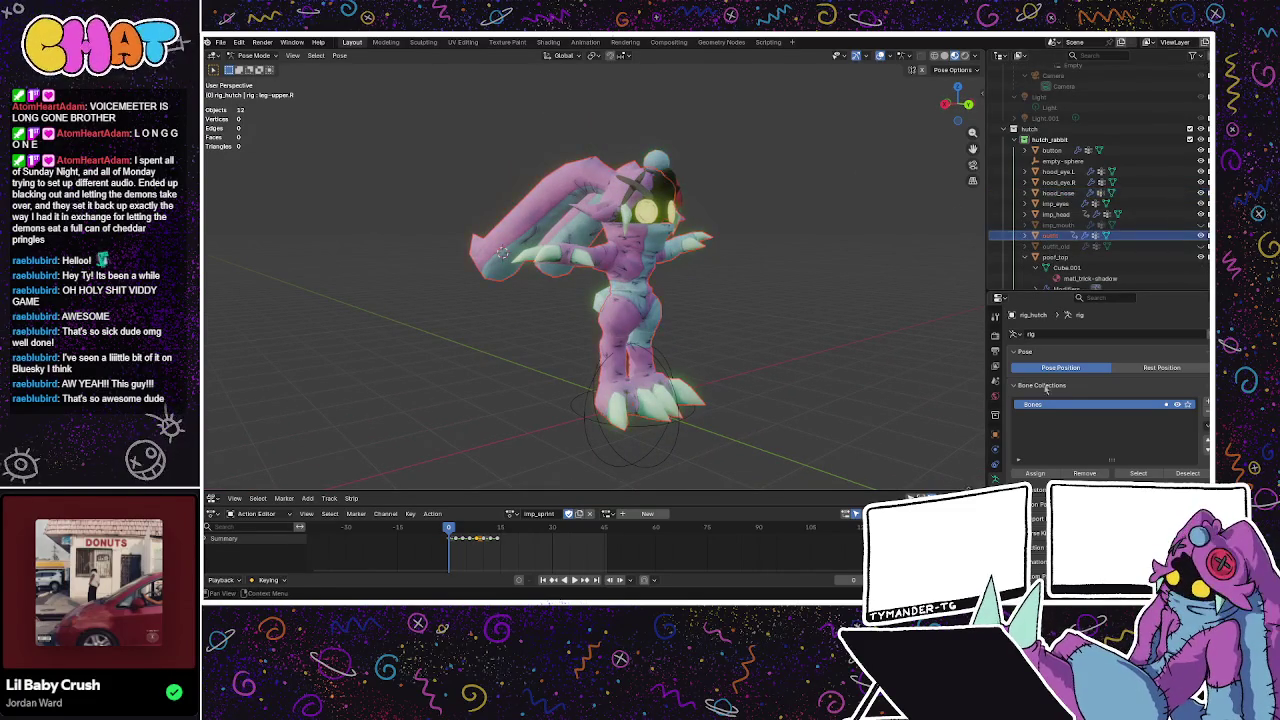
left_click(994, 434)
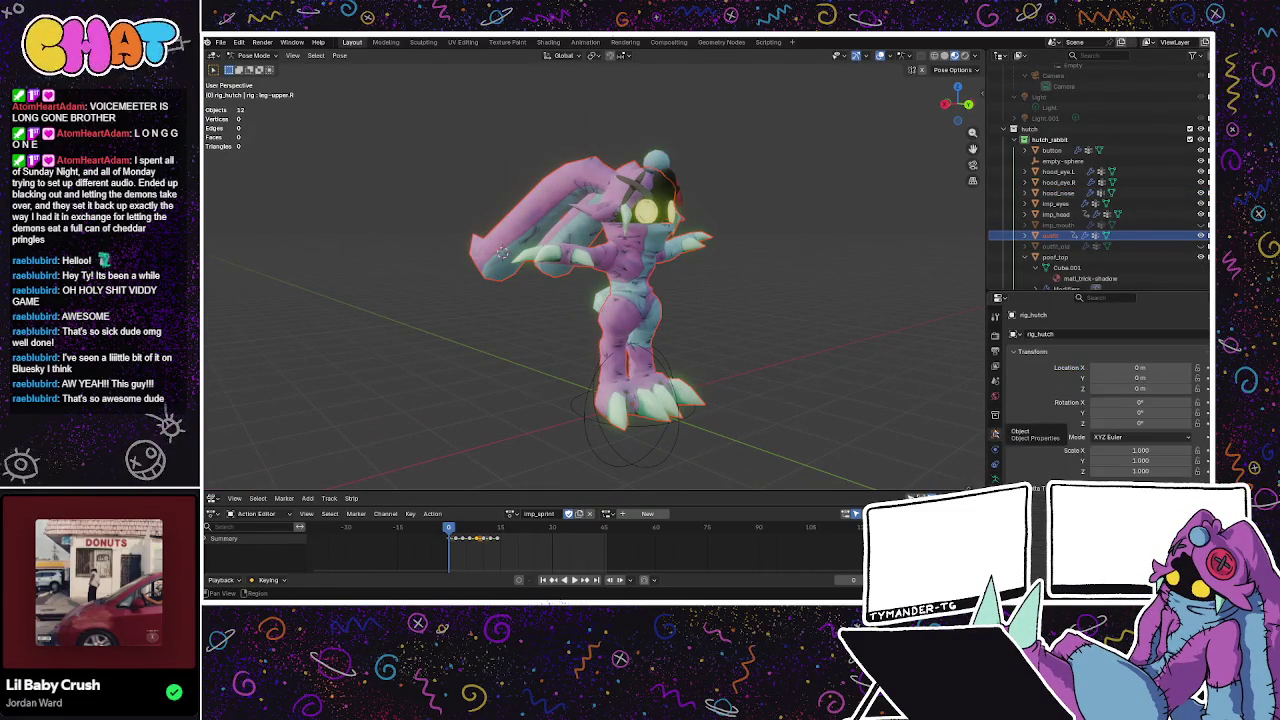
left_click(994, 450)
left_click(994, 466)
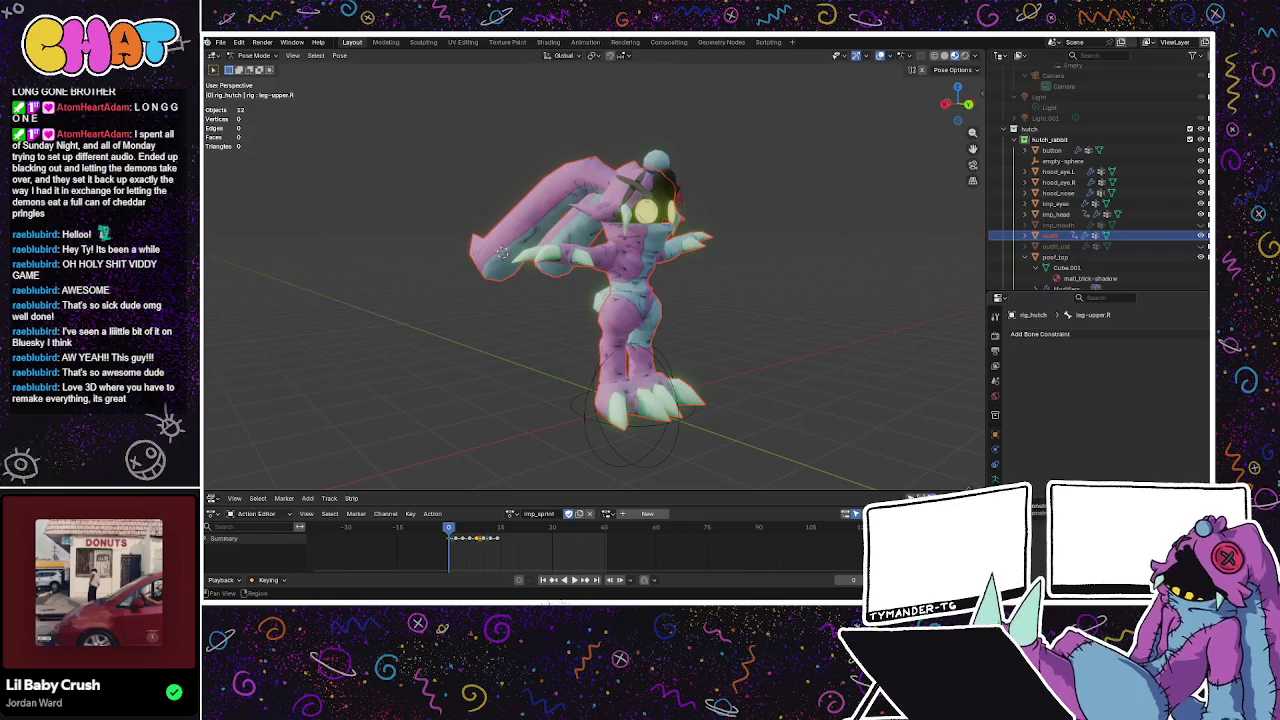
Switch the rig out of Pose Mode into Object Mode.
key("space")
key("Tab")
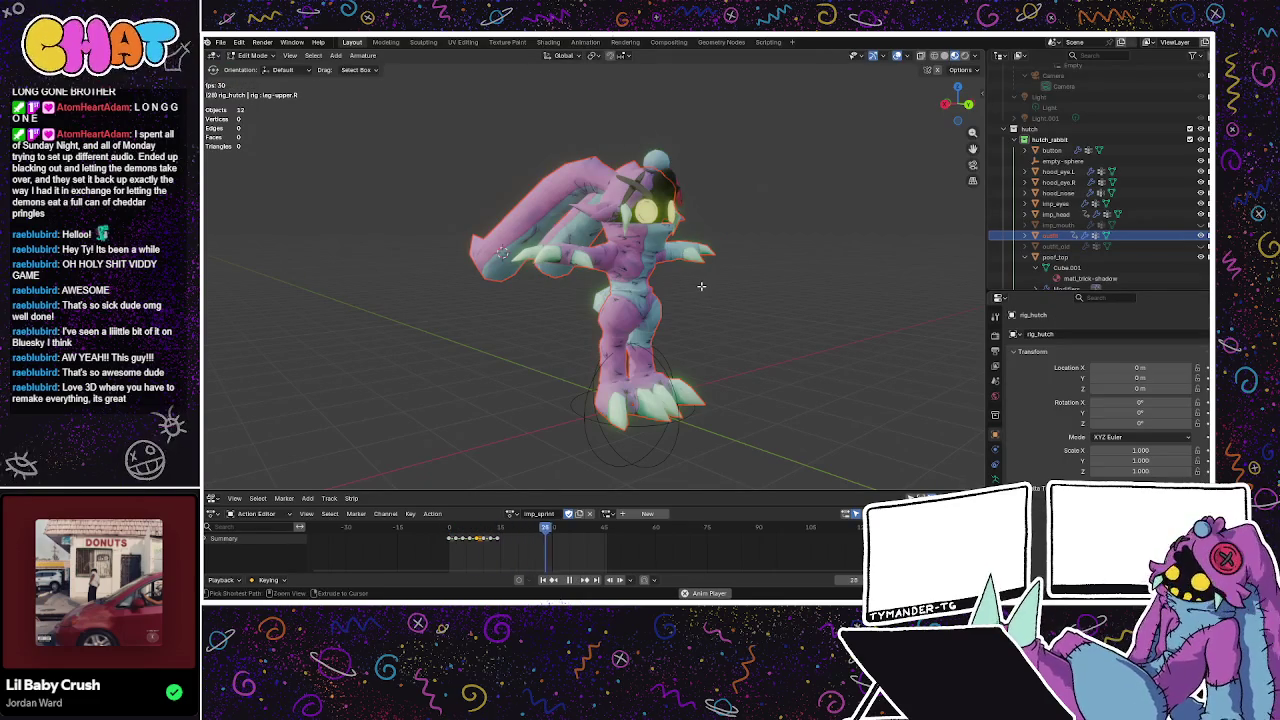
key("ctrl+Tab")
left_click(701, 289)
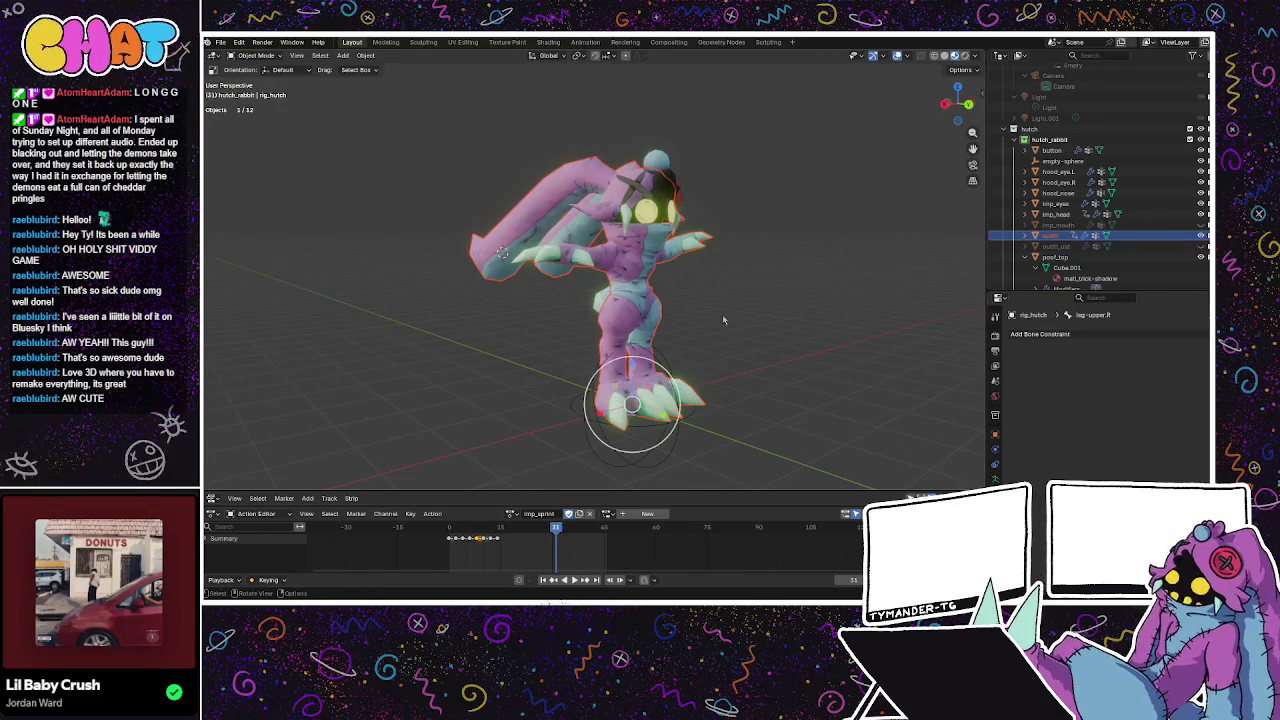
Select the outfit mesh, show its vertex groups and shape keys, and inspect it from several angles.
left_click(1050, 235)
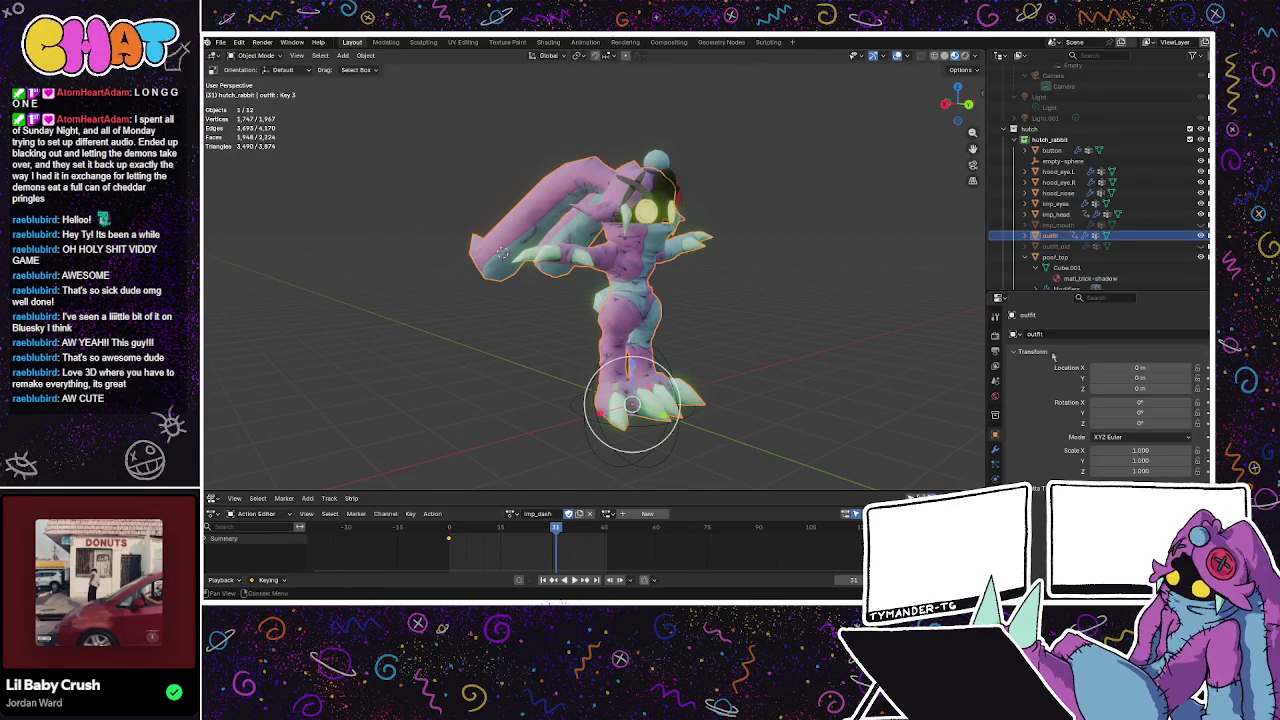
left_click(995, 498)
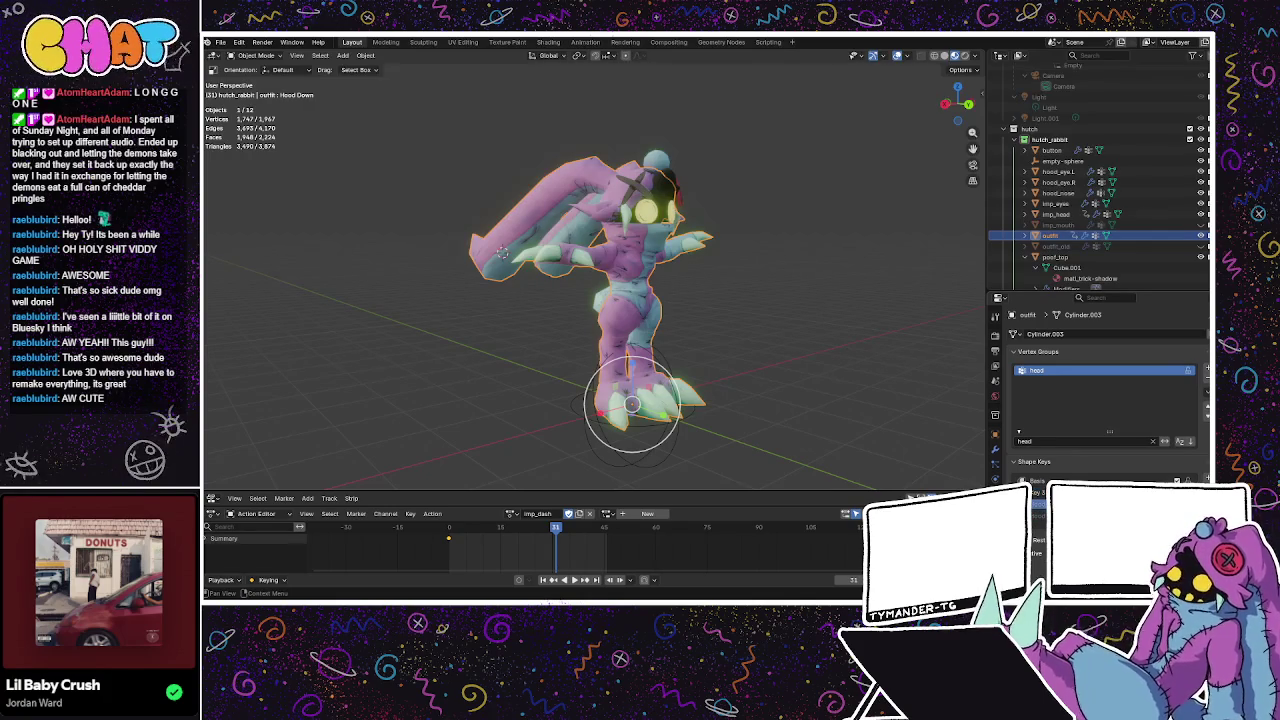
left_click_drag(1109, 432, 1109, 432)
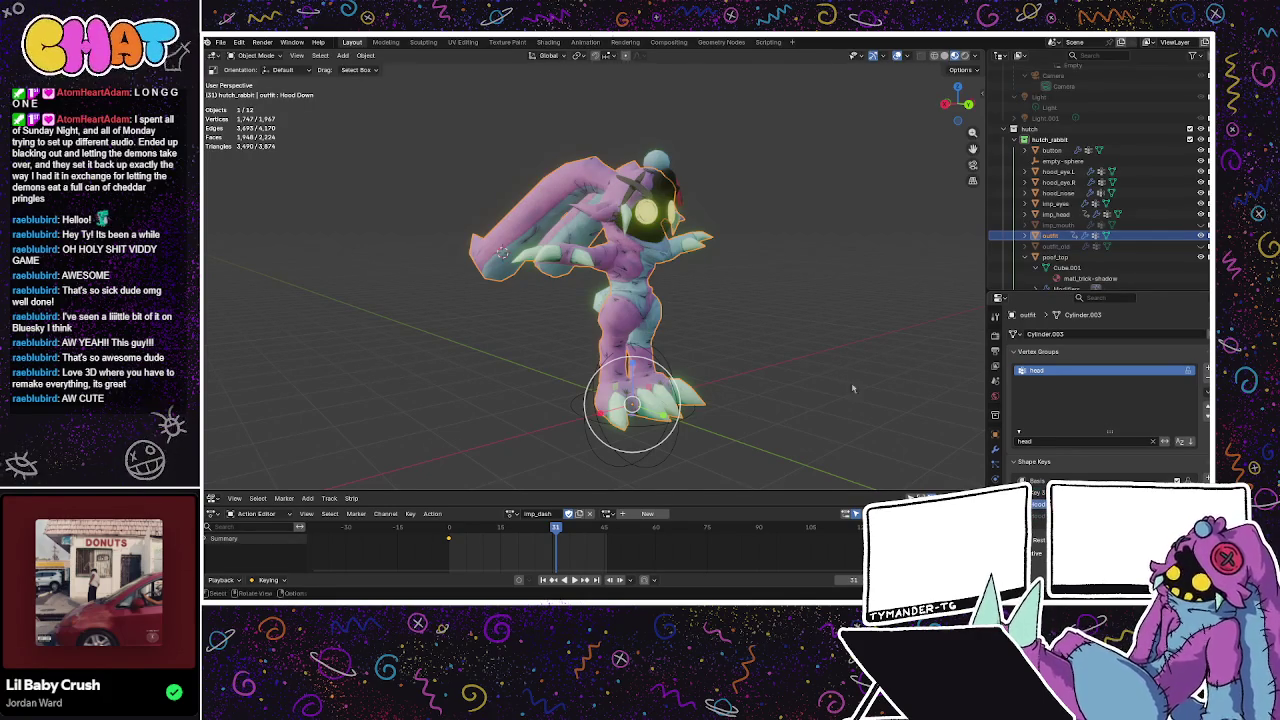
middle_click_drag(925, 420, 800, 400)
mouse_move(730, 270)
middle_mouse_down()
mouse_move(695, 265)
mouse_move(720, 252)
middle_mouse_up()
scroll(720, 252, "up", 3)
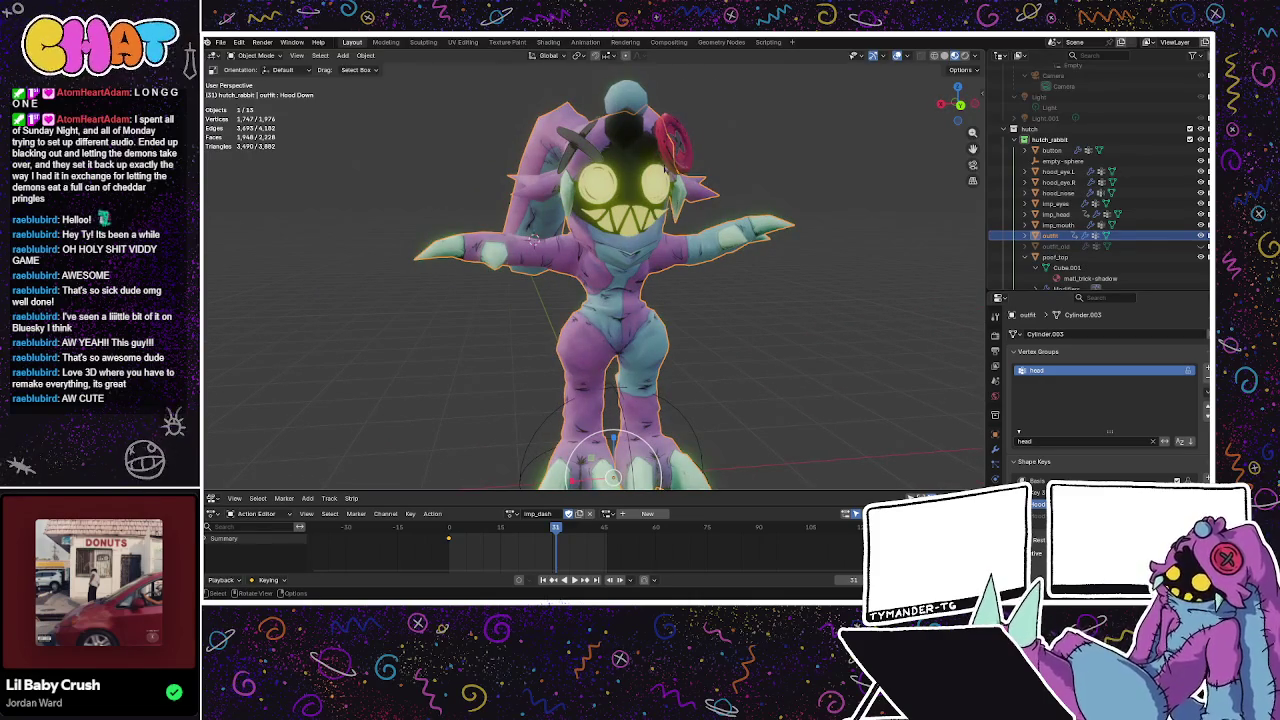
middle_click_drag(939, 165, 905, 165)
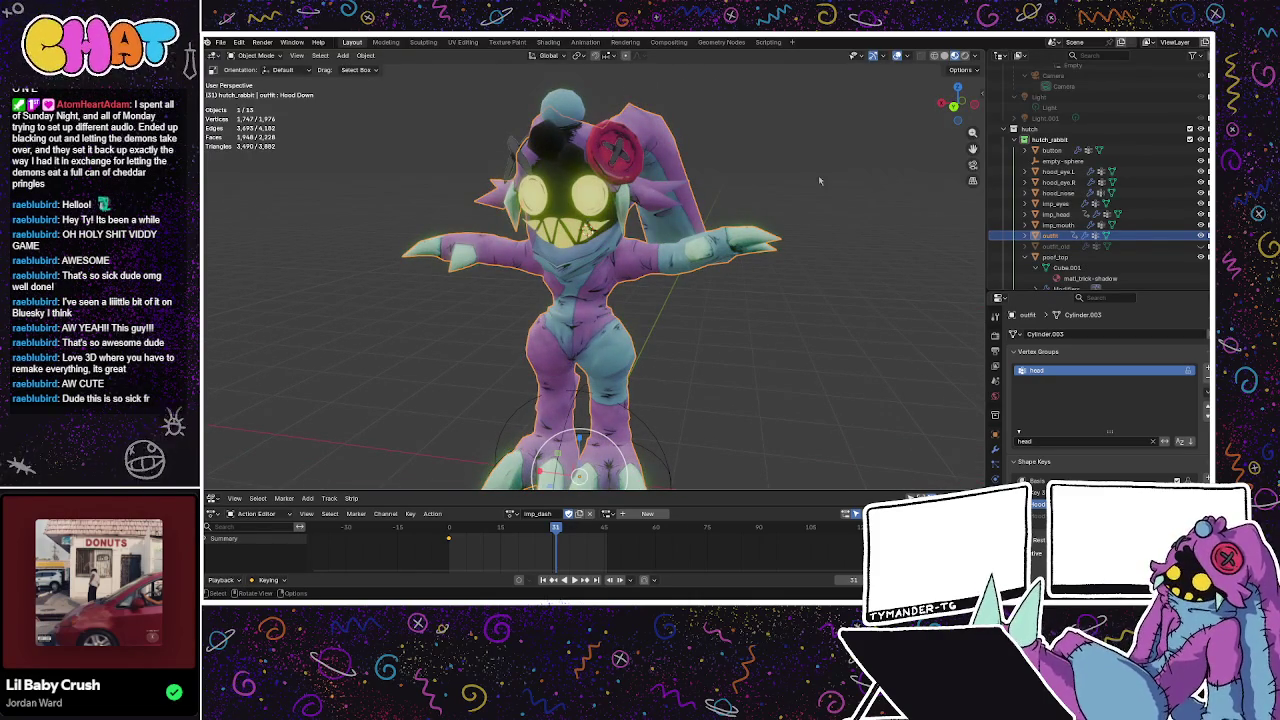
mouse_move(749, 184)
middle_mouse_down()
mouse_move(820, 208)
mouse_move(578, 207)
middle_mouse_up()
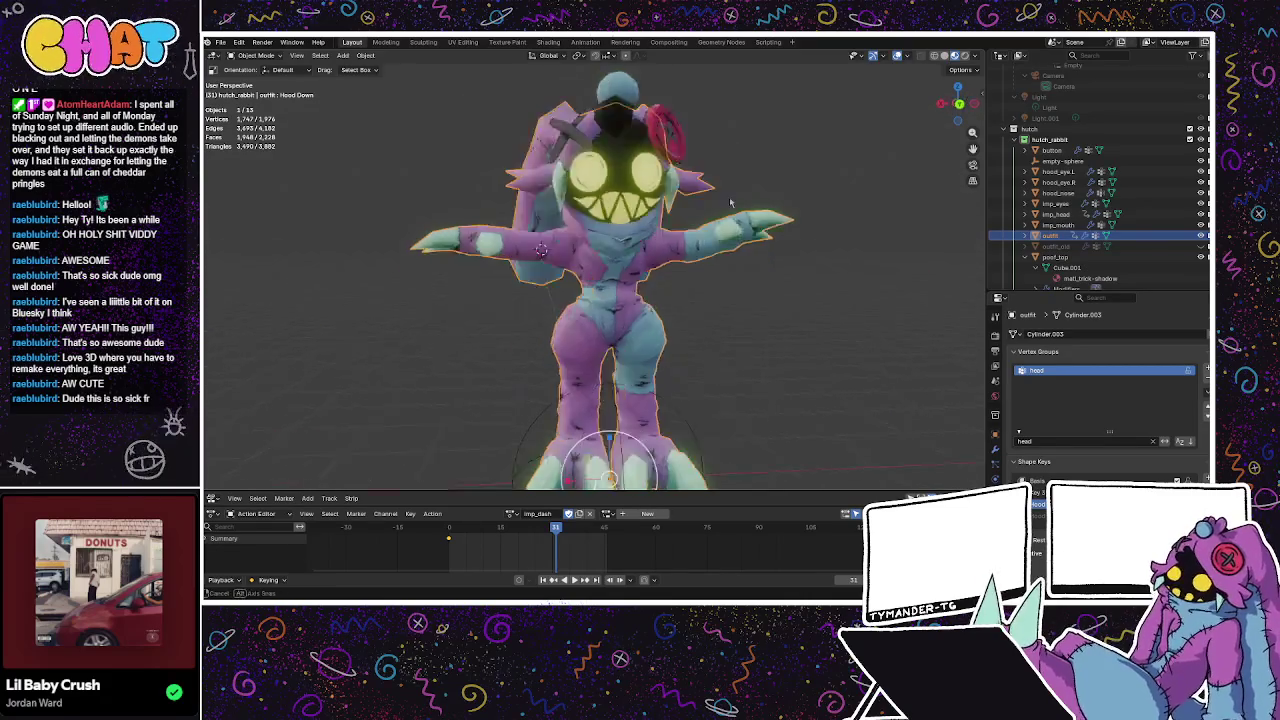
mouse_move(578, 207)
middle_mouse_down()
mouse_move(718, 246)
mouse_move(760, 292)
mouse_move(418, 311)
middle_mouse_up()
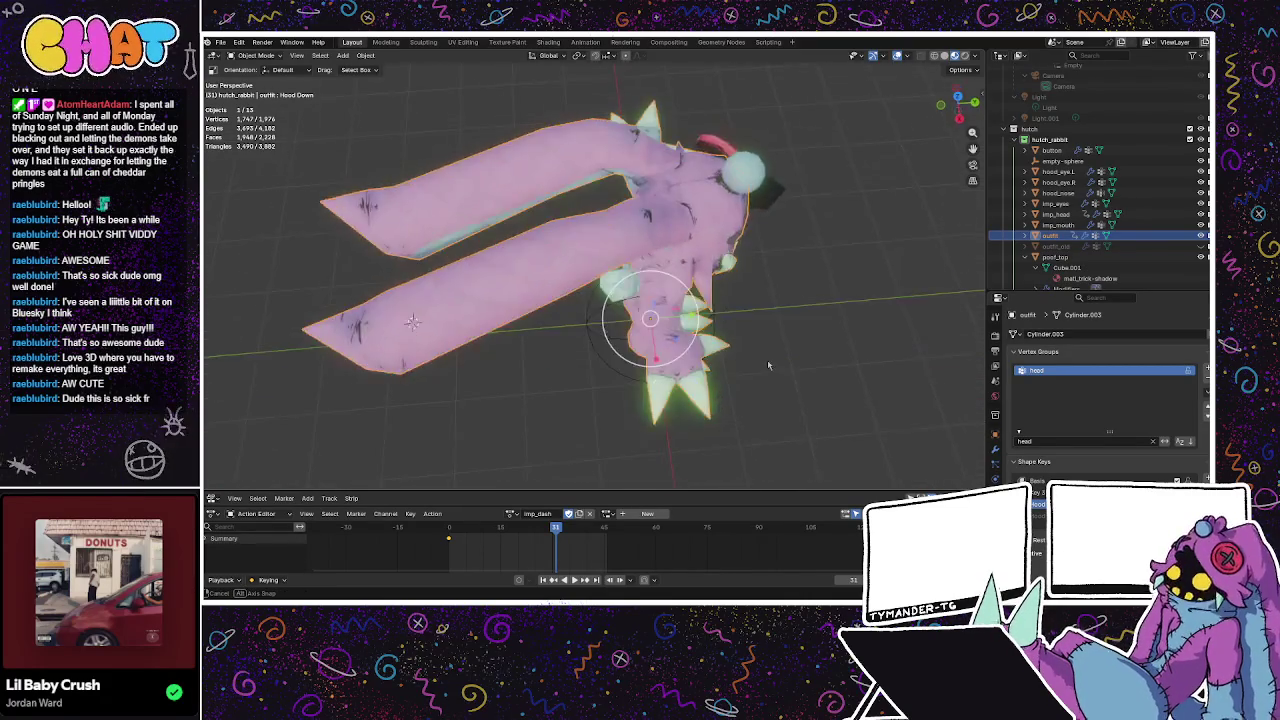
middle_click_drag(556, 288, 424, 244)
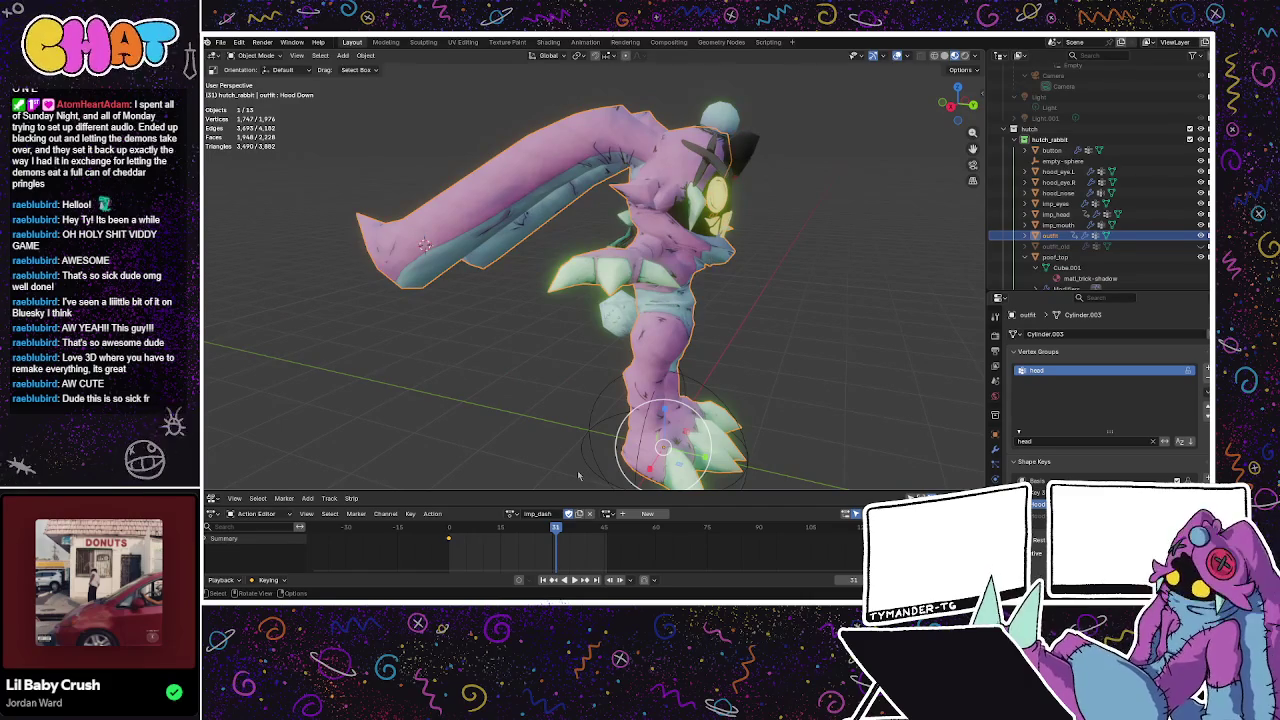
Give the outfit the imp_idle action with the rig_trick-imp slot.
left_click(512, 513)
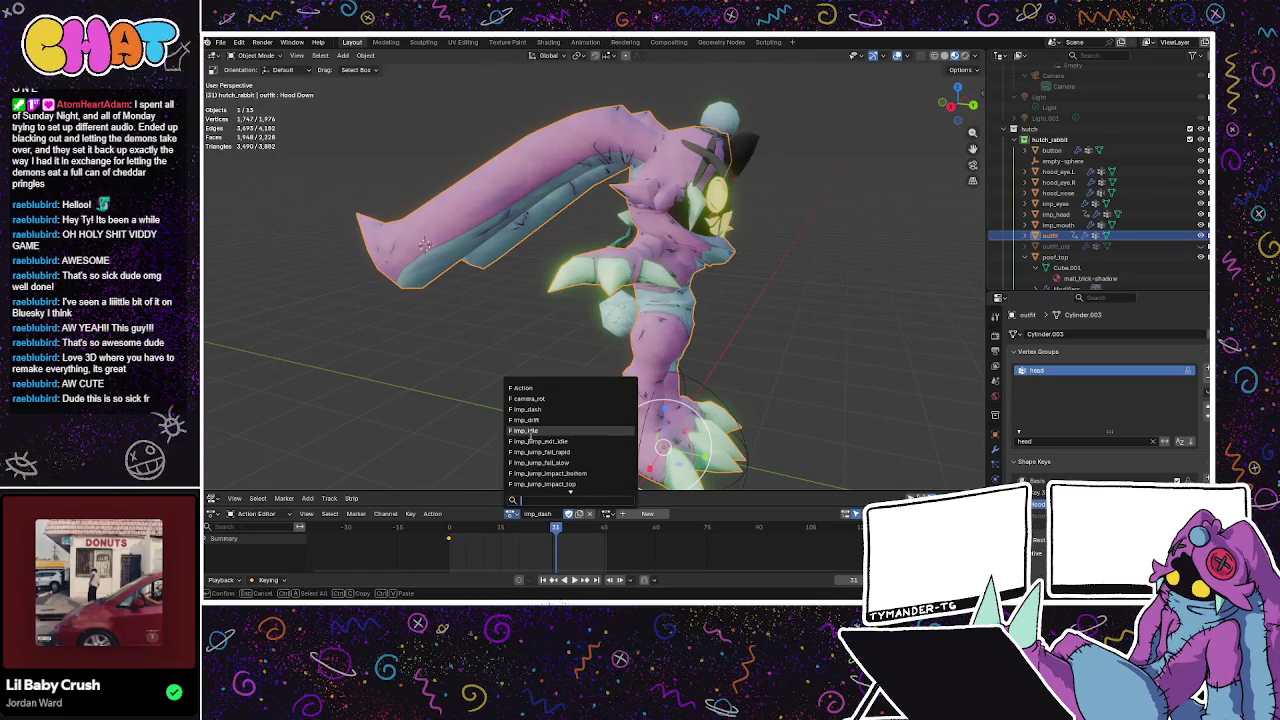
left_click(530, 430)
left_click(512, 513)
left_click(512, 513)
left_click(607, 514)
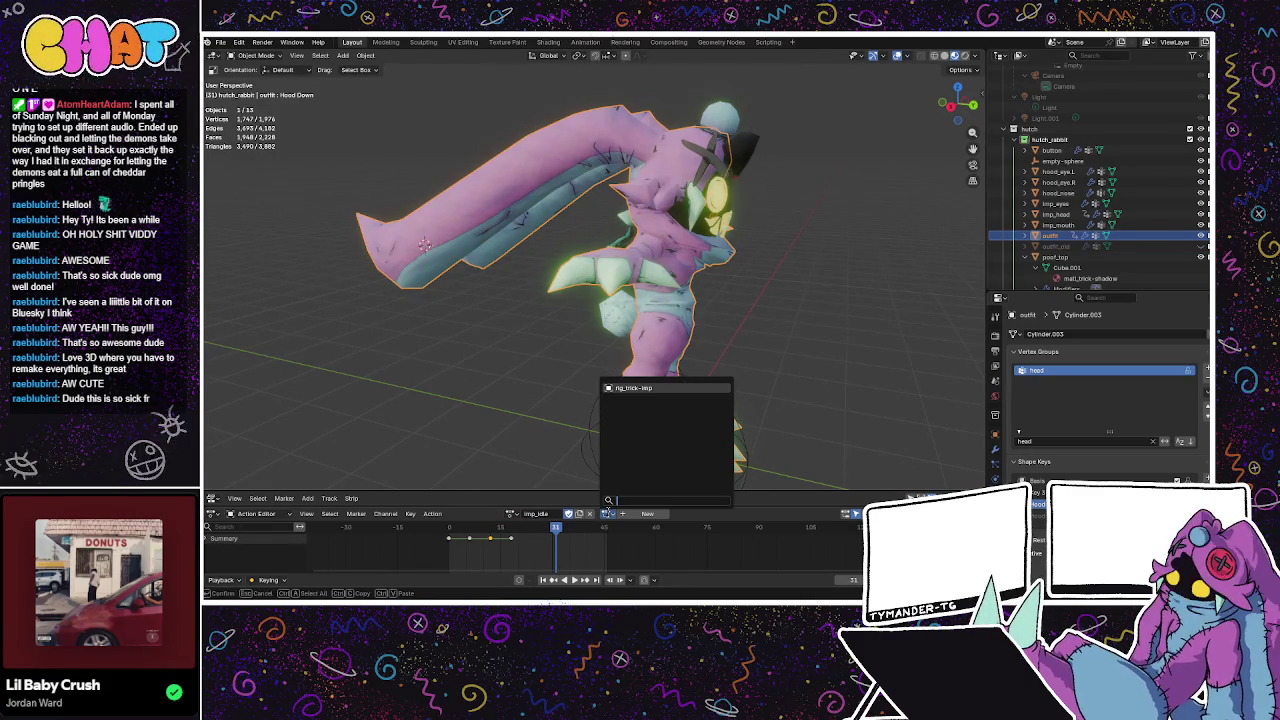
left_click(633, 388)
Preview playback, keep the outfit in Object Mode, and select the rig_hutch armature.
key("space")
key("space")
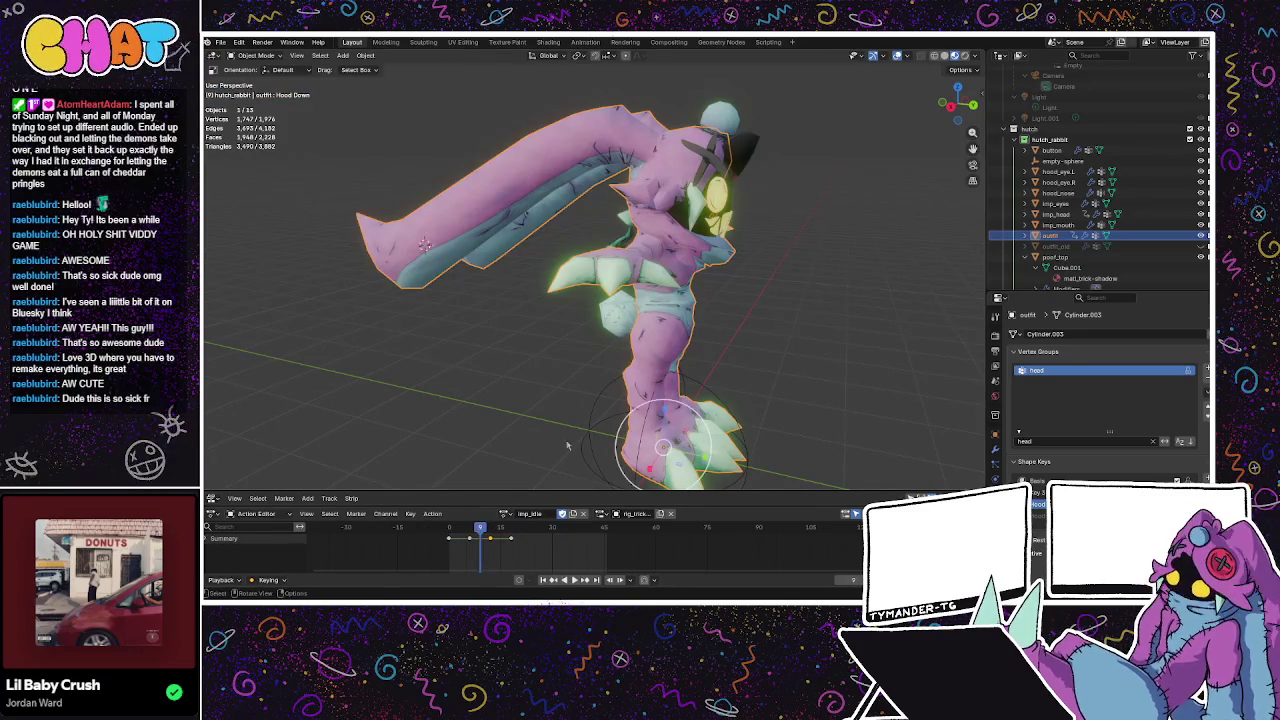
key("Tab")
key("Tab")
key("ctrl+Tab")
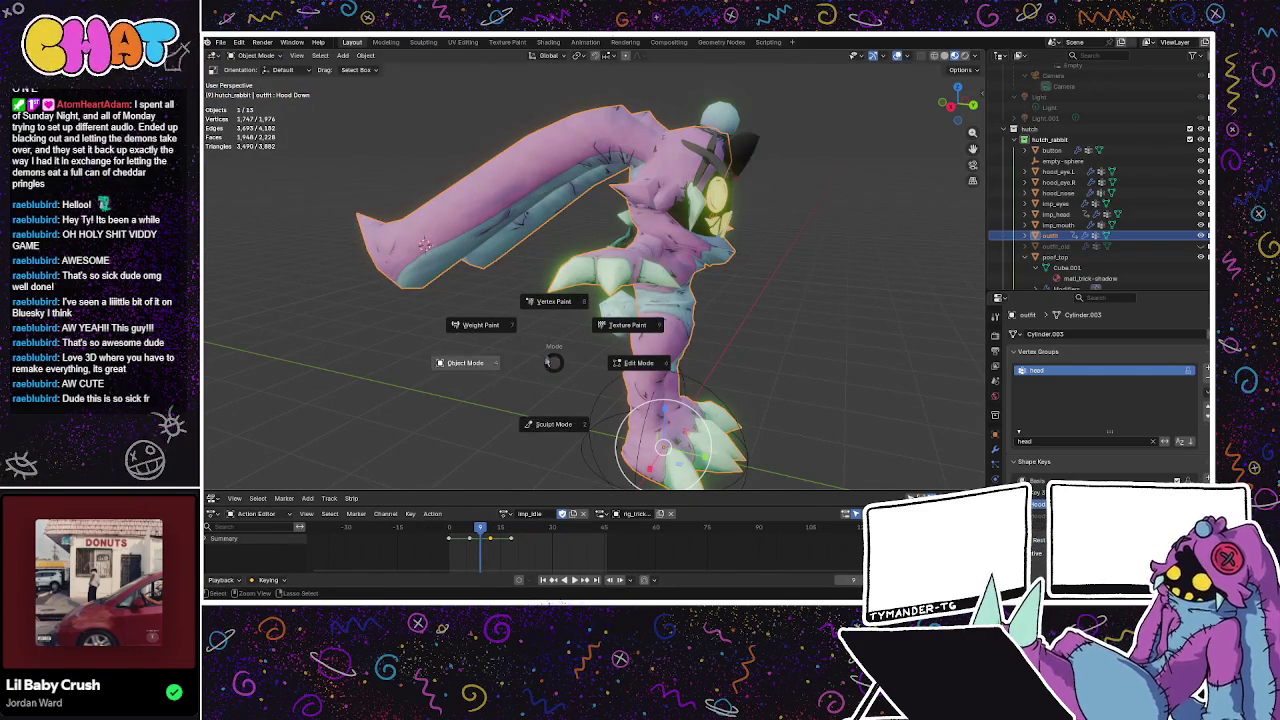
left_click(470, 362)
scroll(1060, 212, "down", 3)
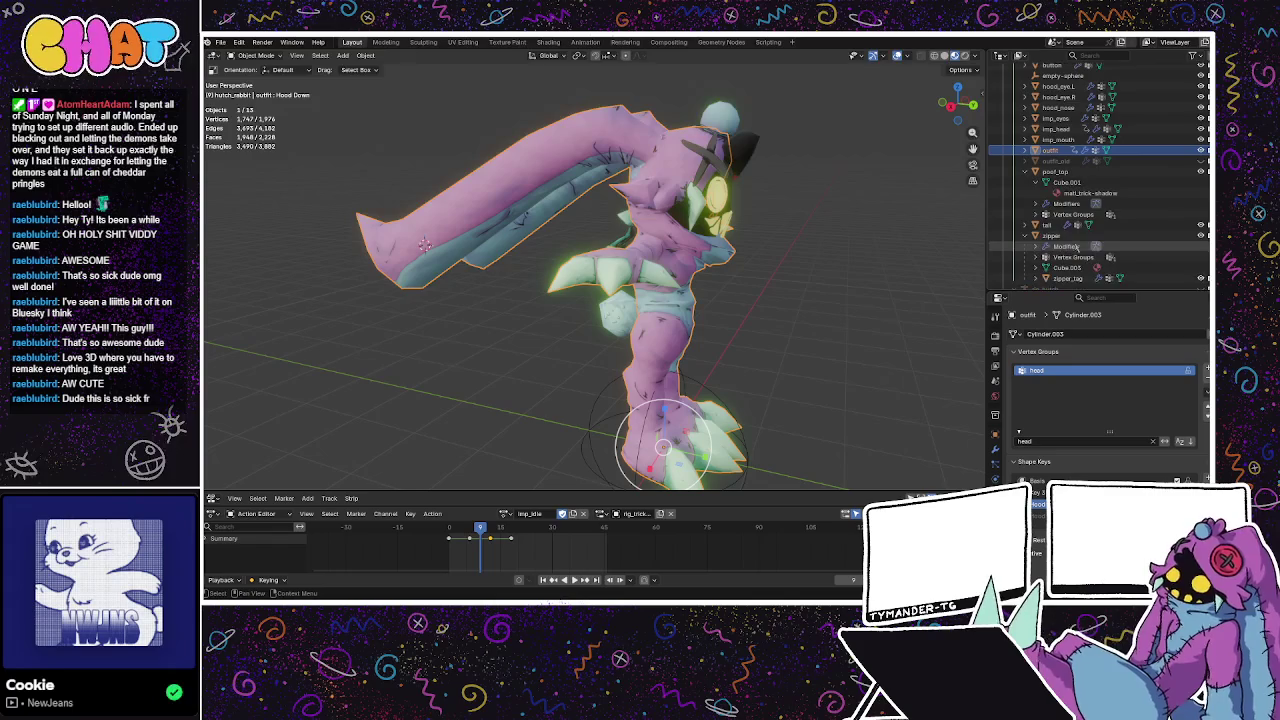
scroll(1068, 224, "down", 2)
left_click(1068, 224)
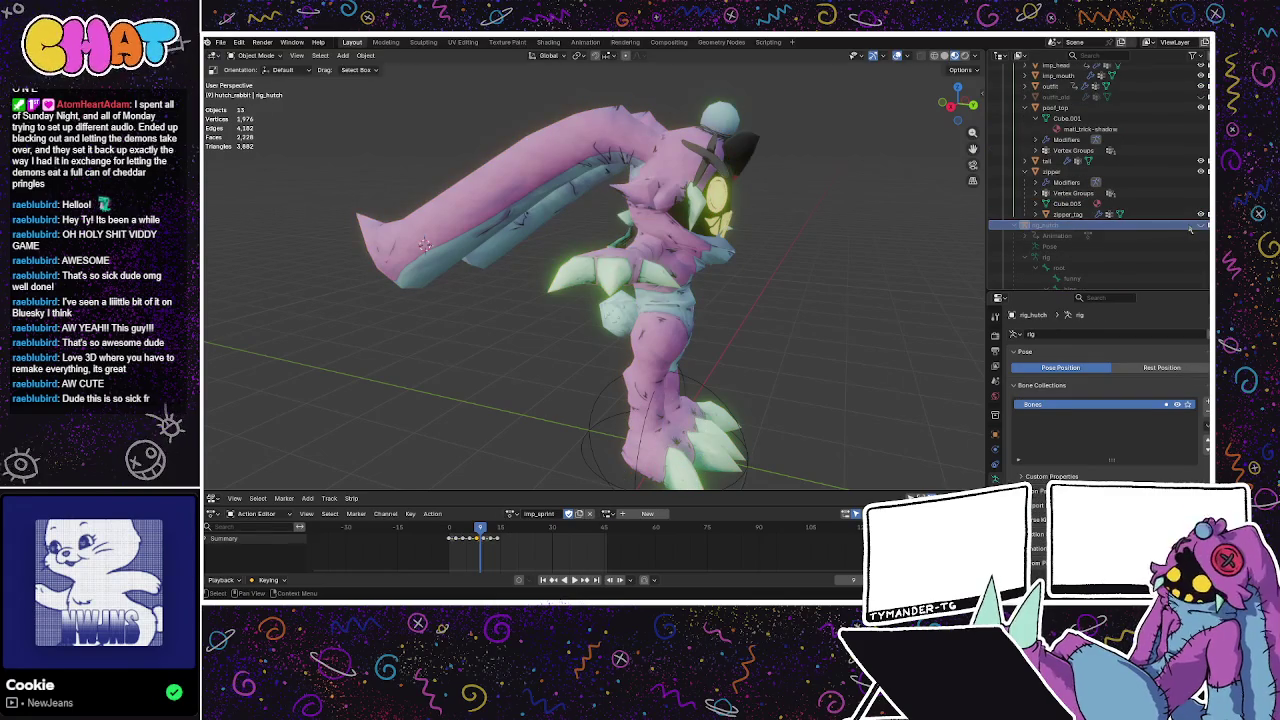
left_click(1200, 224)
In Pose Mode at frame 1, select all bones and assign the rig_trick-imp slot.
key("ctrl+Tab")
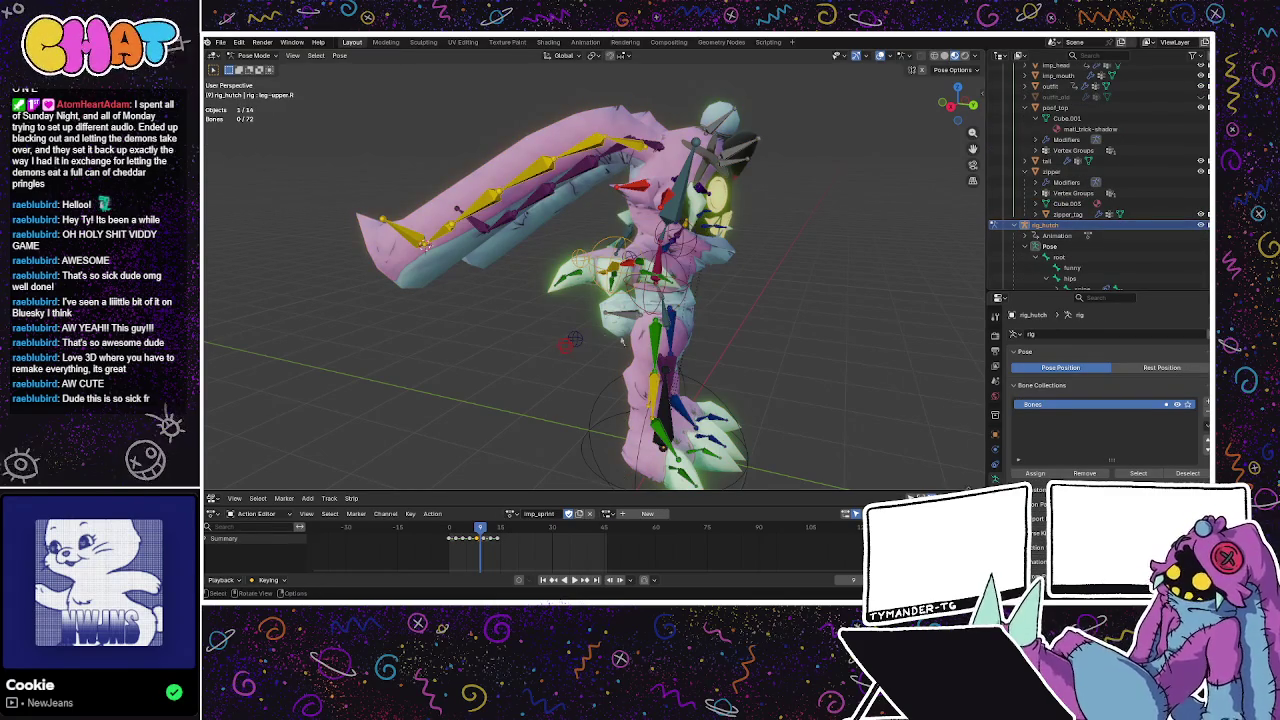
mouse_move(498, 527)
left_mouse_down()
mouse_move(452, 527)
mouse_move(488, 527)
left_mouse_up()
key("a")
left_click(512, 513)
left_click(606, 512)
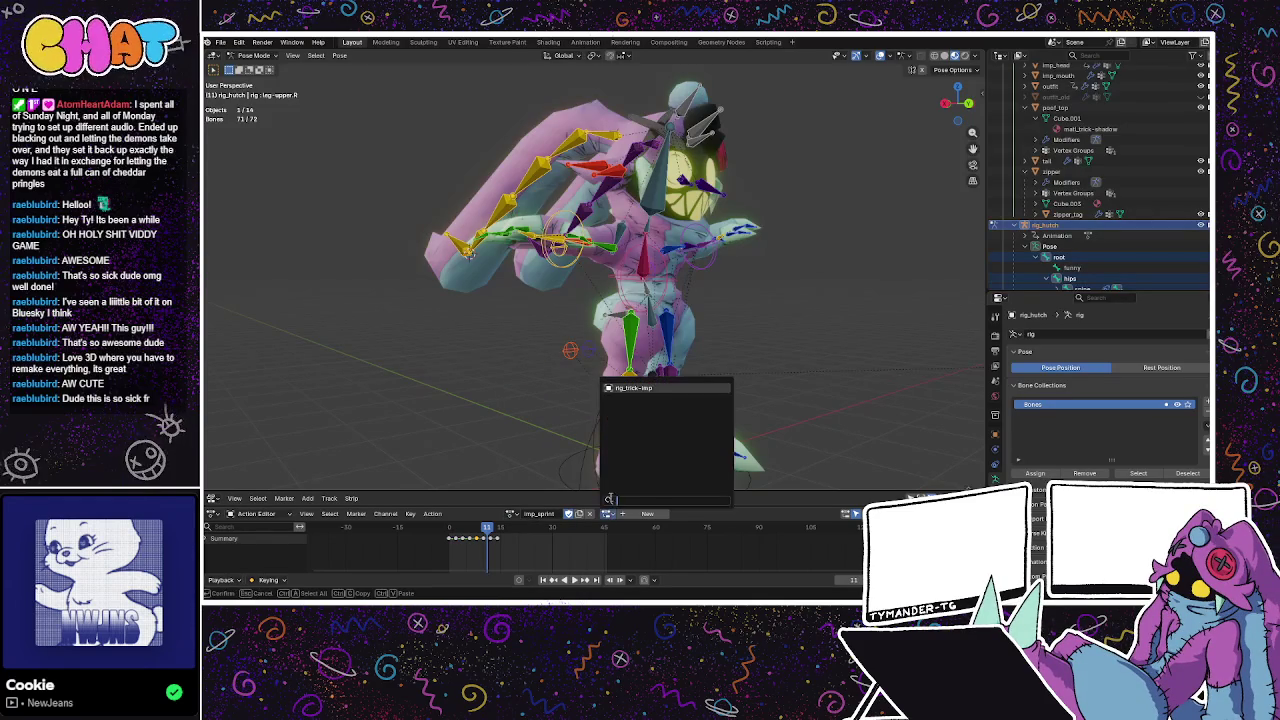
left_click(646, 390)
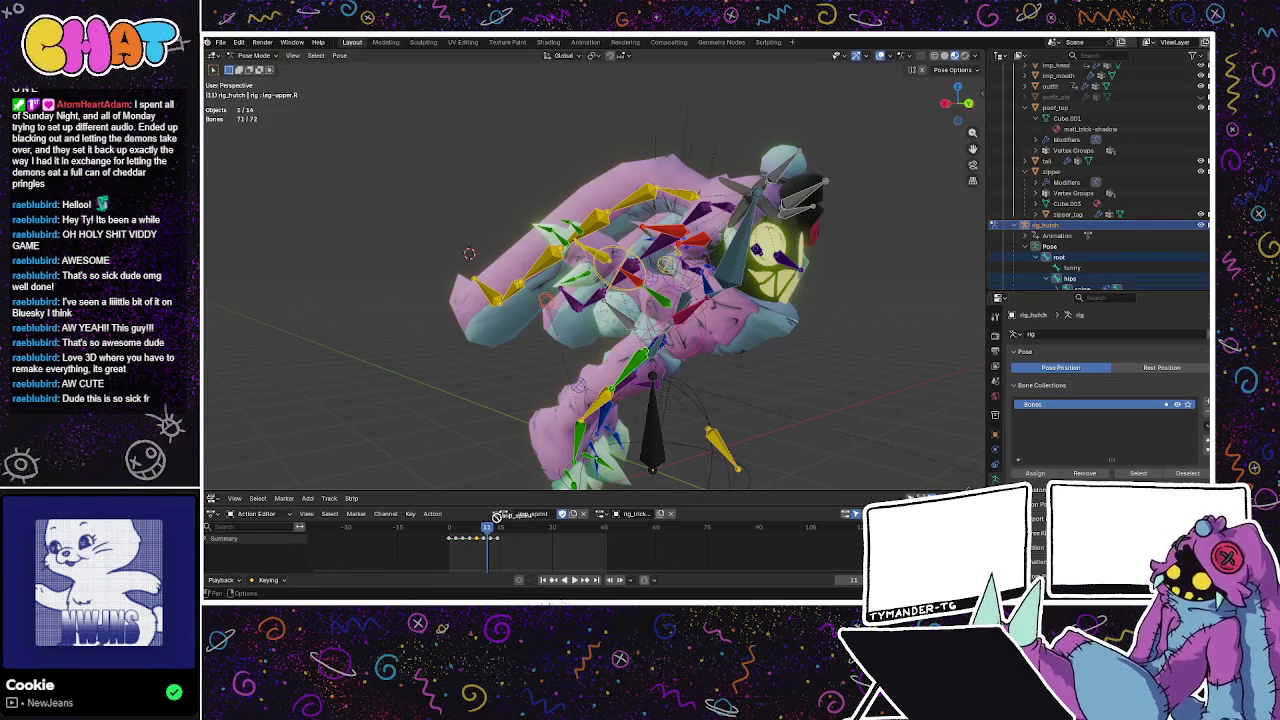
Try the rig_run and then imp_sprint actions on the rig, previewing playback.
left_click(505, 514)
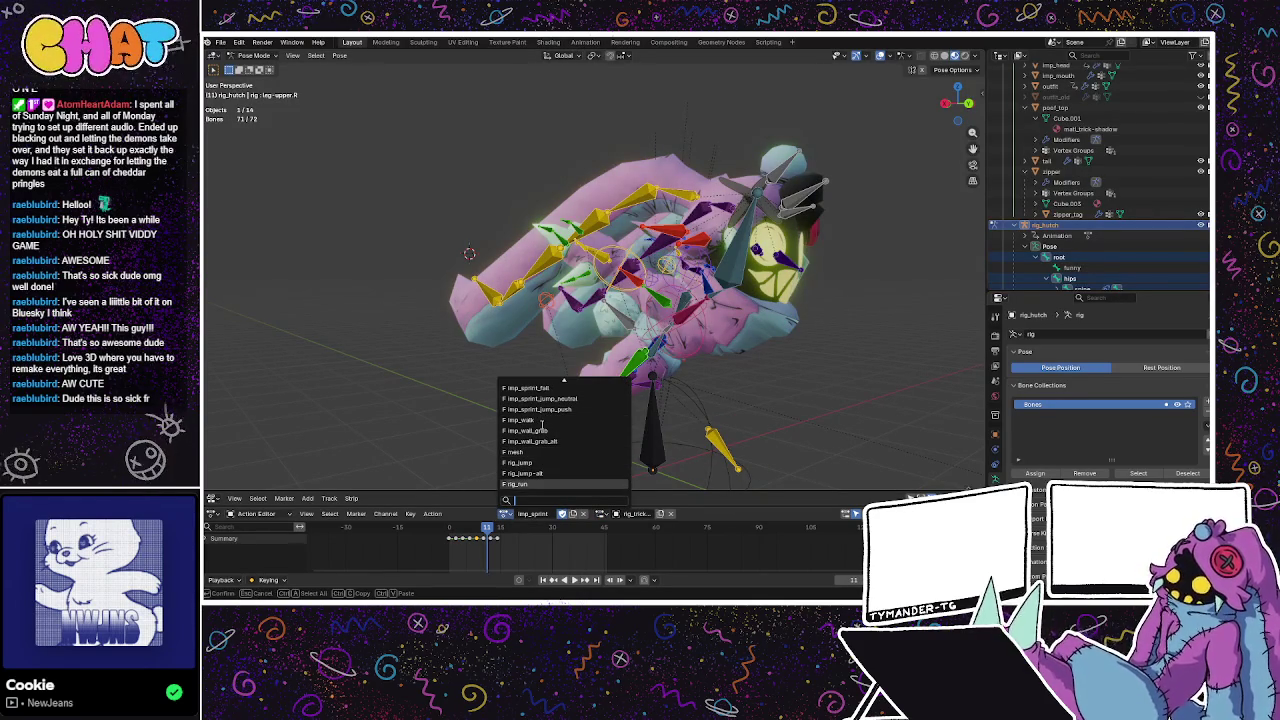
left_click(531, 483)
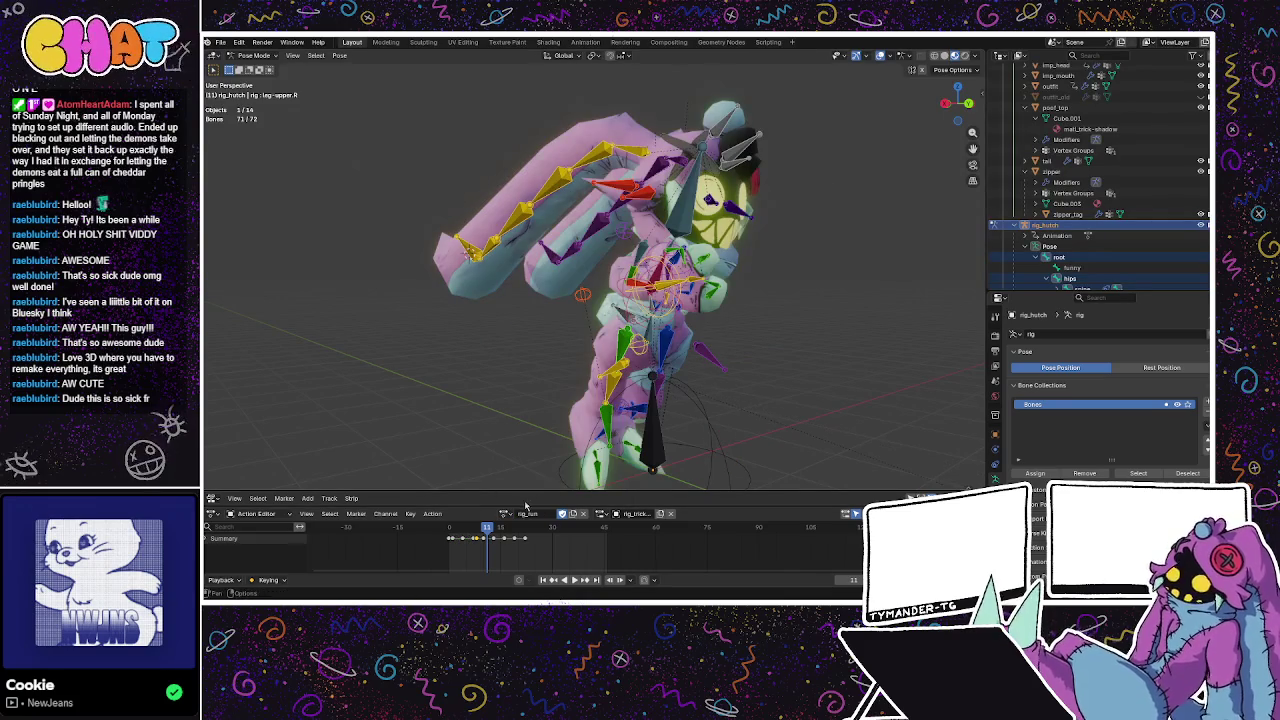
mouse_move(487, 530)
left_mouse_down()
mouse_move(438, 532)
mouse_move(489, 530)
mouse_move(460, 530)
left_mouse_up()
left_click(505, 513)
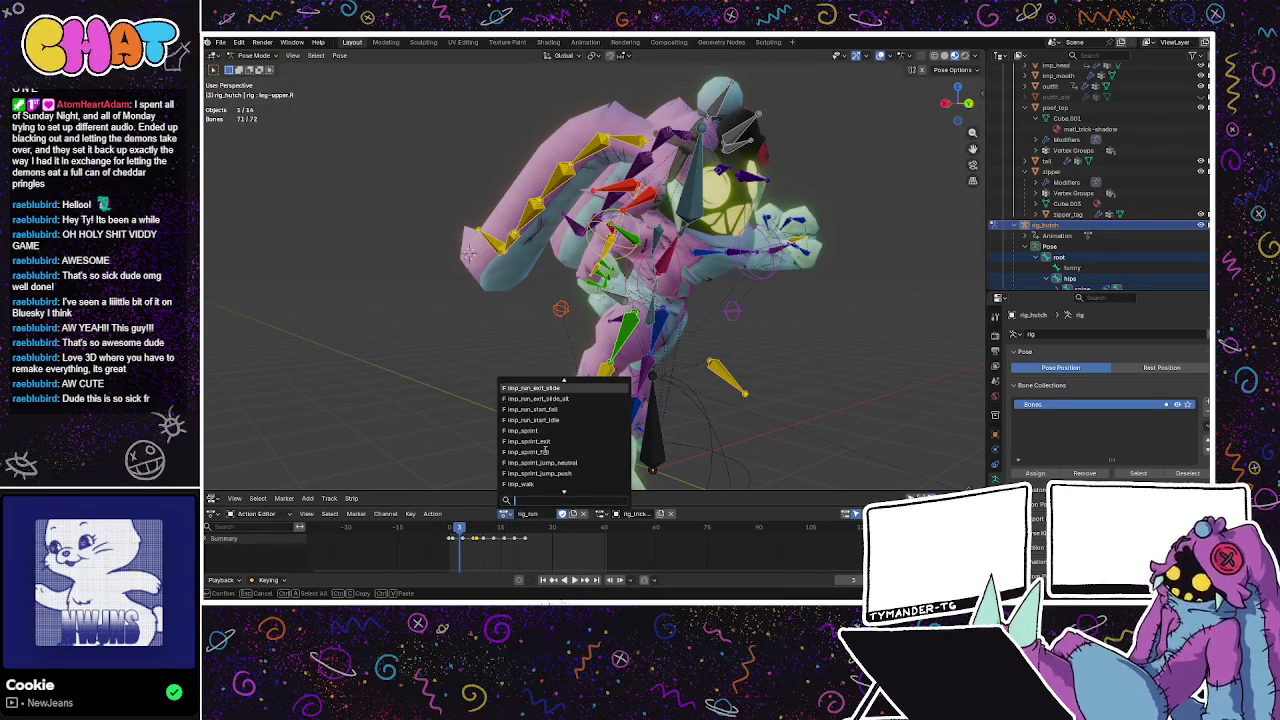
left_click(622, 388)
scroll(640, 395, "up", 3)
key("space")
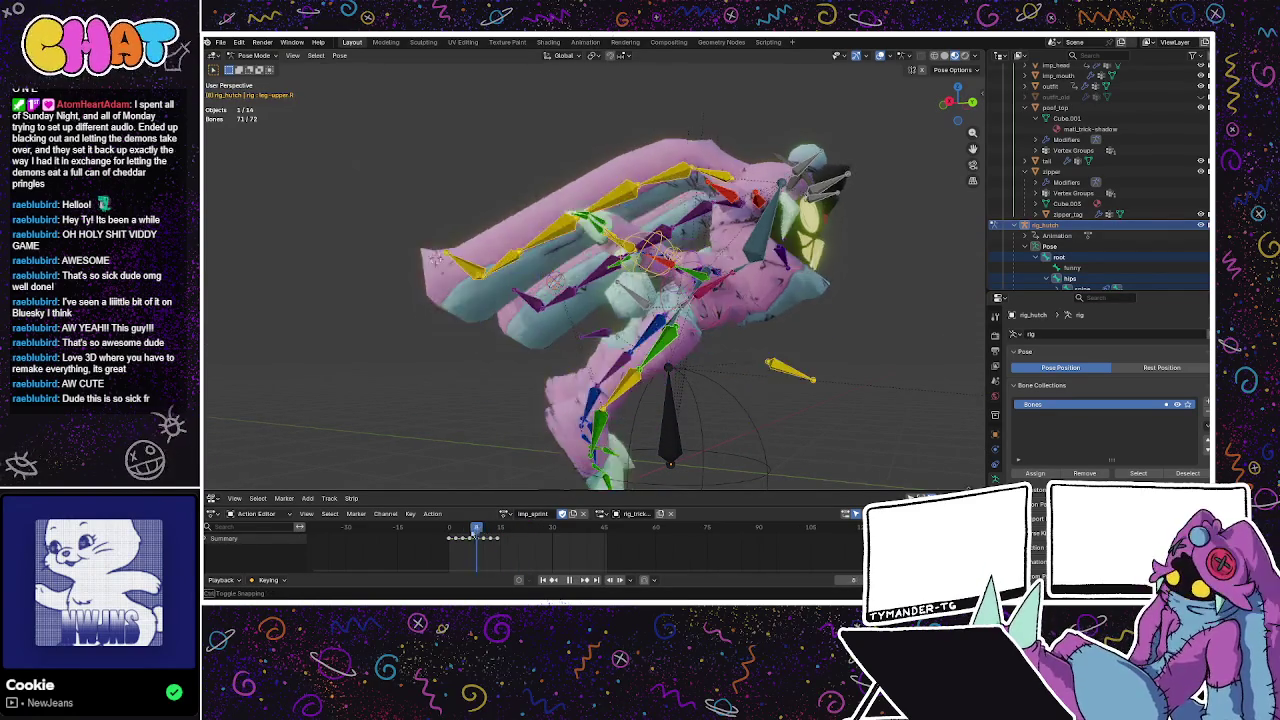
key("space")
Switch the rig's action to rig_jump and play it back from the front.
mouse_move(851, 386)
middle_mouse_down()
mouse_move(732, 387)
mouse_move(843, 217)
mouse_move(830, 373)
mouse_move(444, 312)
middle_mouse_up()
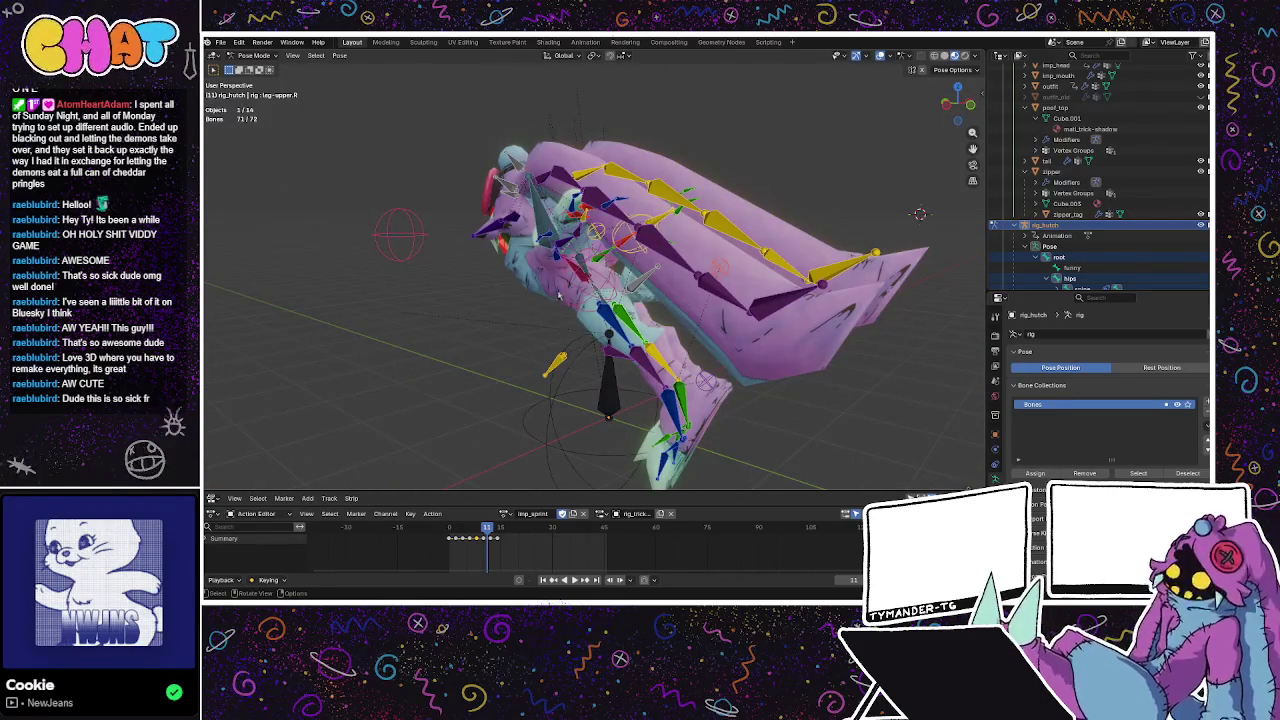
middle_click_drag(558, 344, 591, 362)
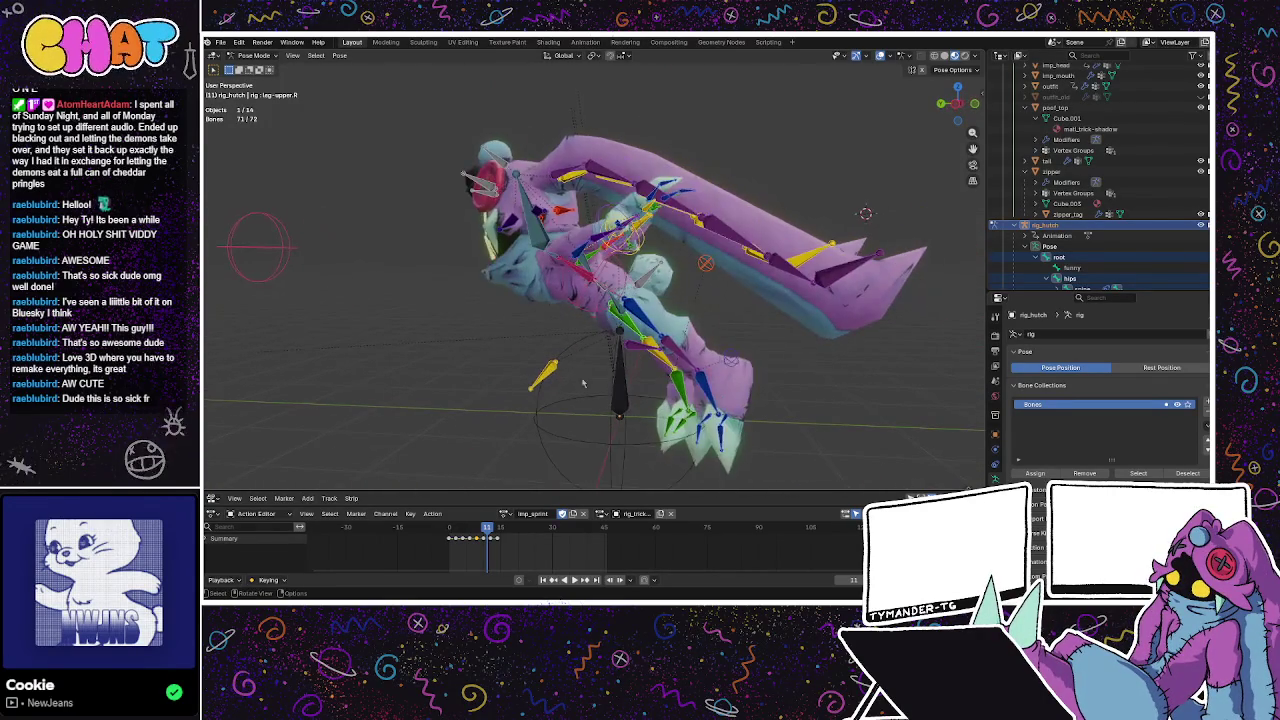
middle_click_drag(542, 466, 517, 468)
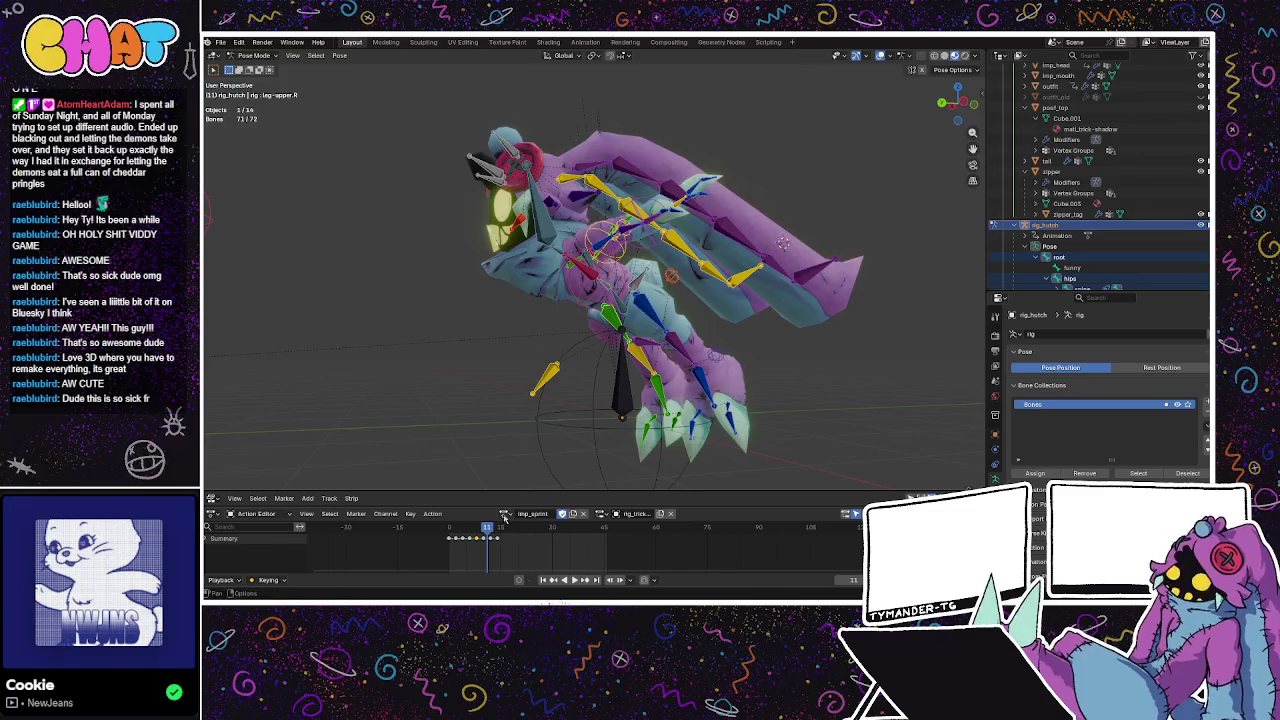
left_click(505, 513)
scroll(517, 481, "down", 4)
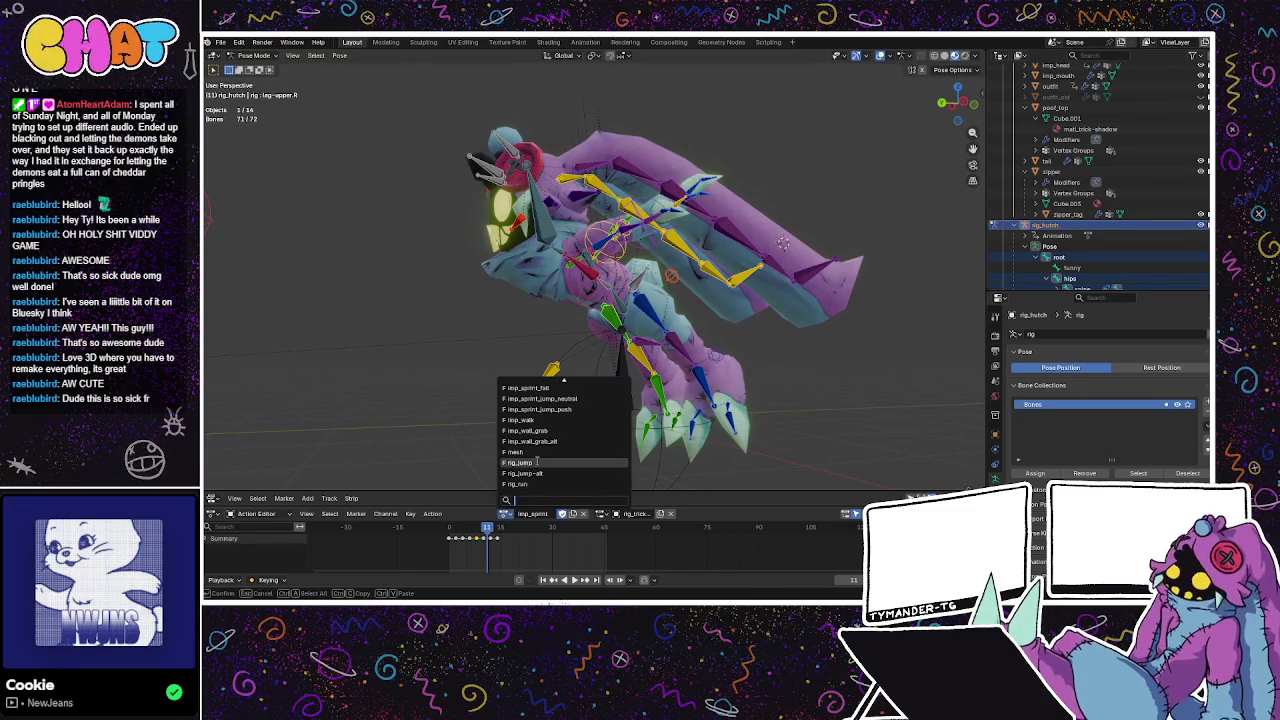
left_click(537, 462)
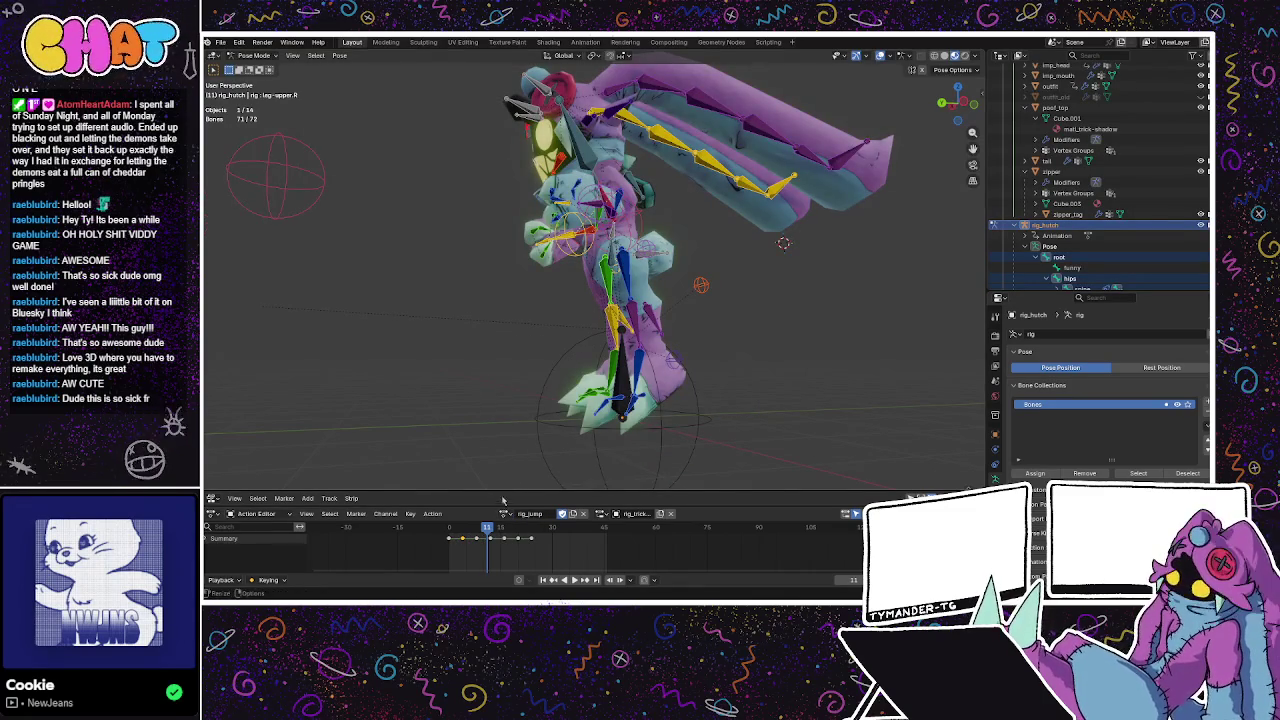
key("space")
mouse_move(566, 457)
middle_mouse_down()
mouse_move(581, 397)
mouse_move(500, 480)
middle_mouse_up()
key("space")
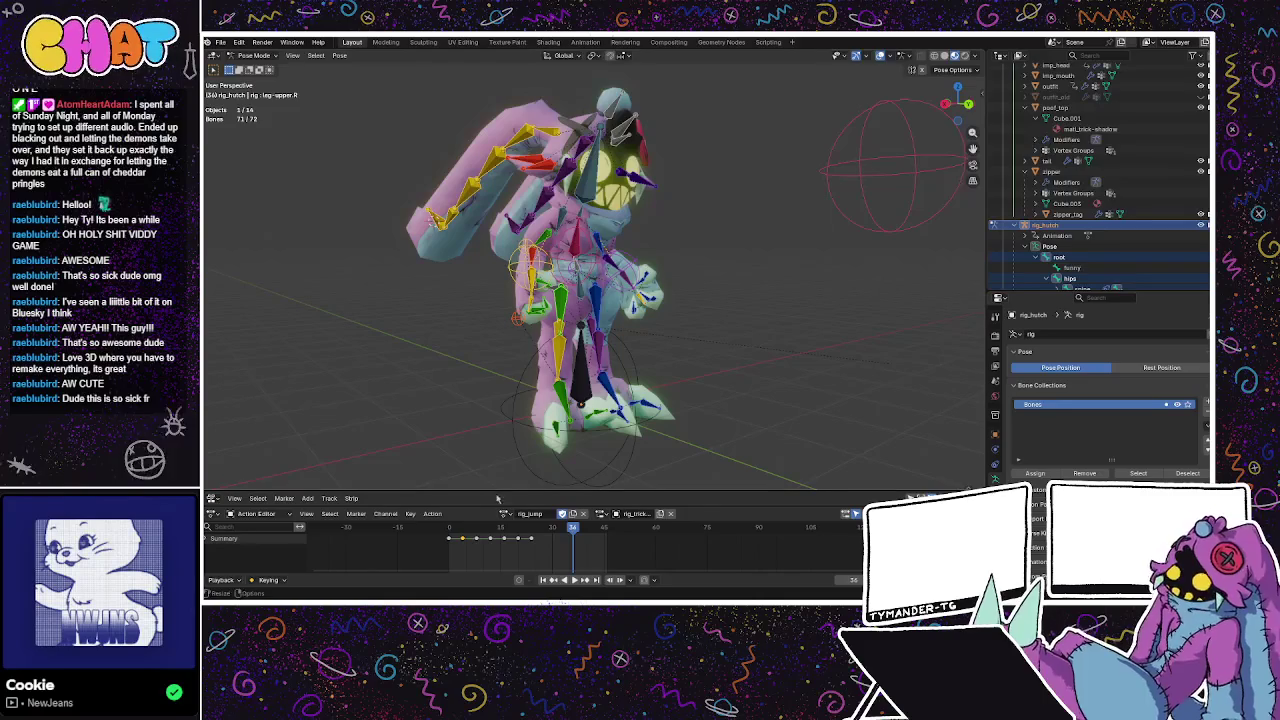
Save model_hutch.blend, then move to another open window.
left_click(505, 513)
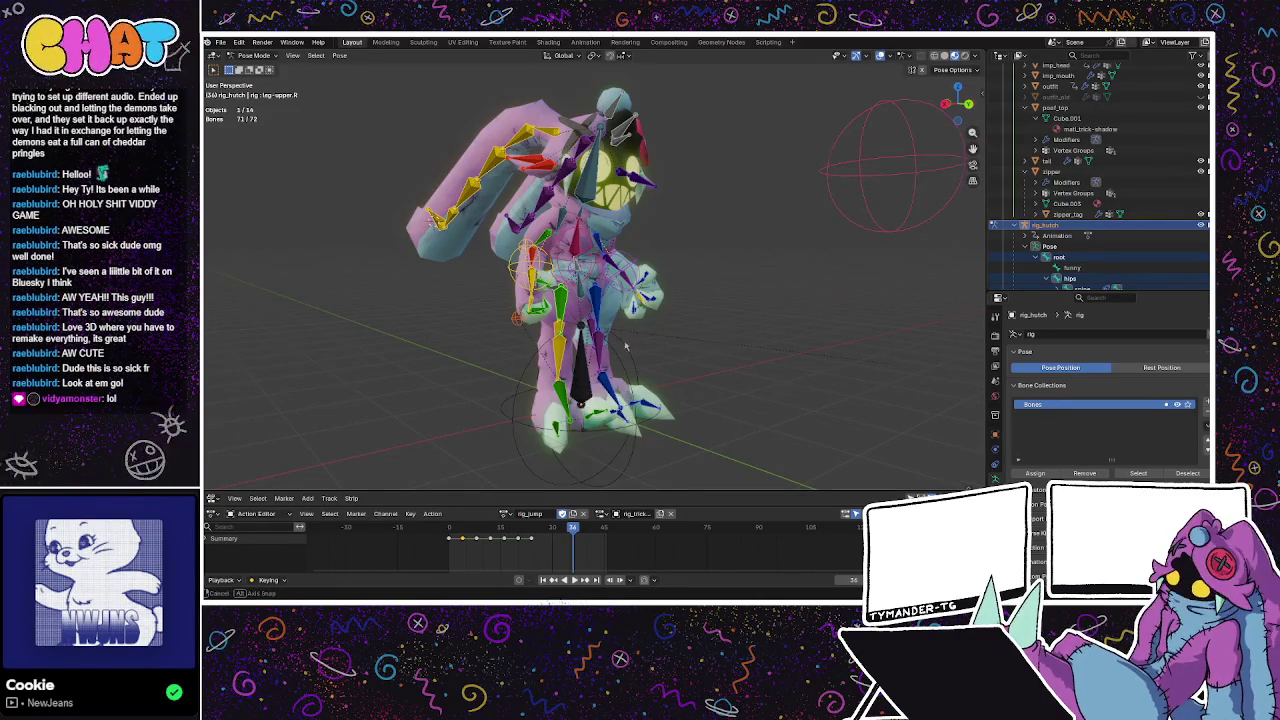
middle_click_drag(696, 320, 627, 288)
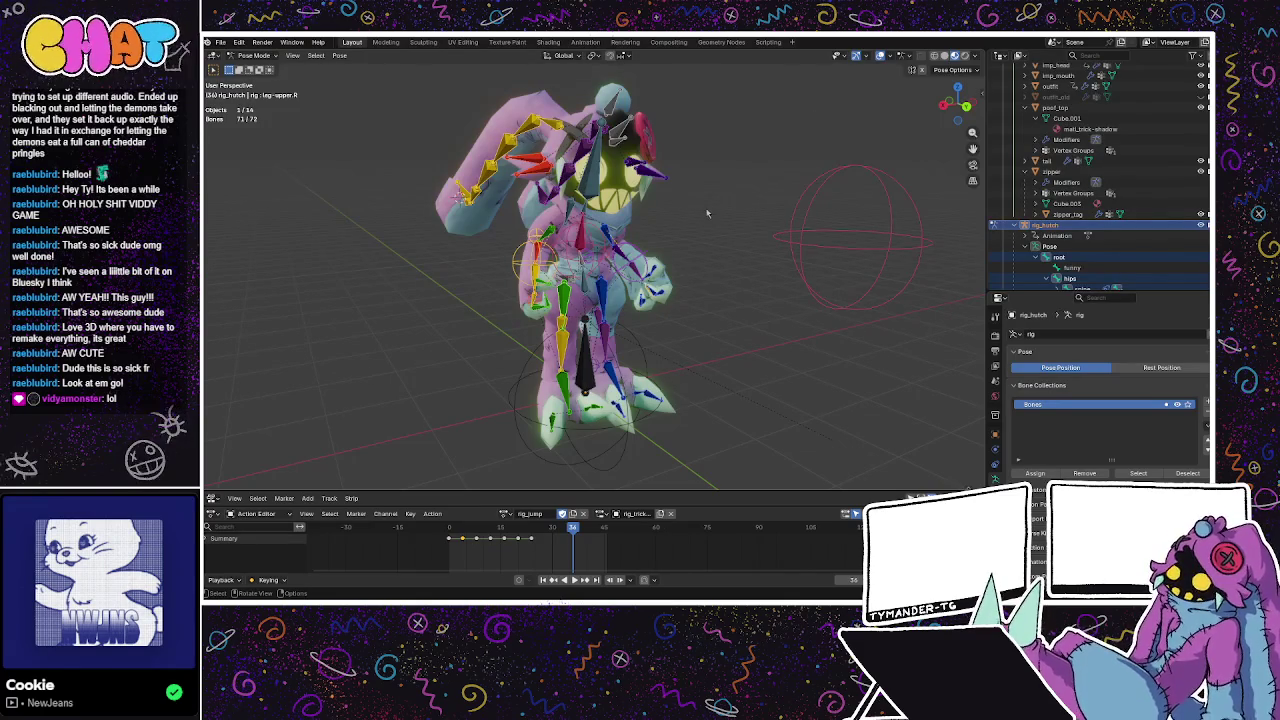
key("ctrl+s")
middle_click_drag(705, 208, 912, 232)
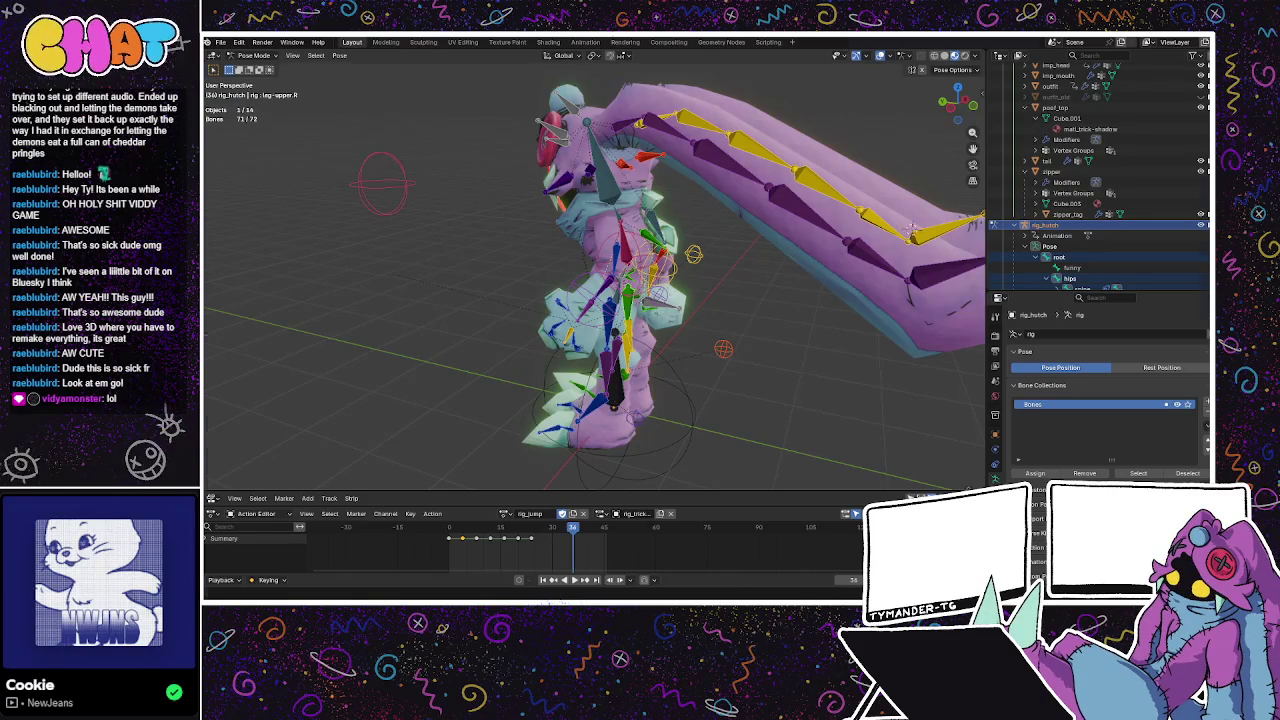
key("alt+Tab")
key("alt+Tab")
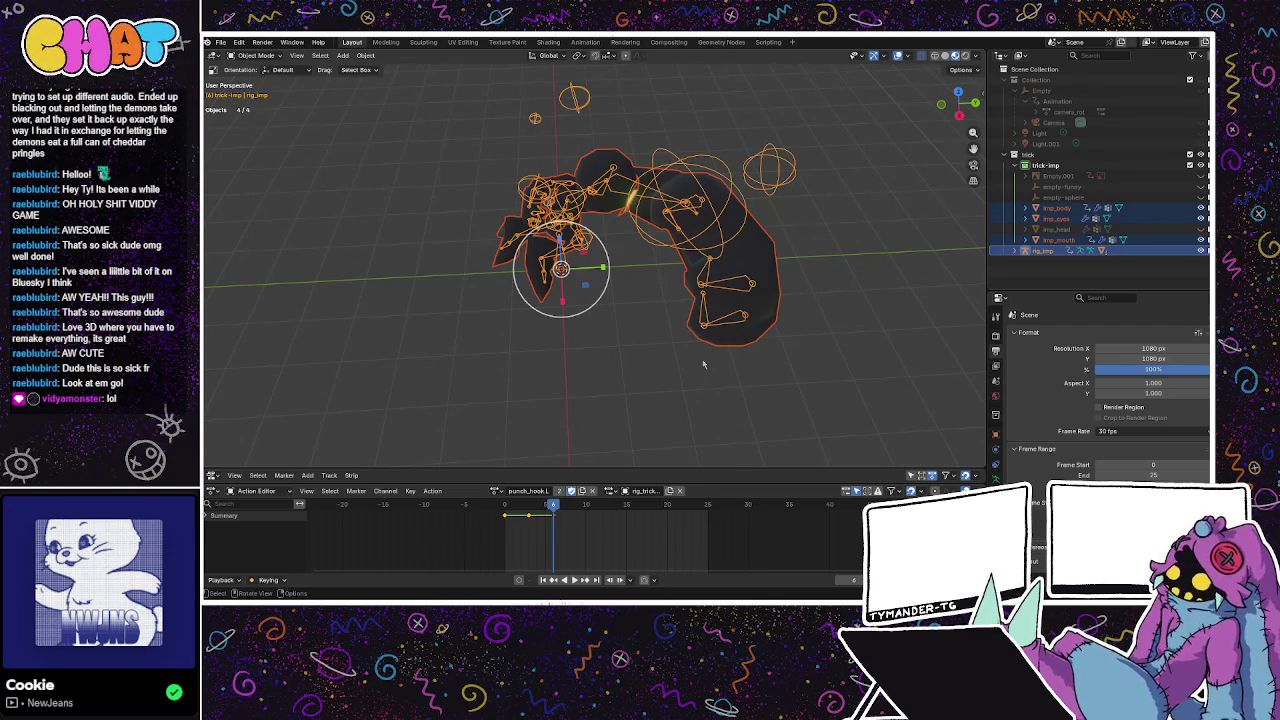
middle_click_drag(696, 409, 554, 391)
mouse_move(511, 457)
middle_mouse_down()
mouse_move(783, 371)
mouse_move(560, 420)
middle_mouse_up()
key("space")
key("space")
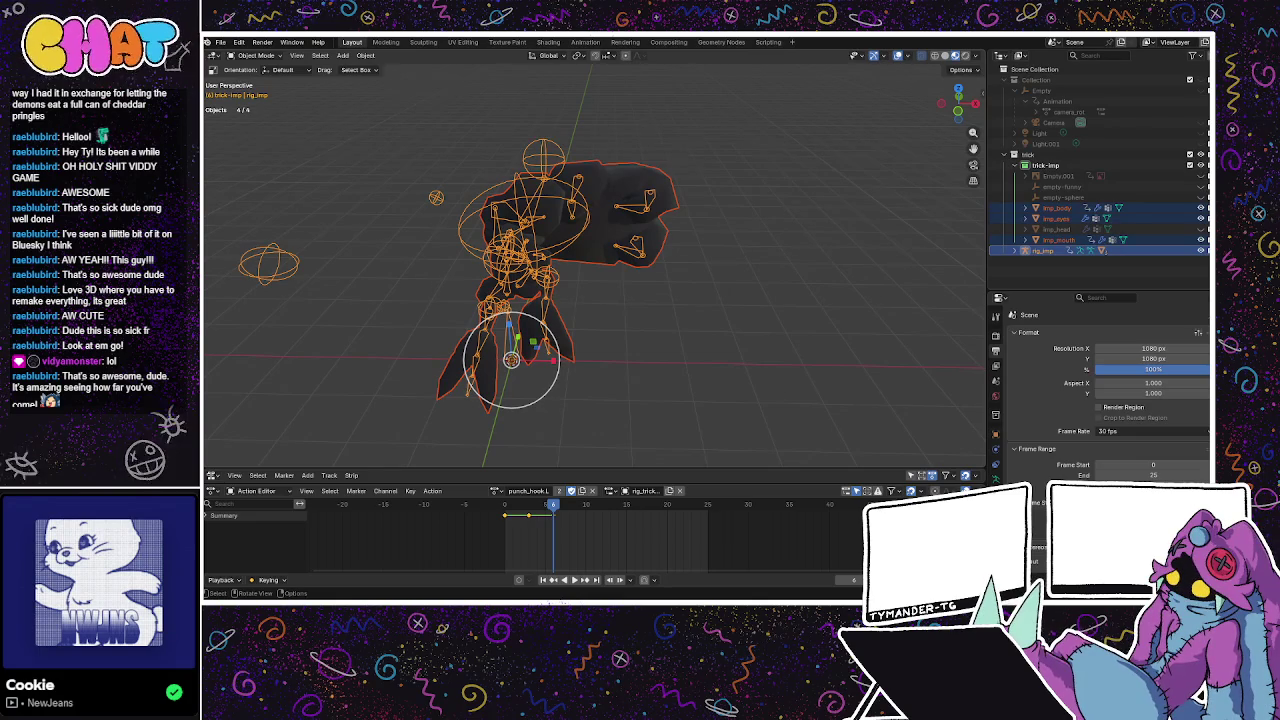
Start the dragon's playback and hide the armature bones to show the mesh.
mouse_move(700, 330)
middle_mouse_down()
mouse_move(602, 363)
mouse_move(645, 330)
middle_mouse_up()
key("space")
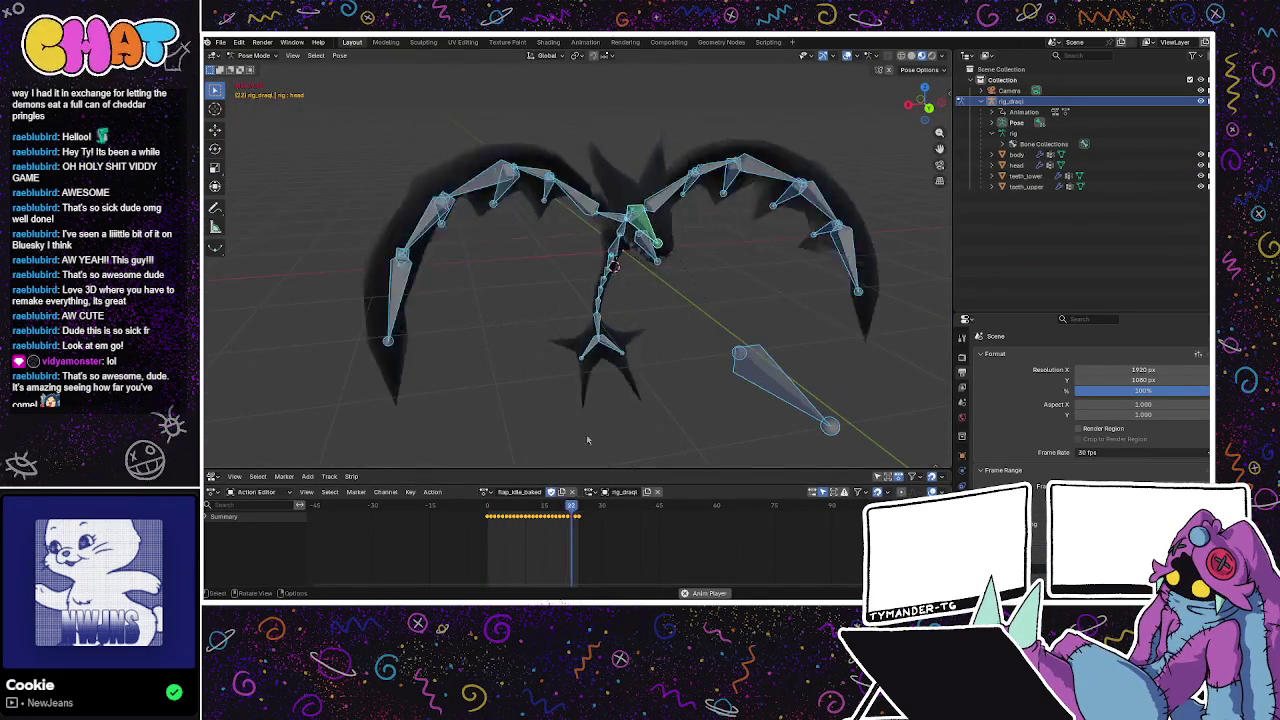
middle_click_drag(617, 393, 693, 322)
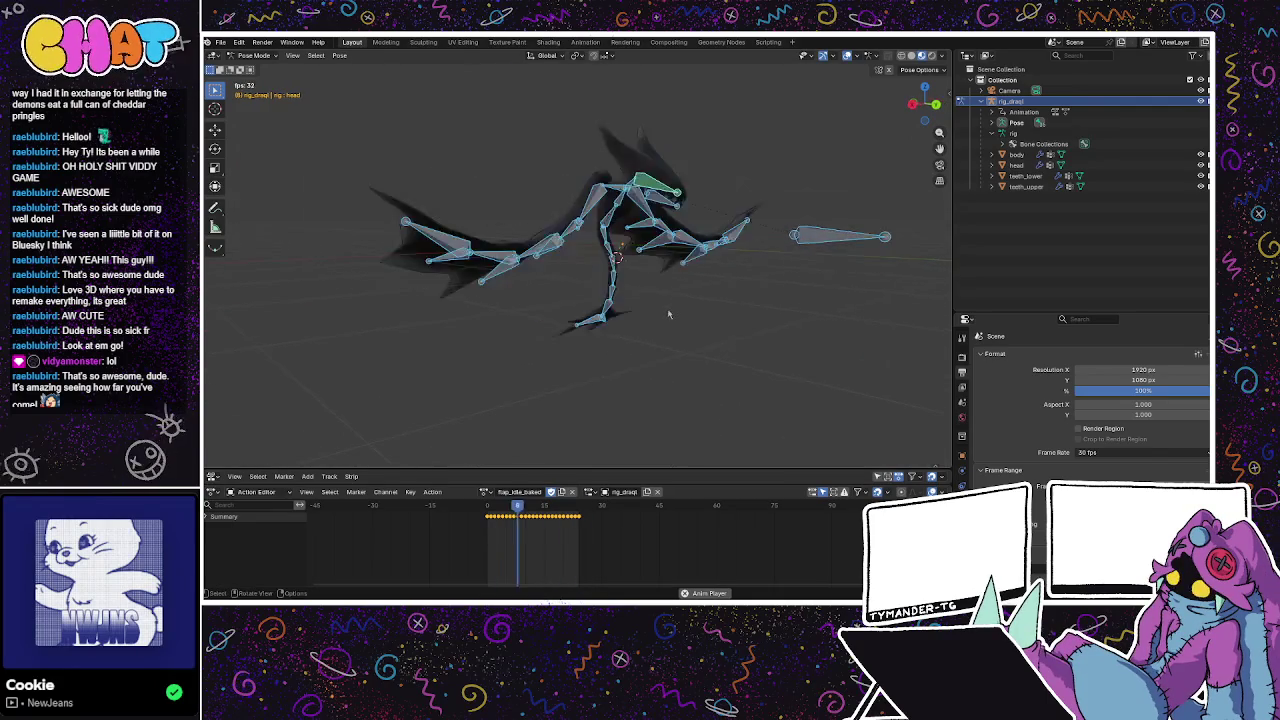
left_click(1201, 101)
mouse_move(505, 289)
middle_mouse_down()
mouse_move(353, 306)
mouse_move(492, 434)
middle_mouse_up()
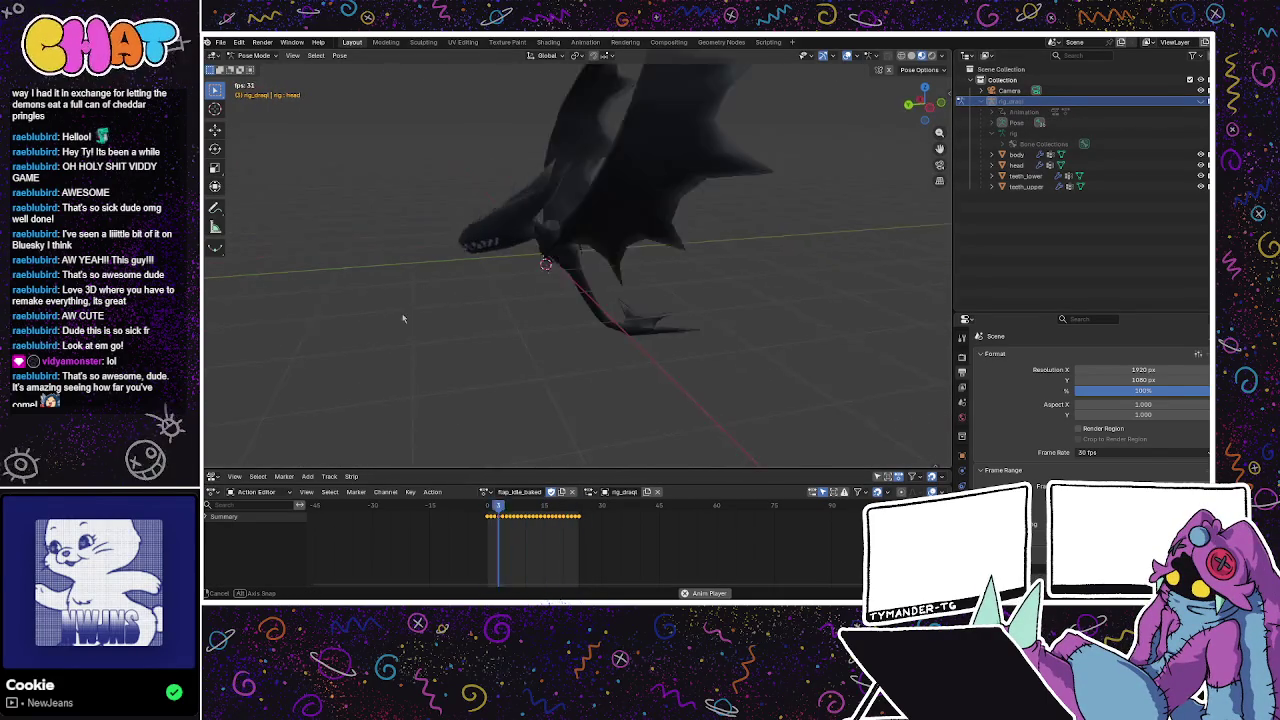
Preview the flap_move, bite and alert actions on the dragon.
left_click(484, 491)
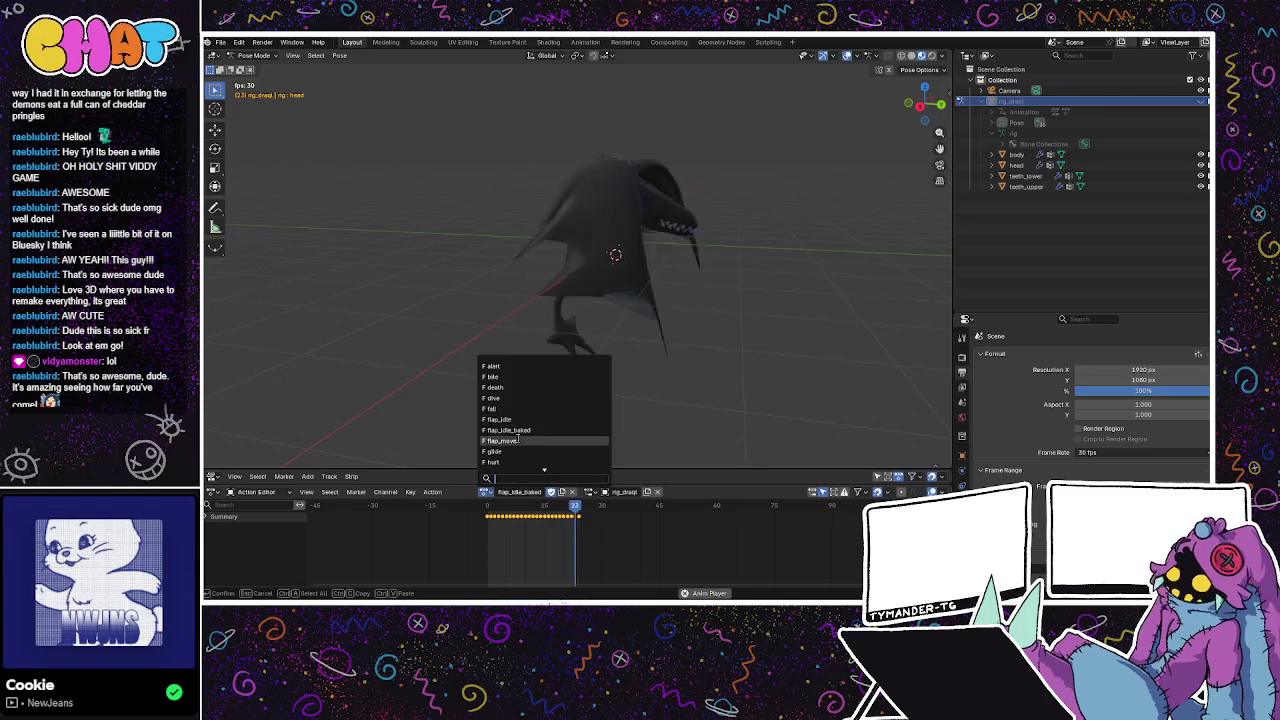
left_click(500, 440)
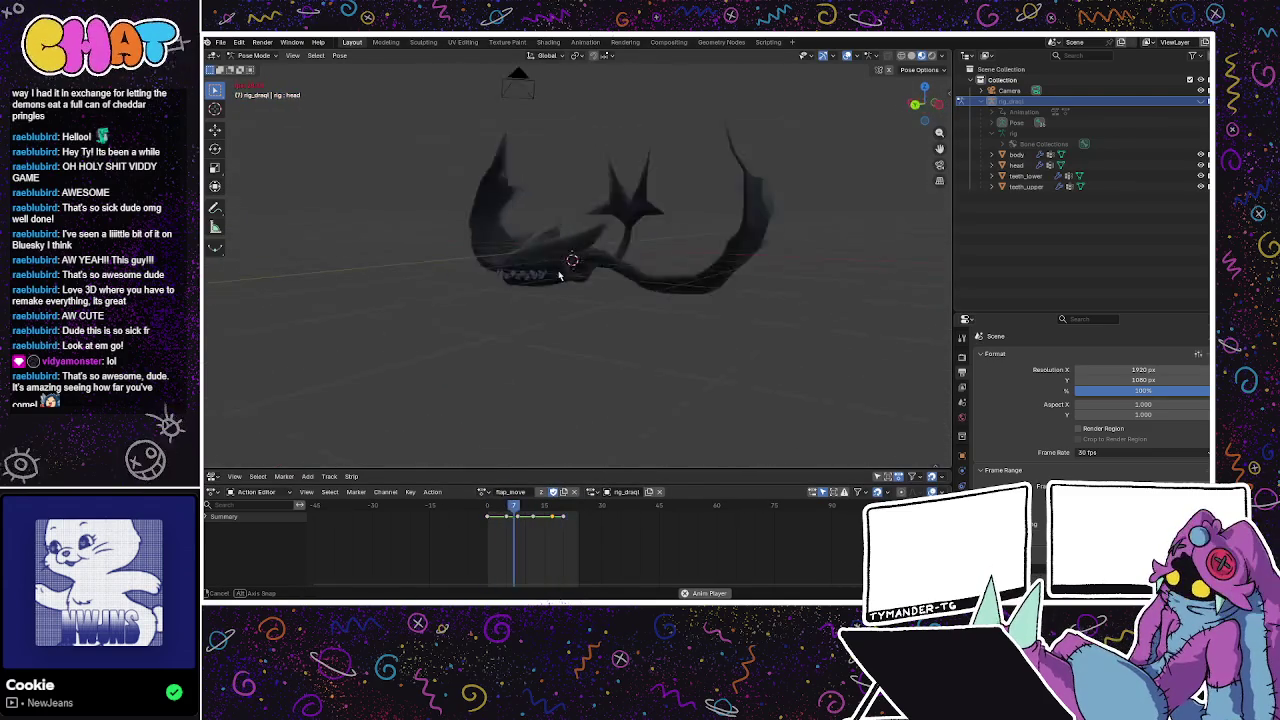
left_click(484, 491)
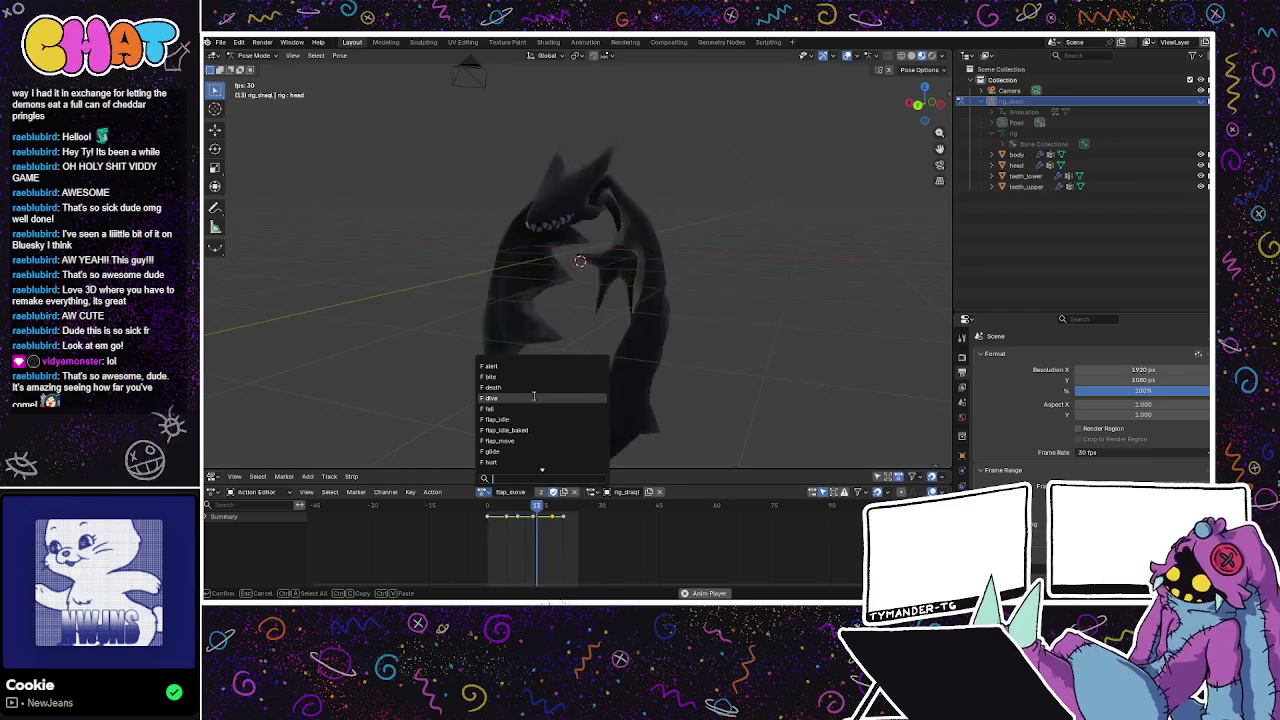
left_click(490, 376)
mouse_move(530, 330)
middle_mouse_down()
mouse_move(567, 306)
mouse_move(552, 394)
middle_mouse_up()
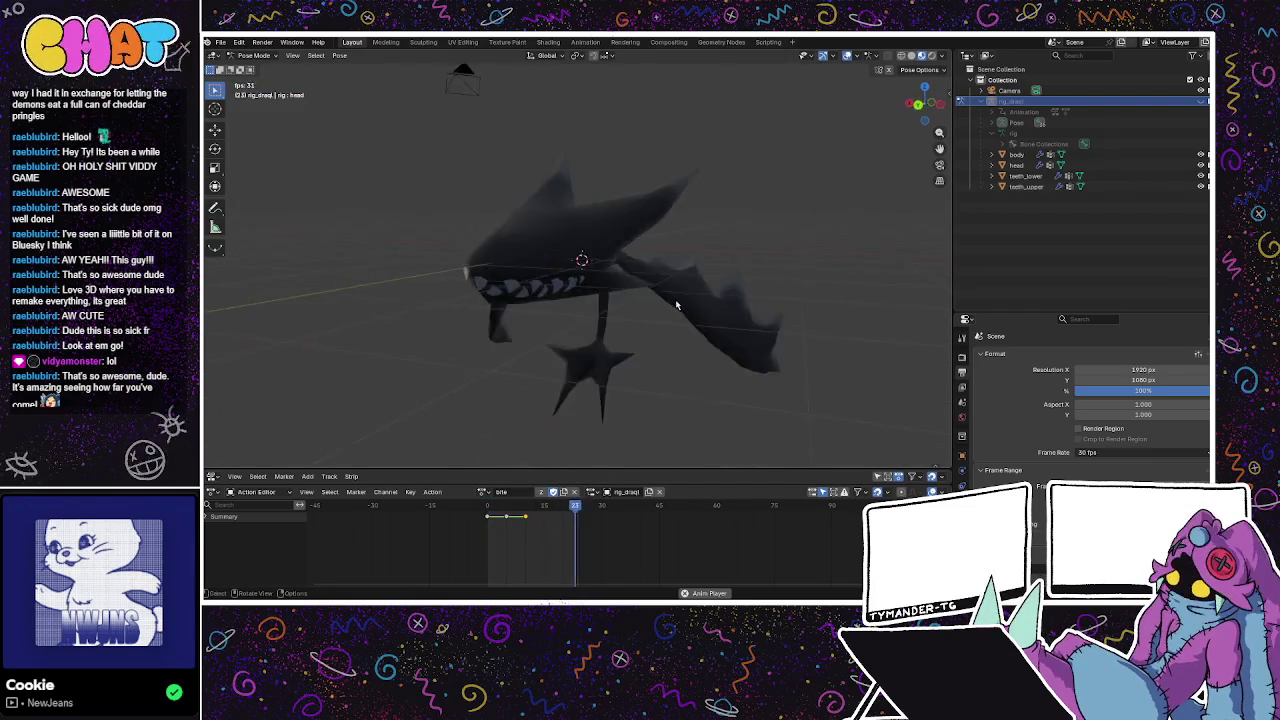
left_click(483, 491)
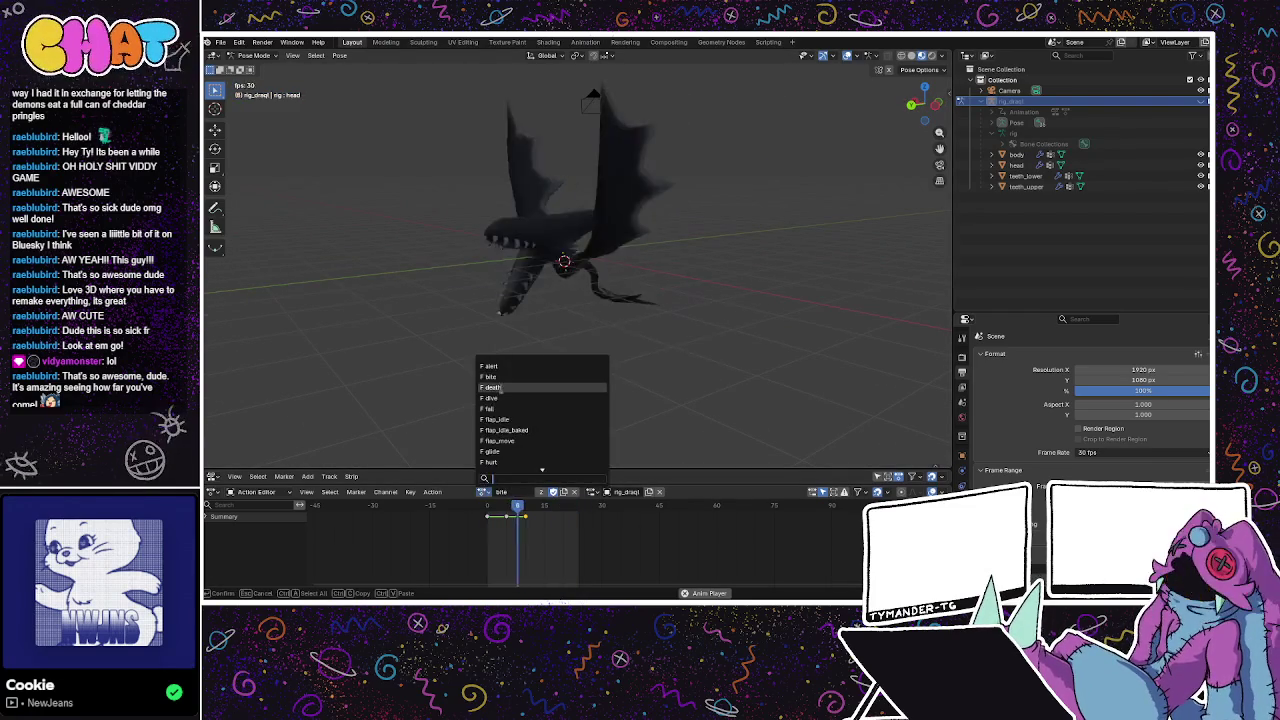
type("alert")
mouse_move(510, 373)
middle_mouse_down()
mouse_move(531, 323)
mouse_move(665, 262)
mouse_move(645, 294)
middle_mouse_up()
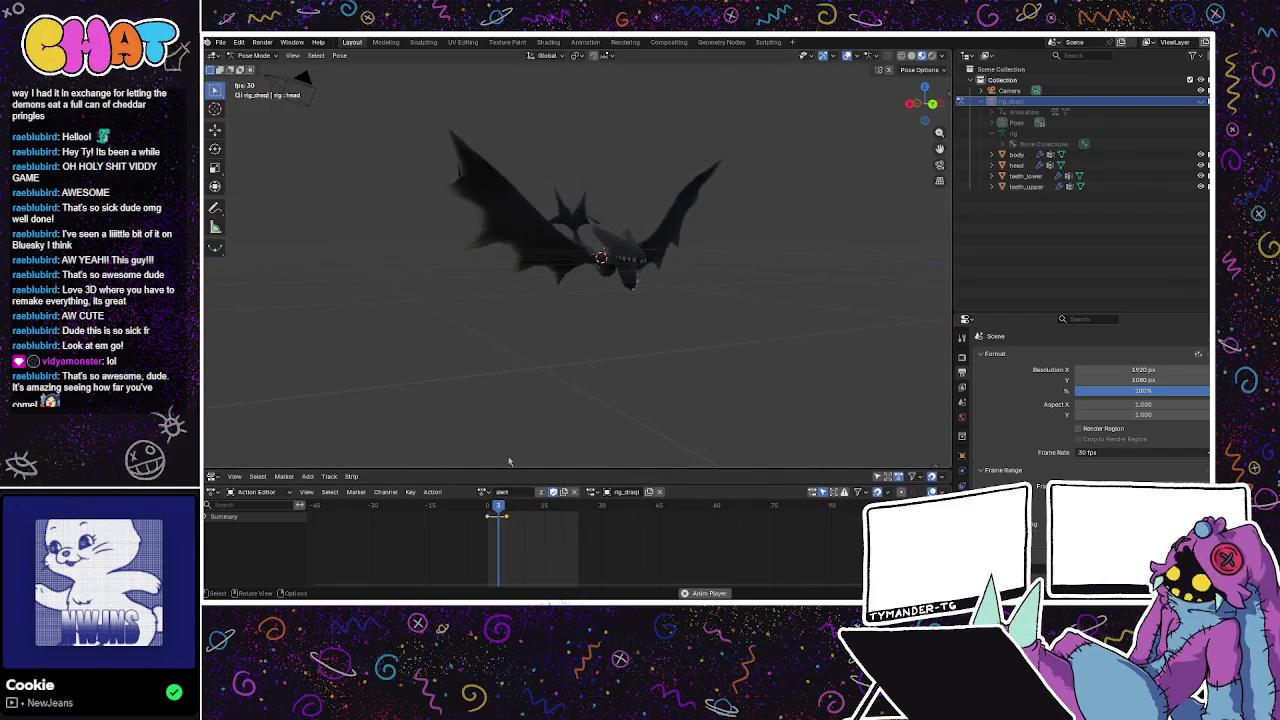
Preview the glide and death actions on the dragon.
left_click(483, 491)
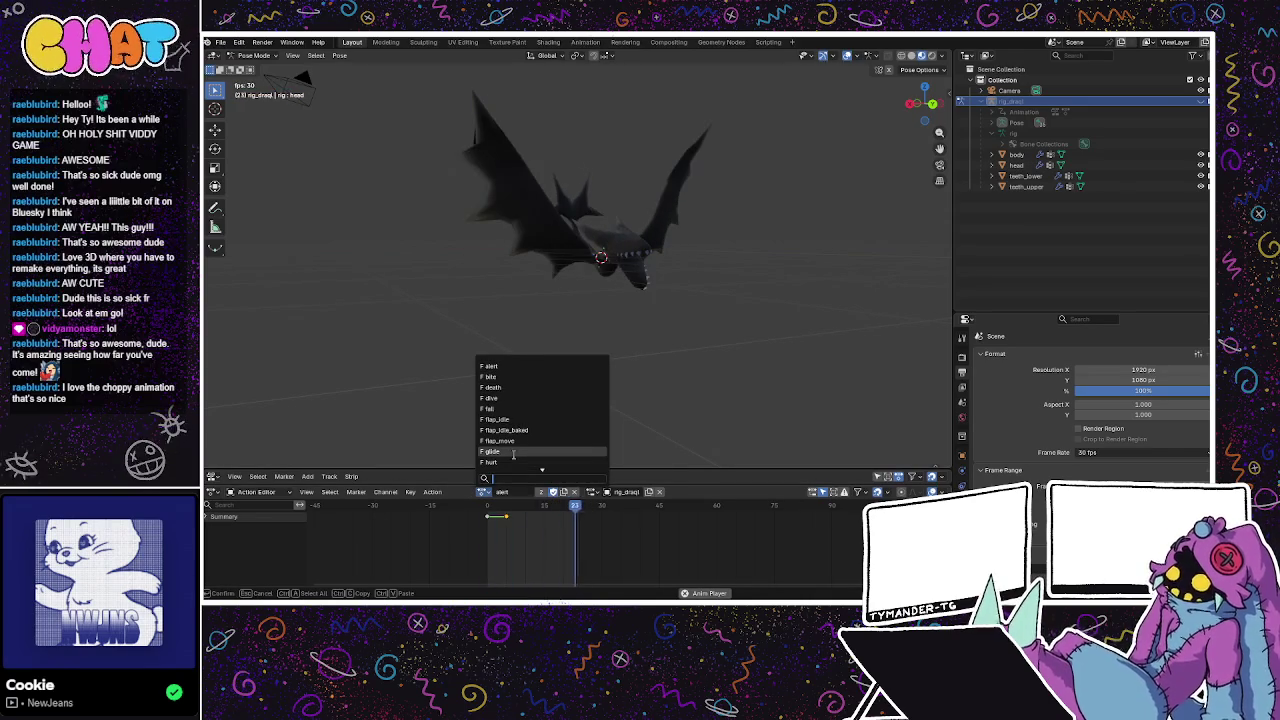
left_click(500, 451)
middle_click_drag(528, 409, 590, 170)
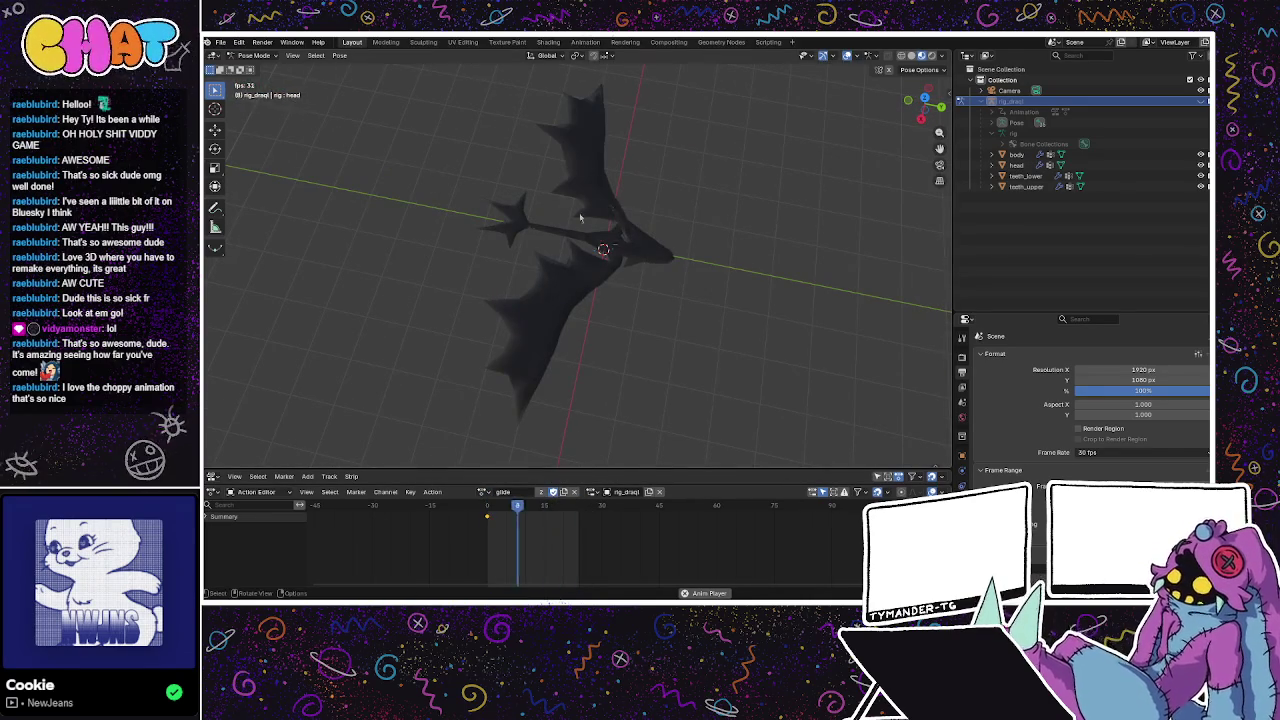
left_click(483, 491)
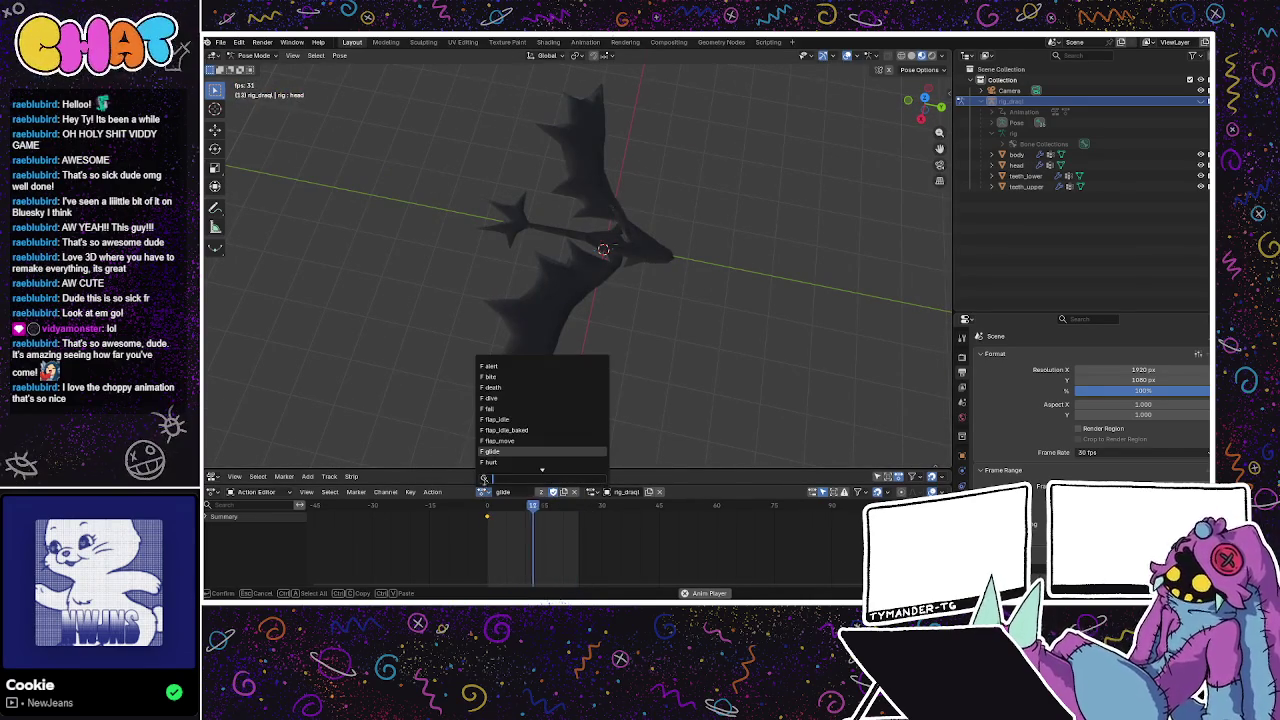
left_click(492, 387)
mouse_move(596, 323)
middle_mouse_down()
mouse_move(630, 253)
mouse_move(652, 289)
mouse_move(668, 240)
middle_mouse_up()
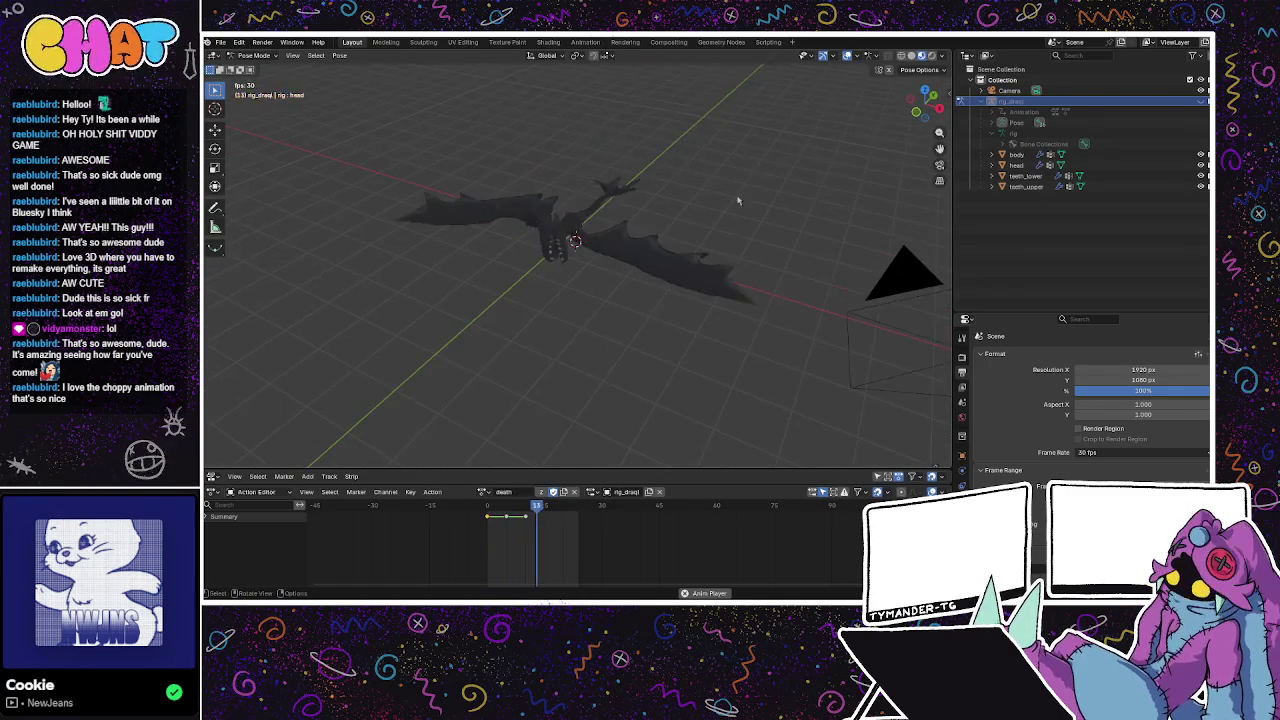
Stop playback, save the dragon file, and switch to the Godot project.
key("space")
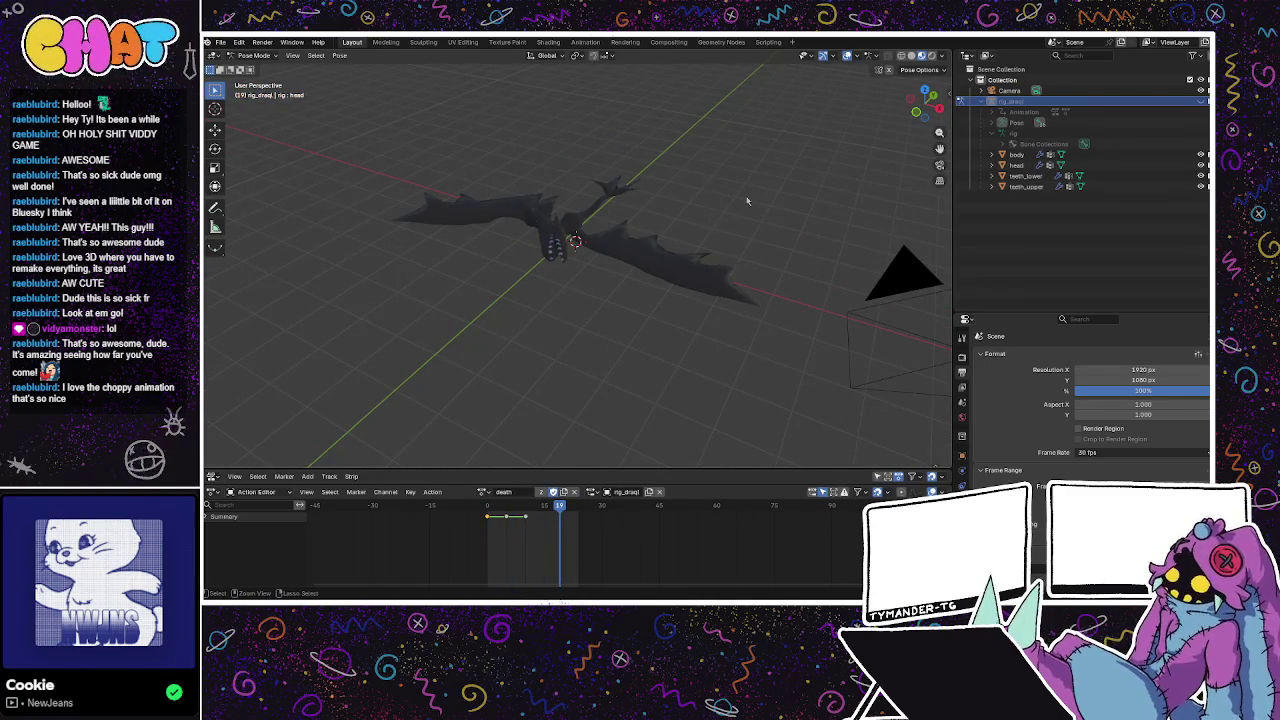
key("ctrl+s")
middle_click_drag(714, 200, 528, 200)
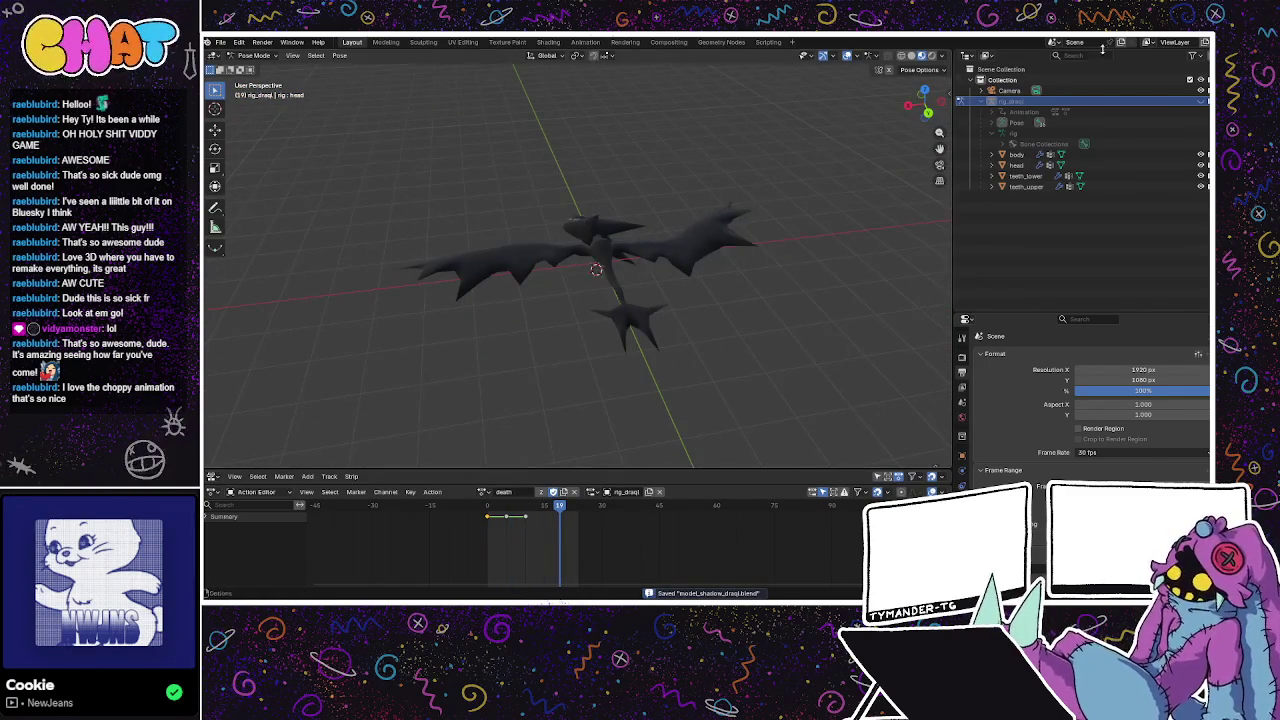
key("alt+Tab")
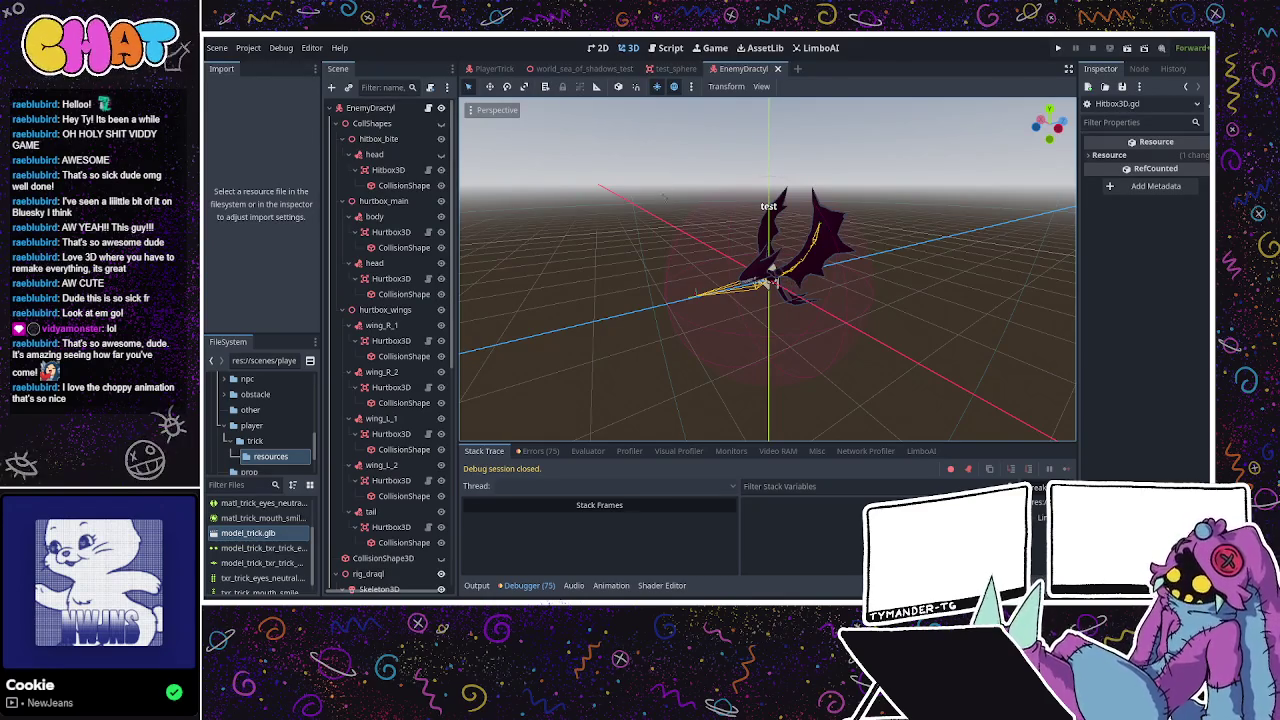
mouse_move(666, 224)
middle_mouse_down()
mouse_move(818, 285)
mouse_move(740, 276)
mouse_move(741, 299)
mouse_move(720, 294)
middle_mouse_up()
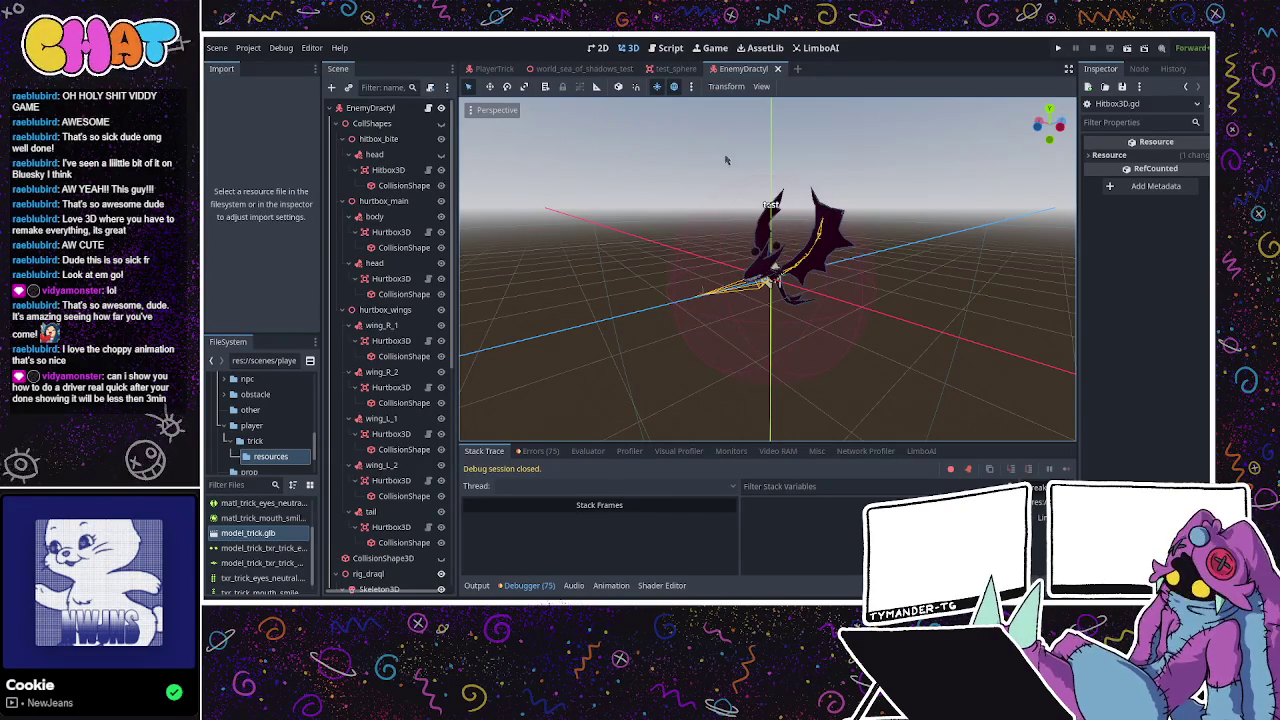
mouse_move(706, 295)
middle_mouse_down()
mouse_move(759, 258)
mouse_move(705, 231)
mouse_move(897, 216)
mouse_move(821, 274)
middle_mouse_up()
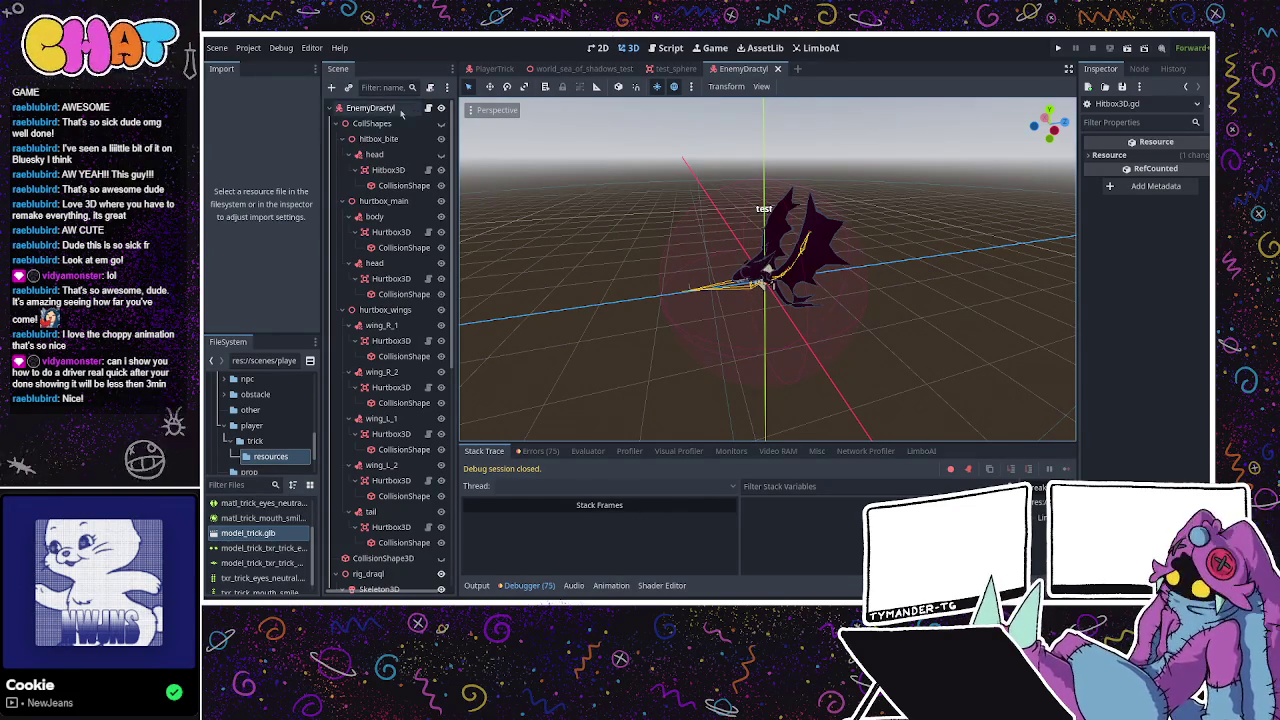
left_click(370, 108)
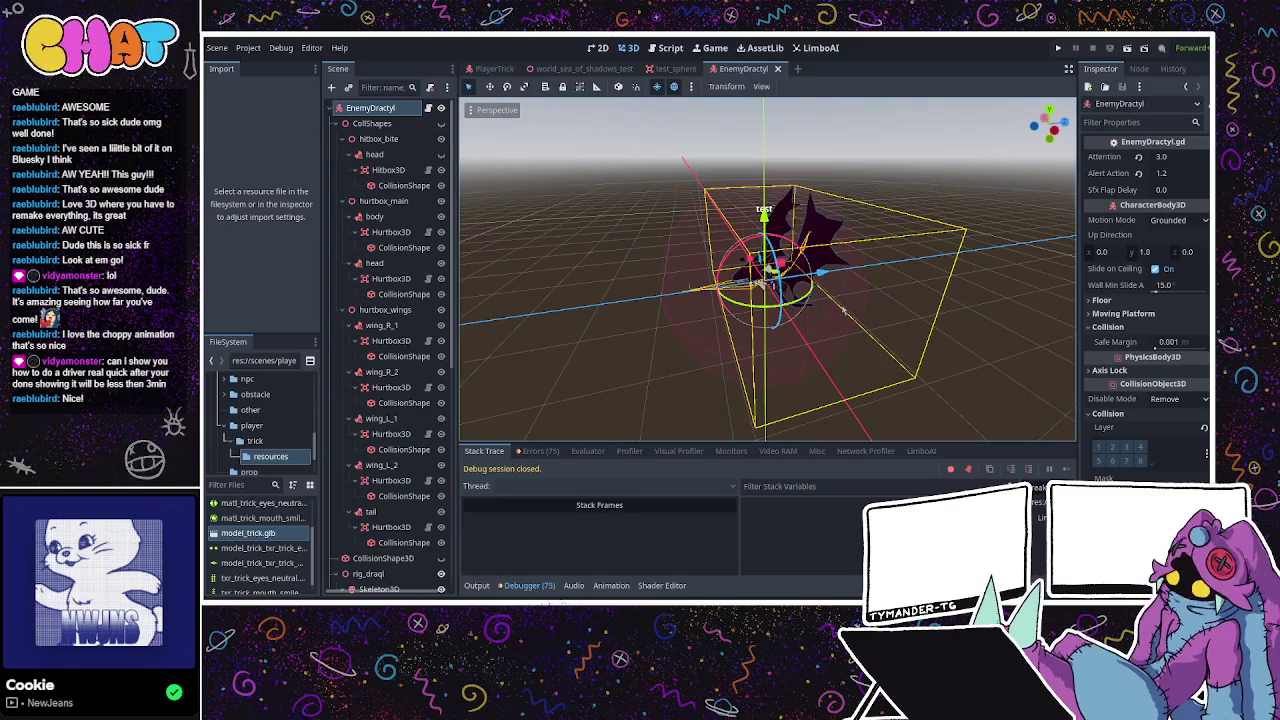
middle_click_drag(745, 355, 785, 365)
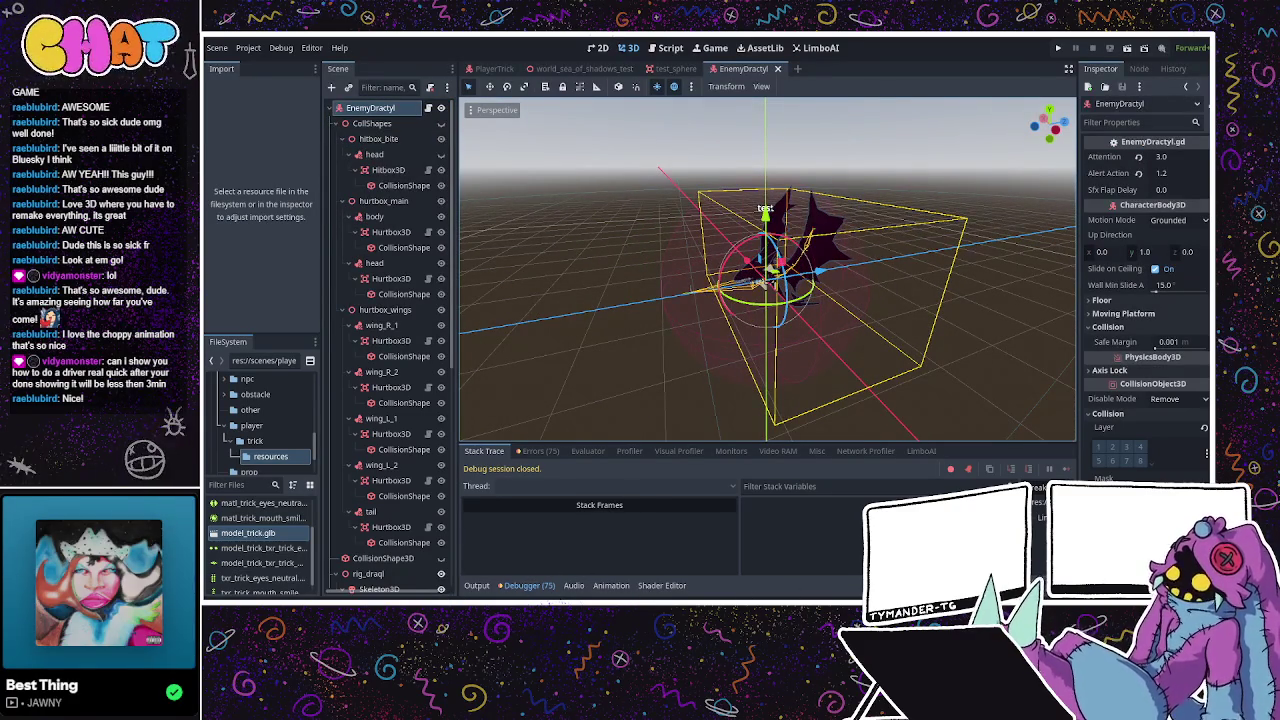
left_click(372, 123)
scroll(375, 217, "down", 3)
scroll(380, 300, "down", 2)
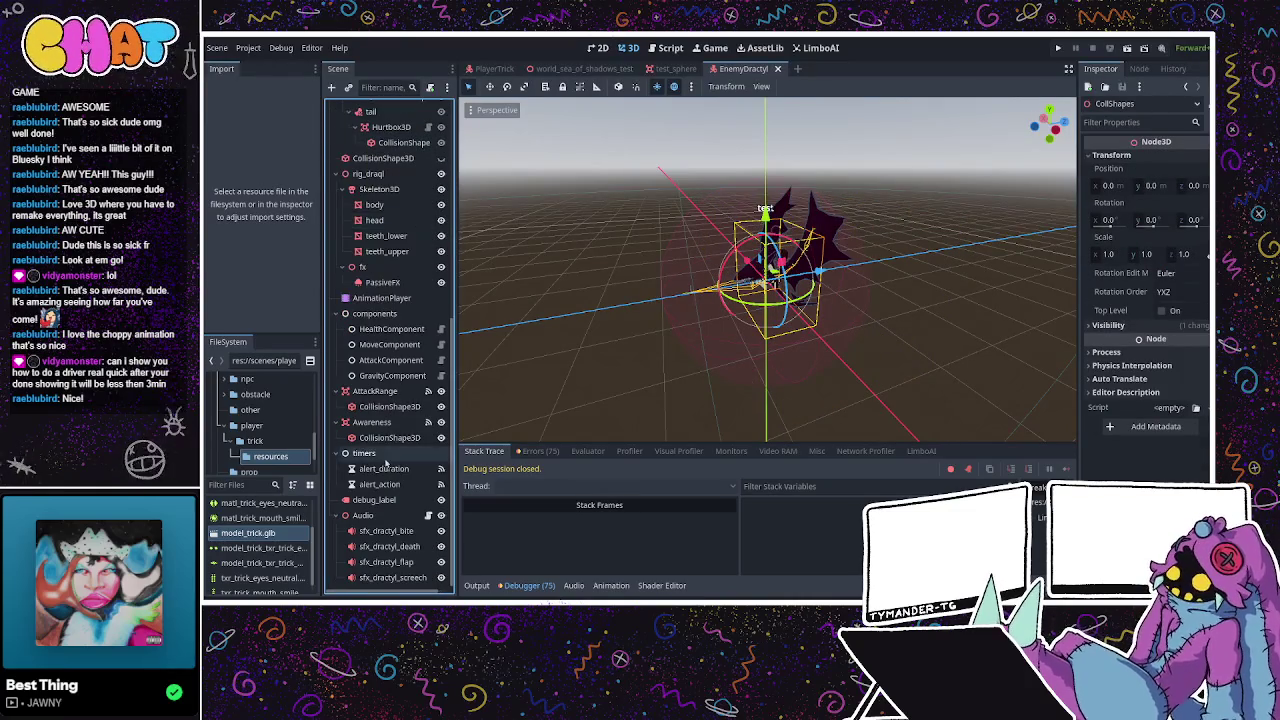
left_click(384, 468)
left_click(390, 344)
scroll(390, 330, "up", 2)
scroll(390, 300, "up", 3)
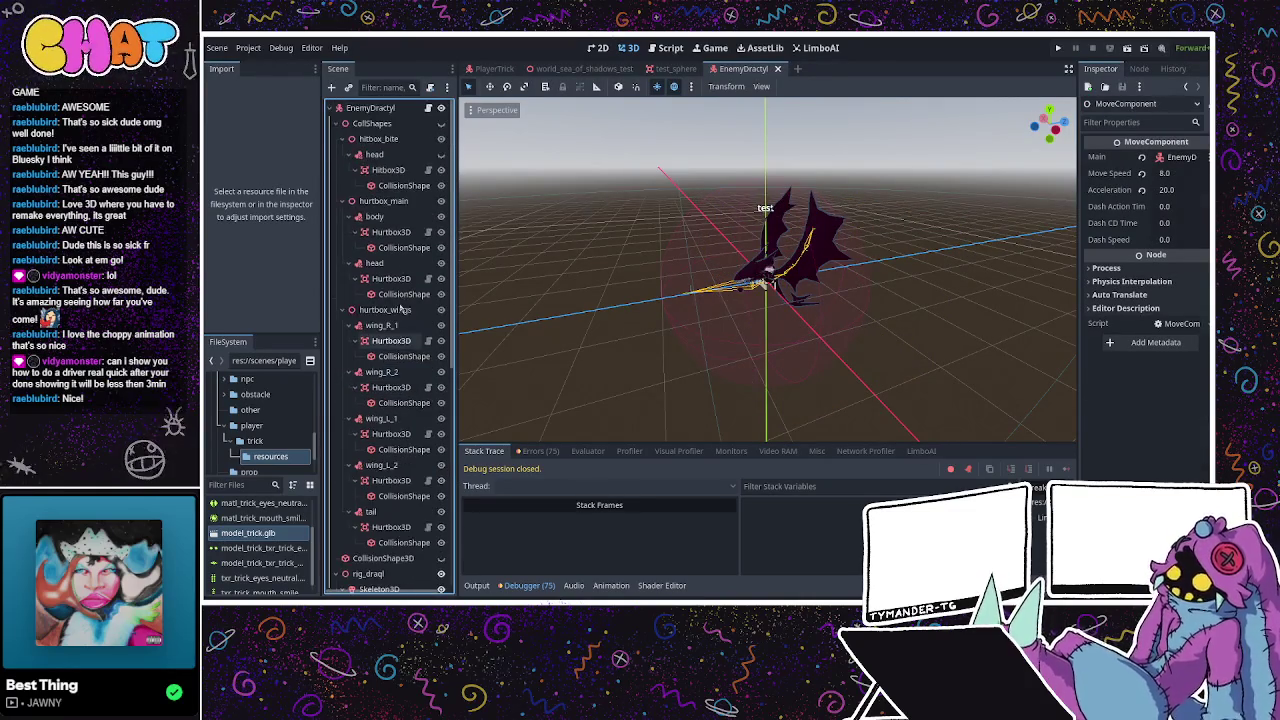
left_click(370, 108)
mouse_move(700, 250)
middle_mouse_down()
mouse_move(726, 236)
mouse_move(672, 240)
middle_mouse_up()
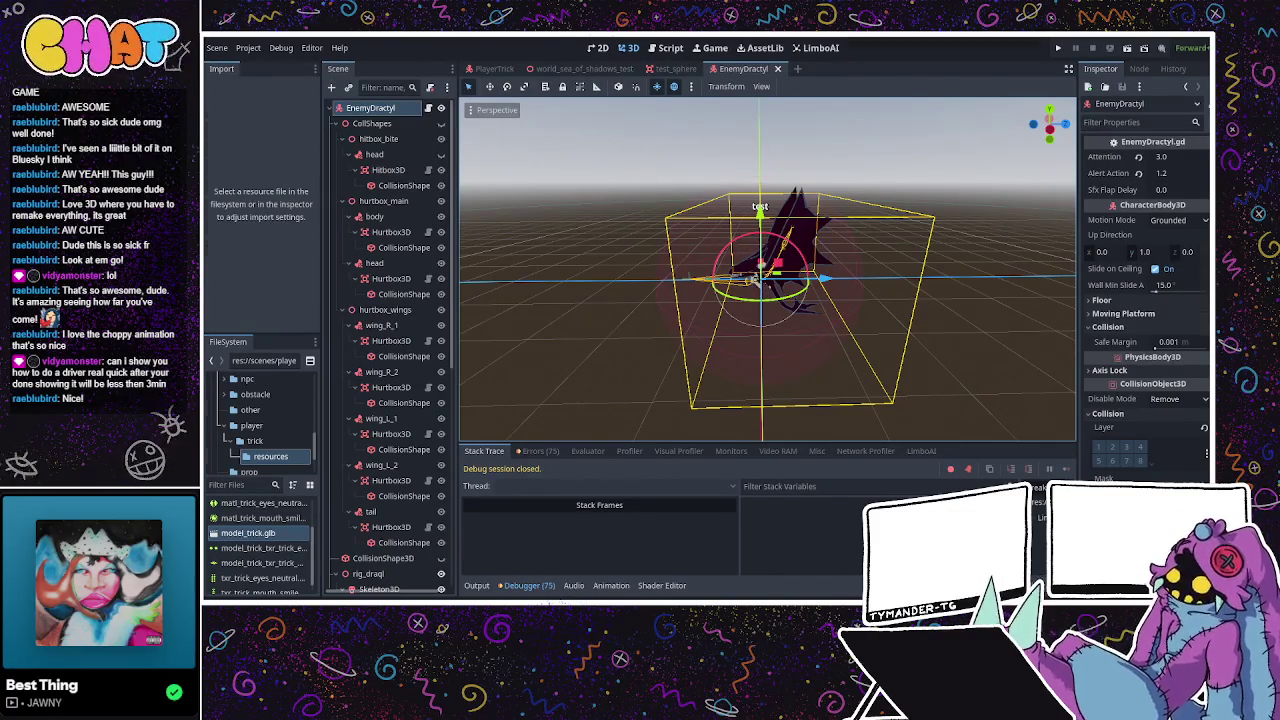
Back in Blender, replace the dragon's death action with bite and look it over.
key("alt+Tab")
middle_click_drag(820, 349, 505, 302)
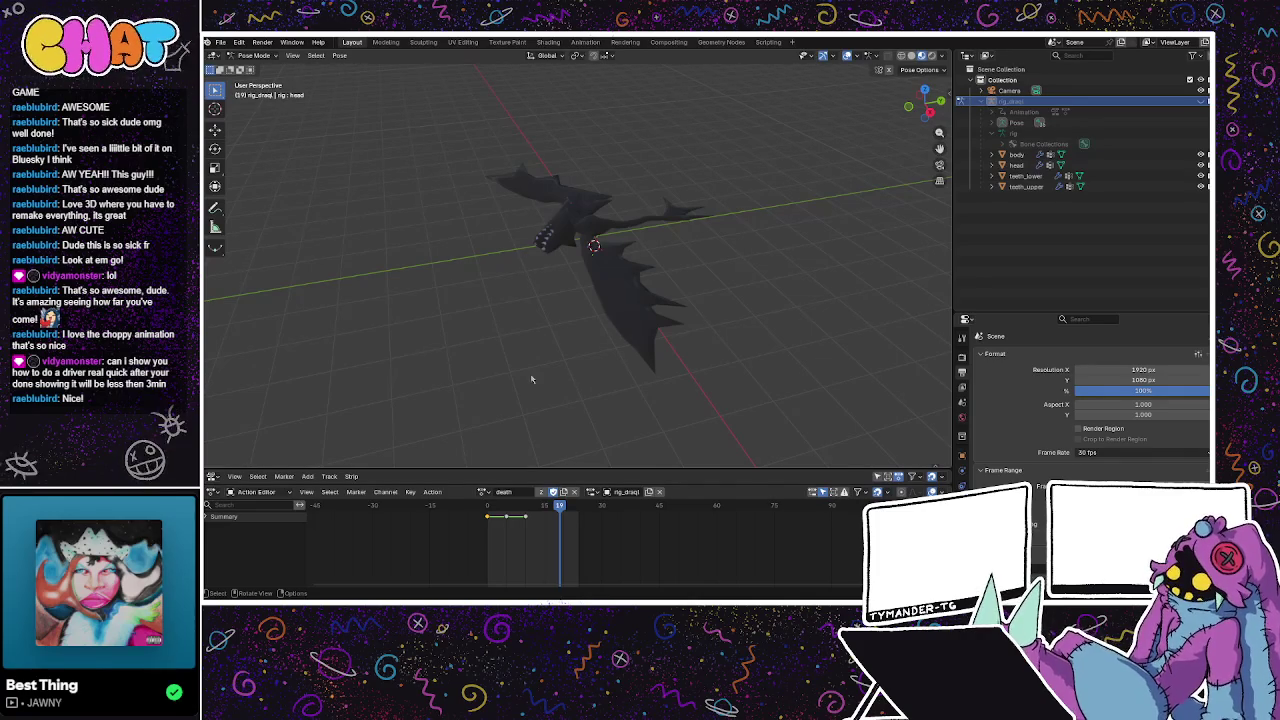
left_click(484, 491)
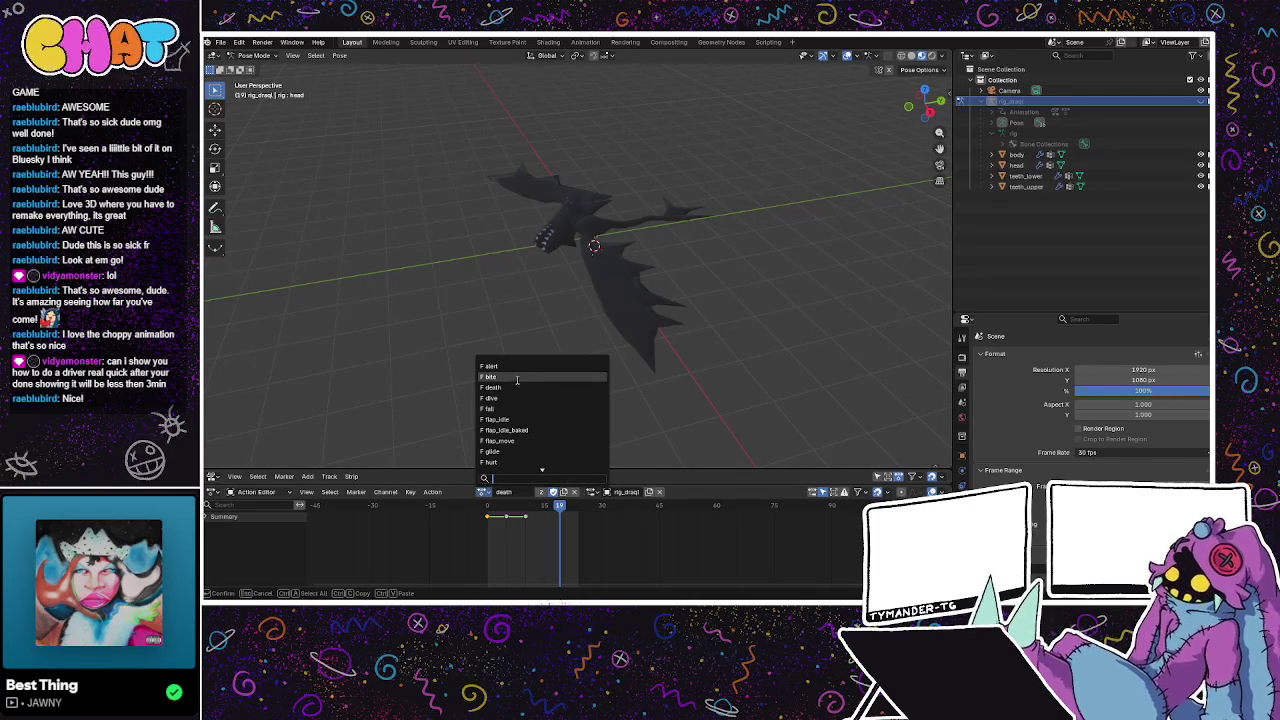
left_click(521, 377)
mouse_move(521, 377)
middle_mouse_down()
mouse_move(559, 351)
mouse_move(538, 452)
middle_mouse_up()
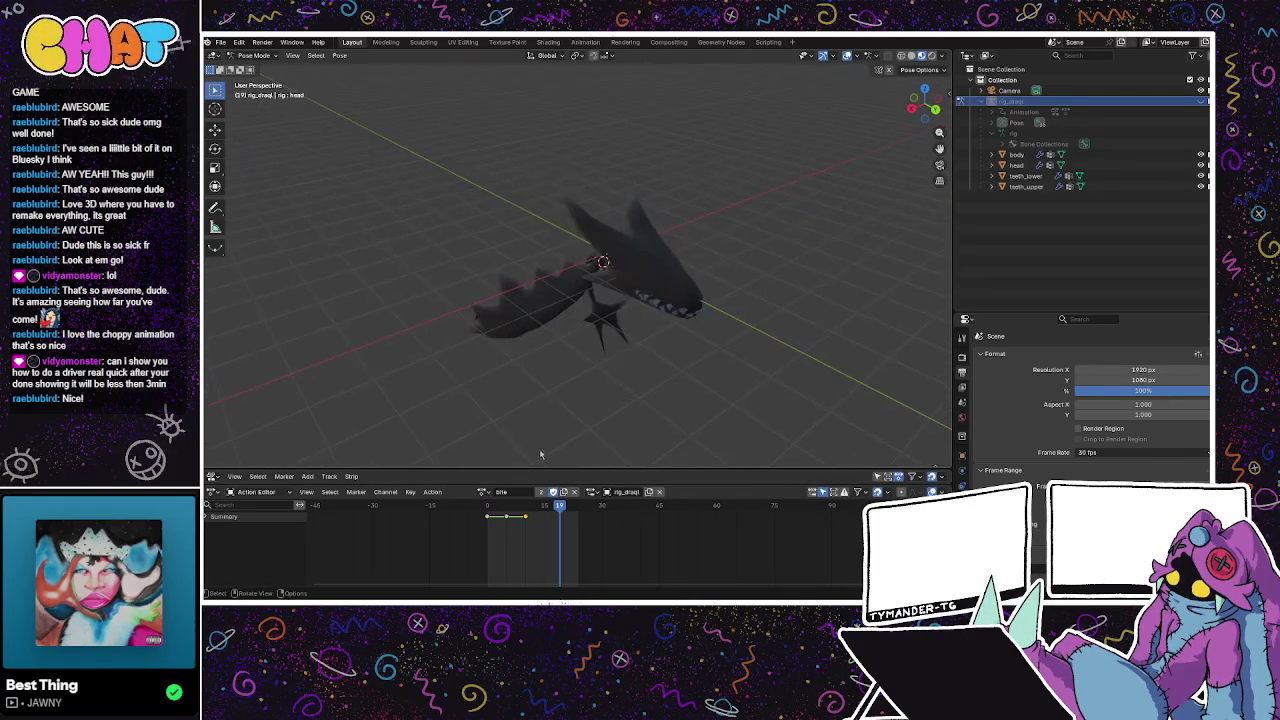
left_click_drag(560, 506, 487, 510)
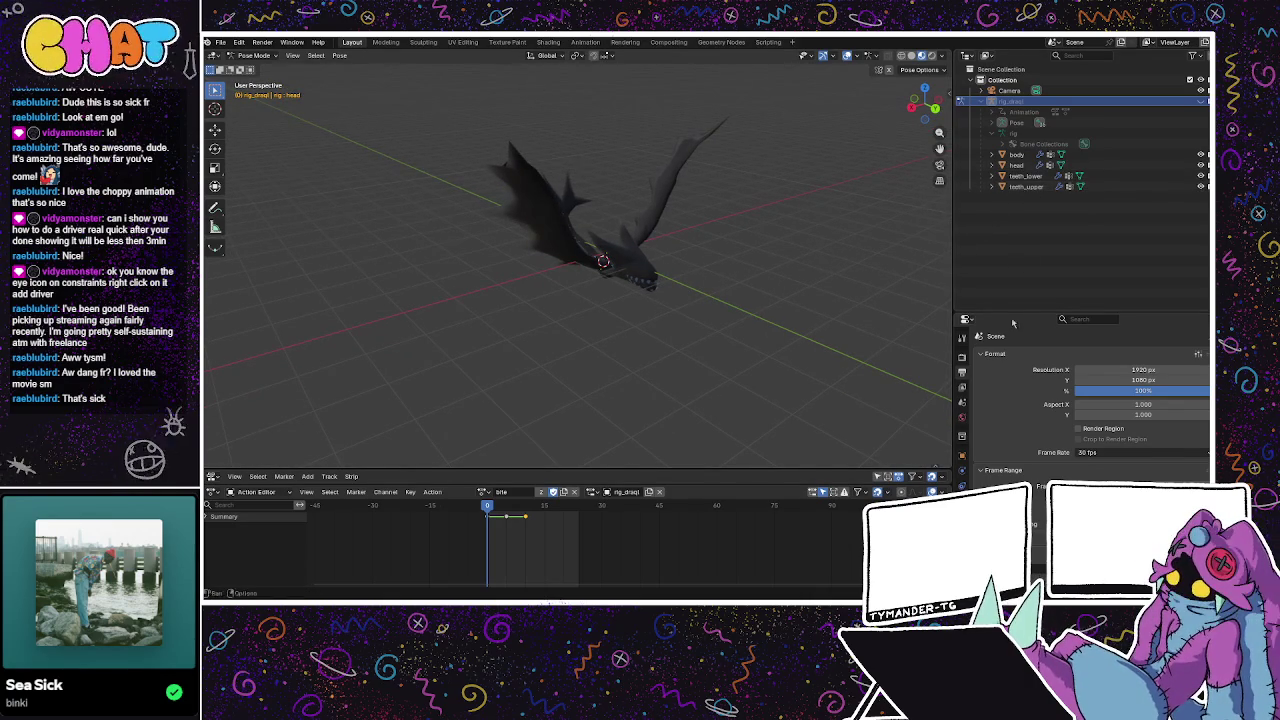
Review the head bone and object constraints, save the shadow dragon file, and switch to Godot.
left_click(962, 485)
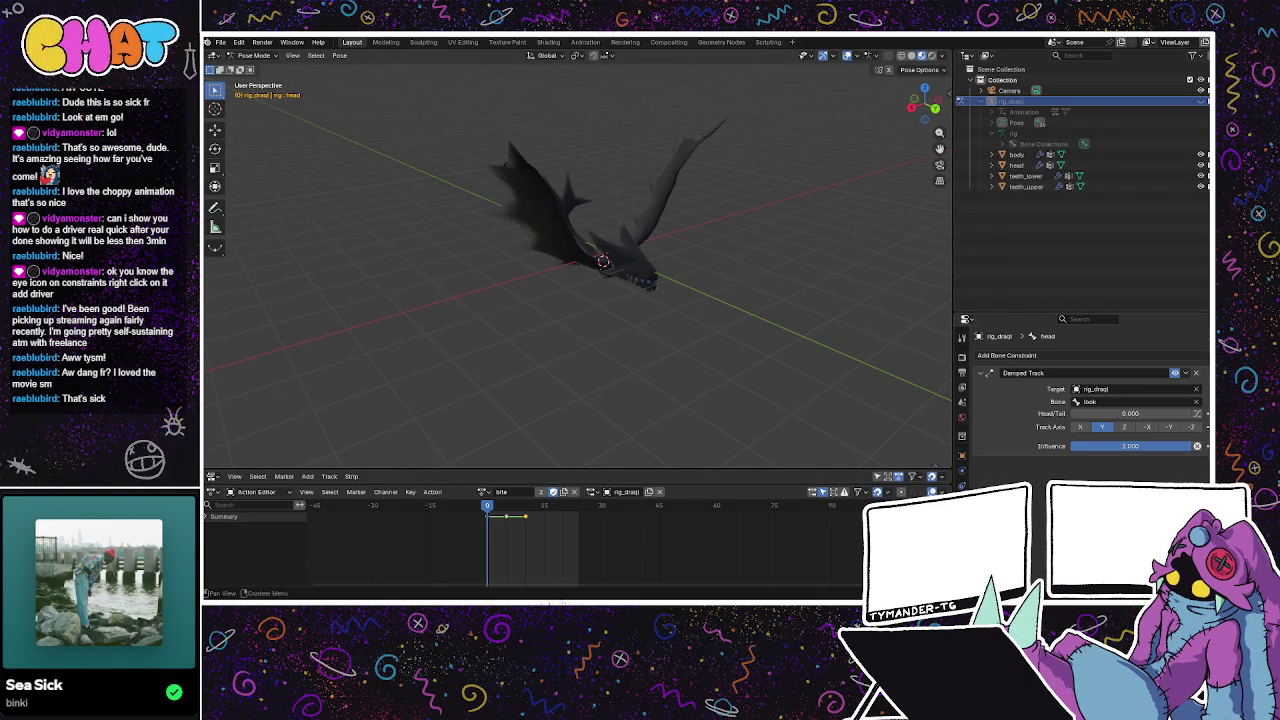
left_click(963, 485)
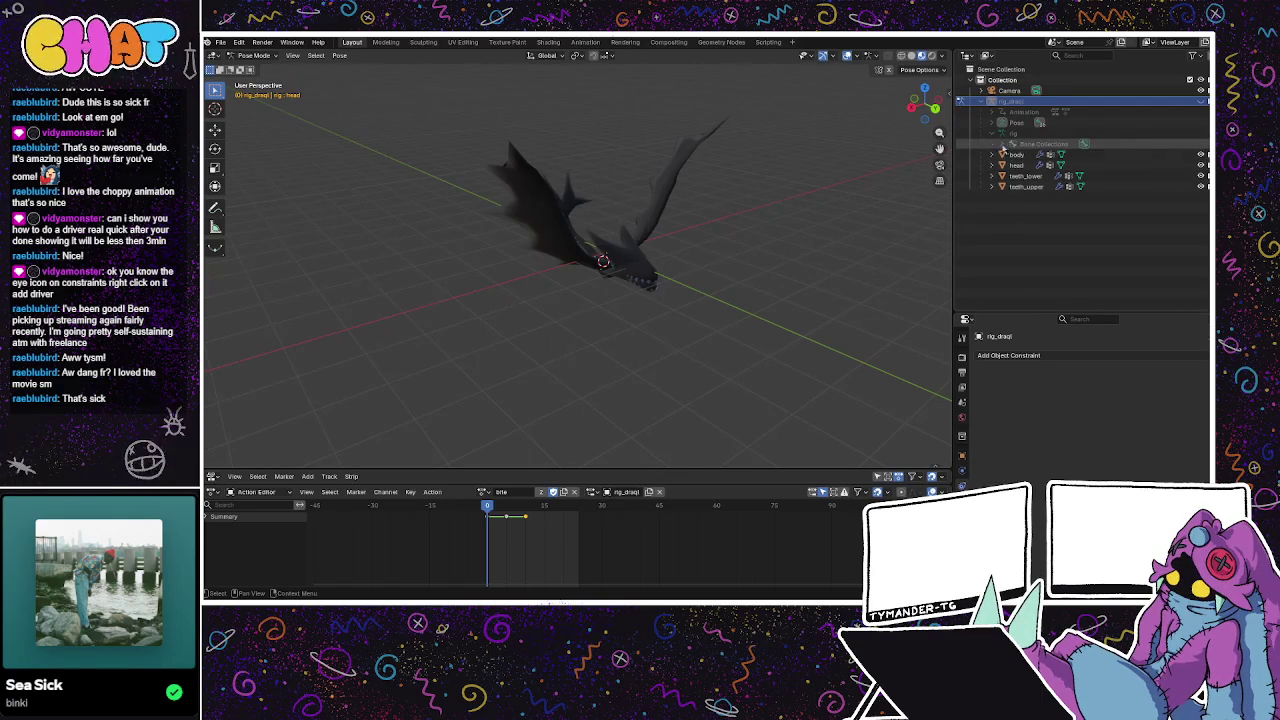
left_click(991, 157)
left_click(991, 156)
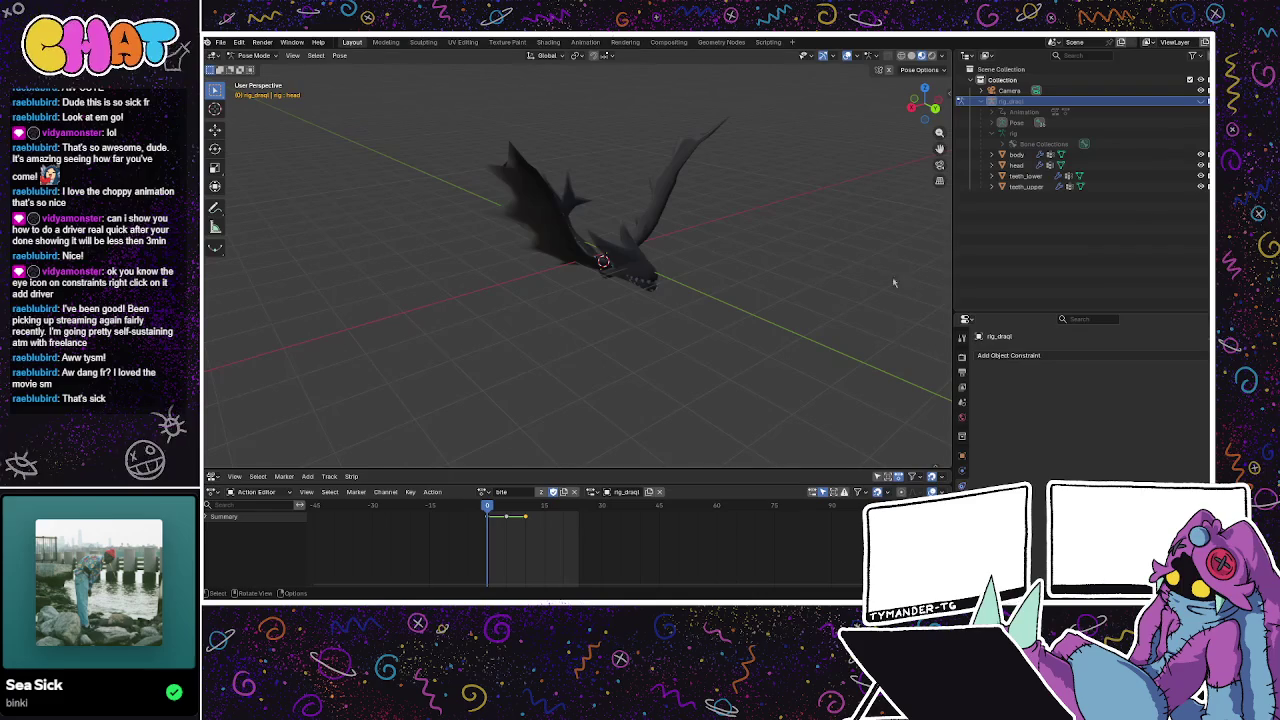
key("ctrl+s")
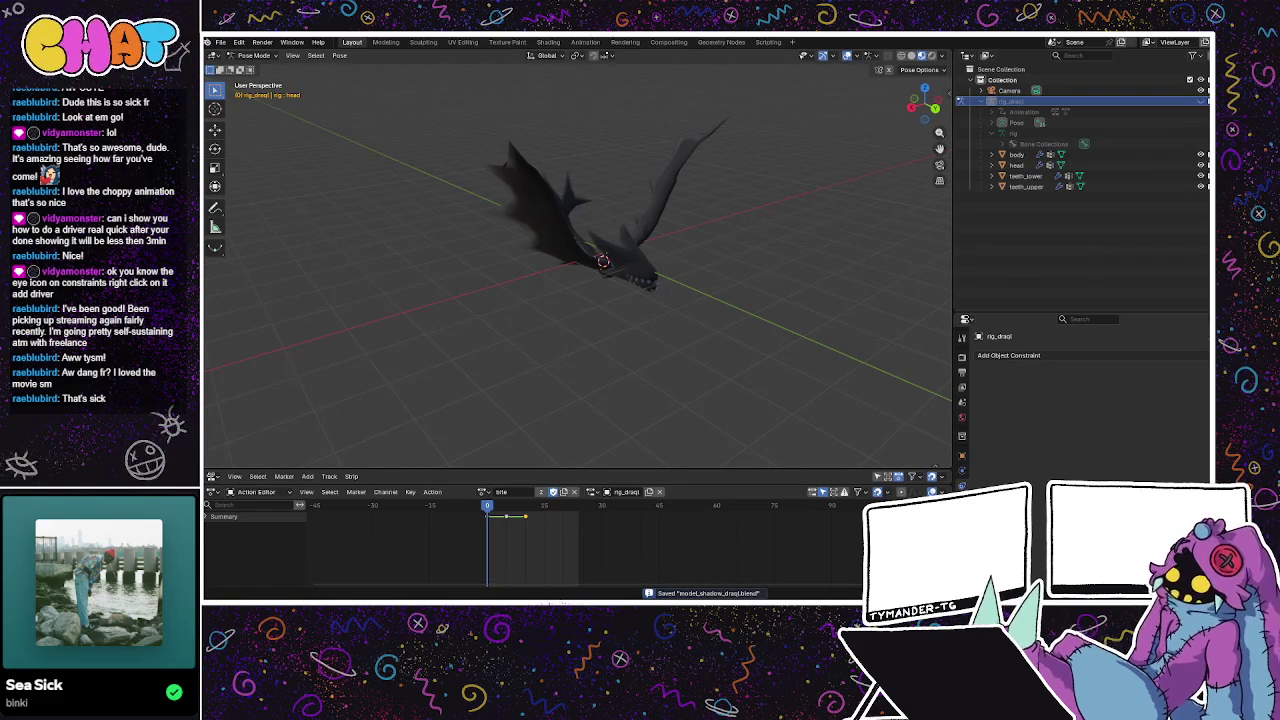
key("alt+Tab")
key("alt+Tab")
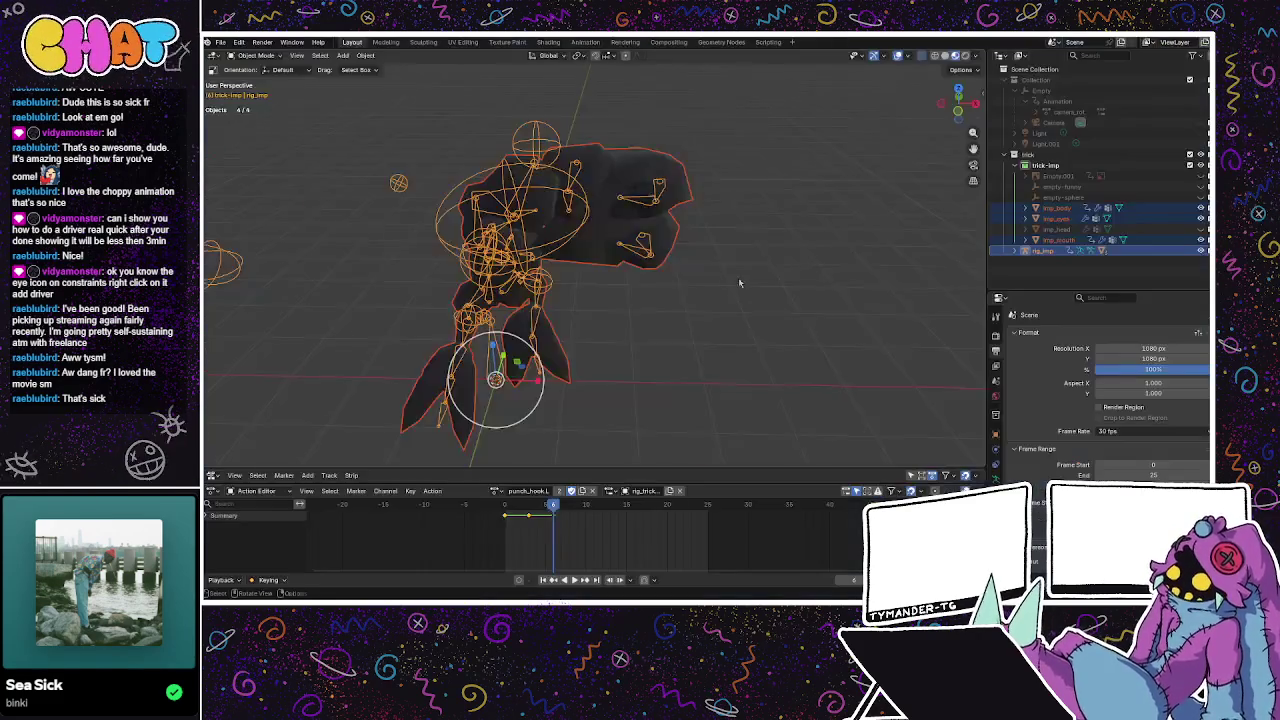
Select imp_head and imp_eyes, then expand rig_imp's left-arm bone chain in the Outliner.
middle_click_drag(600, 280, 660, 300)
left_click(1057, 229)
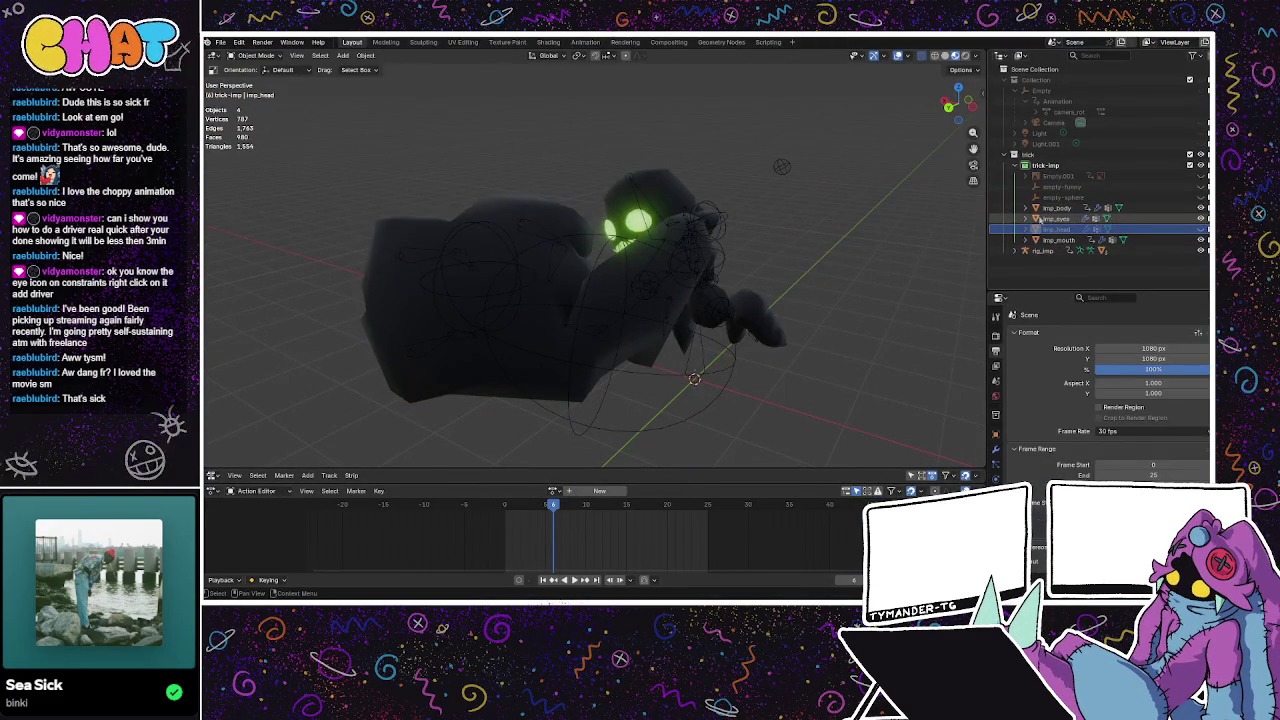
left_click(1045, 219)
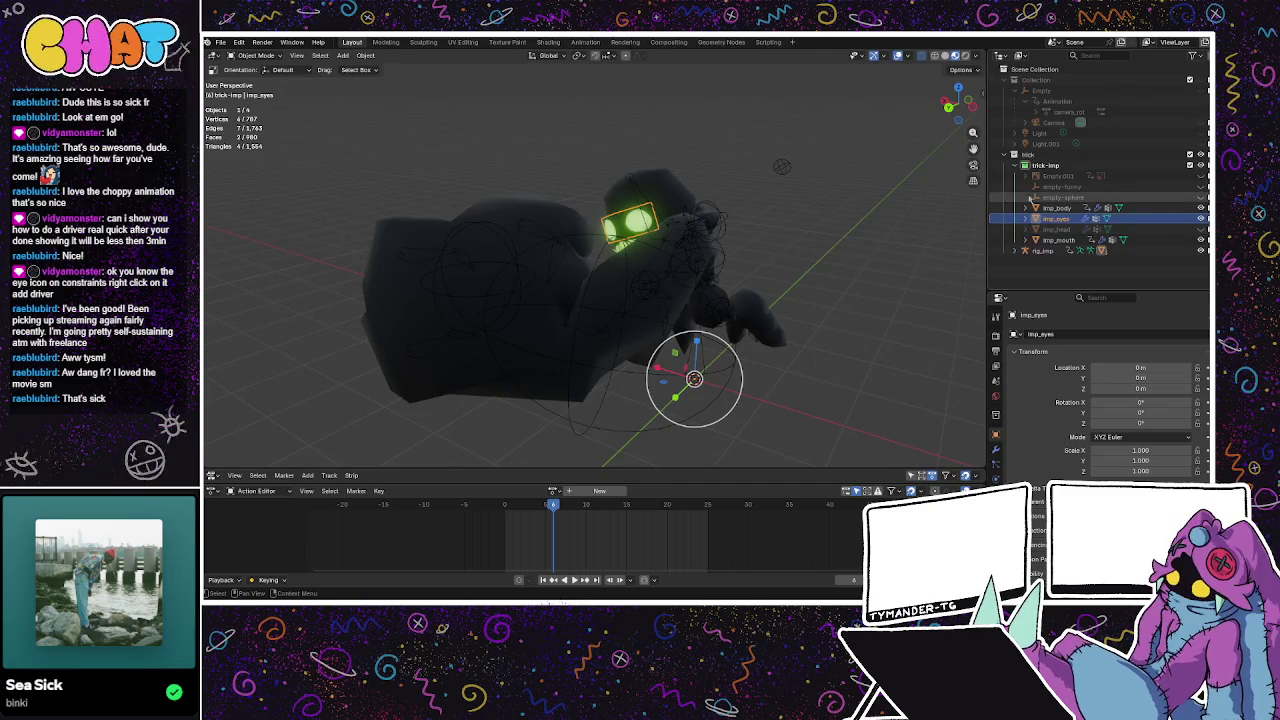
left_click(1015, 250)
scroll(1022, 245, "down", 3)
scroll(1040, 220, "down", 5)
left_click(1082, 133)
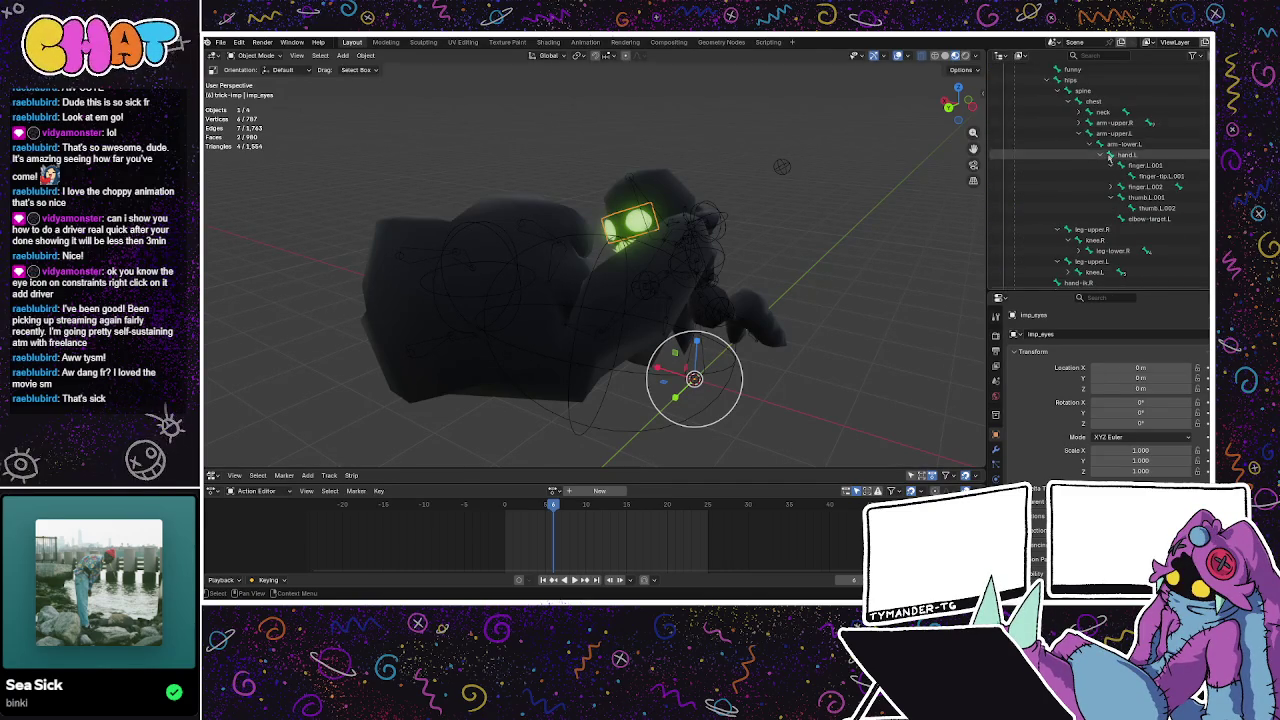
left_click(1111, 187)
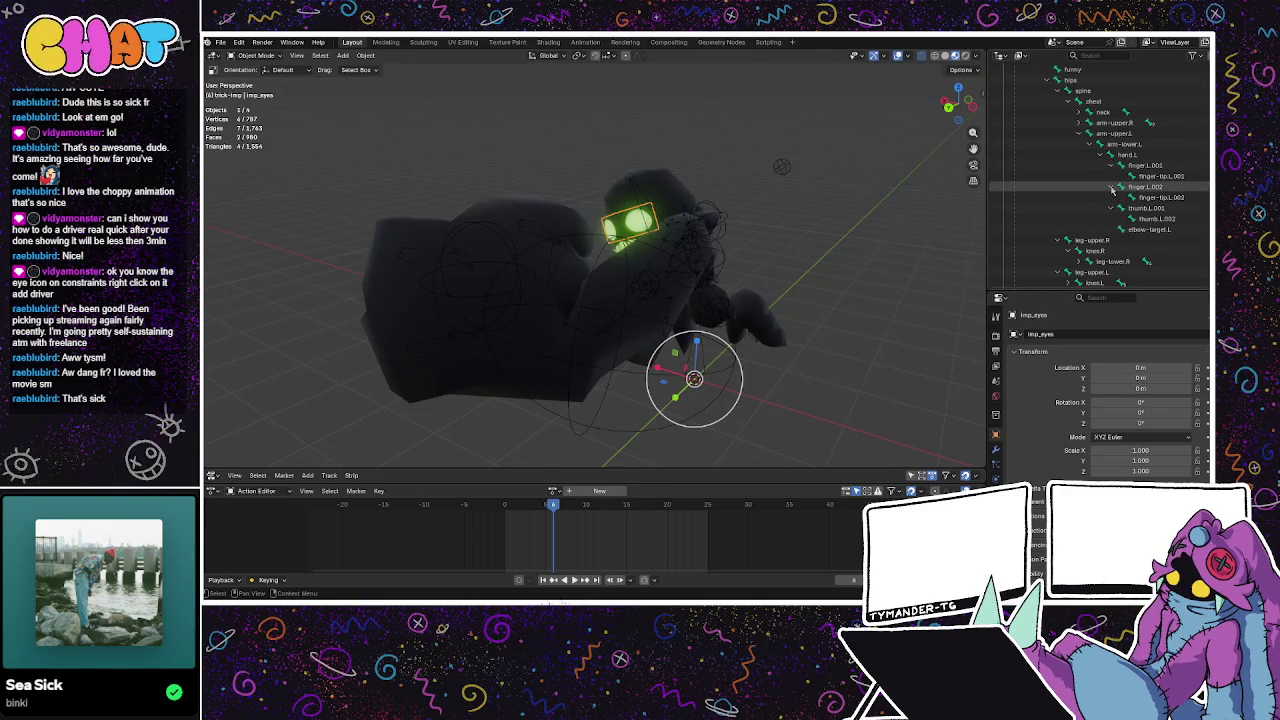
scroll(1110, 190, "down", 4)
left_click(866, 207)
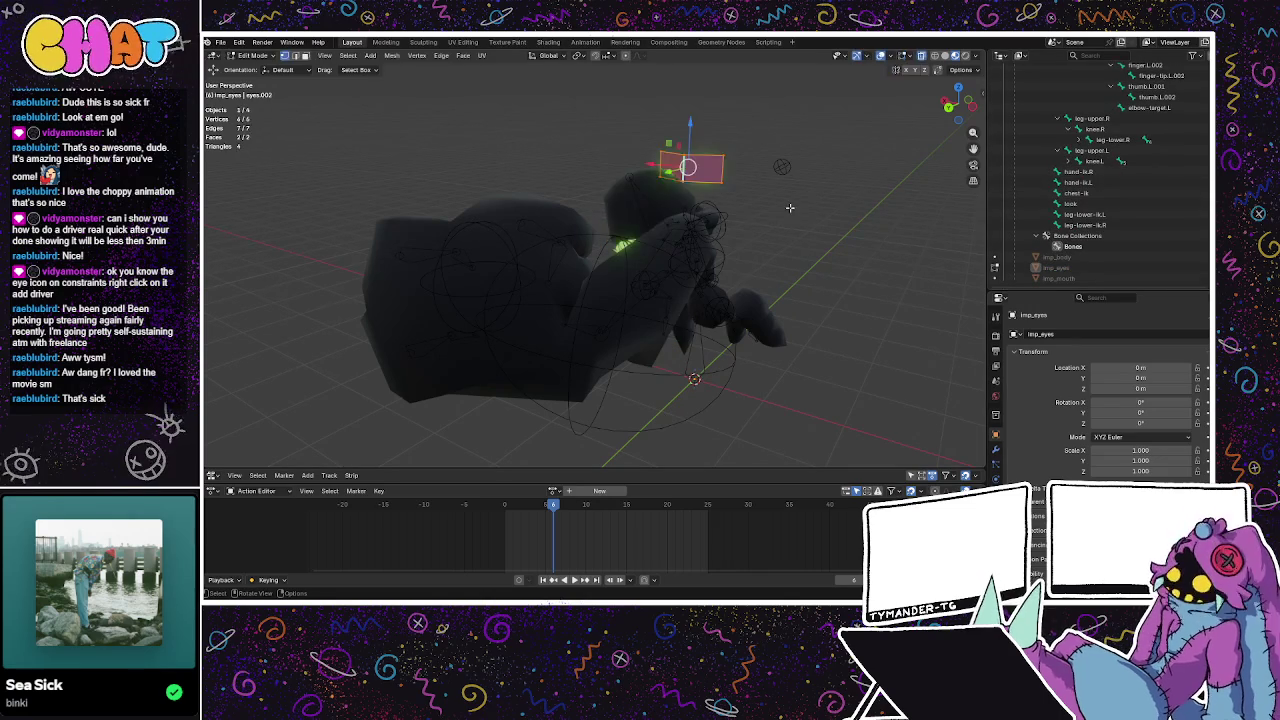
Put the rig_imp armature in Edit Mode and bring up the mode pie.
scroll(1181, 141, "up", 4)
scroll(1181, 141, "up", 8)
left_click(1077, 151)
key("Tab")
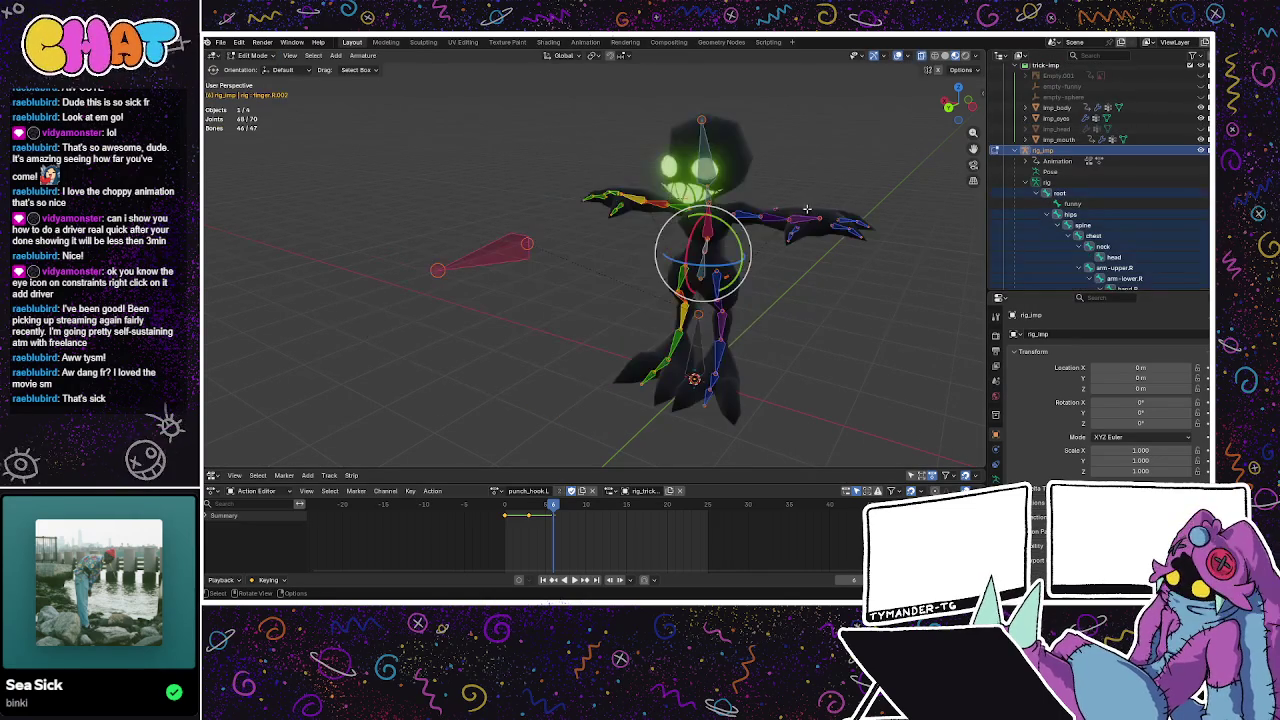
scroll(1090, 251, "down", 2)
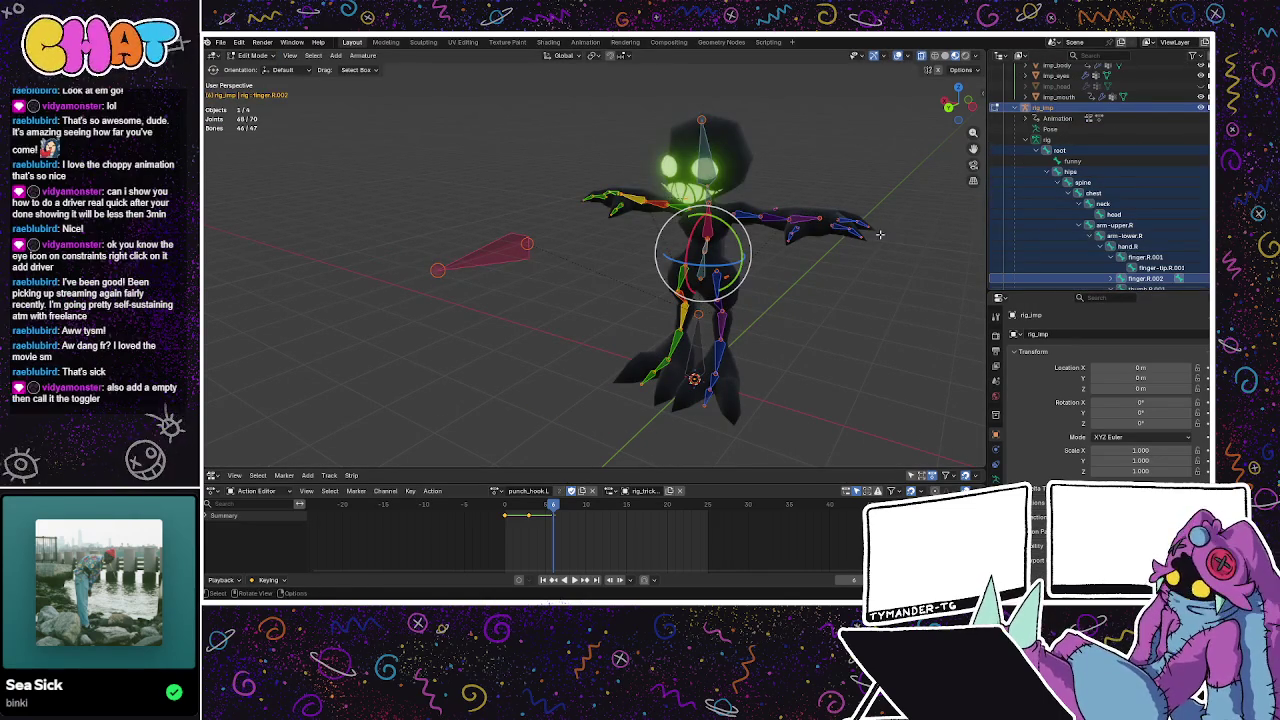
key("ctrl+Tab")
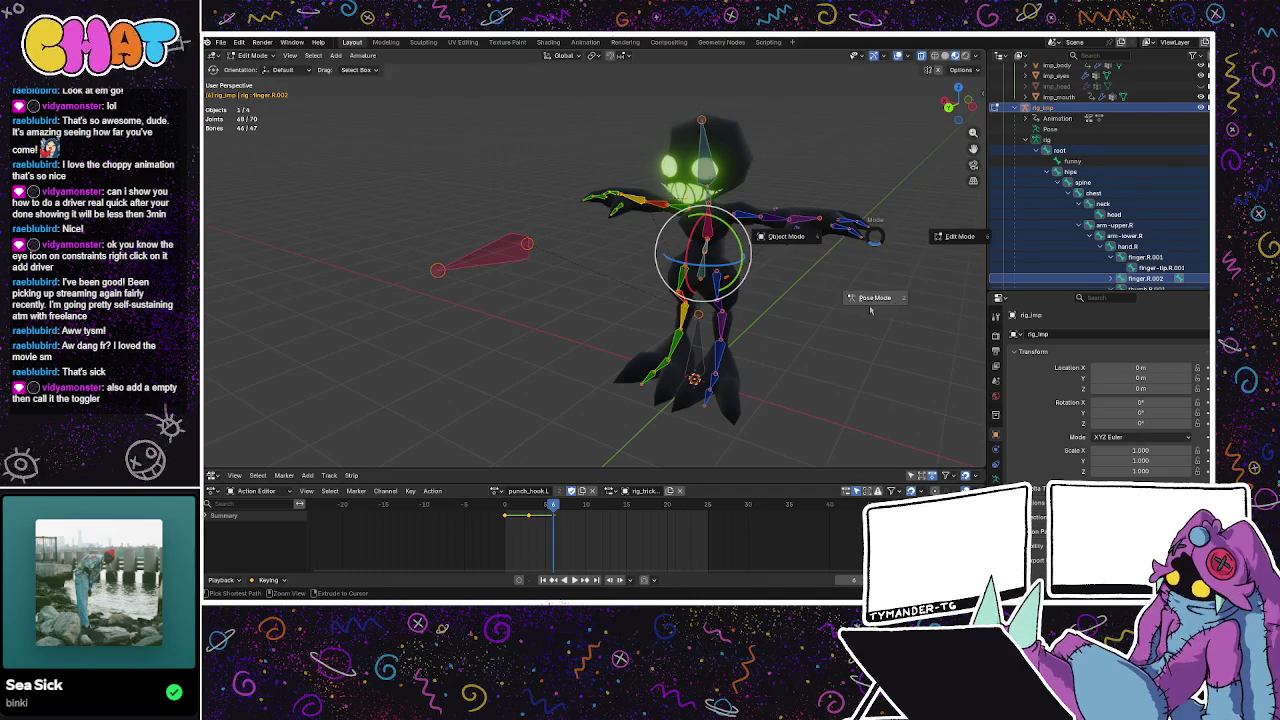
In Pose Mode, add a driver to the spine IK constraint's enable toggle.
left_click(872, 298)
scroll(1130, 175, "down", 2)
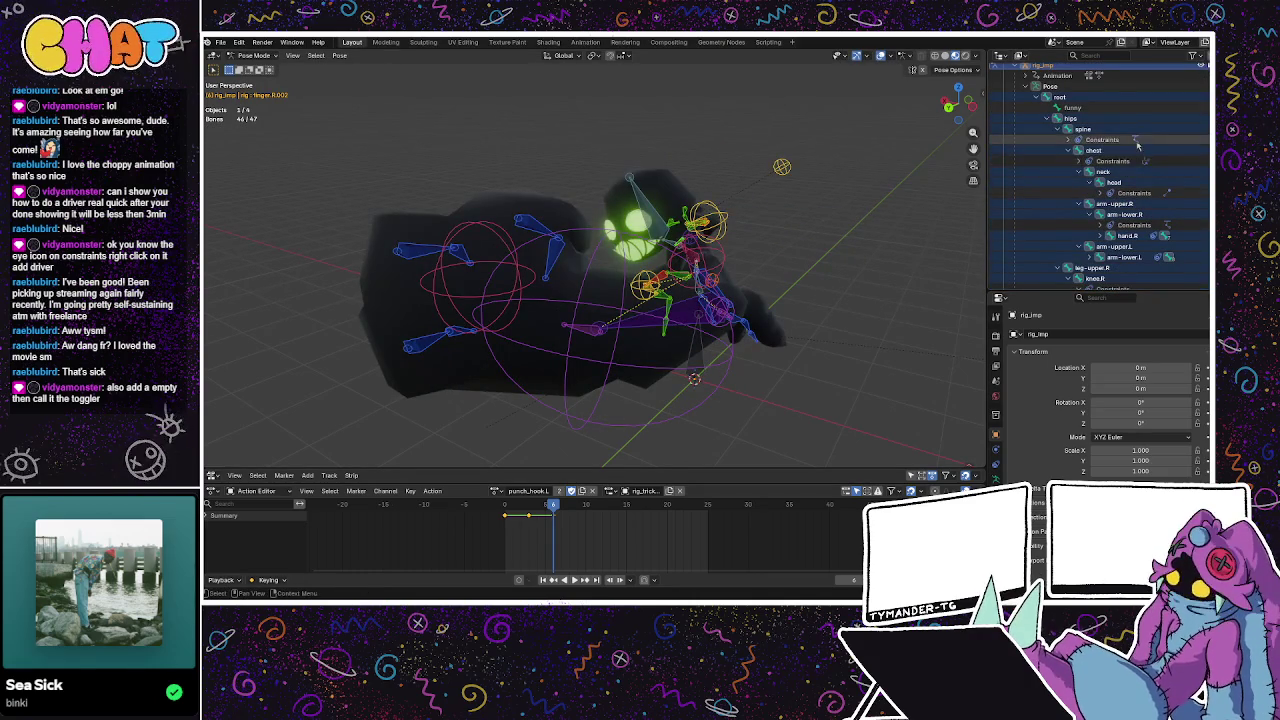
left_click(1074, 140)
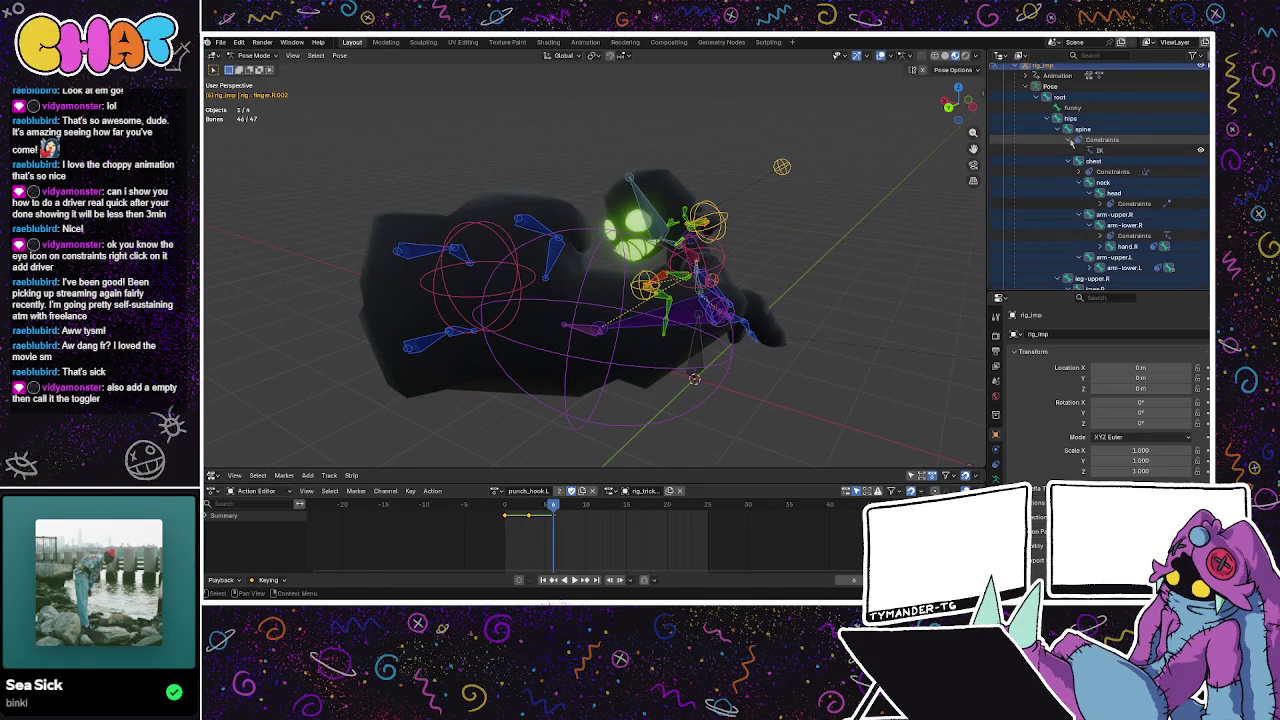
right_click(1200, 150)
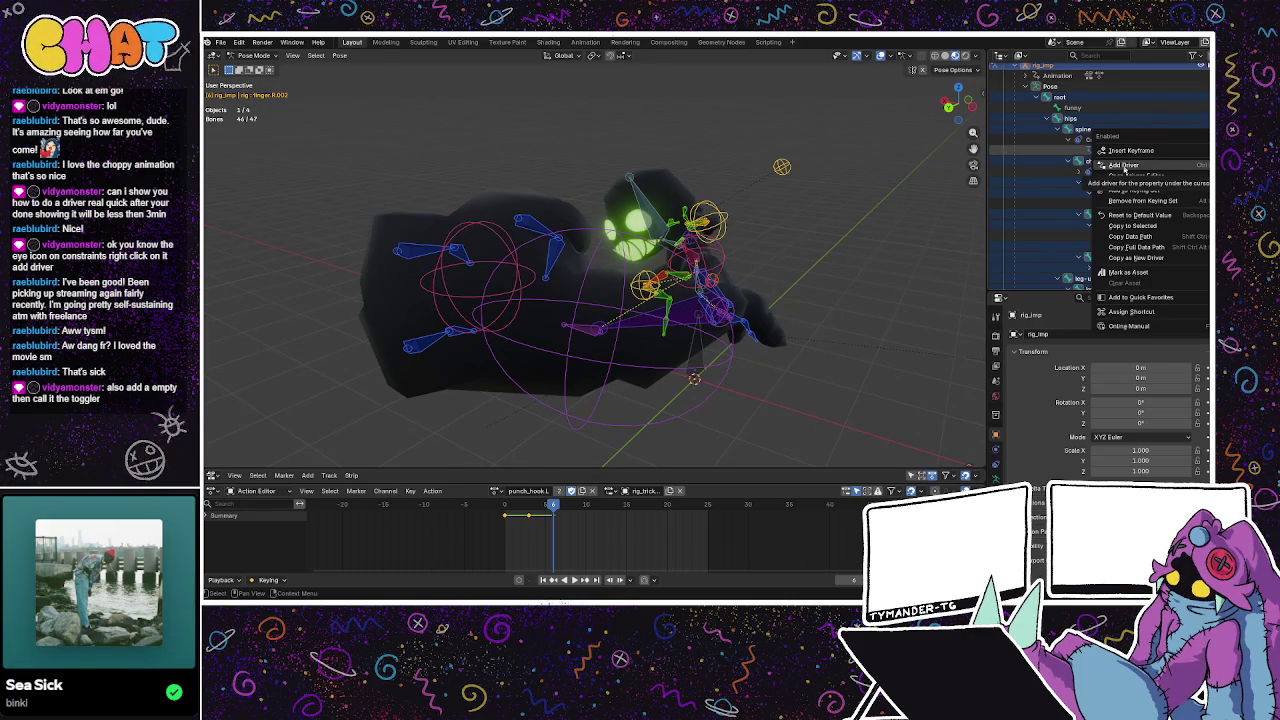
left_click(1125, 168)
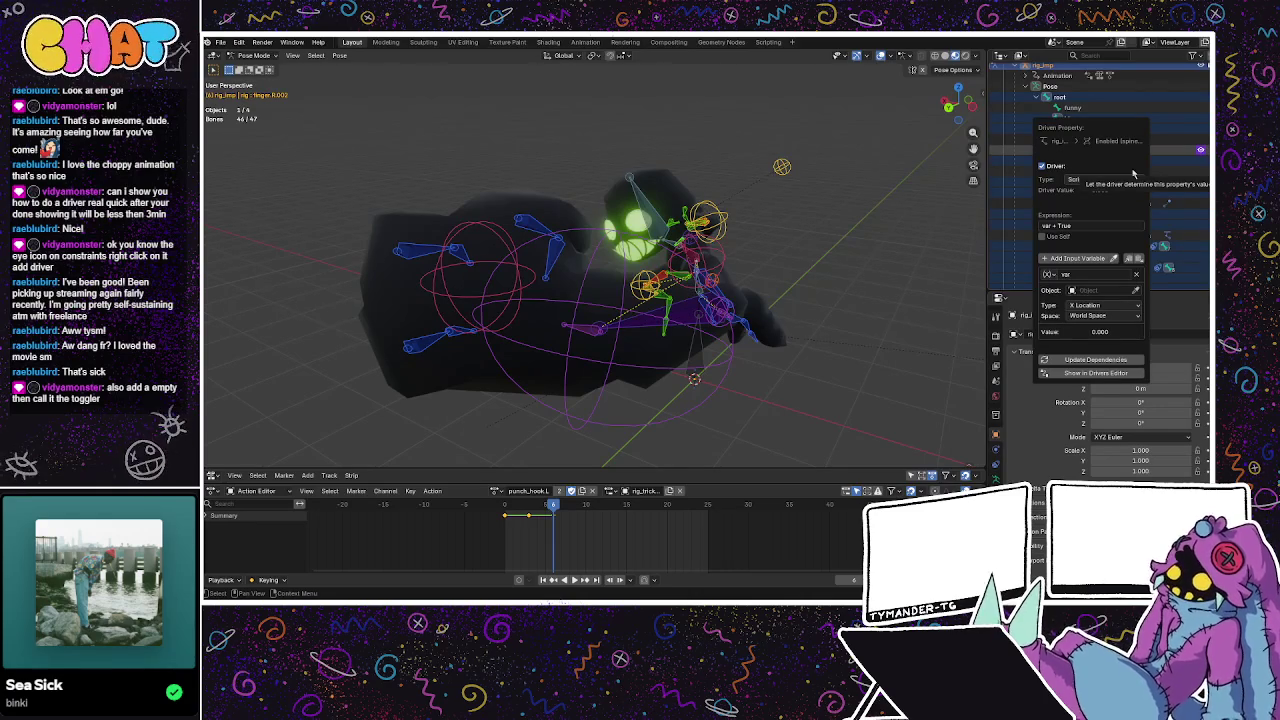
scroll(1189, 260, "up", 5)
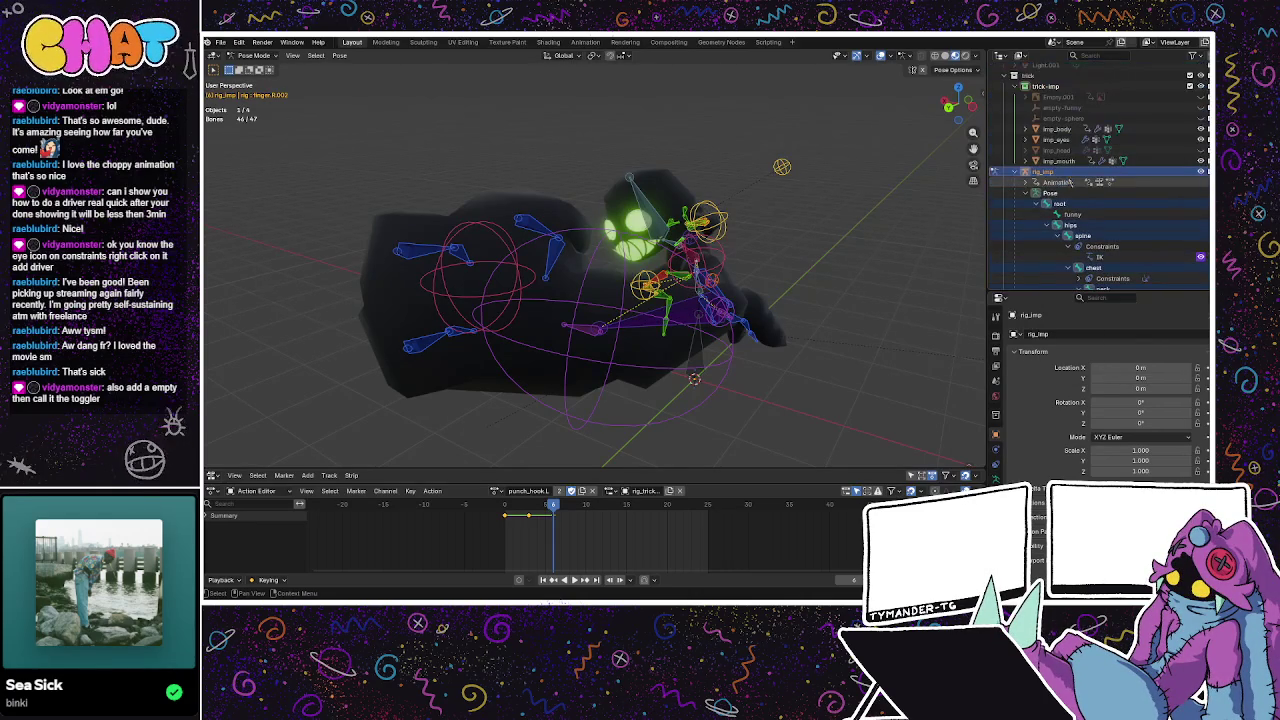
right_click(1201, 257)
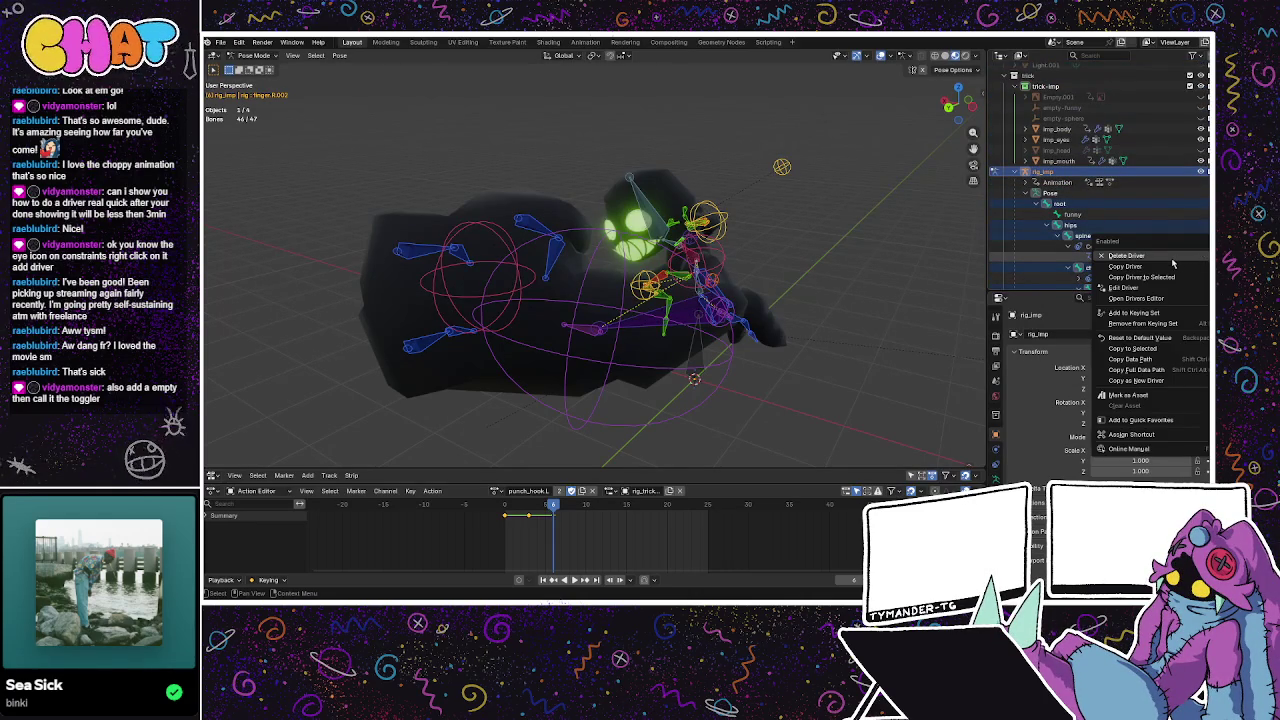
Create a trick-imp 1 child collection under trick-imp, then delete it.
scroll(1100, 200, "up", 4)
left_click(1046, 165)
right_click(1046, 168)
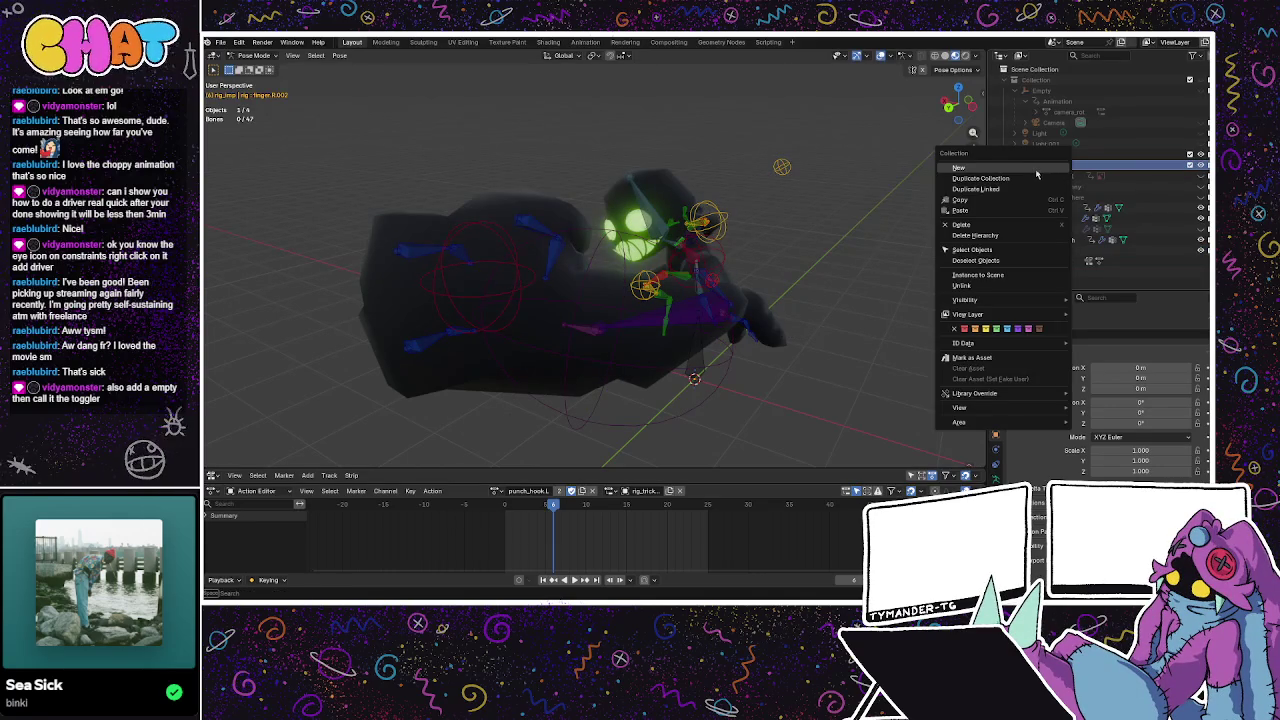
left_click(1035, 168)
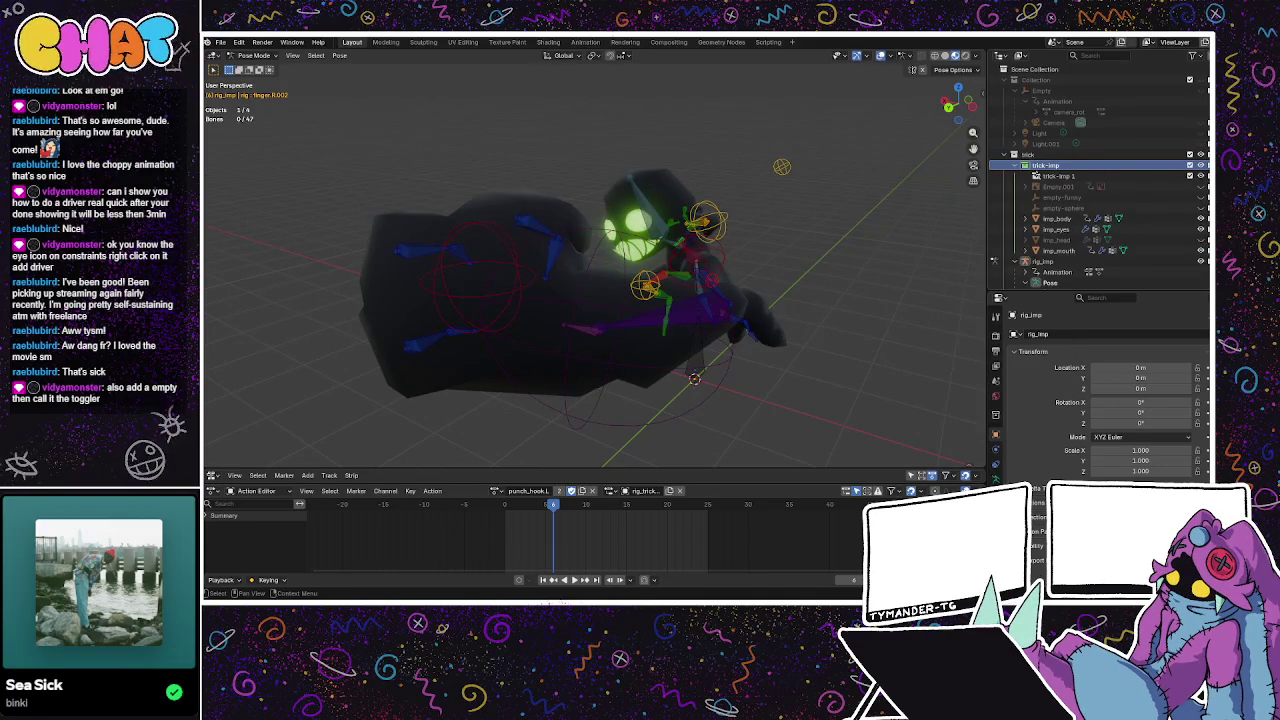
left_click(1055, 176)
right_click(1052, 176)
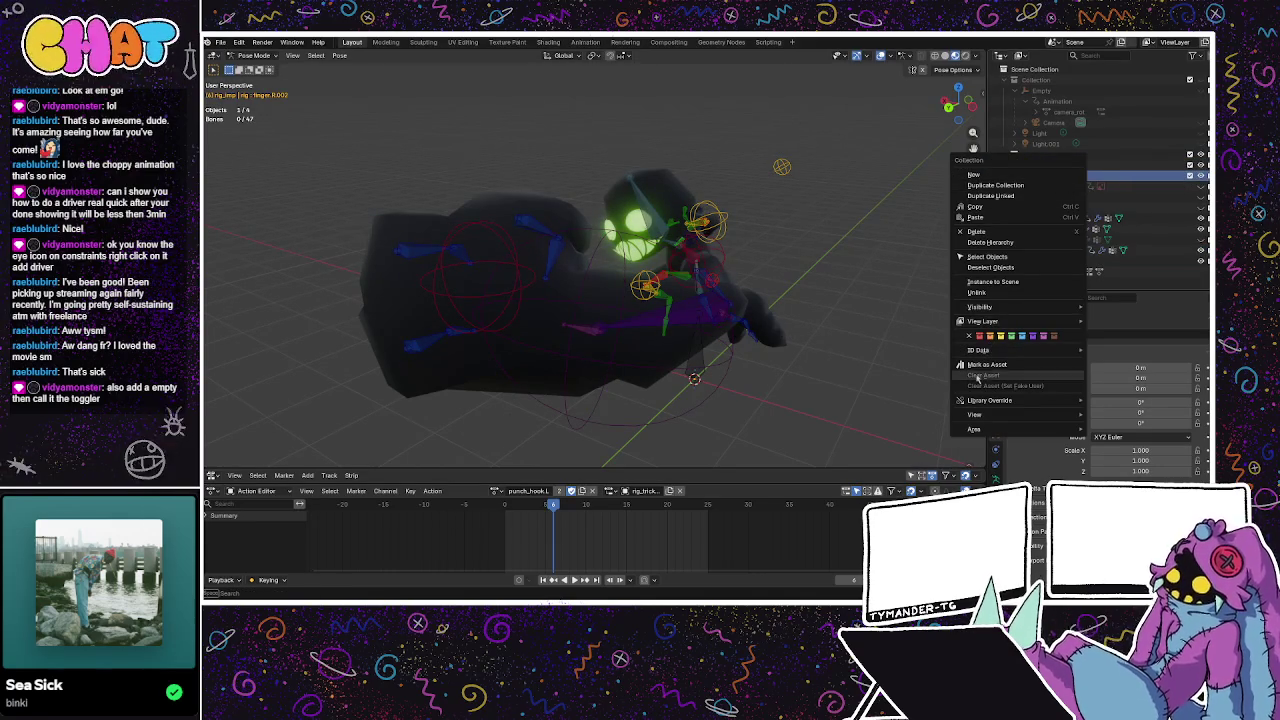
left_click(1010, 231)
right_click(1050, 176)
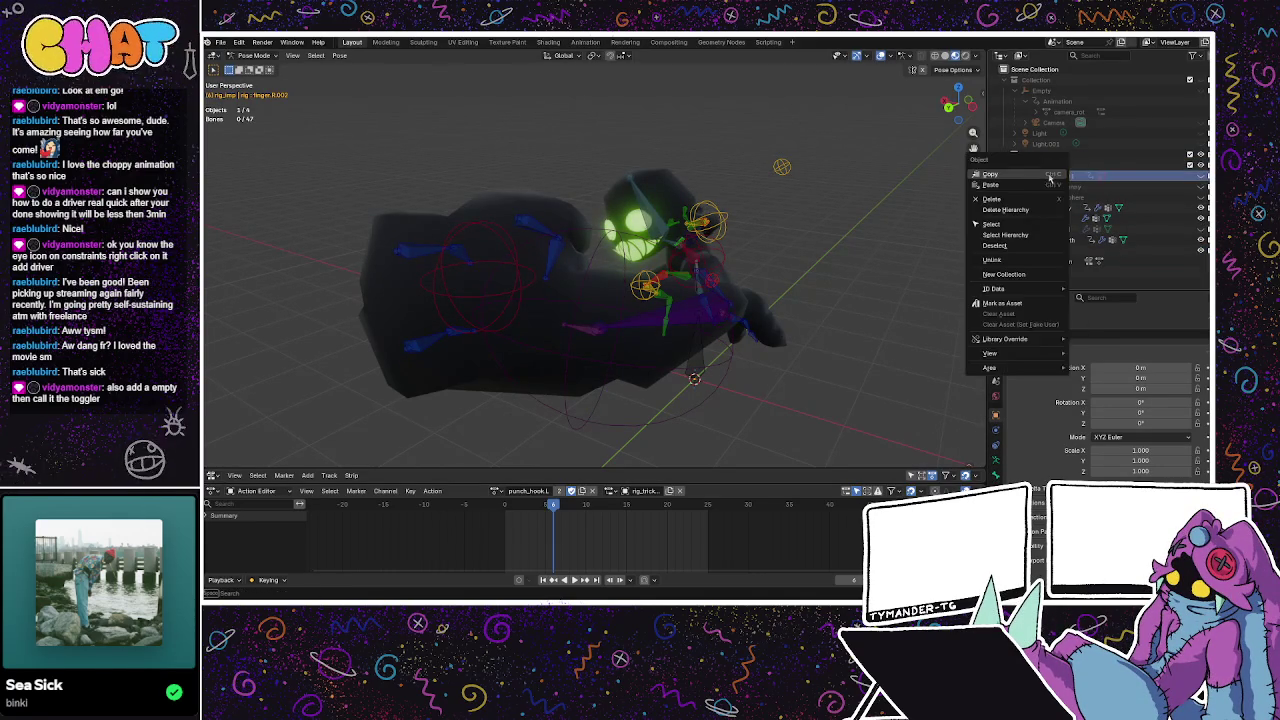
right_click(1106, 168)
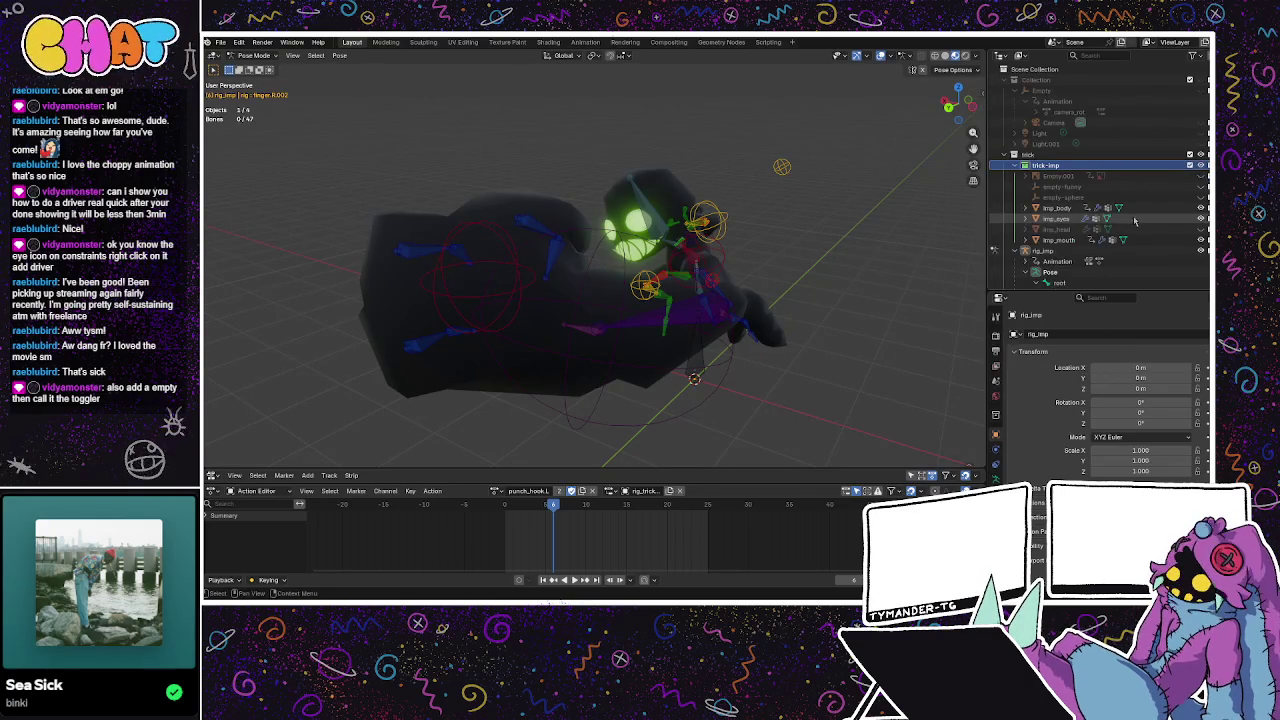
Return the imp rig to Object Mode and bring up the Add object menu.
key("Tab")
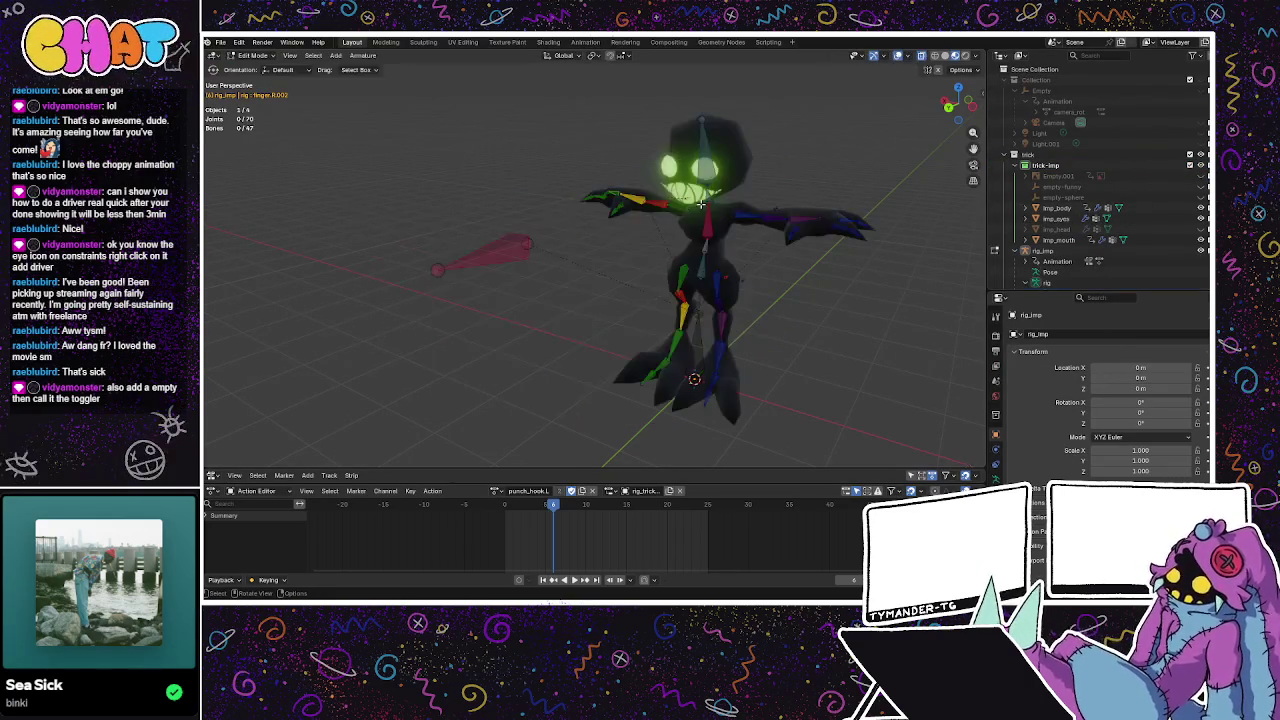
key("Tab")
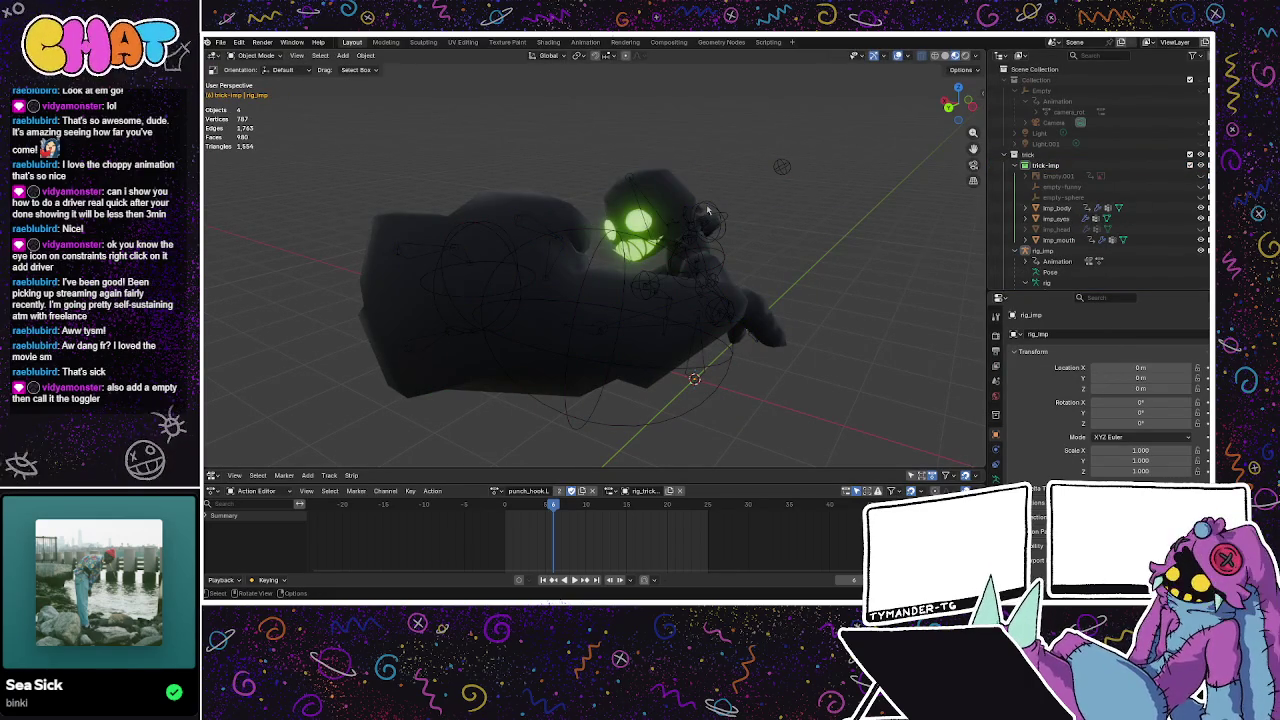
key("shift+a")
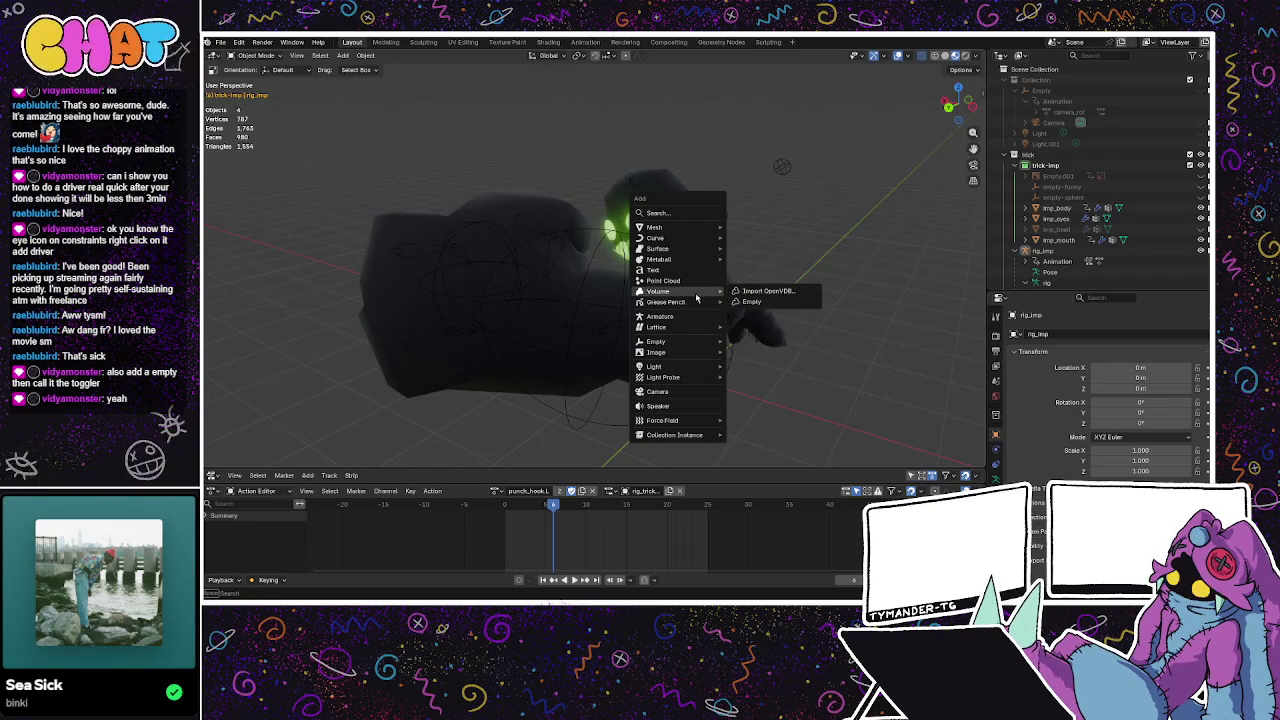
mouse_move(656, 341)
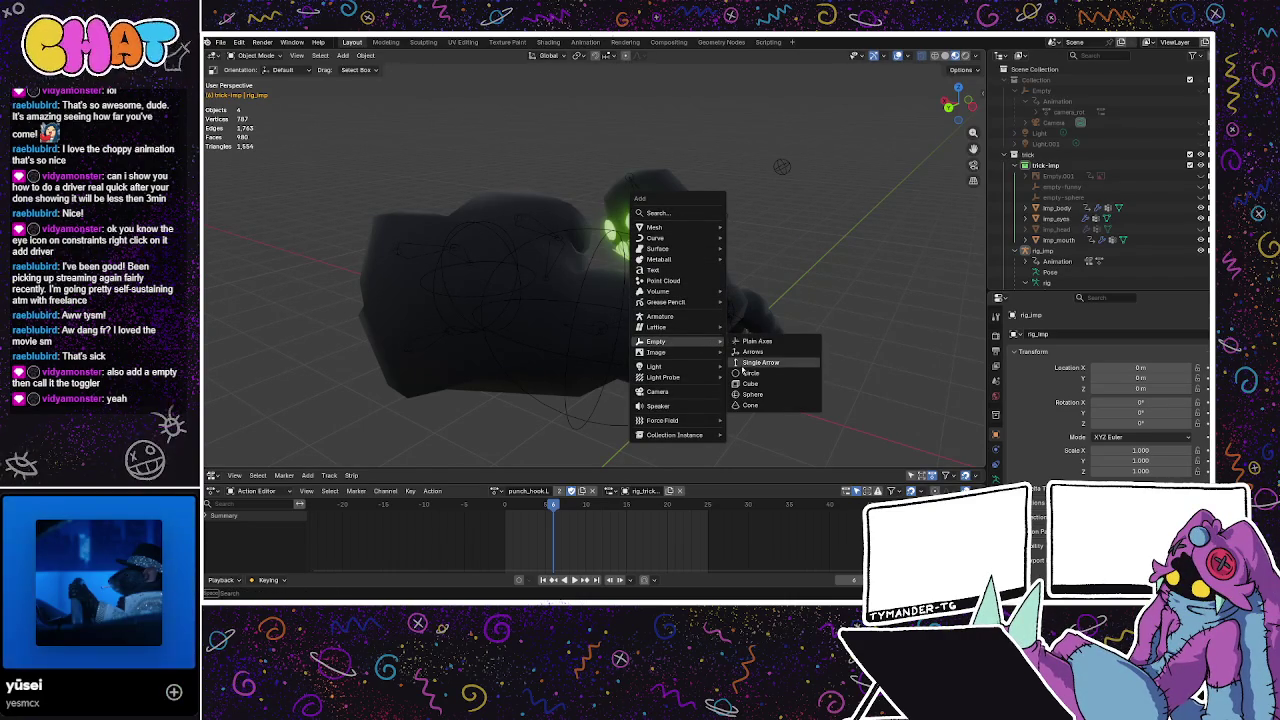
Add a sphere empty at the origin and rename it 'toggler'.
left_click(752, 394)
mouse_move(753, 397)
middle_mouse_down()
mouse_move(770, 316)
mouse_move(712, 303)
middle_mouse_up()
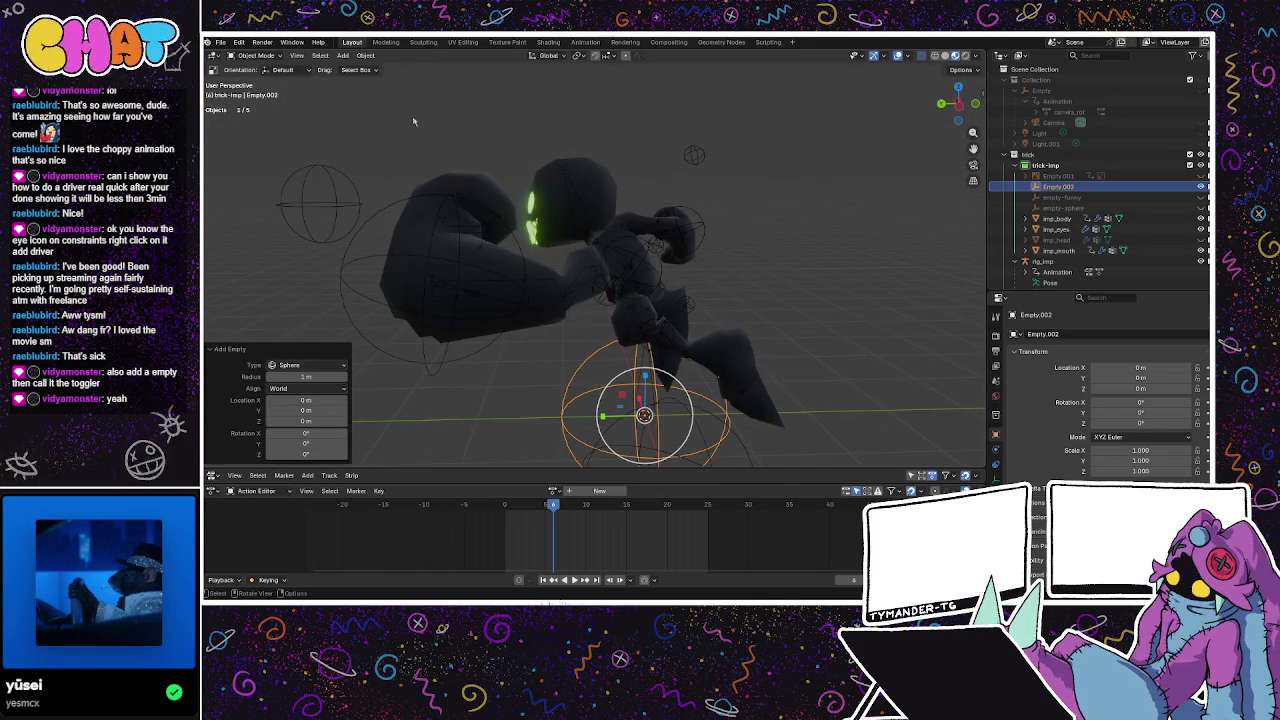
key("ctrl+Tab")
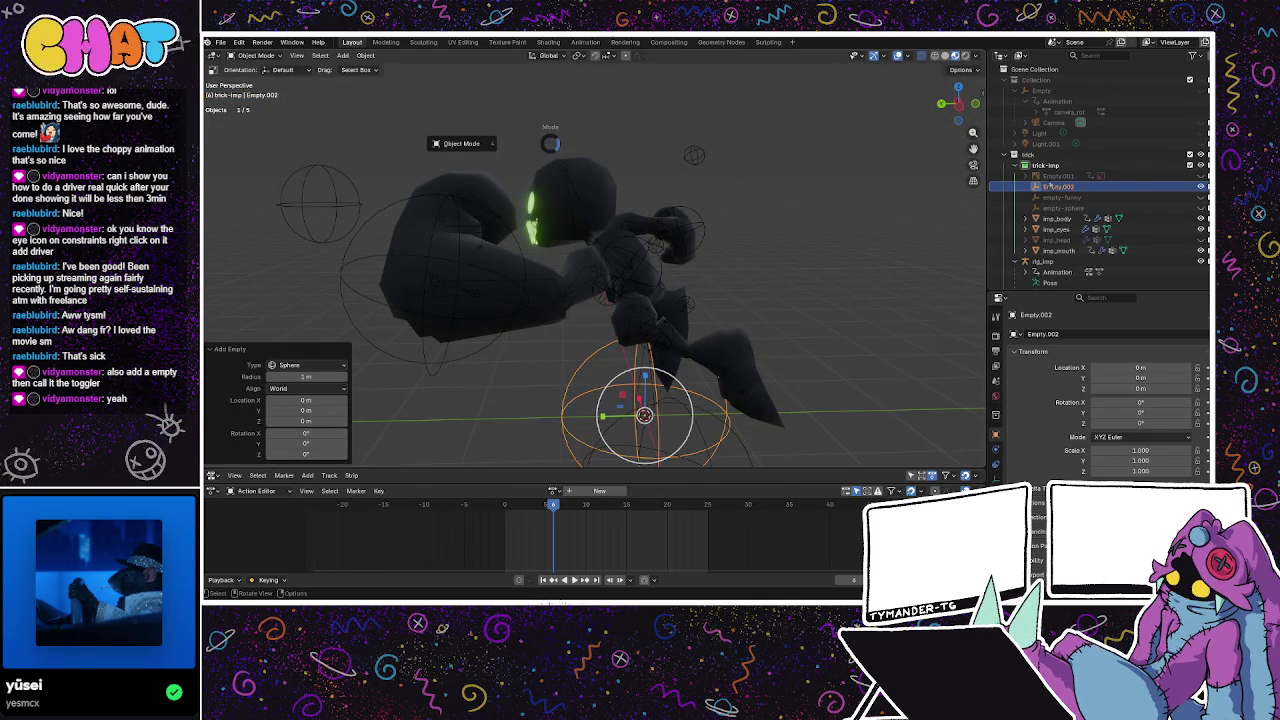
left_click(522, 158)
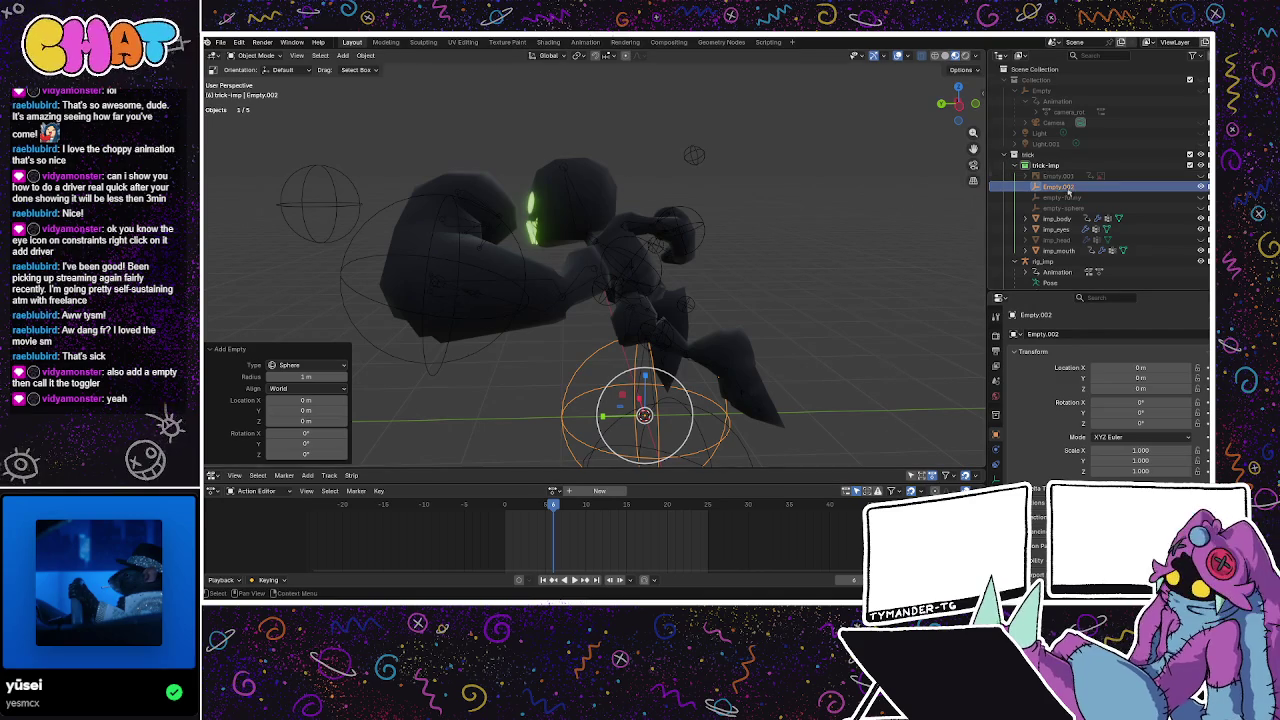
scroll(1060, 175, "down", 1)
double_click(1058, 171)
type("toggler")
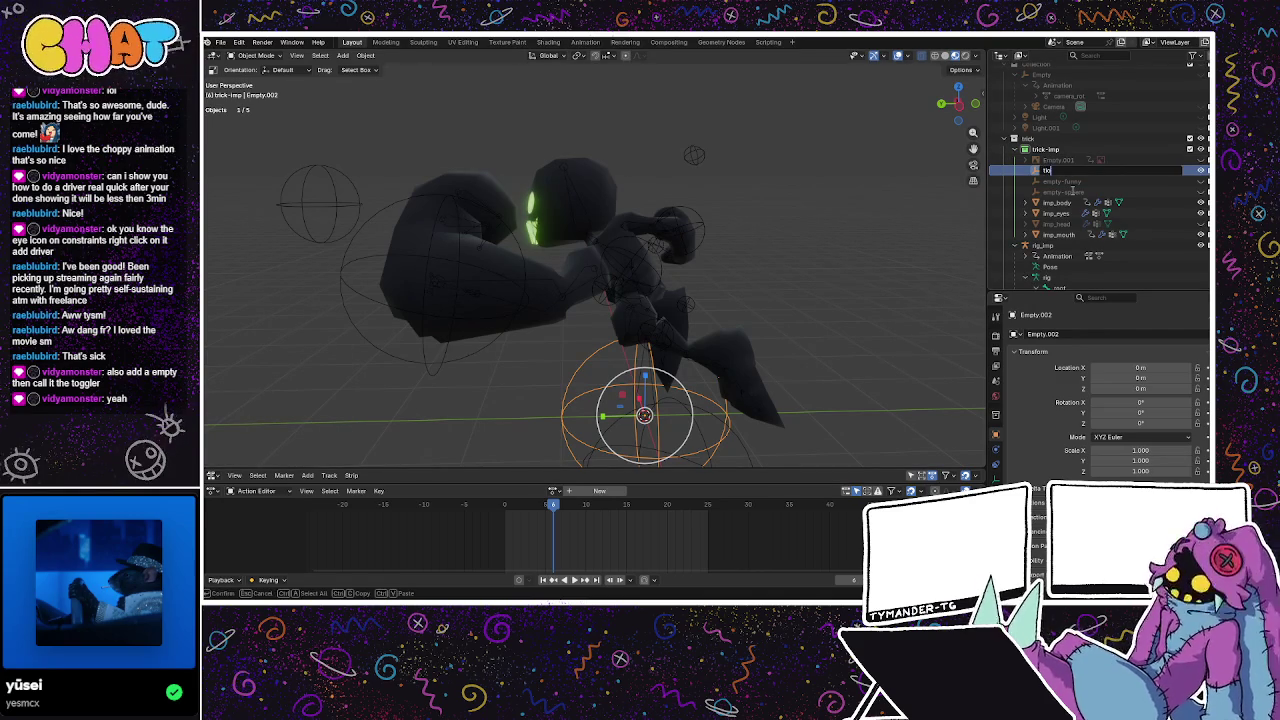
key("Return")
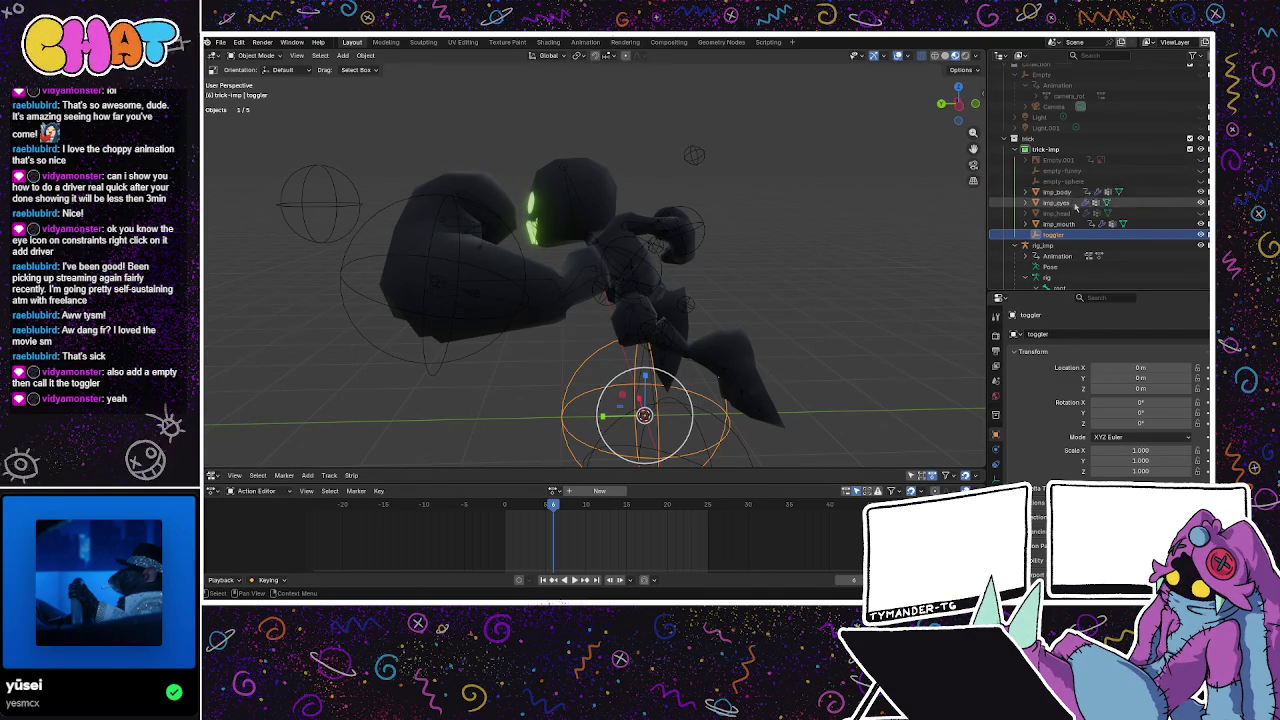
Select the rig_imp armature, frame it in the view, and switch it to Pose Mode.
scroll(1065, 200, "down", 2)
left_click(1057, 205)
key("KP_Decimal")
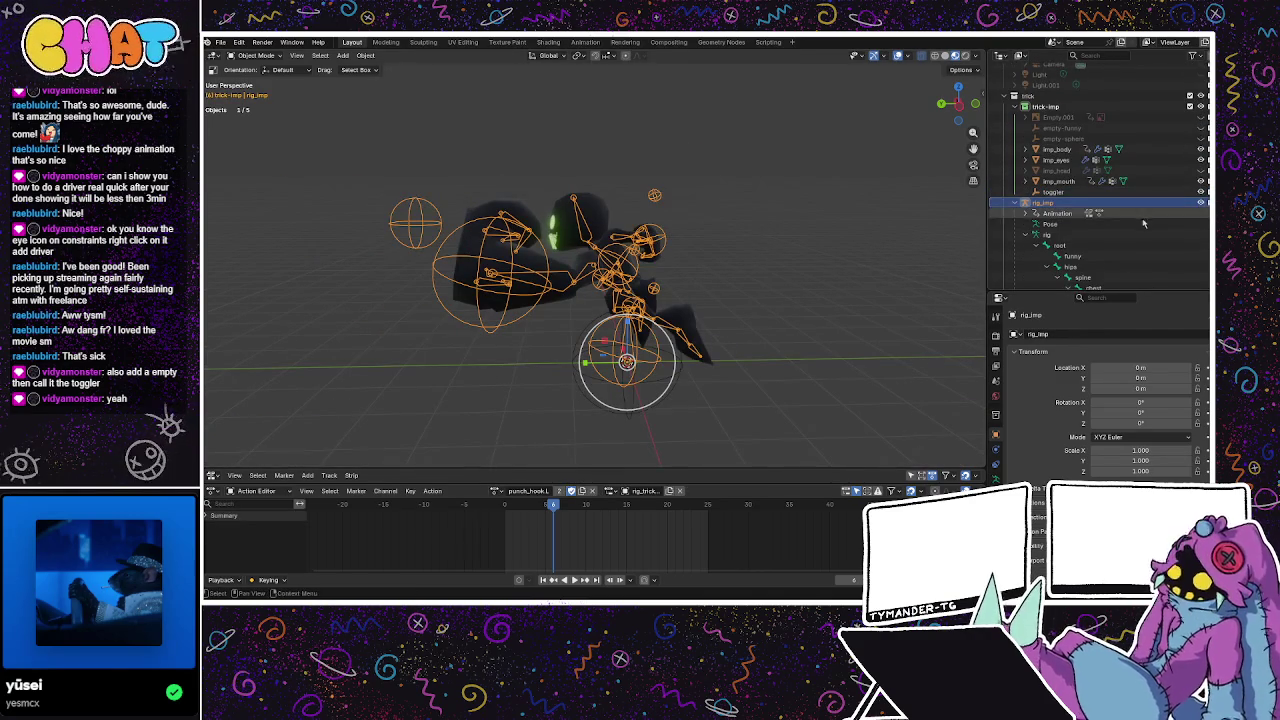
scroll(1140, 216, "down", 2)
scroll(1124, 216, "down", 2)
scroll(1124, 216, "down", 1)
scroll(1124, 216, "down", 2)
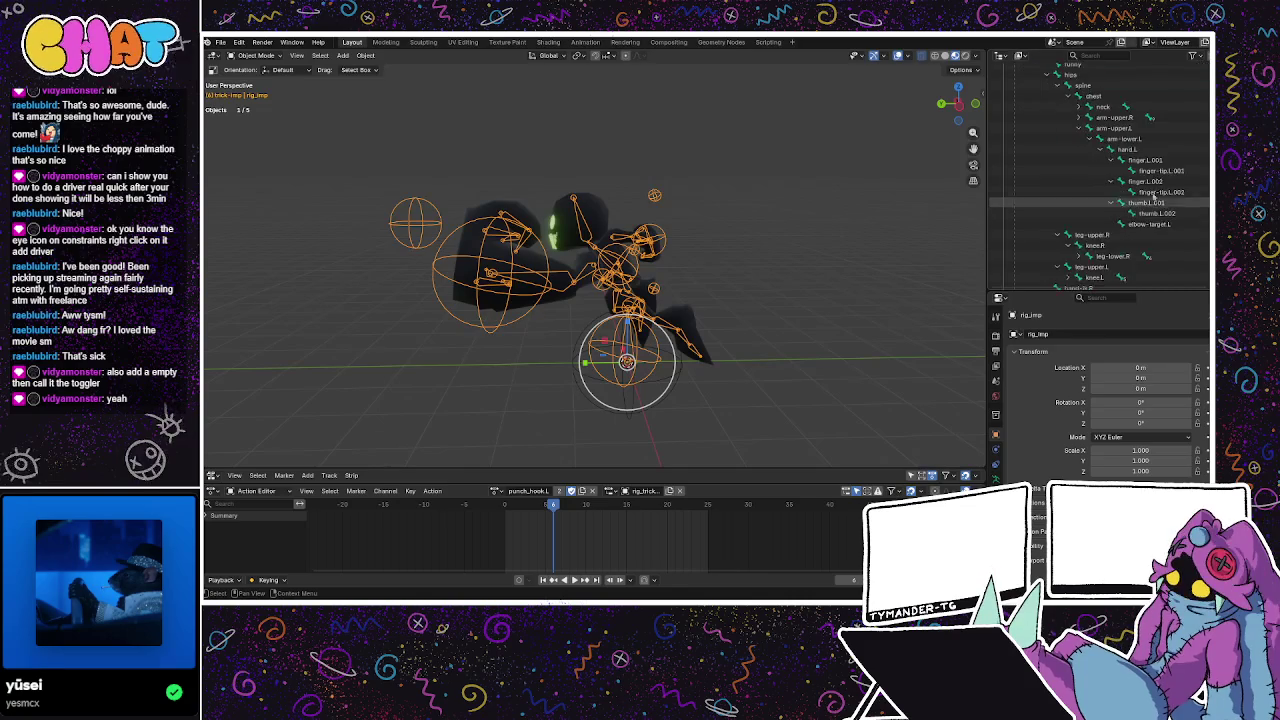
key("ctrl+Tab")
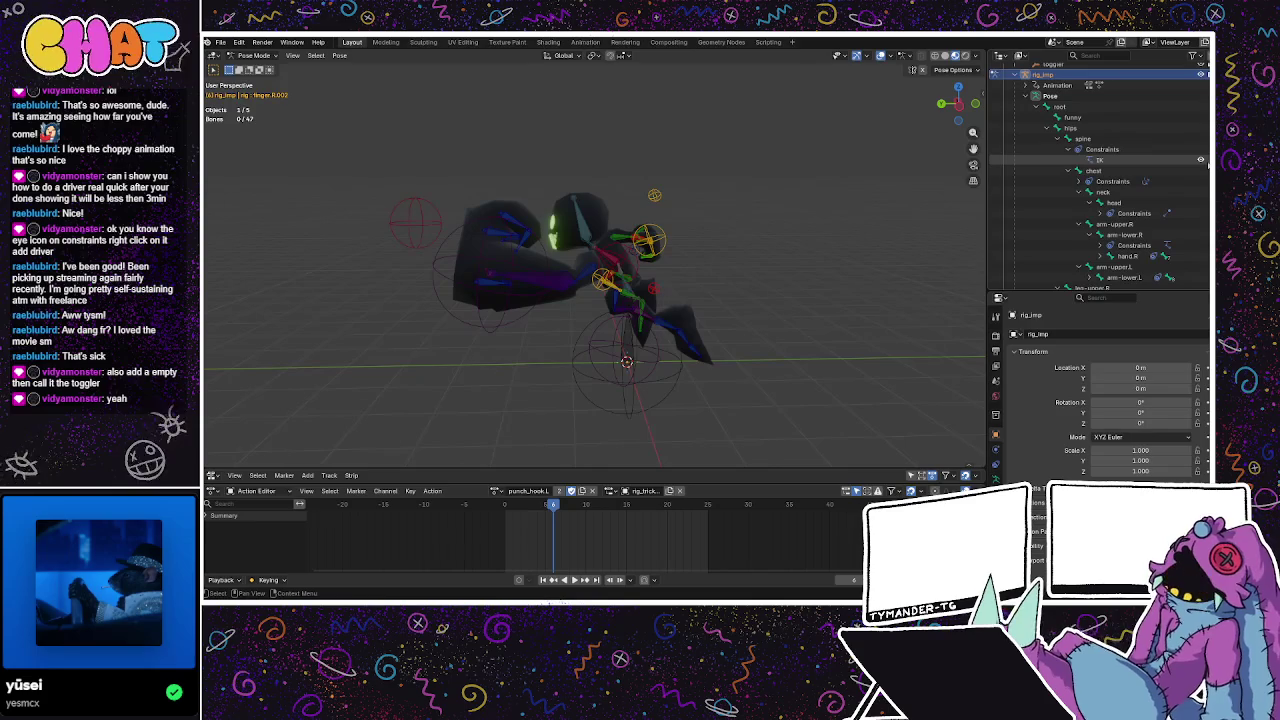
Add a Scripted Expression driver with Use Self on to the spine IK constraint's enable toggle.
right_click(1200, 162)
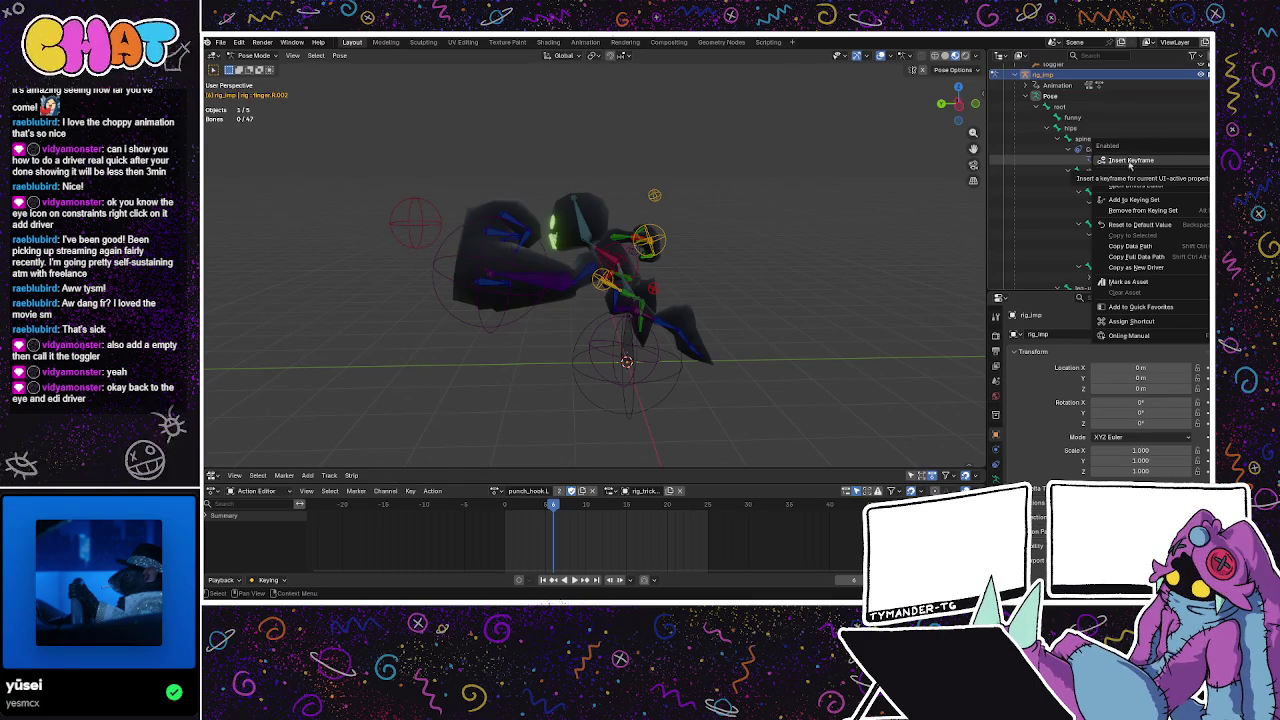
left_click(1123, 174)
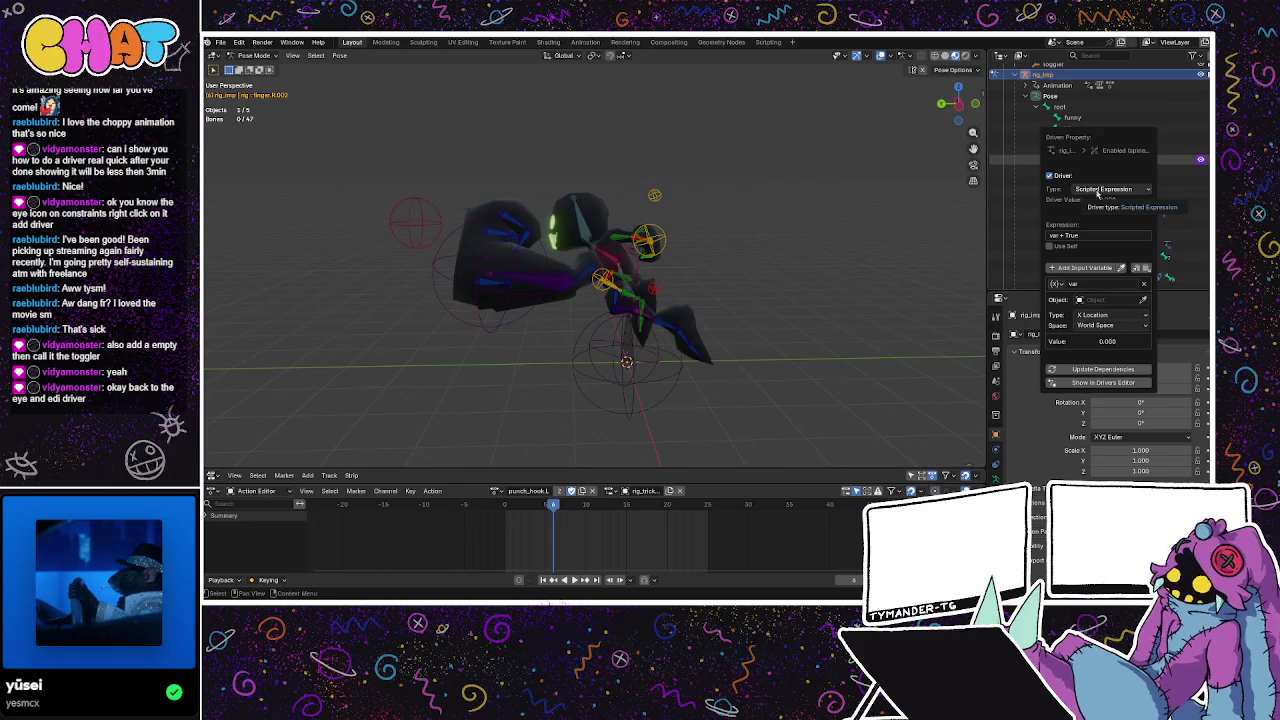
left_click(1100, 189)
left_click(1090, 224)
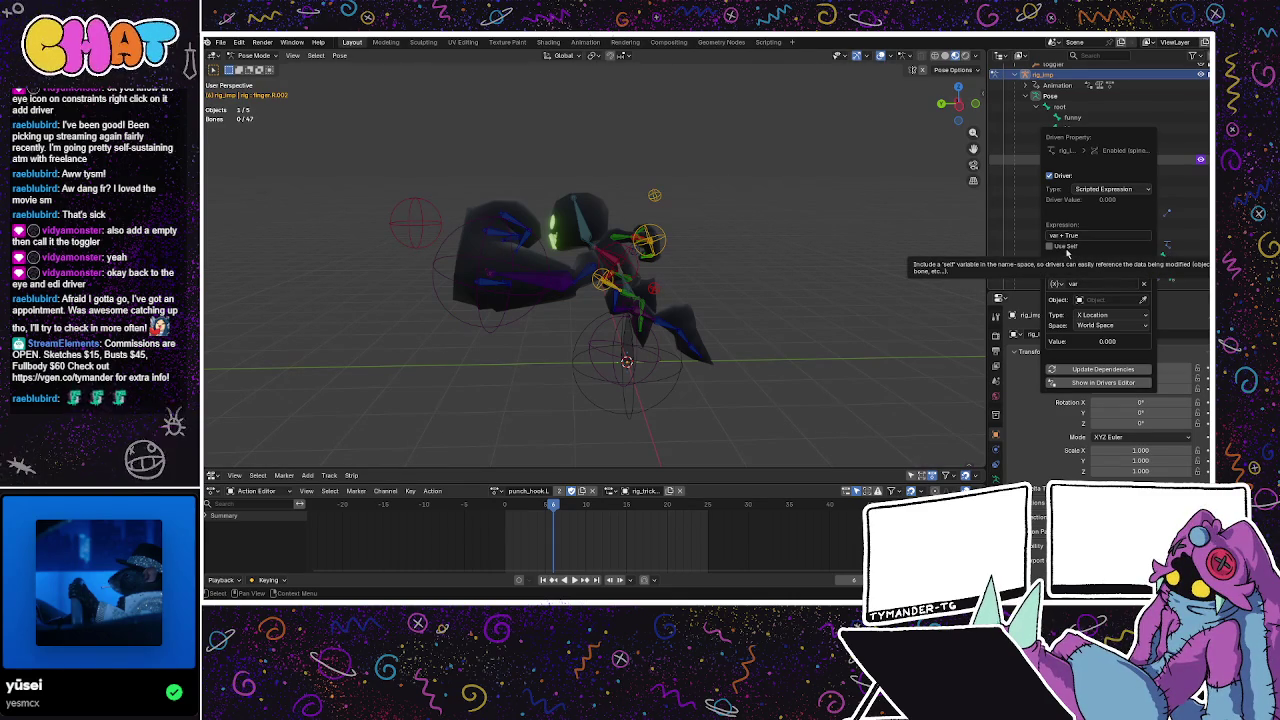
left_click(1050, 246)
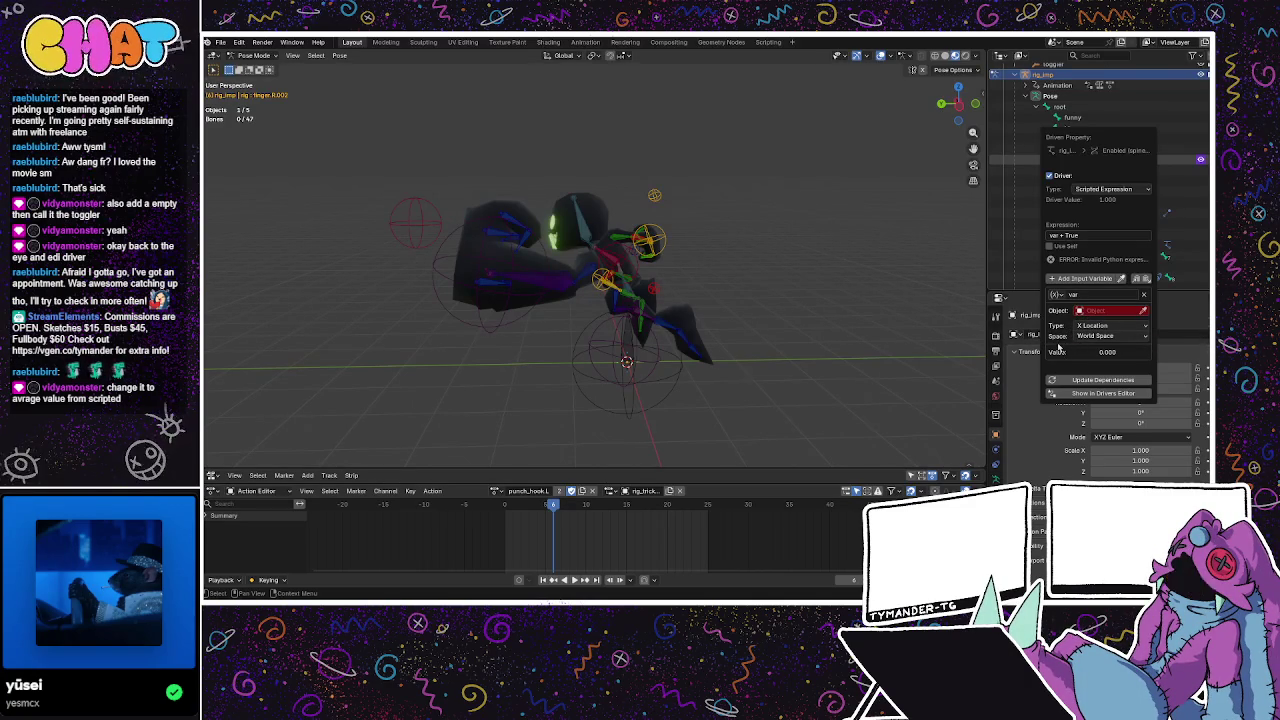
left_click(1073, 295)
Make the driver variable a Transform Channel and edit its name.
left_click(1058, 296)
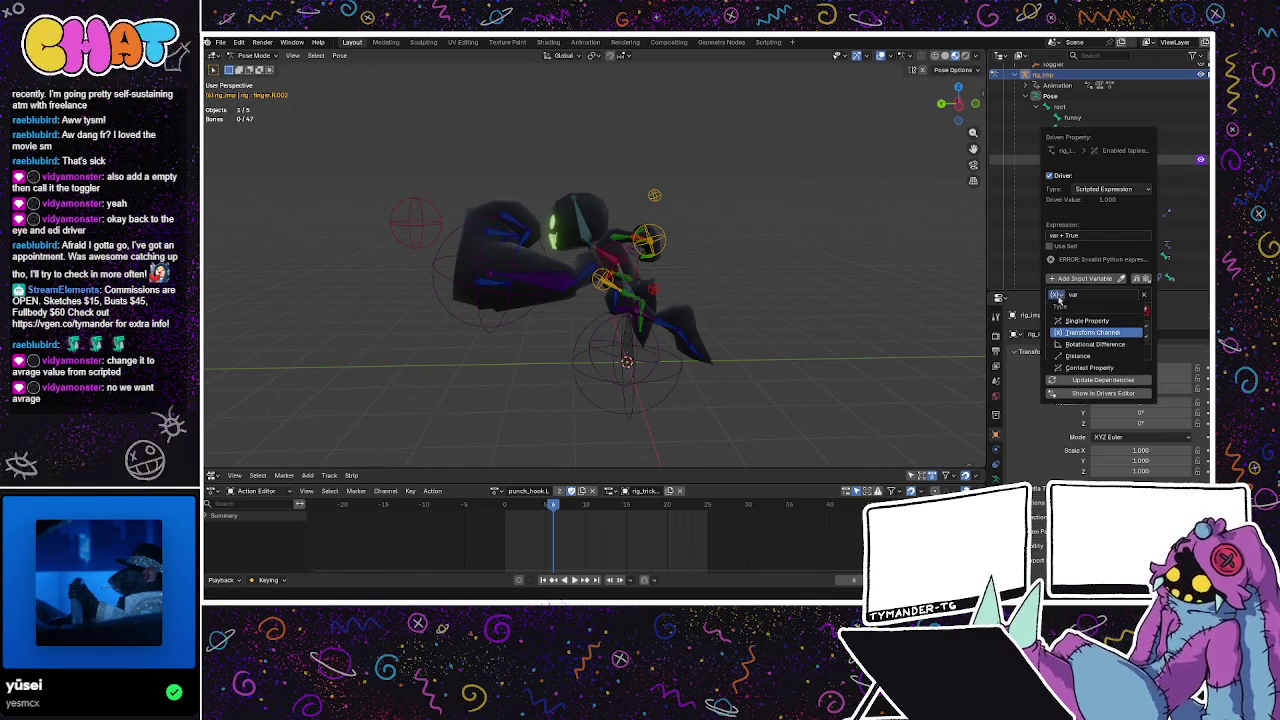
left_click(1094, 332)
left_click(1085, 294)
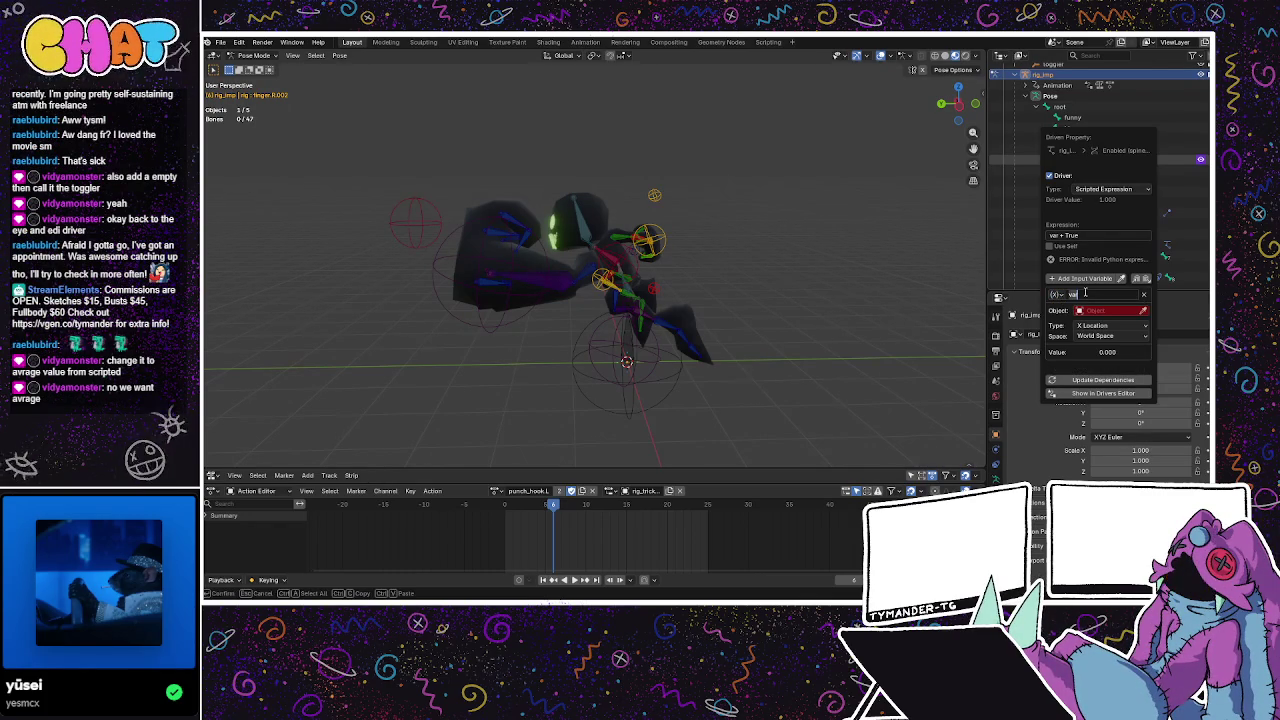
key("End")
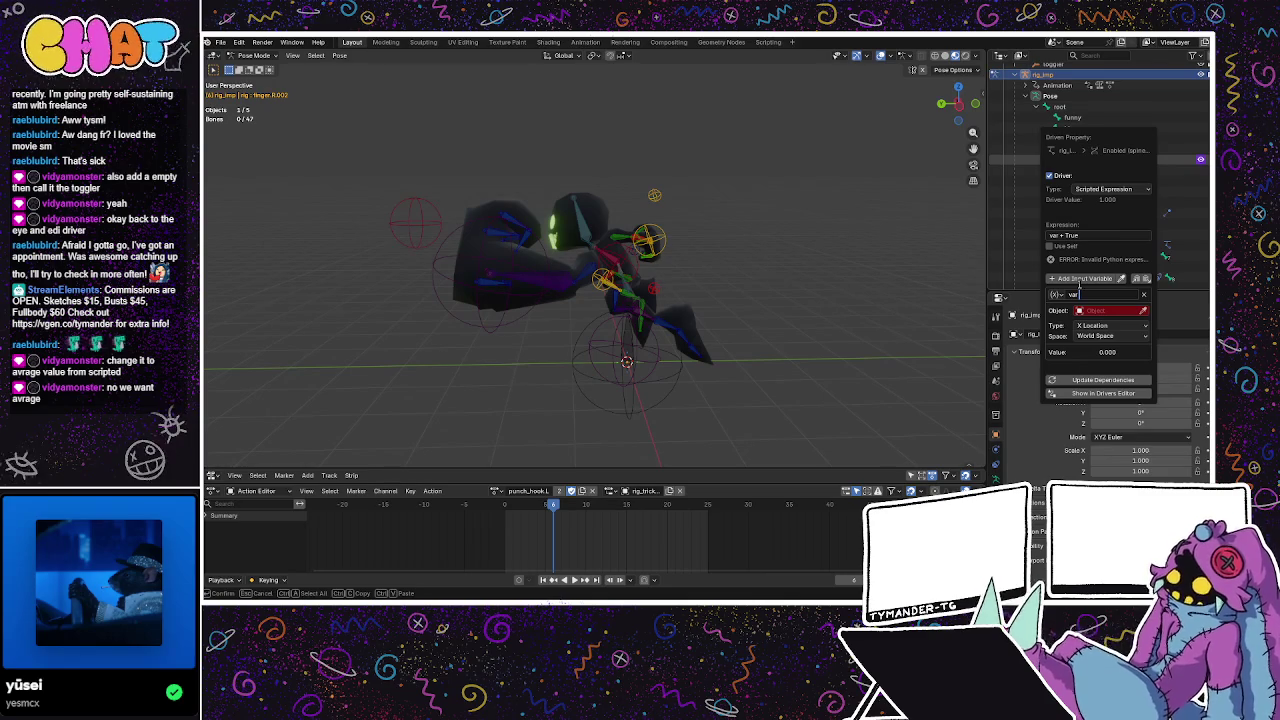
type(" distu")
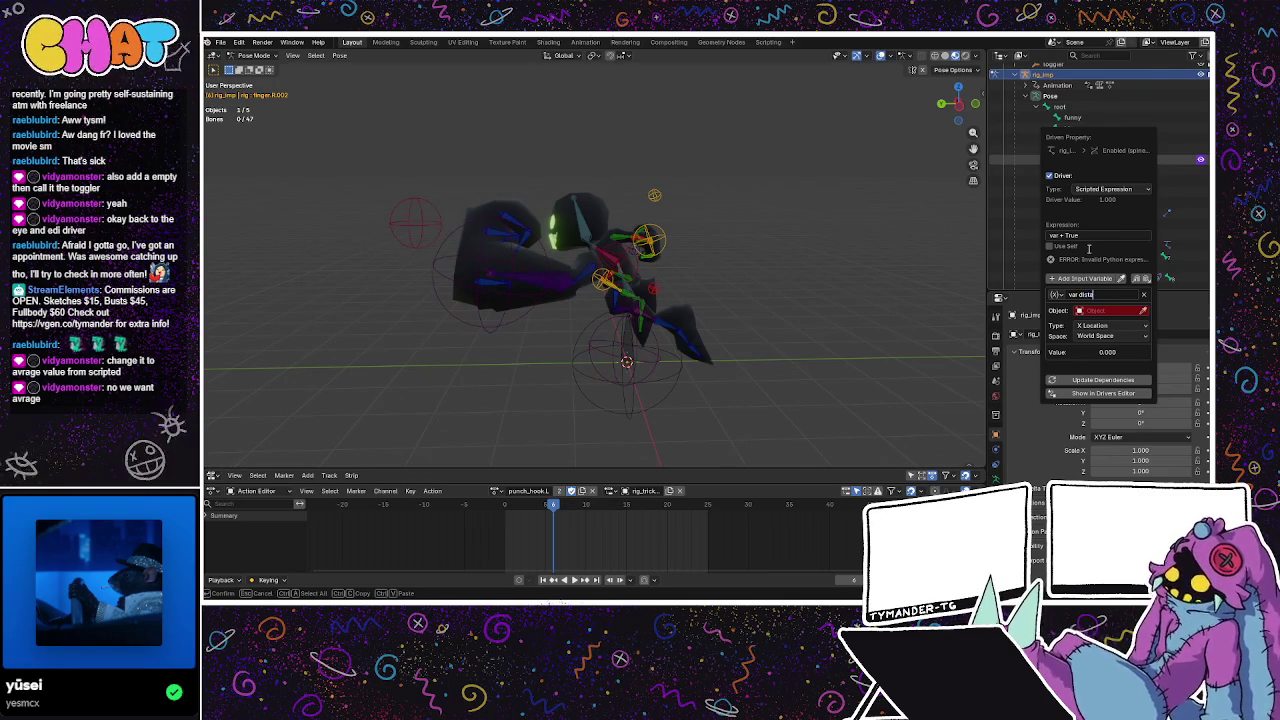
key("BackSpace")
key("BackSpace")
key("BackSpace")
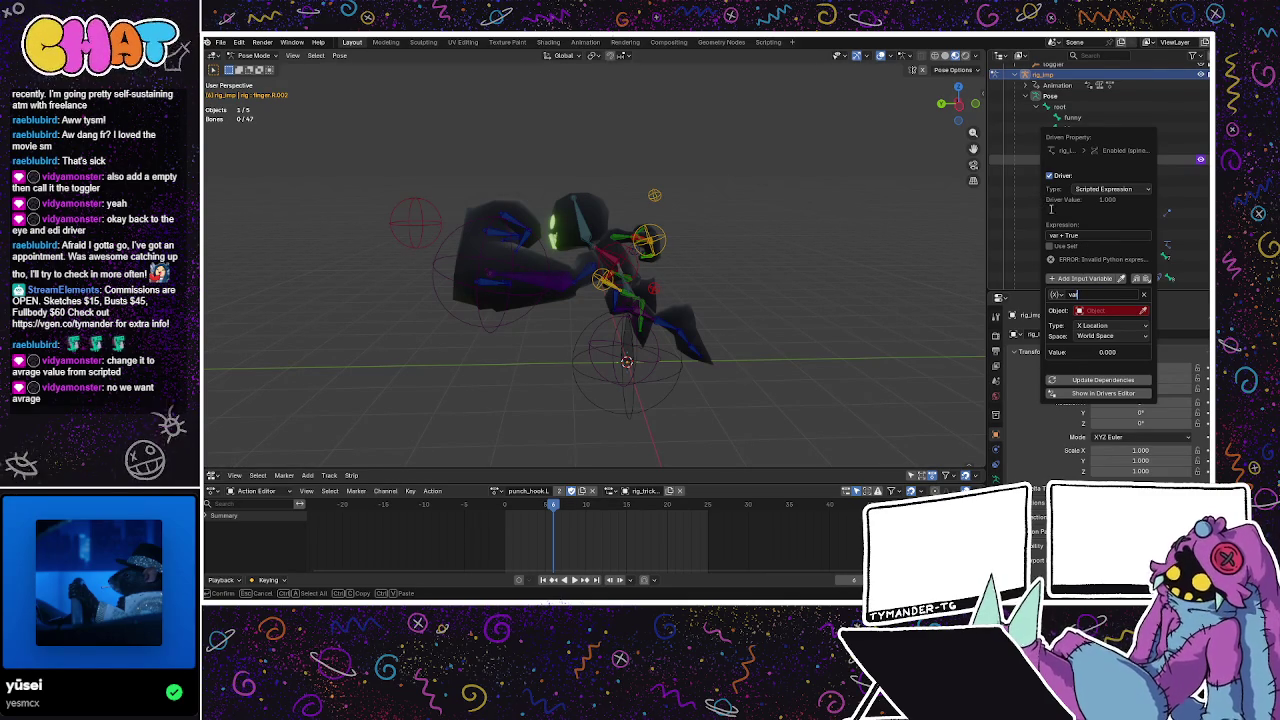
Switch the driver type to Averaged Value and bring up the variable's Object list.
left_click(1110, 189)
left_click(1099, 206)
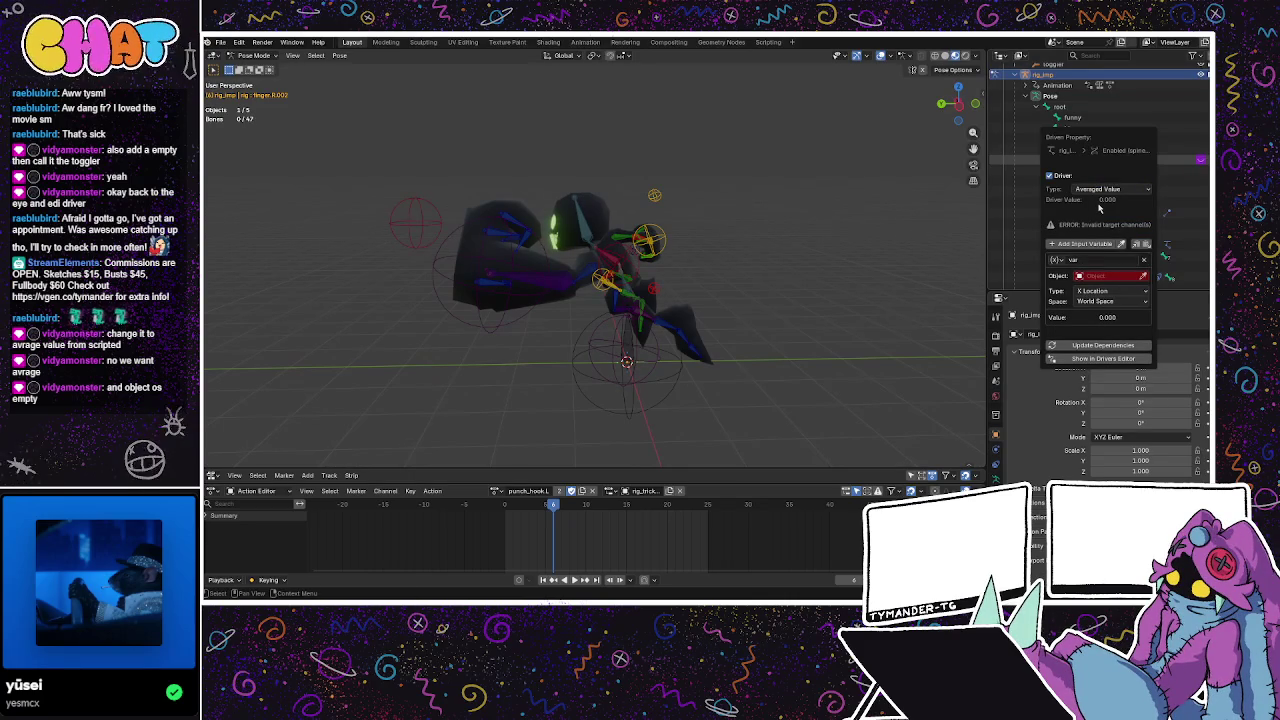
left_click_drag(1094, 135, 872, 152)
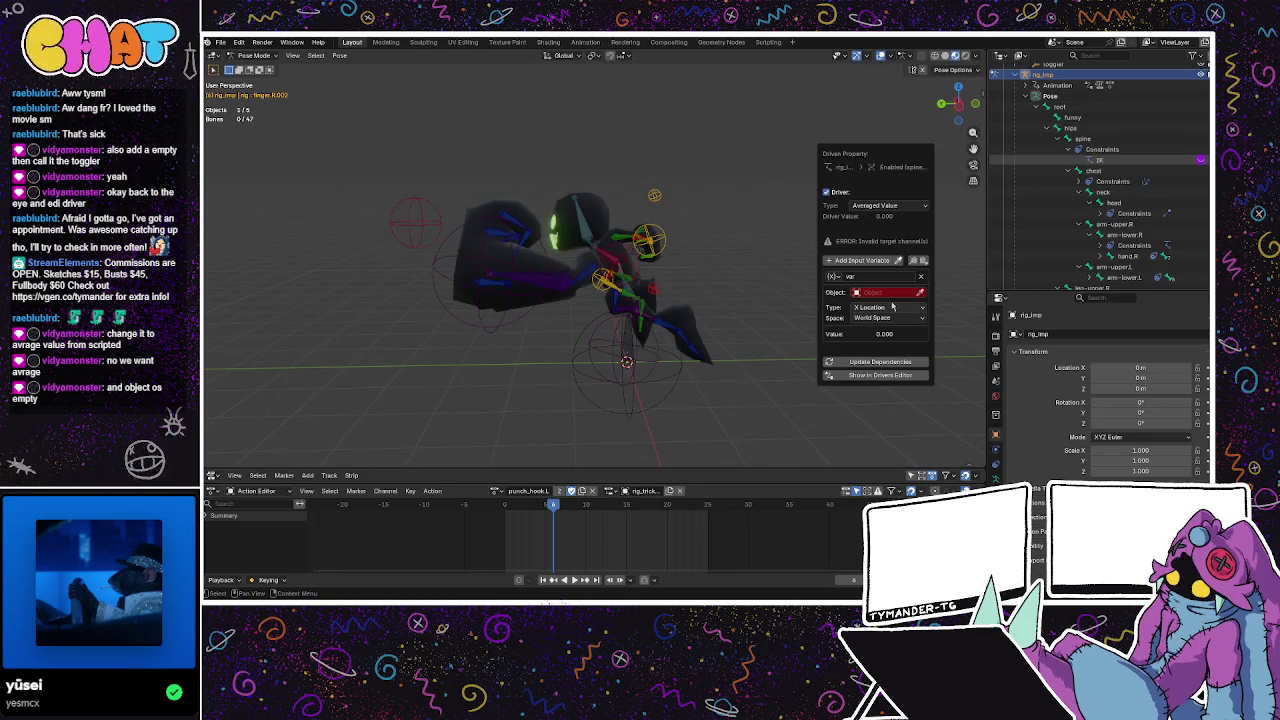
left_click(891, 292)
left_click(836, 305)
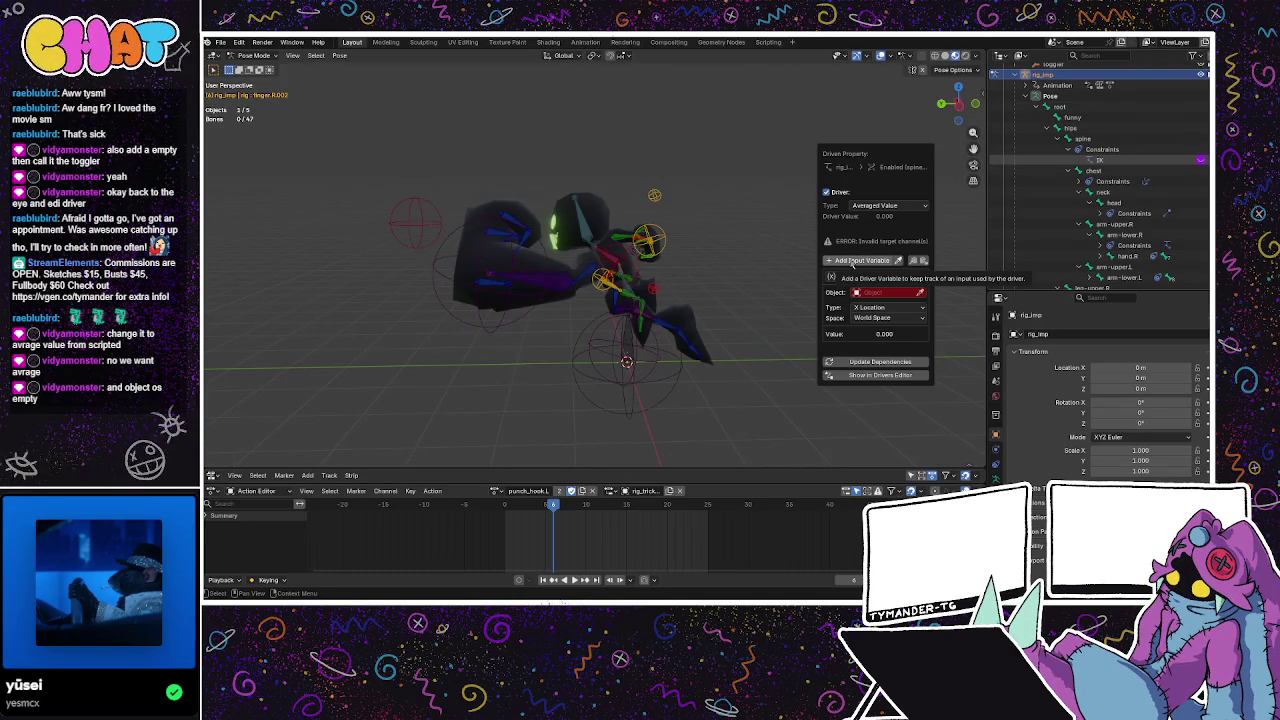
left_click(897, 294)
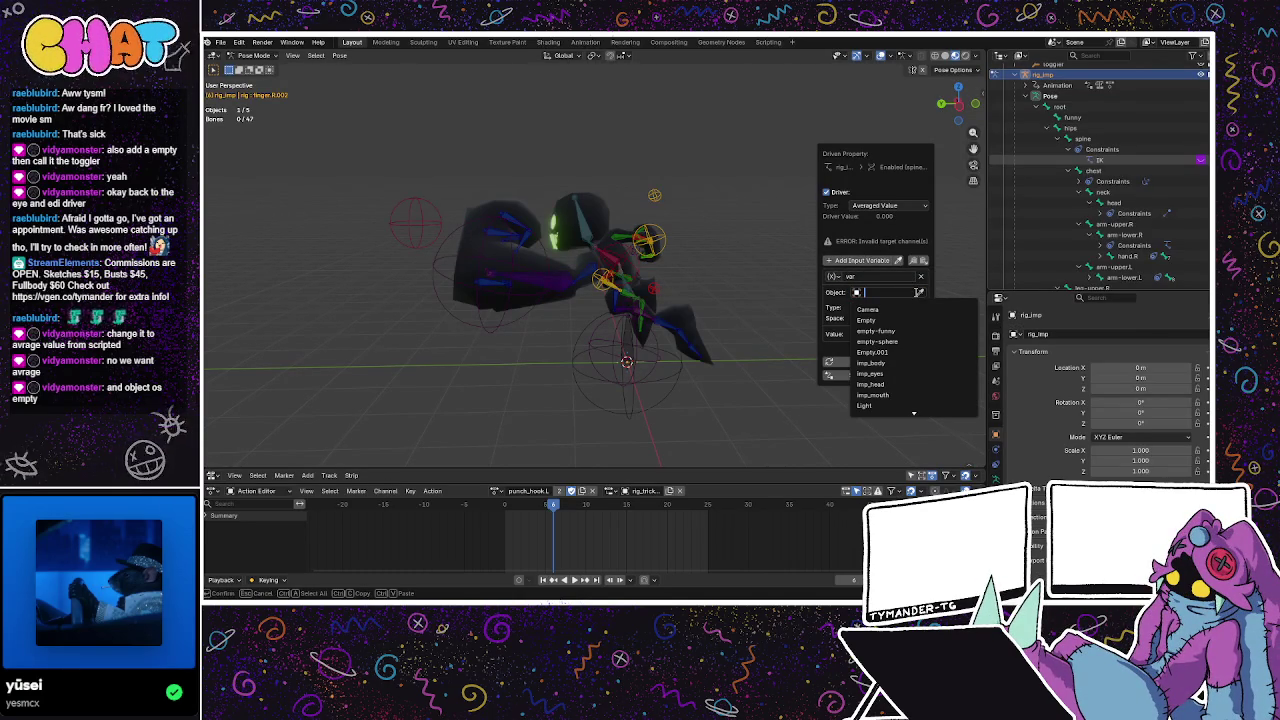
Set the driver variable's target object to toggler and hide toggler in the viewport.
scroll(889, 383, "down", 3)
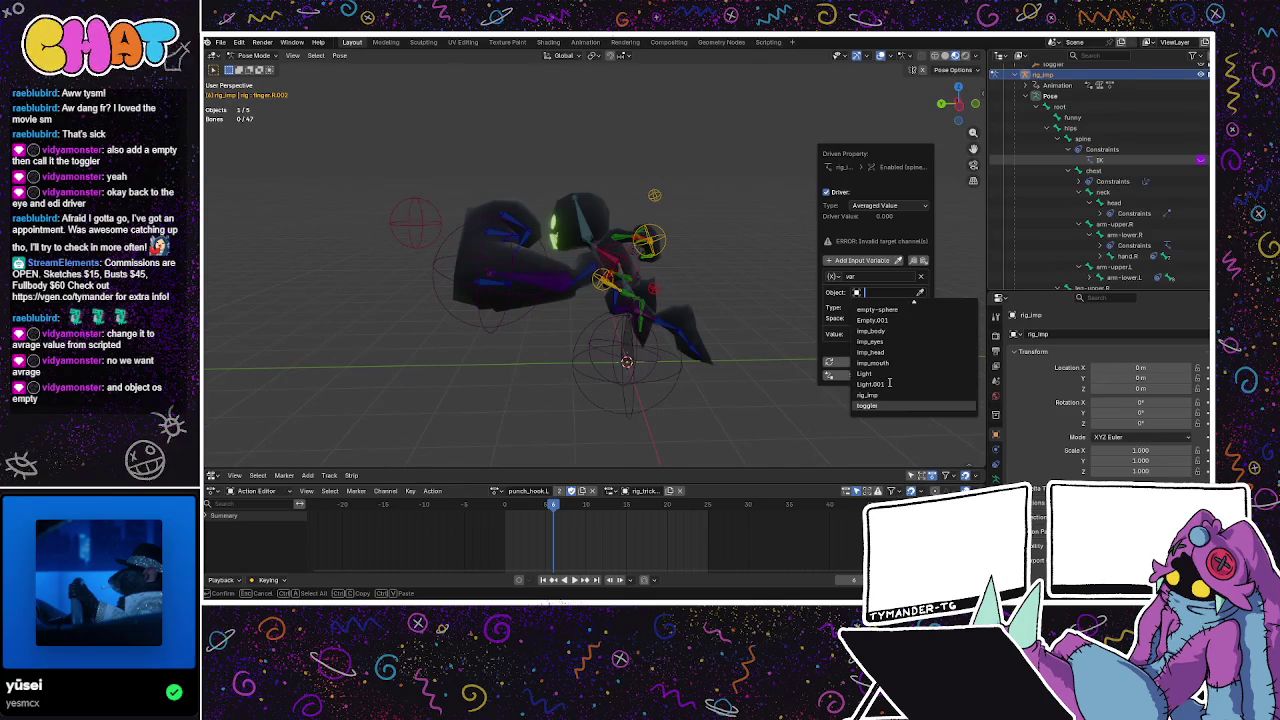
left_click(873, 405)
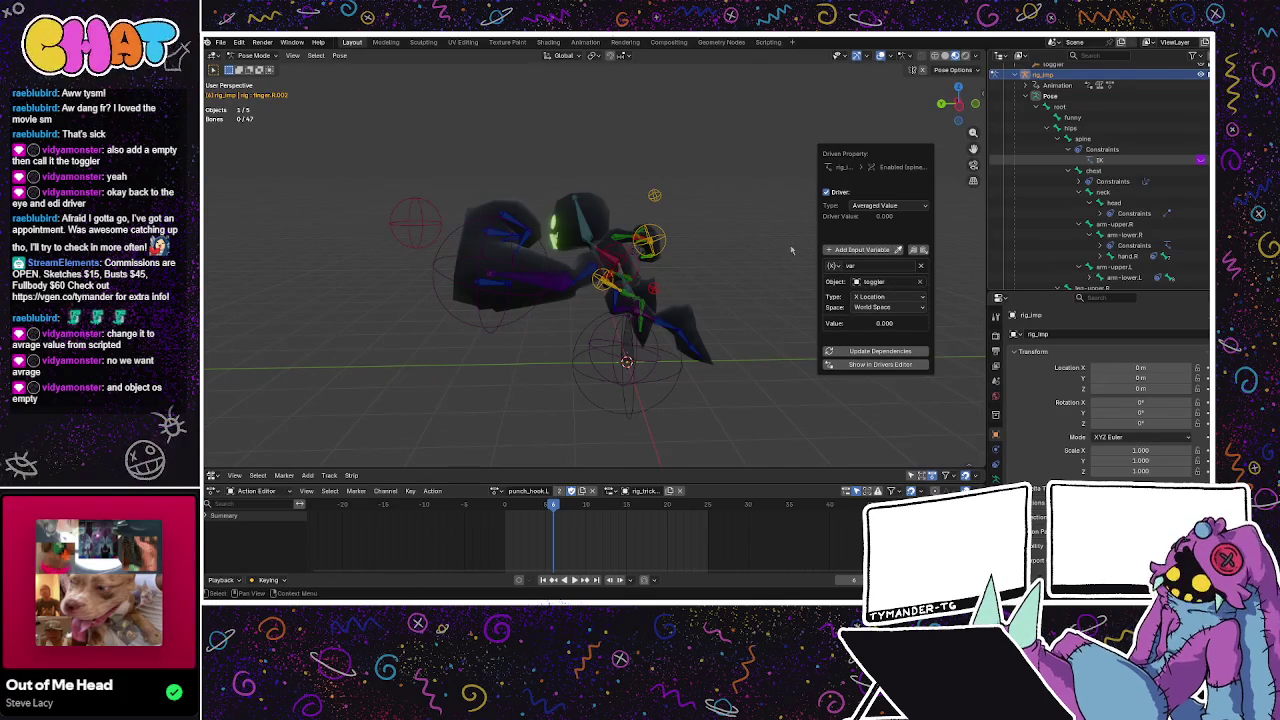
scroll(1110, 190, "up", 5)
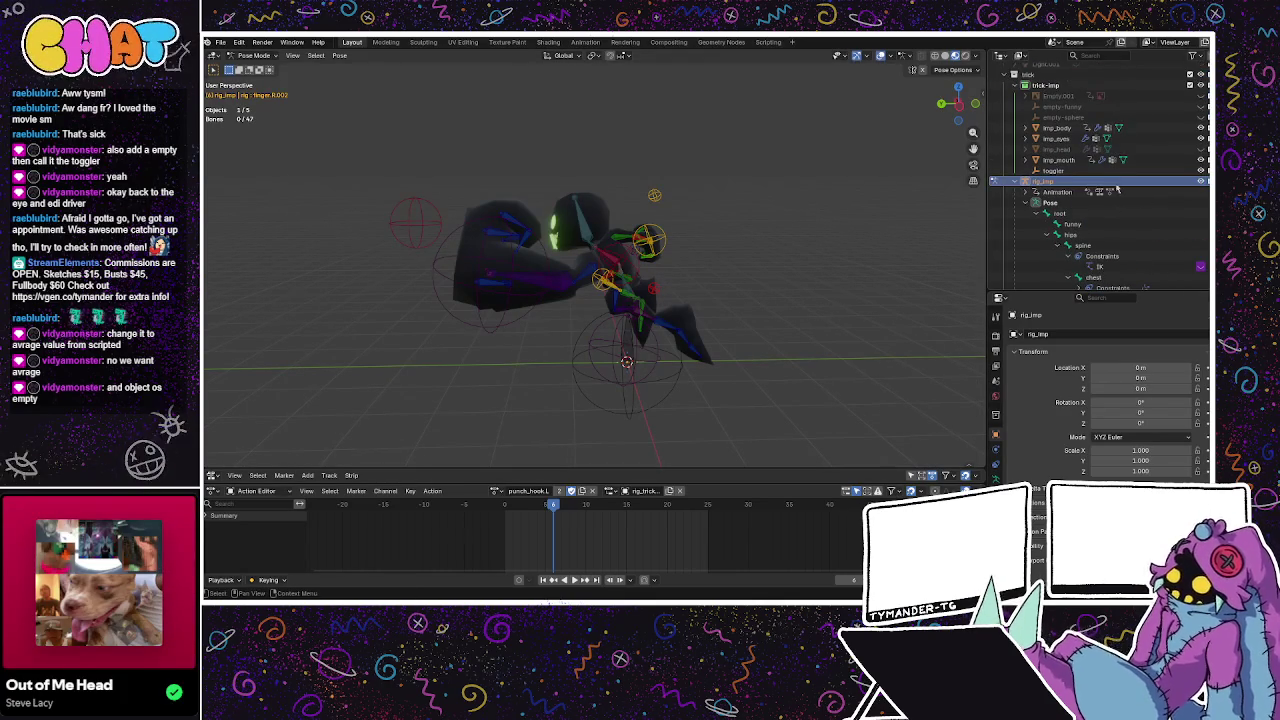
scroll(1120, 190, "up", 1)
scroll(1170, 198, "up", 1)
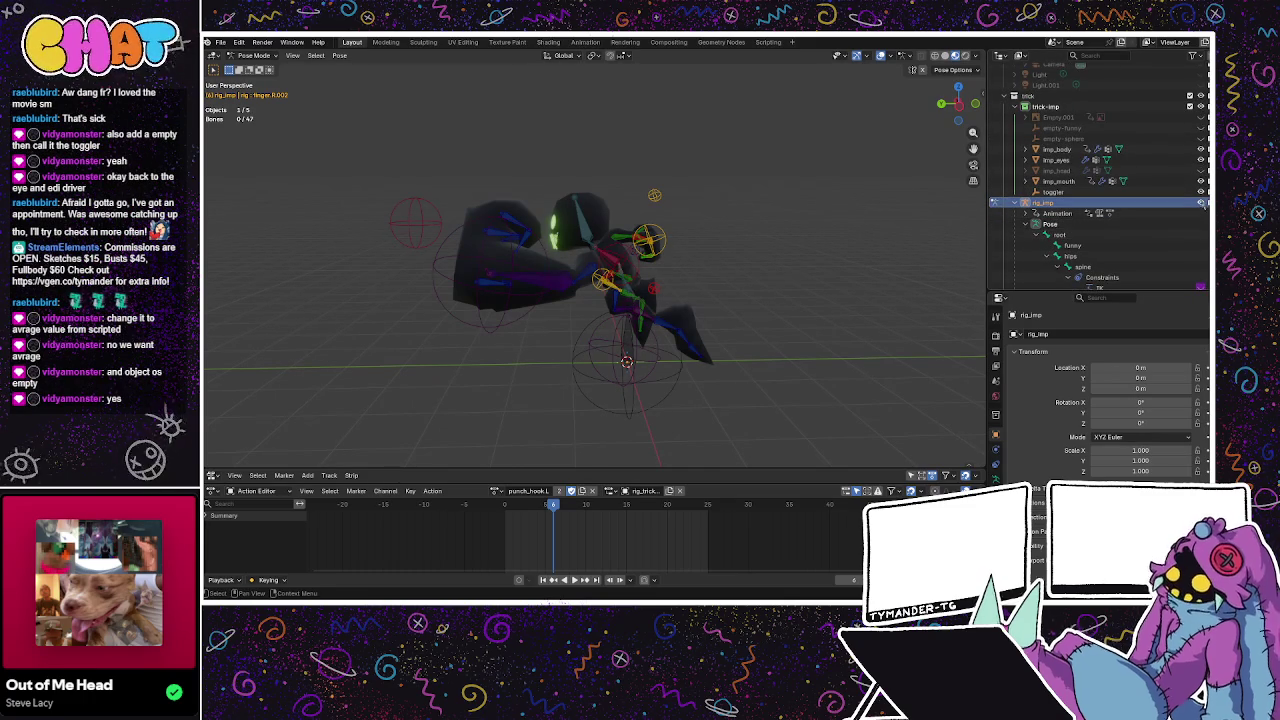
left_click(1200, 191)
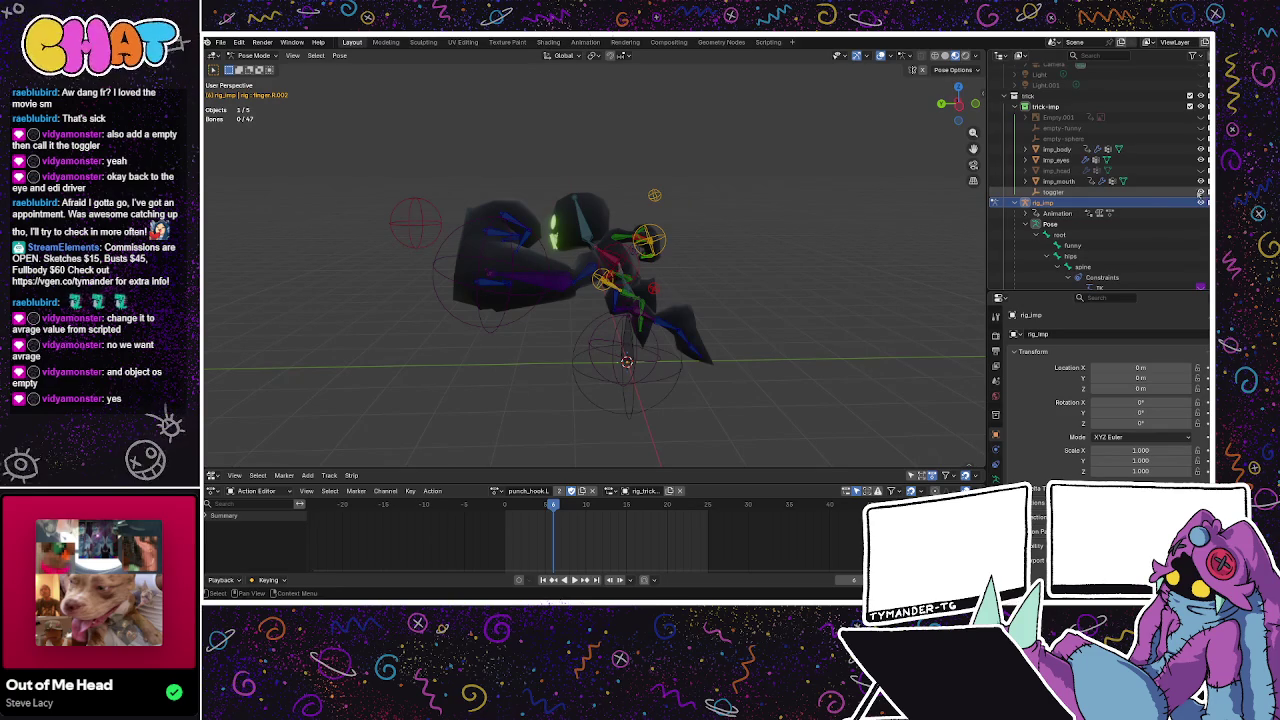
scroll(1133, 226, "down", 2)
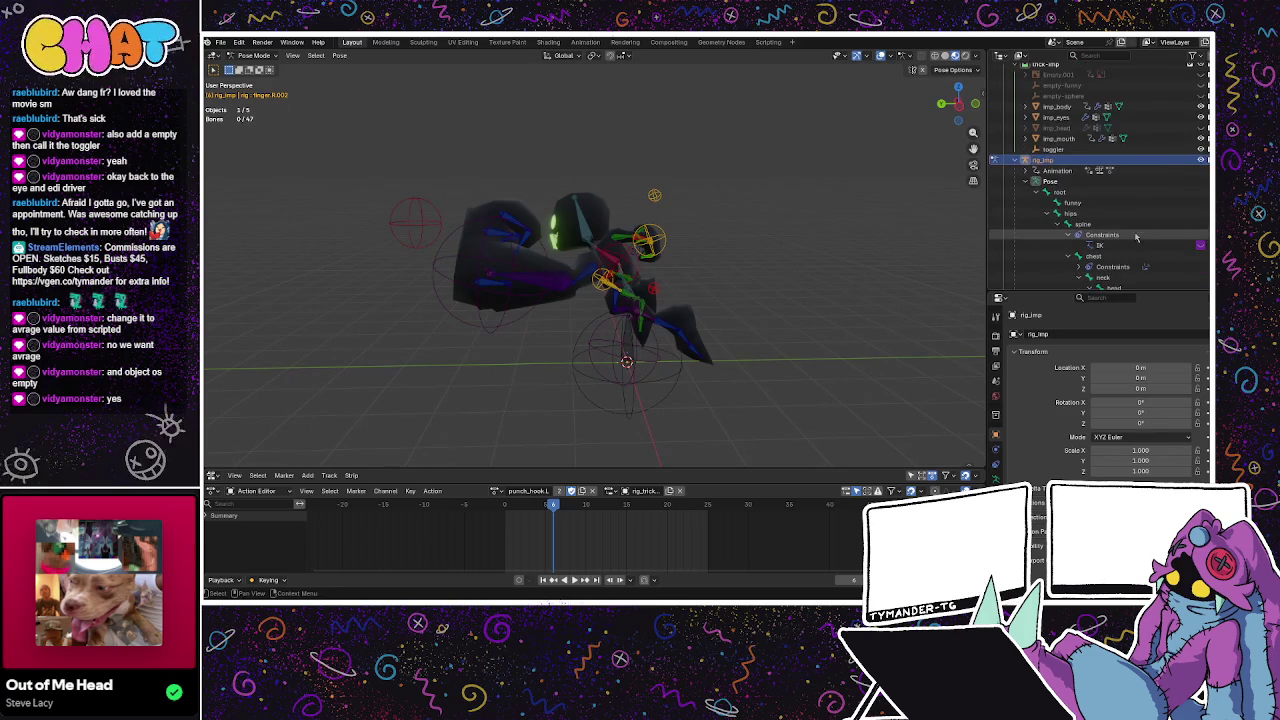
Review the spine IK toggle's driver, confirming it reads toggler's X Location.
right_click(1204, 248)
left_click(1110, 282)
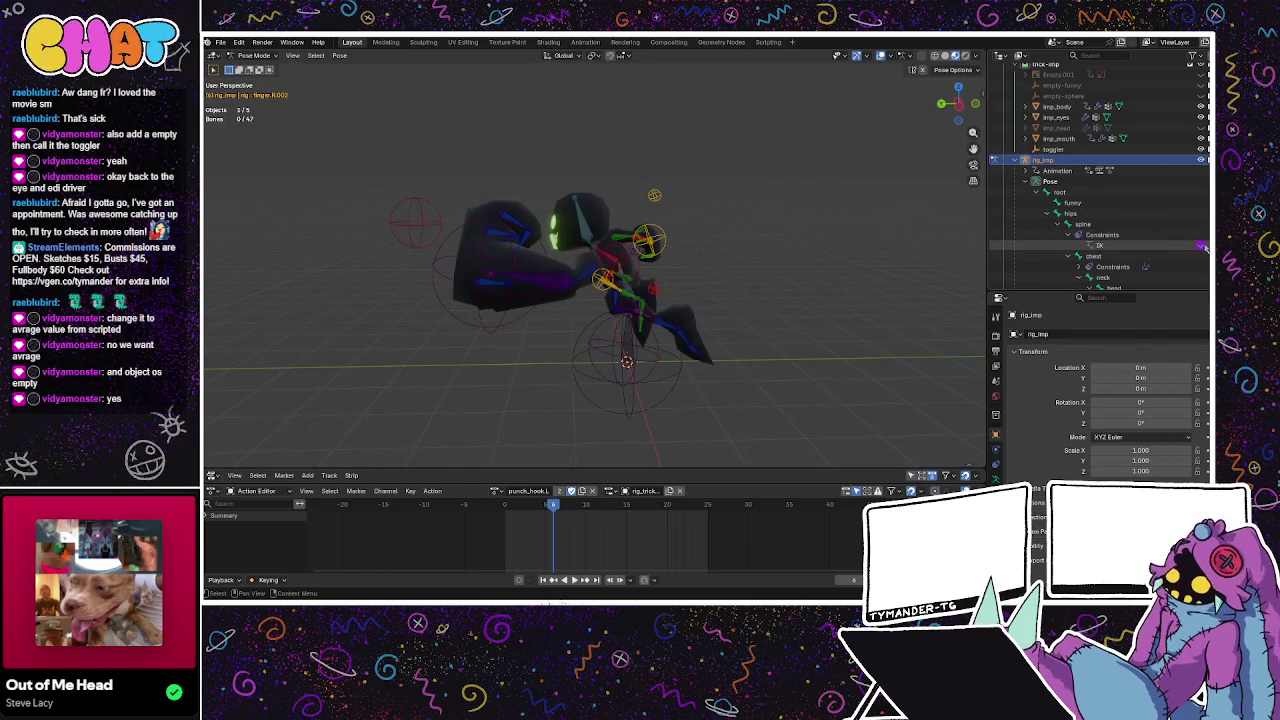
left_click(1110, 246)
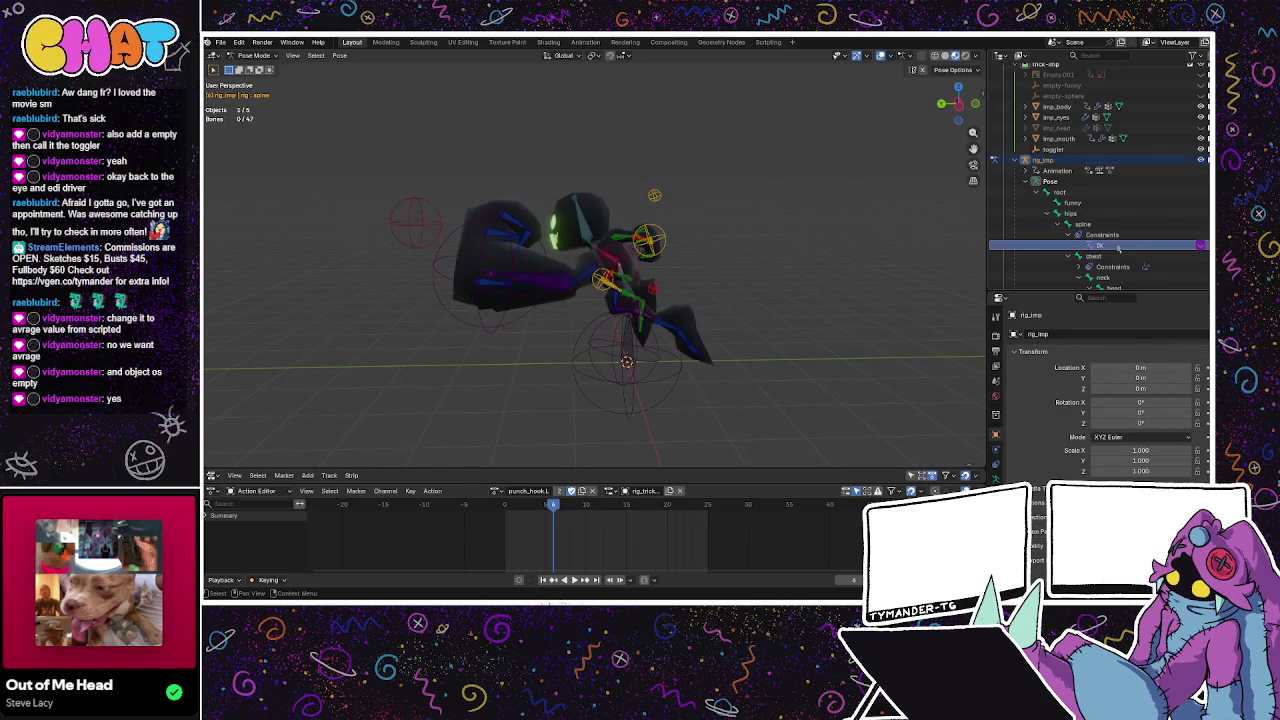
Zoom in on the rig and select the spine and chest bones.
middle_click_drag(620, 260, 563, 262)
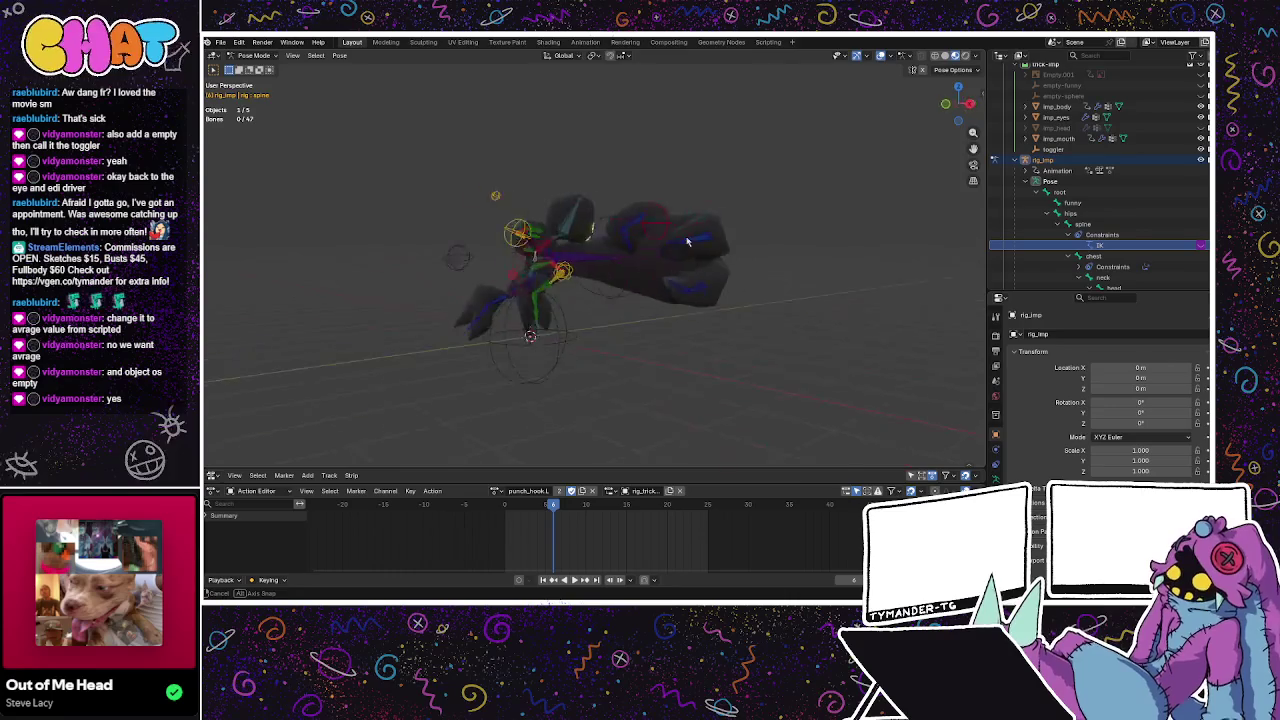
scroll(580, 260, "up", 3)
scroll(650, 258, "up", 3)
scroll(720, 262, "up", 3)
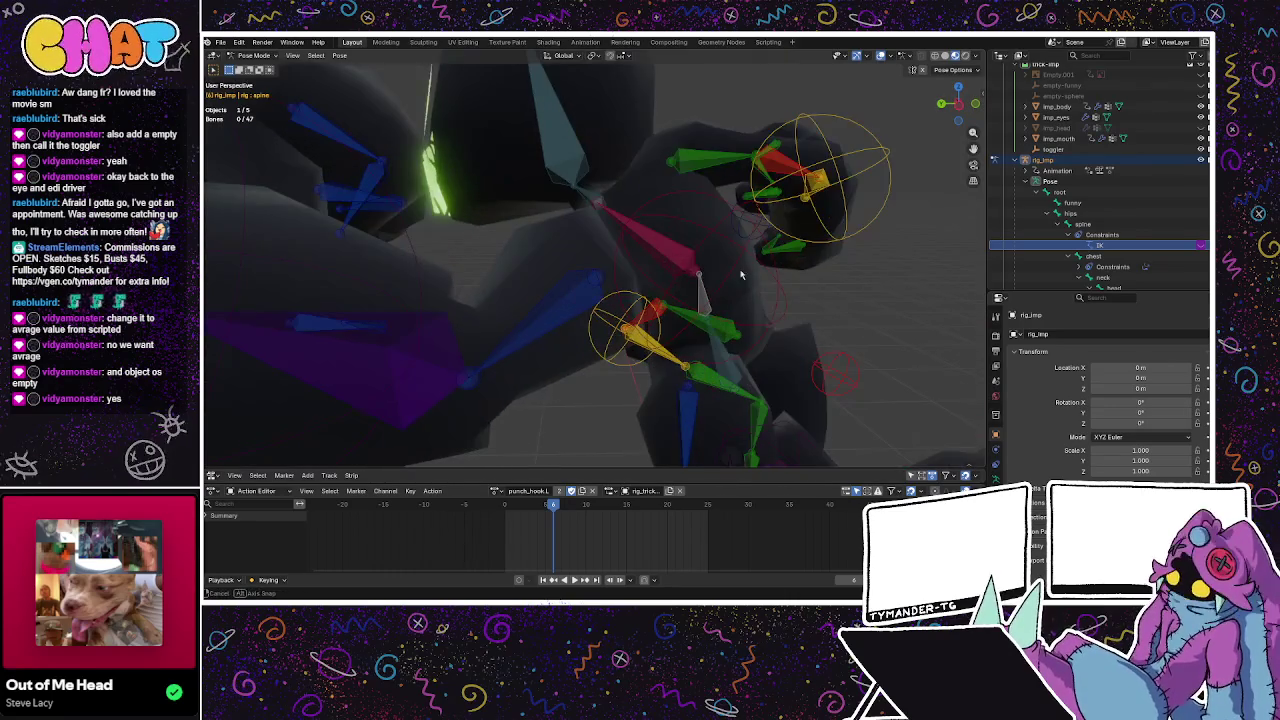
scroll(730, 258, "up", 3)
left_click(1100, 225)
left_click(1108, 257)
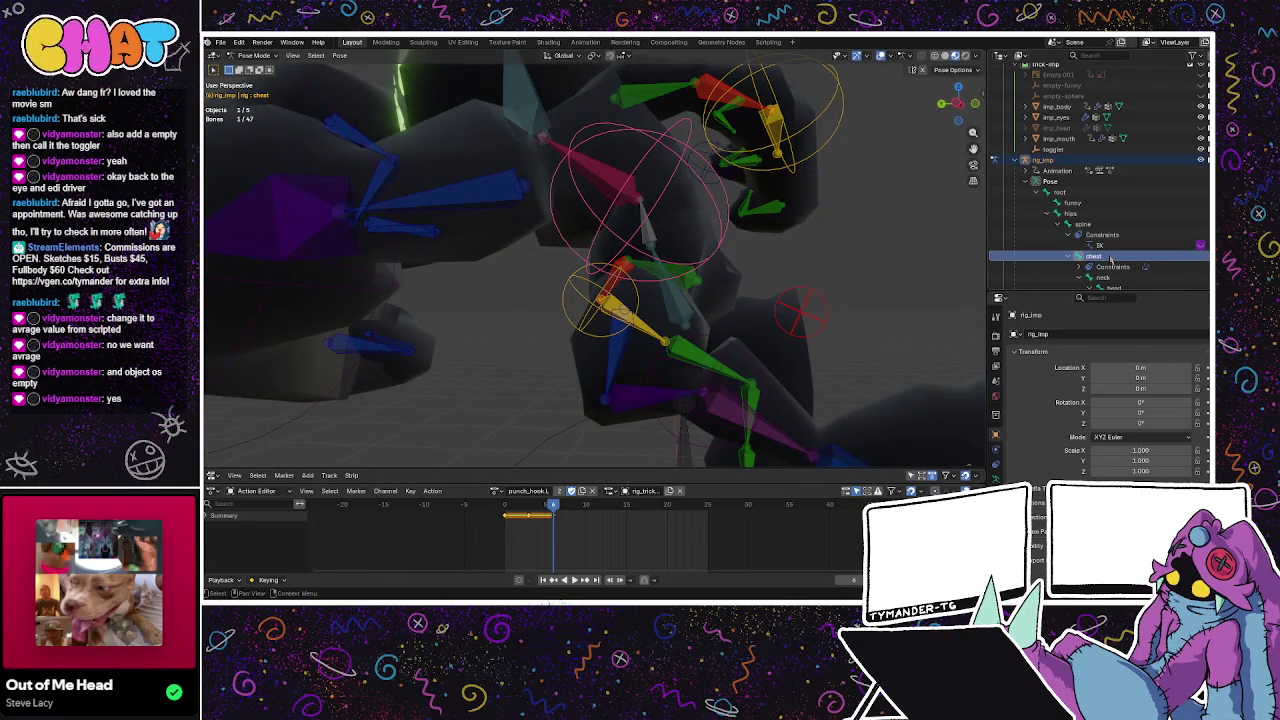